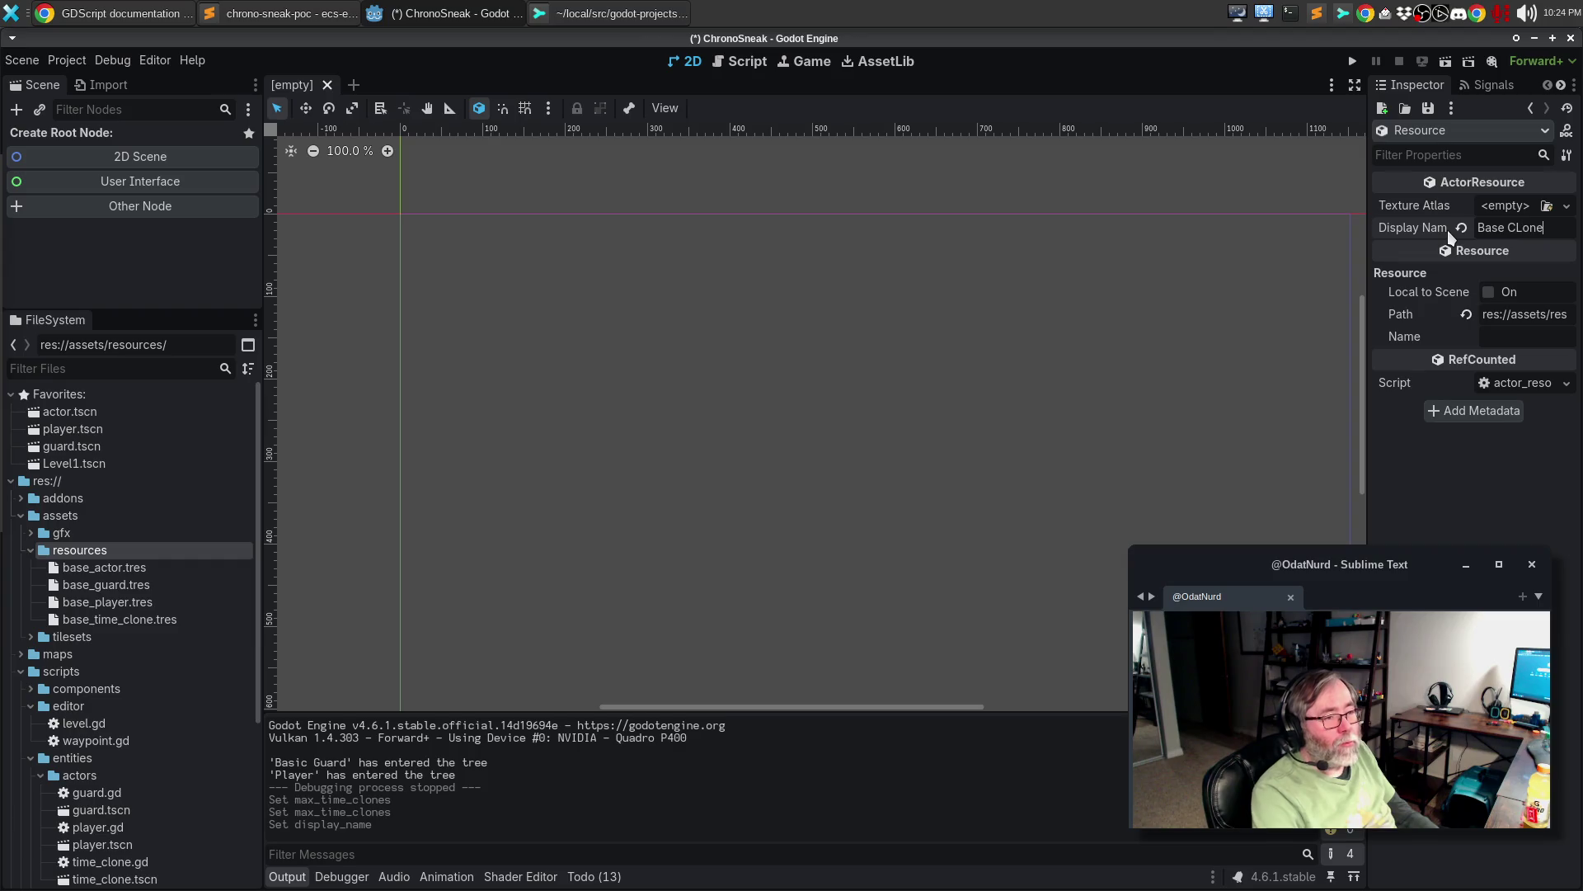
- Load ml_char_08.png as the Base CLone actor resource's texture atlas
{"action": "left_click", "coordinate": [1567, 206]}
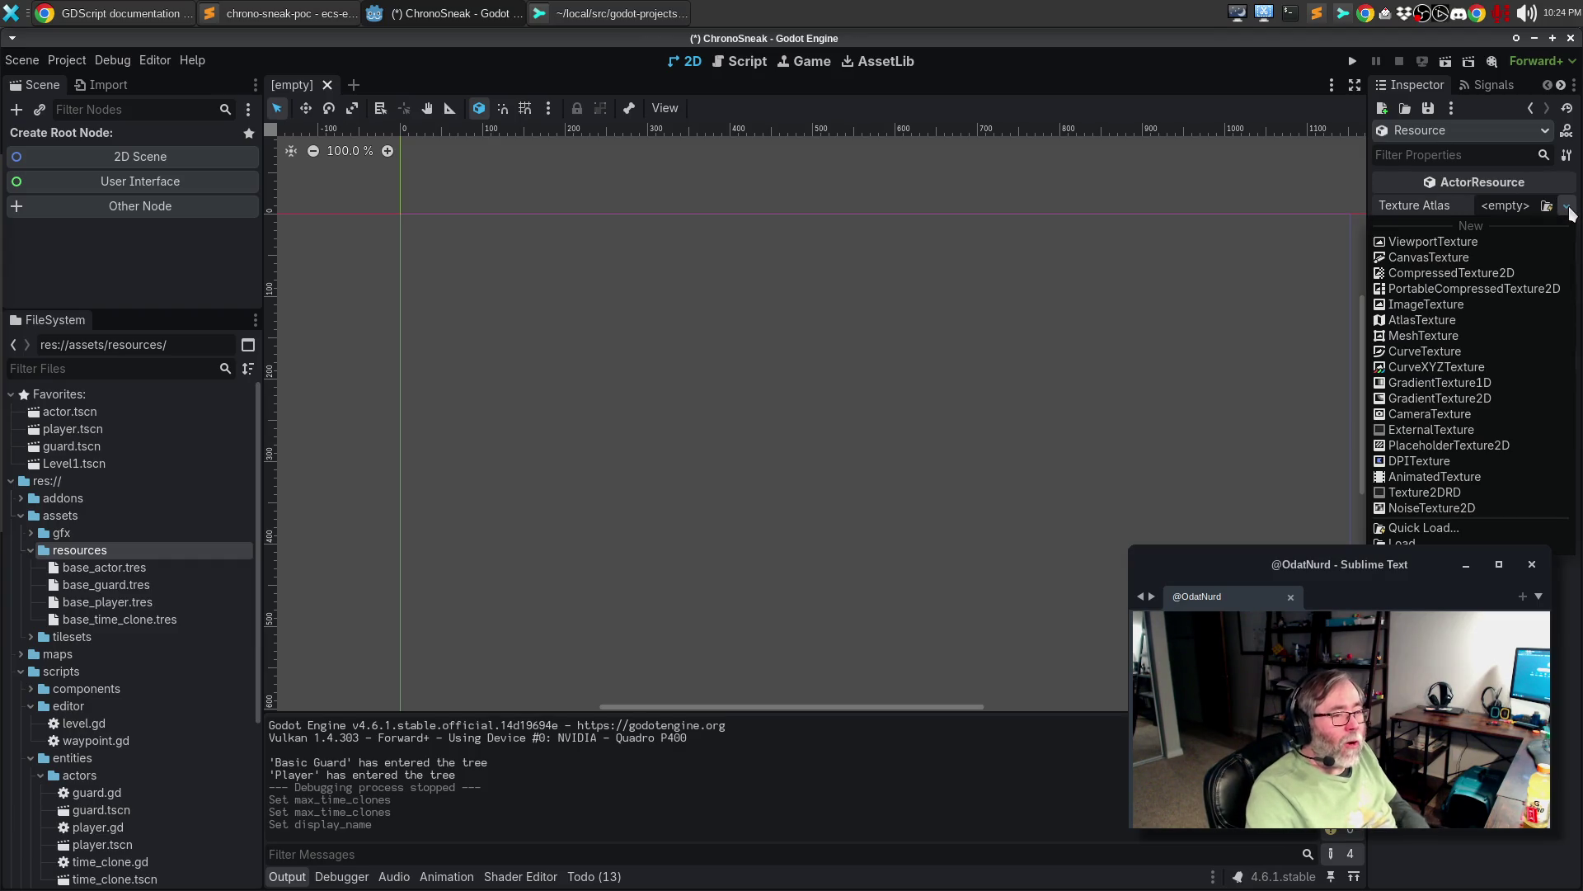
{"action": "left_click", "coordinate": [1455, 526]}
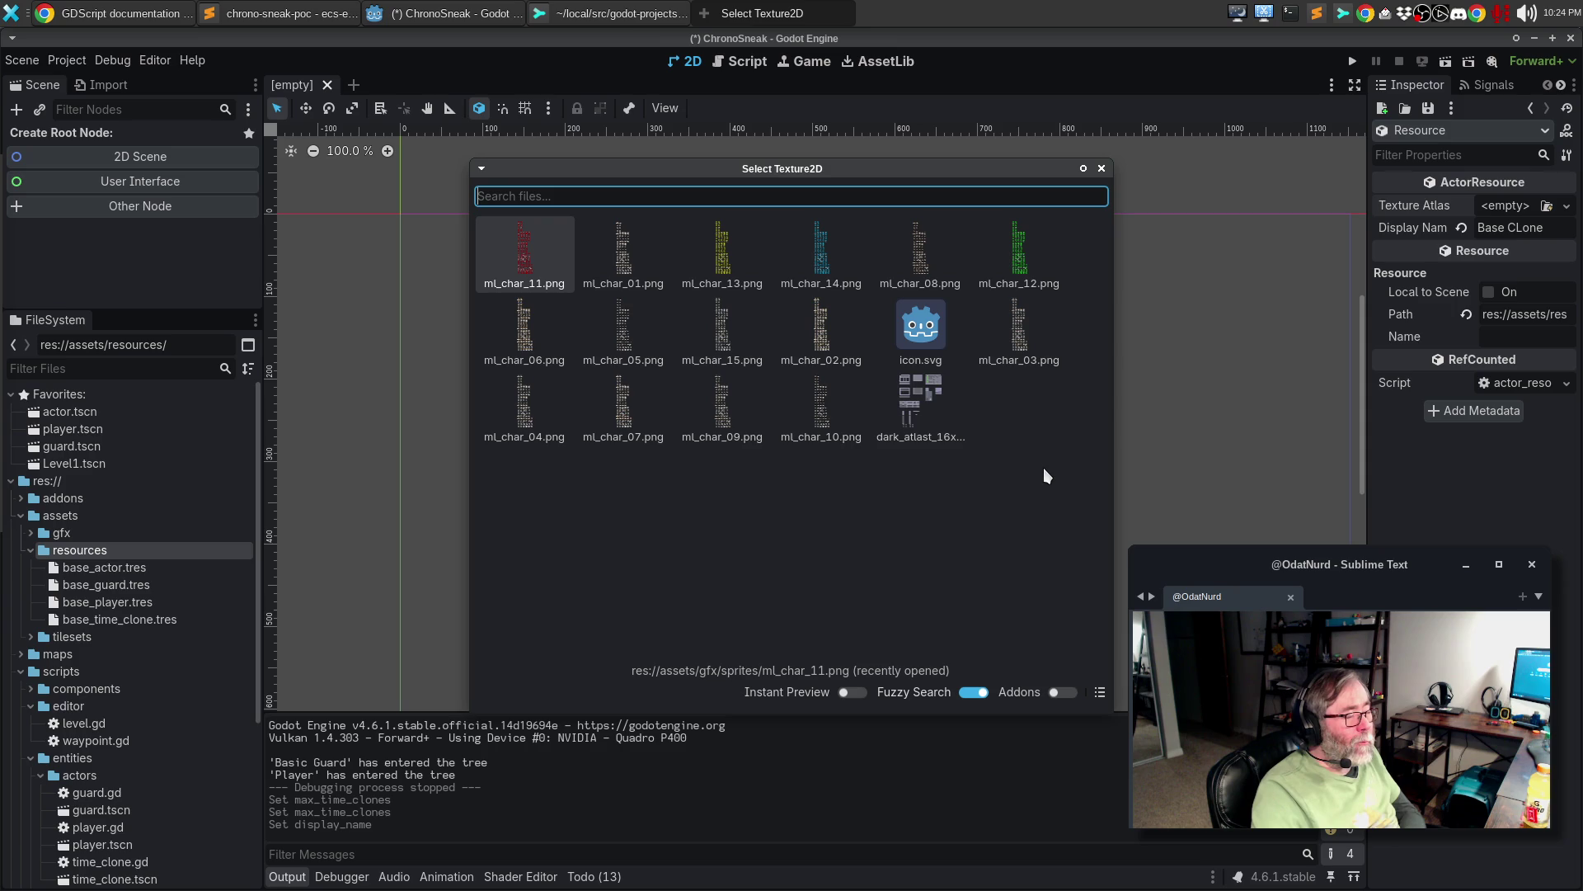
{"action": "double_click", "coordinate": [906, 275]}
- Preview the sprite sheet in the atlas details, collapse them, and save the resource
{"action": "left_click", "coordinate": [1482, 229]}
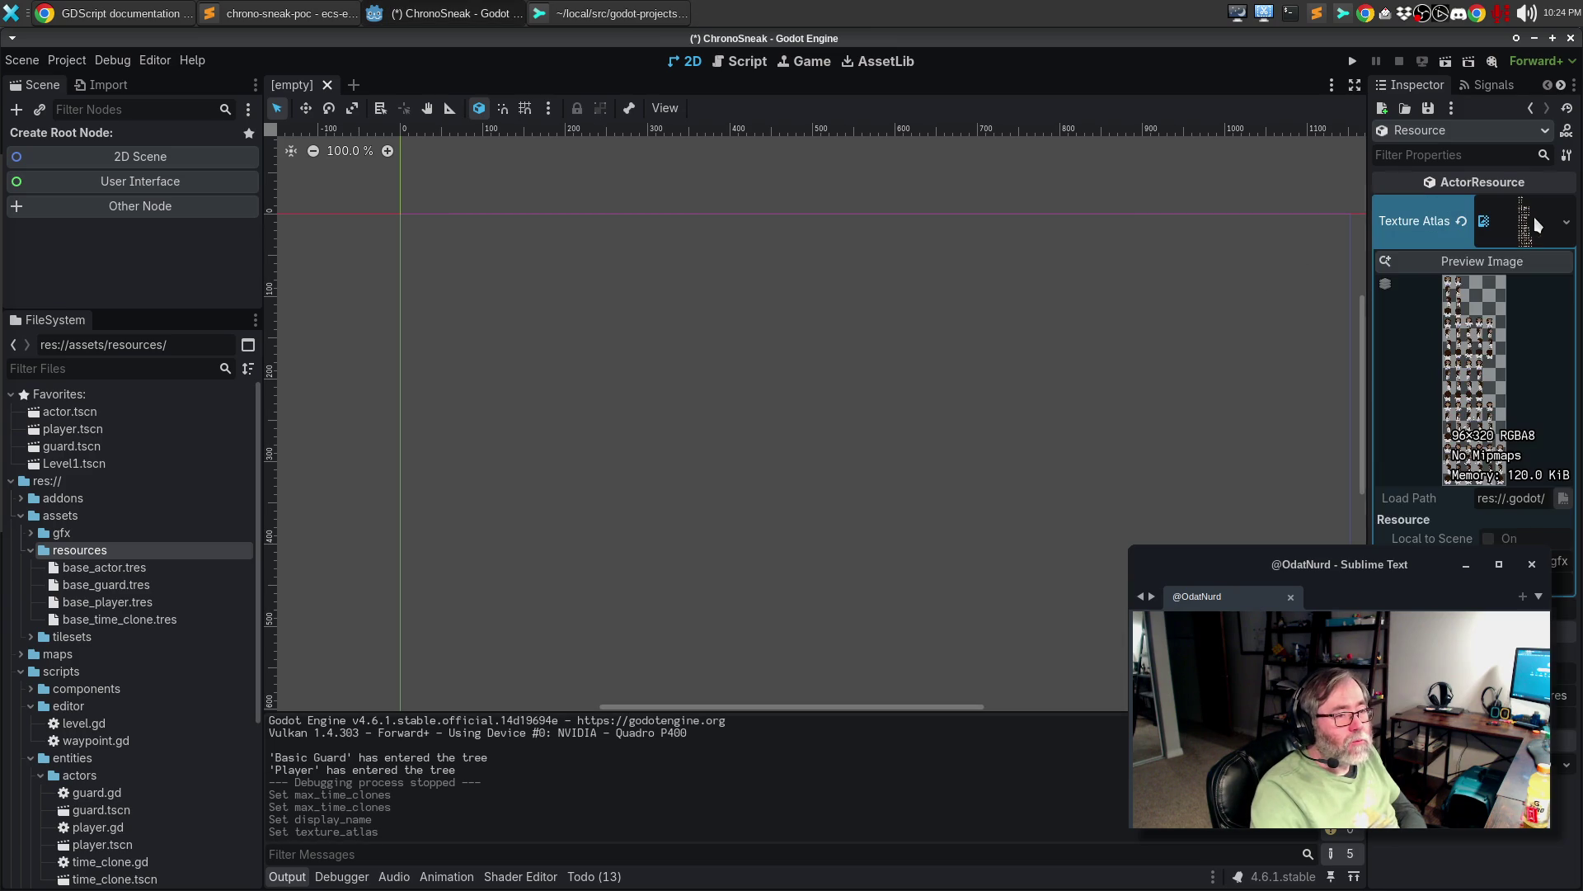
{"action": "left_click", "coordinate": [1492, 262]}
{"action": "scroll", "coordinate": [800, 334], "scroll_direction": "up", "scroll_amount": 9}
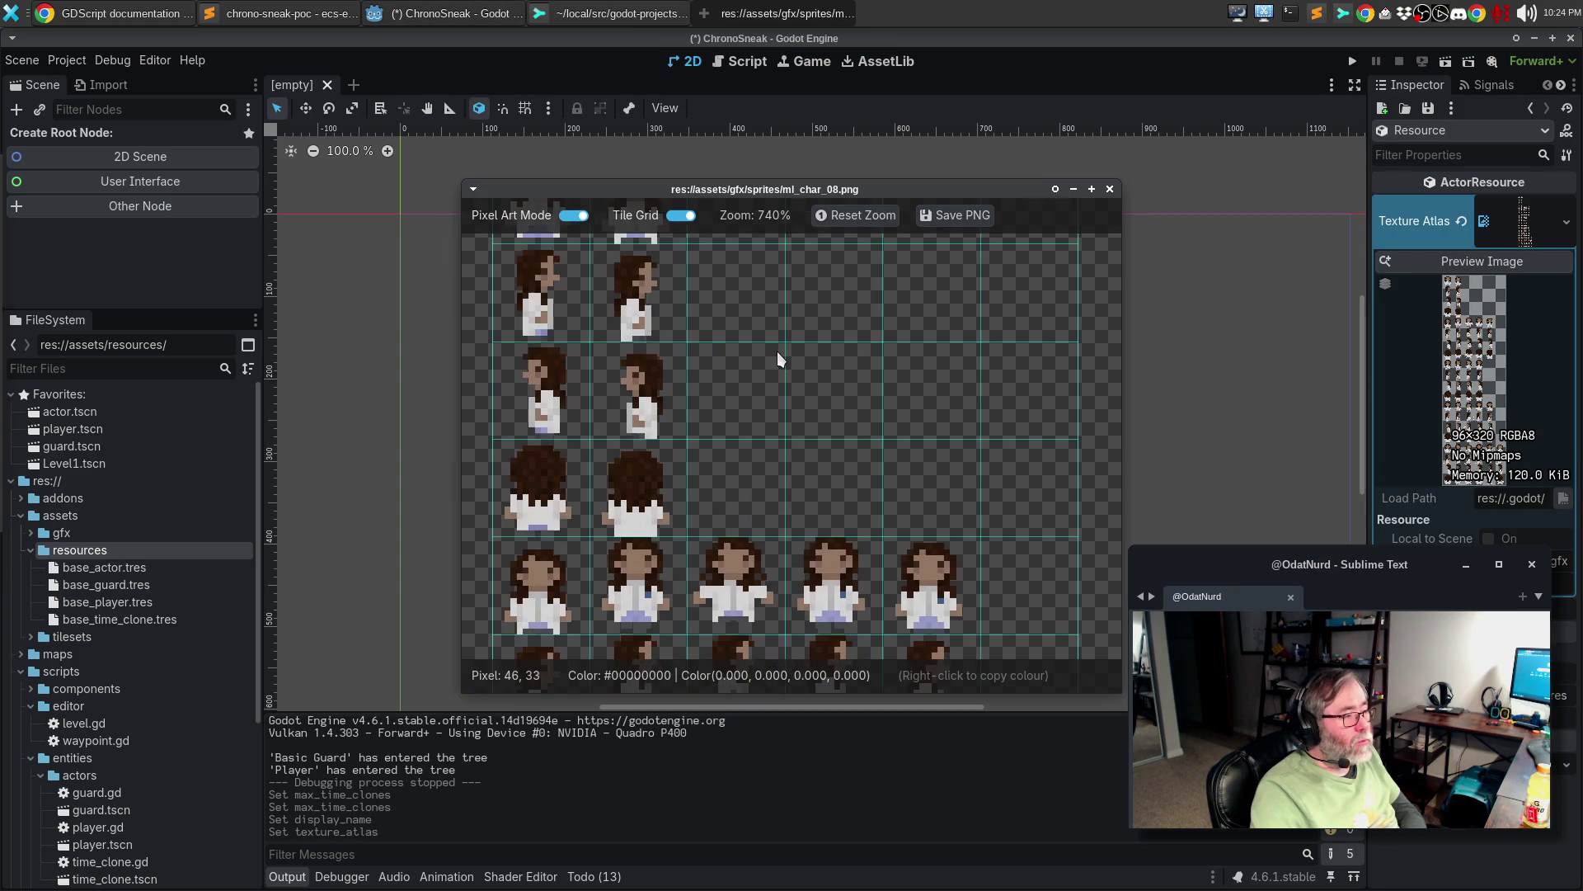
{"action": "scroll", "coordinate": [777, 352], "scroll_direction": "down", "scroll_amount": 6}
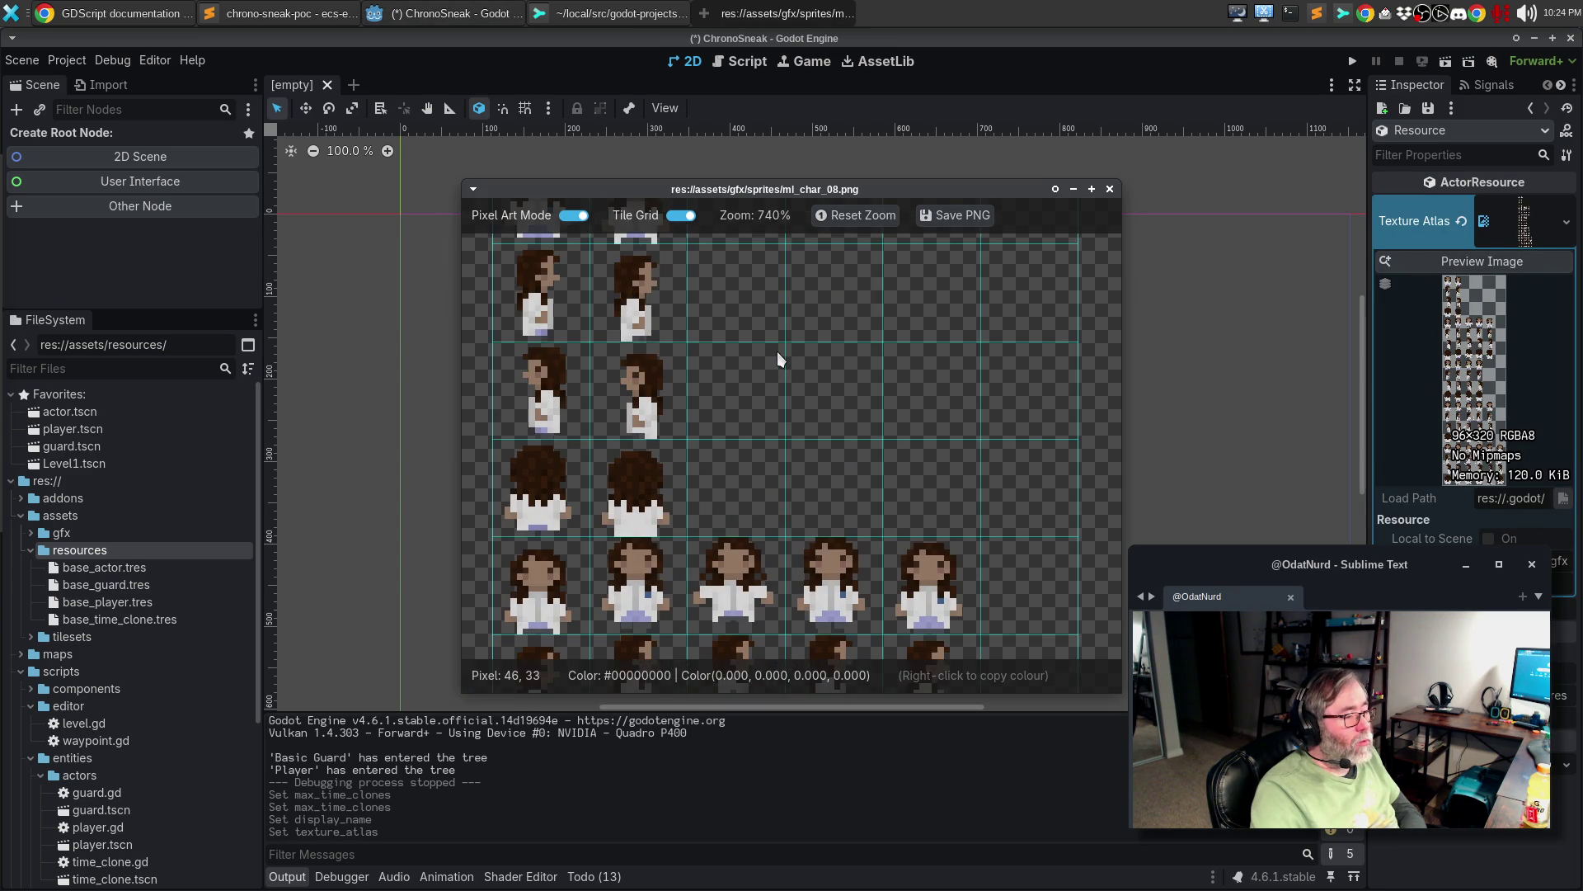
{"action": "left_click", "coordinate": [1110, 189]}
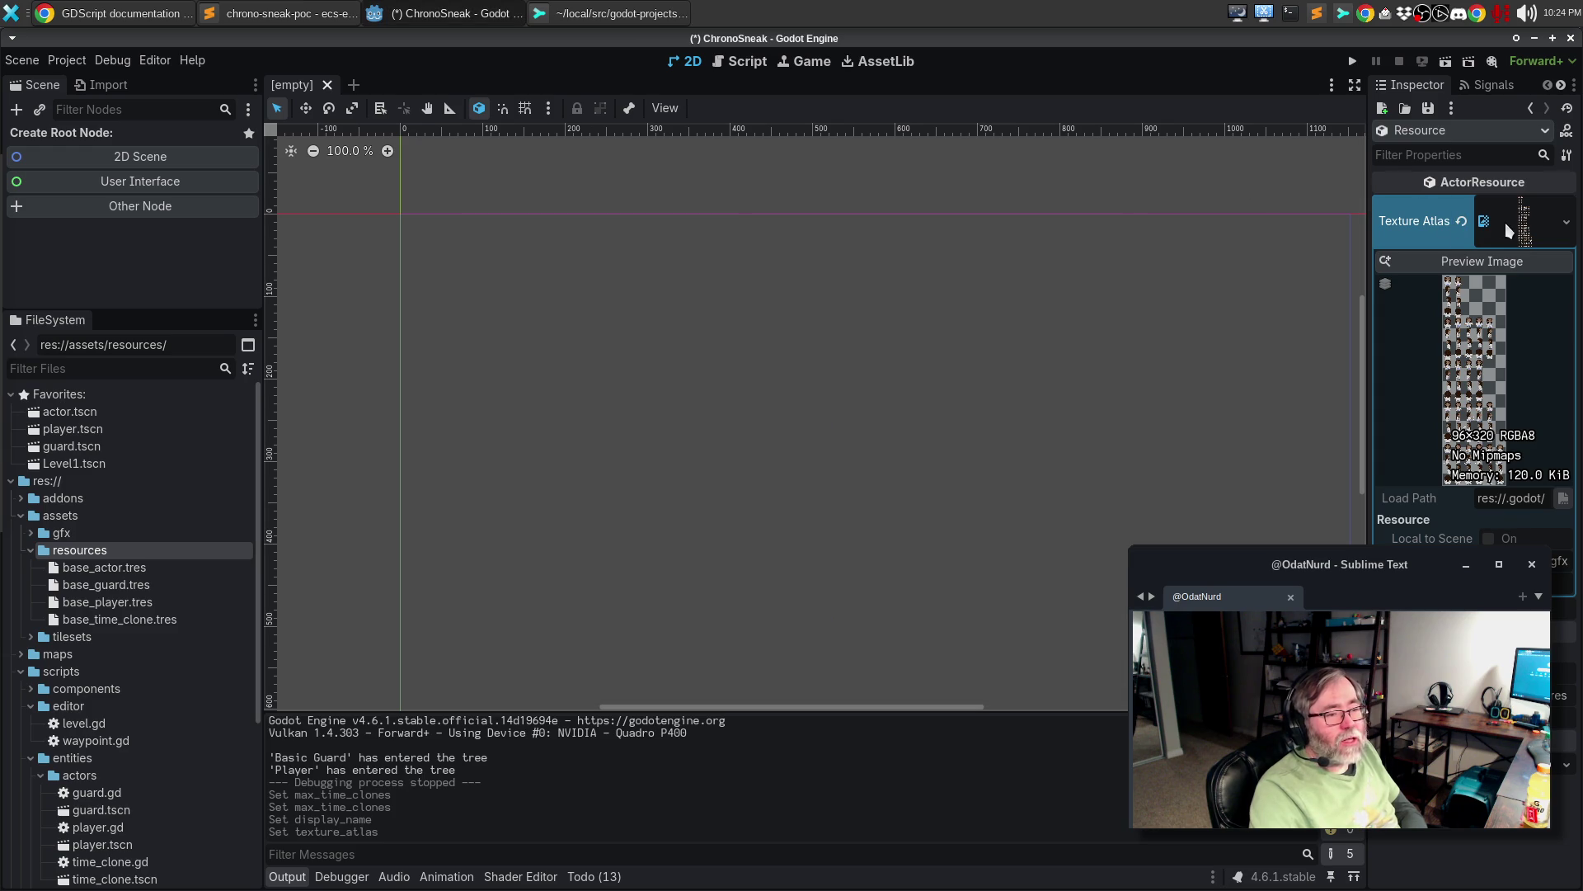
{"action": "left_click", "coordinate": [1523, 234]}
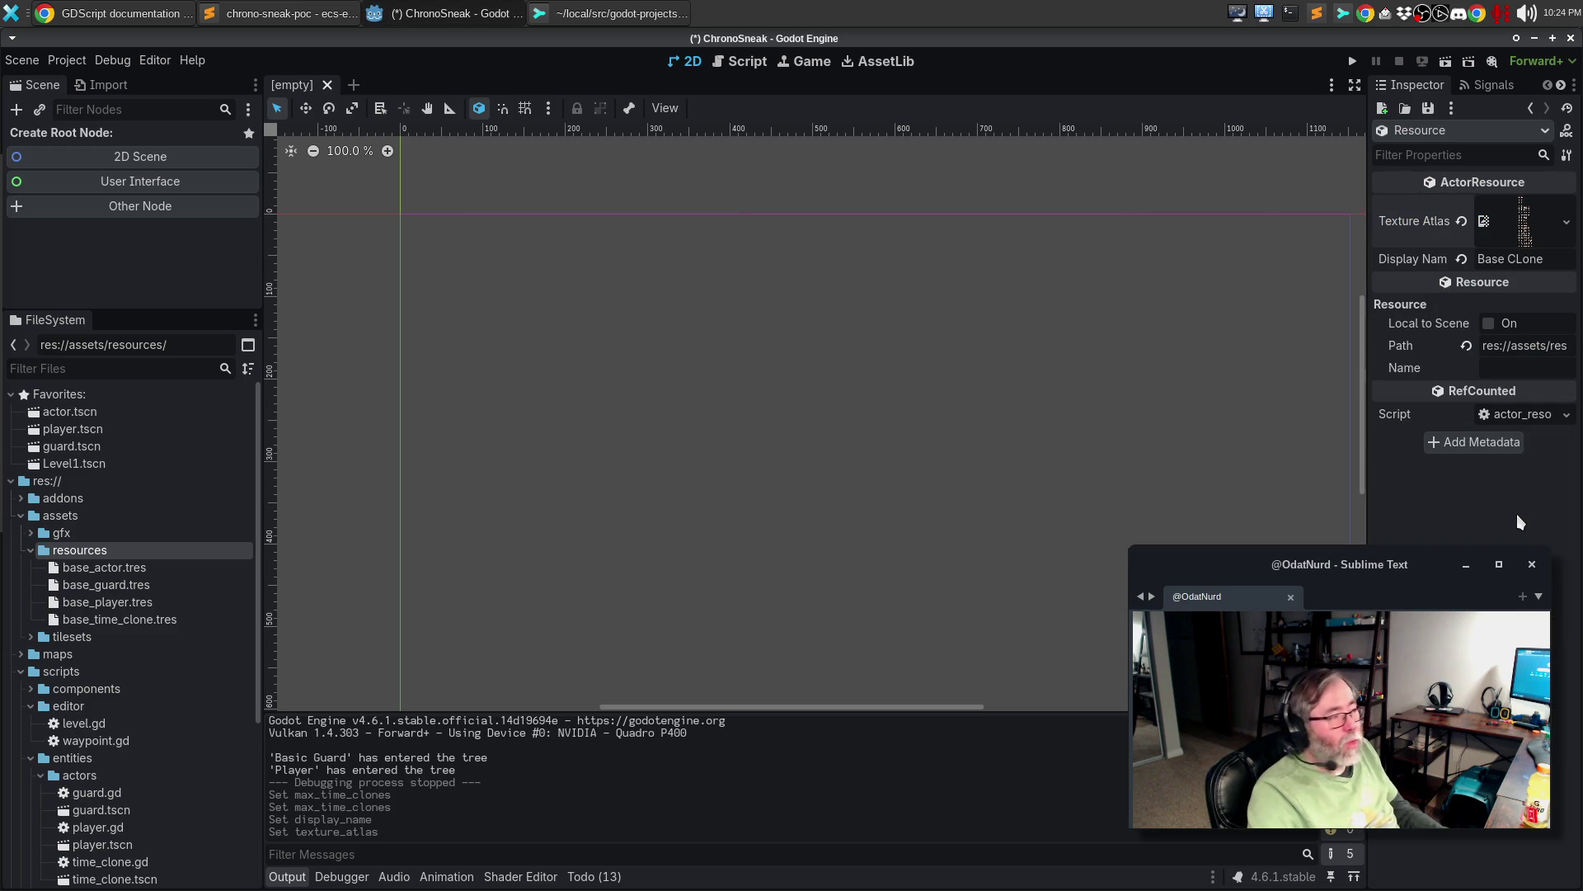
{"action": "key", "text": "ctrl+s"}
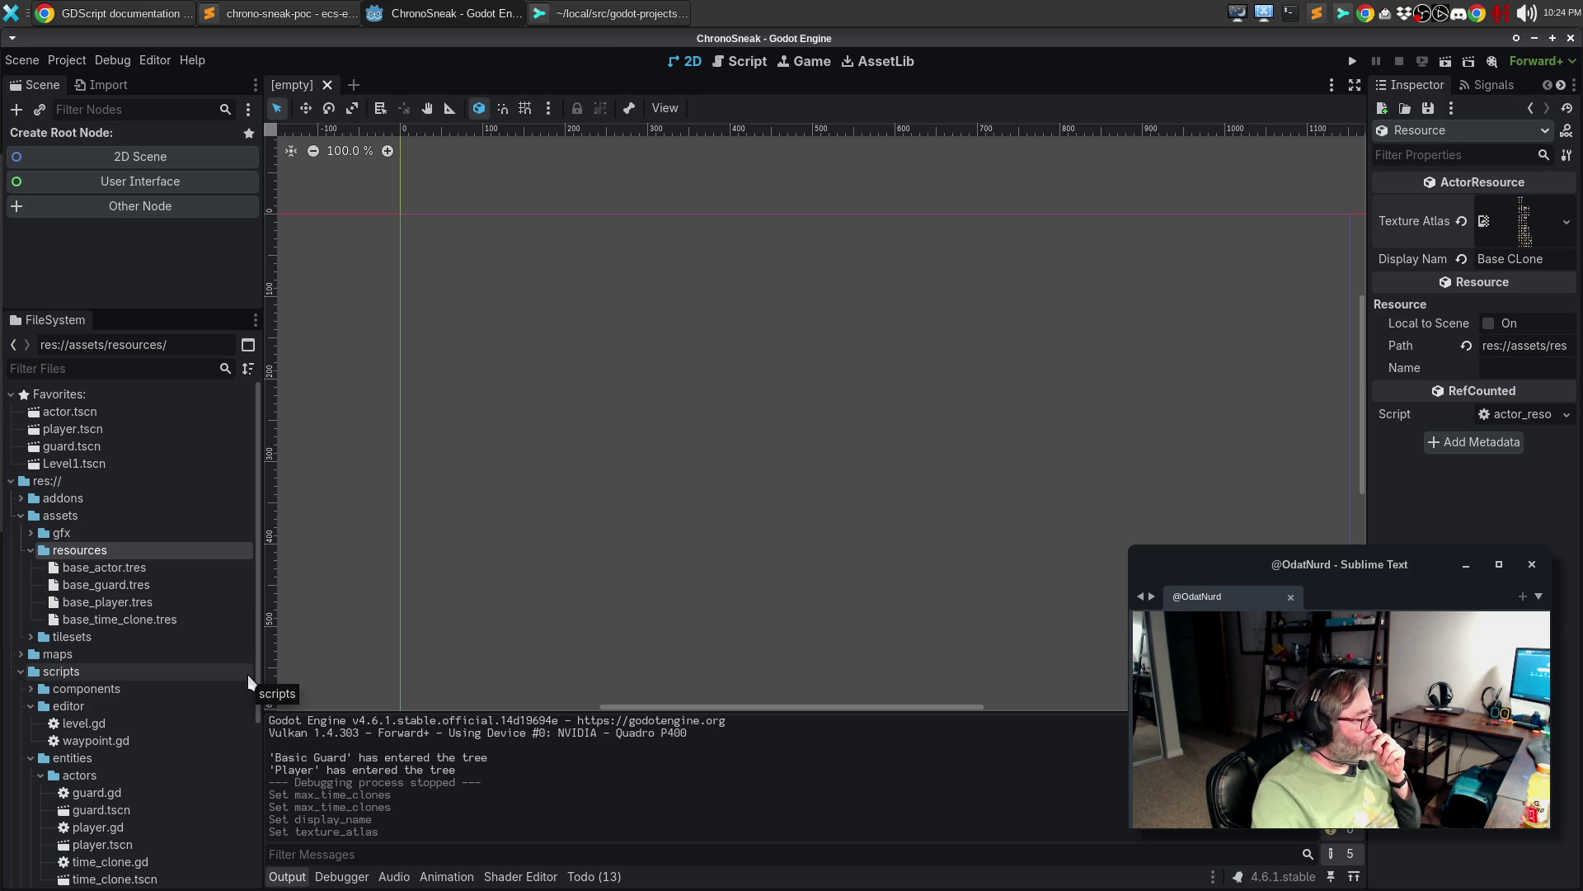
- Open Level1.tscn and add a plain Node as a child of the Level1 root
{"action": "double_click", "coordinate": [94, 466]}
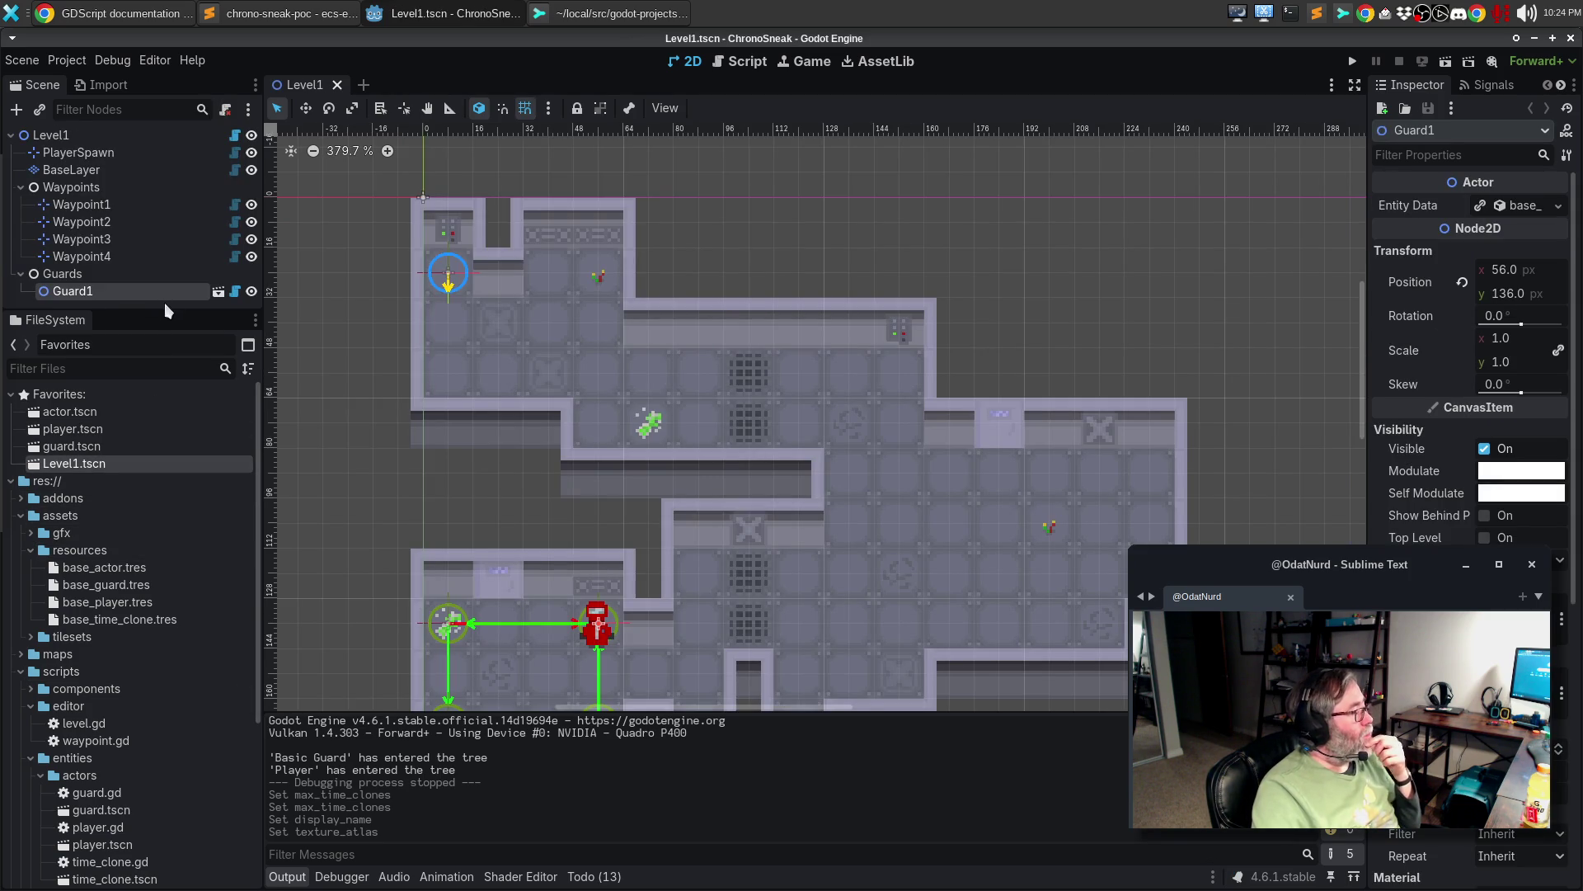
{"action": "right_click", "coordinate": [63, 136]}
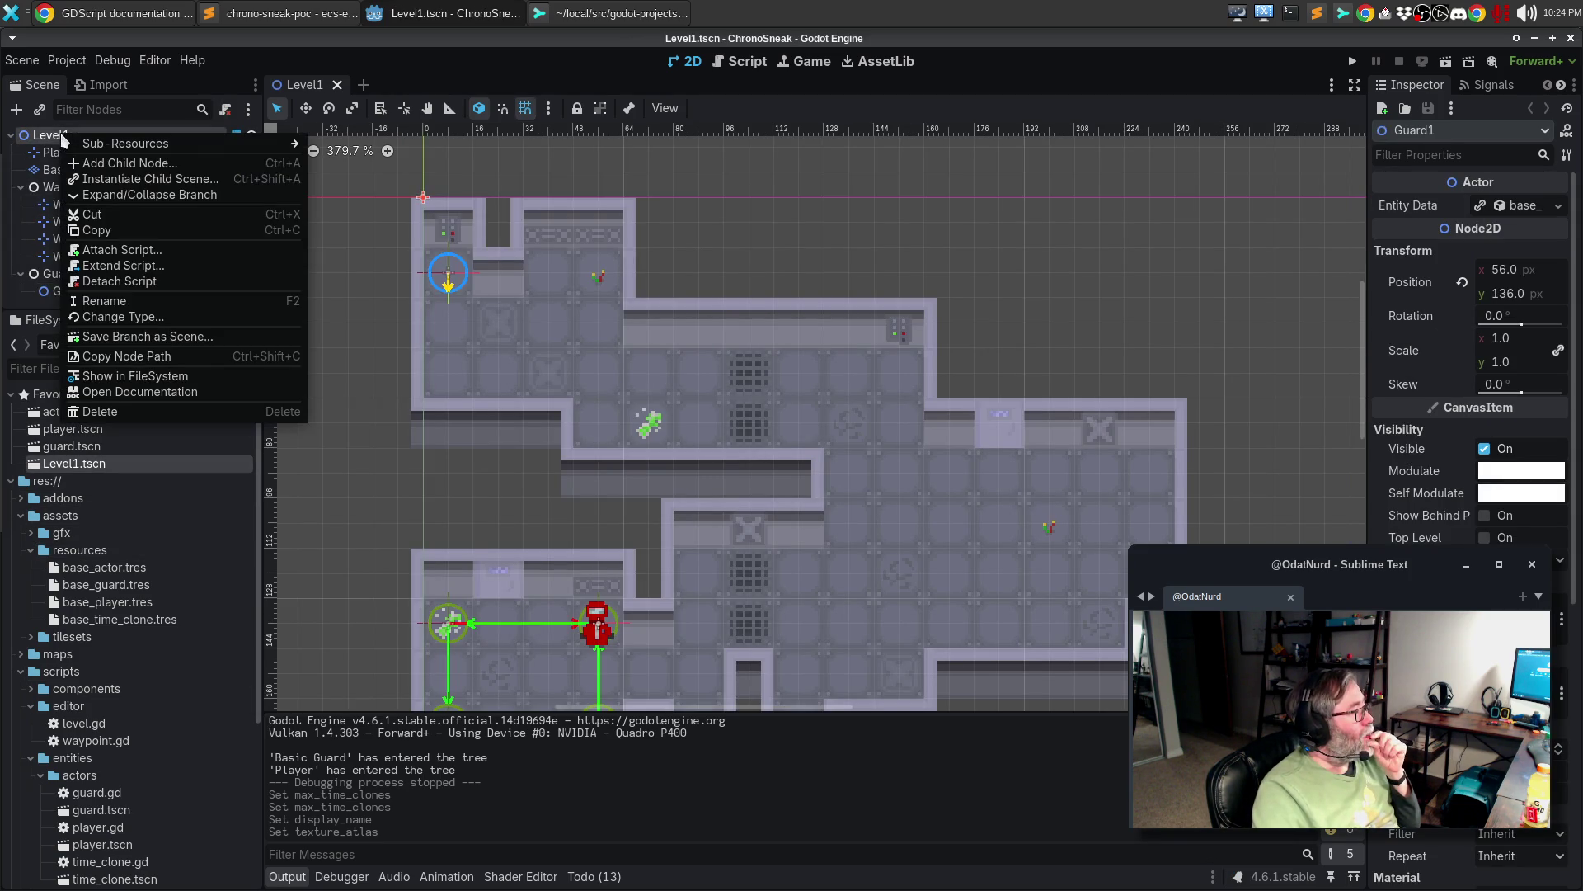
{"action": "left_click", "coordinate": [265, 163]}
{"action": "type", "text": "fab"}
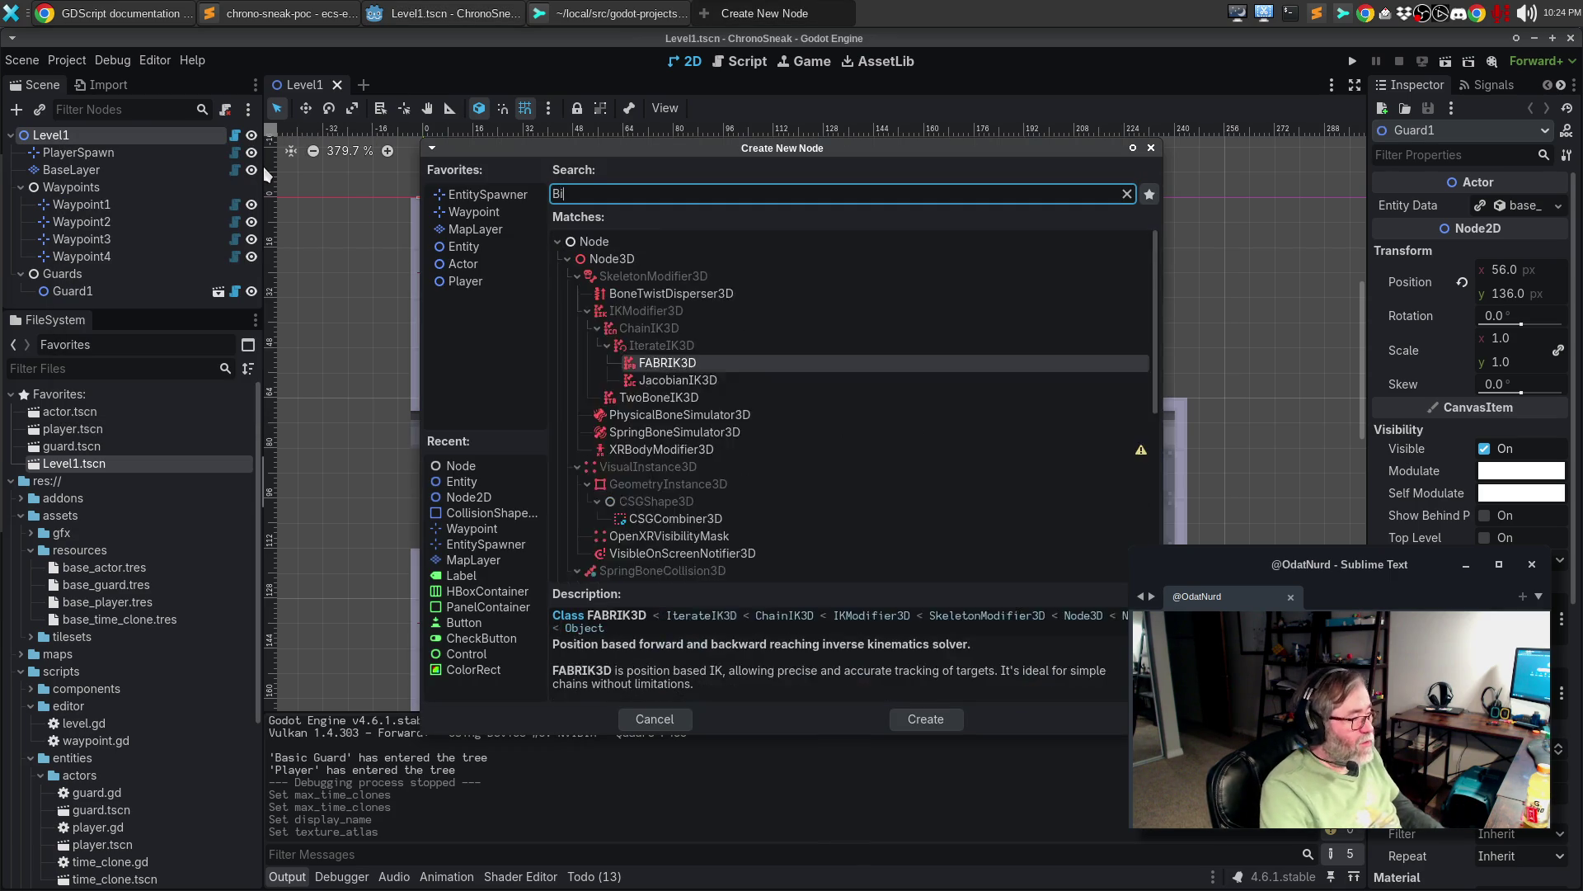
{"action": "key", "text": "BackSpace"}
{"action": "key", "text": "BackSpace"}
{"action": "key", "text": "BackSpace"}
{"action": "type", "text": "No"}
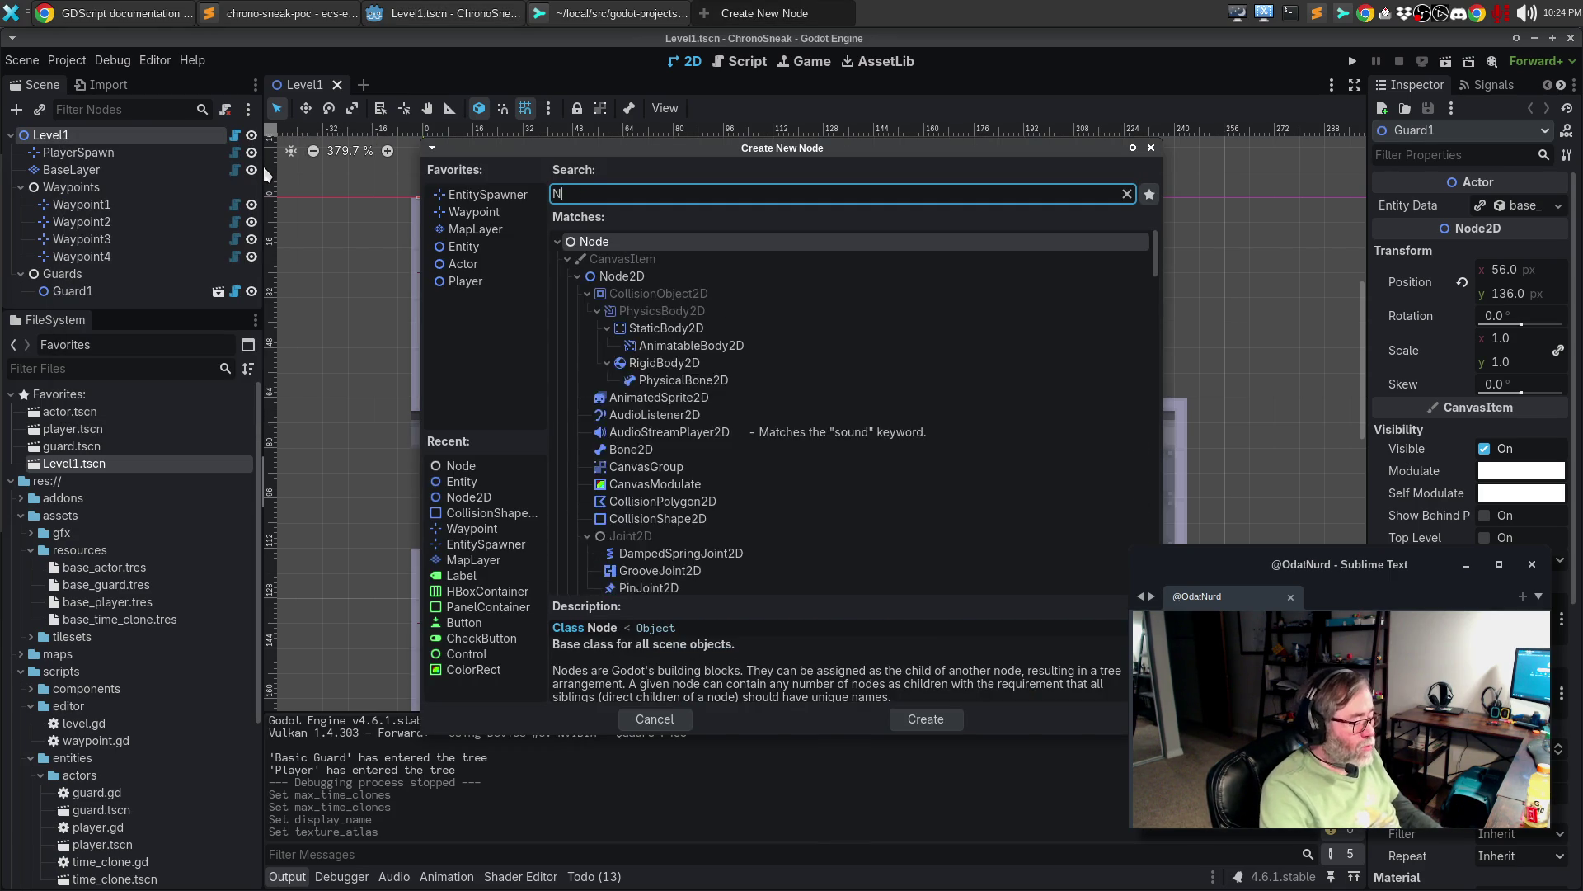
{"action": "left_click", "coordinate": [599, 241]}
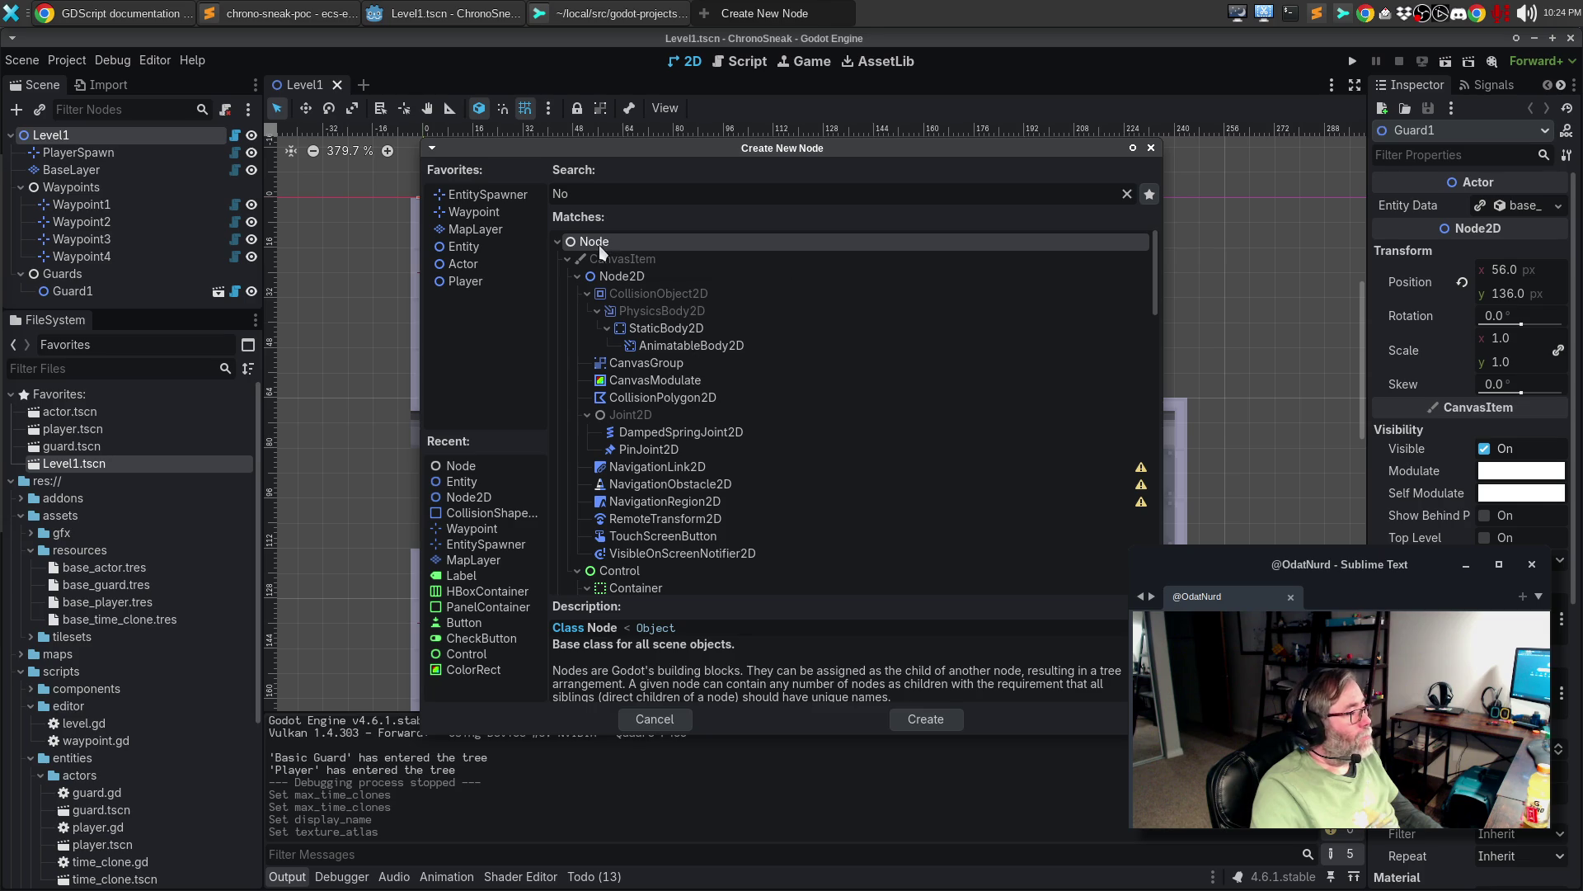
{"action": "double_click", "coordinate": [599, 245]}
- Rename the new node to Clones
{"action": "double_click", "coordinate": [77, 290]}
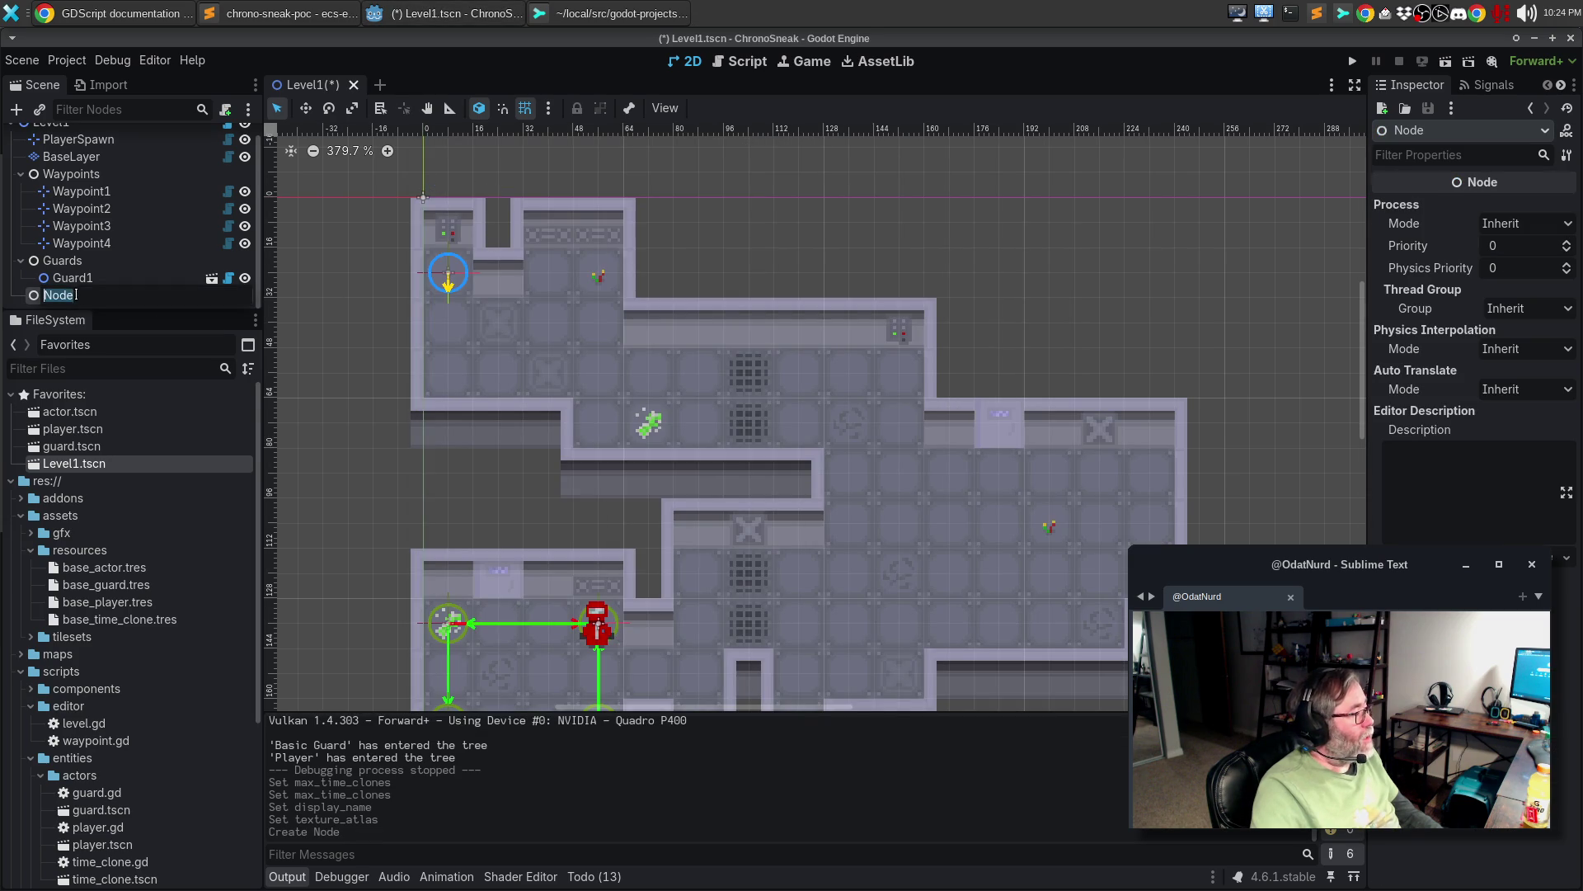
{"action": "type", "text": "Clones"}
{"action": "key", "text": "Return"}
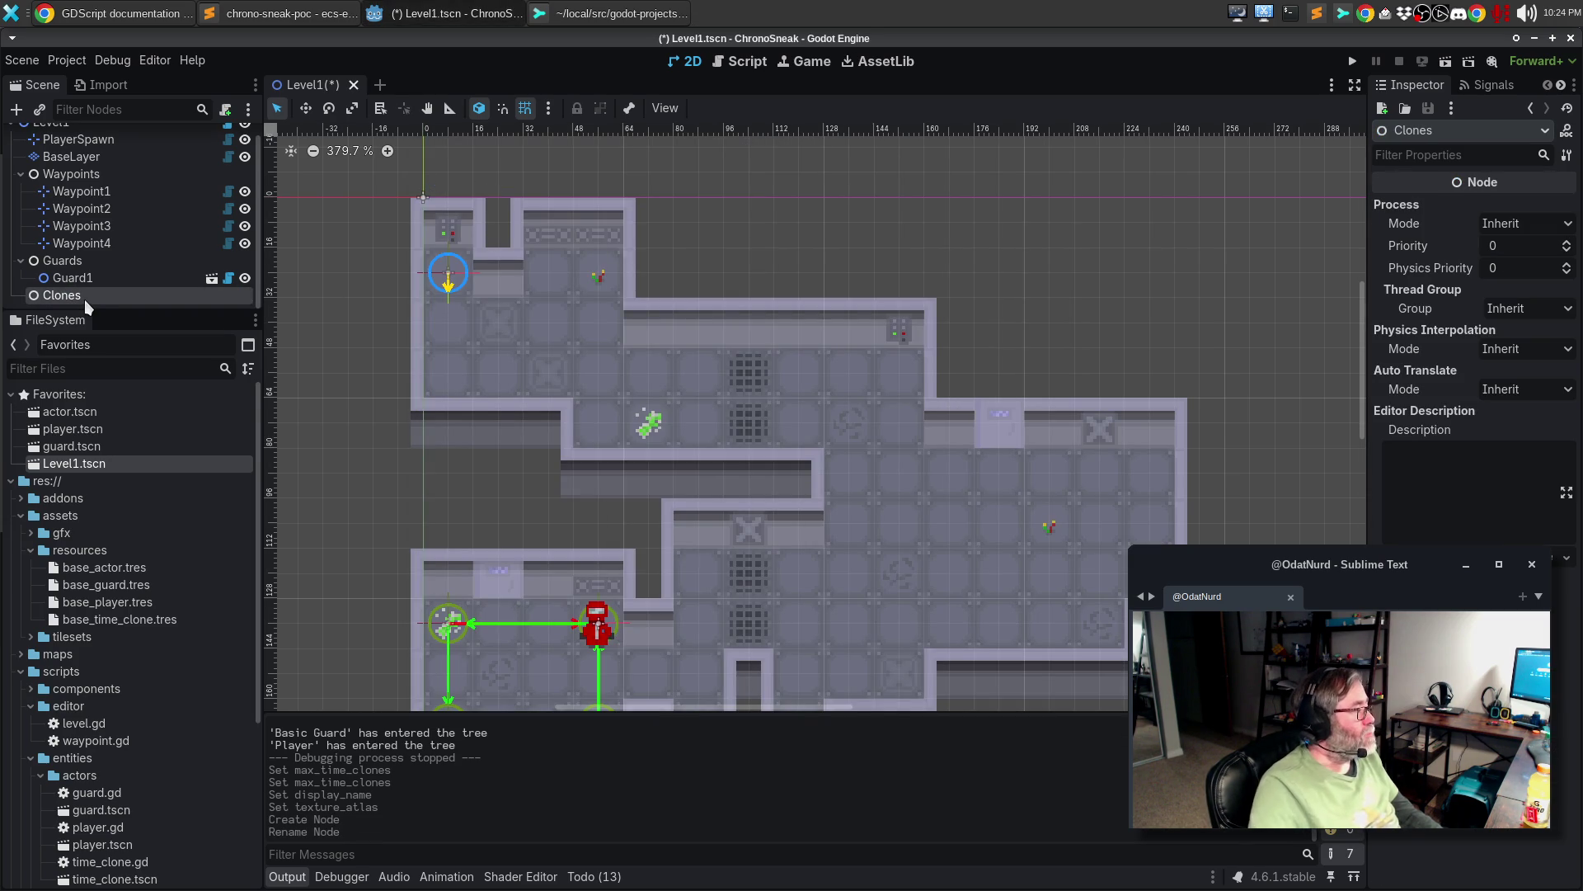
- Instance actor.tscn under Clones and move it into the right-hand room at (232, 88)
{"action": "right_click", "coordinate": [96, 294]}
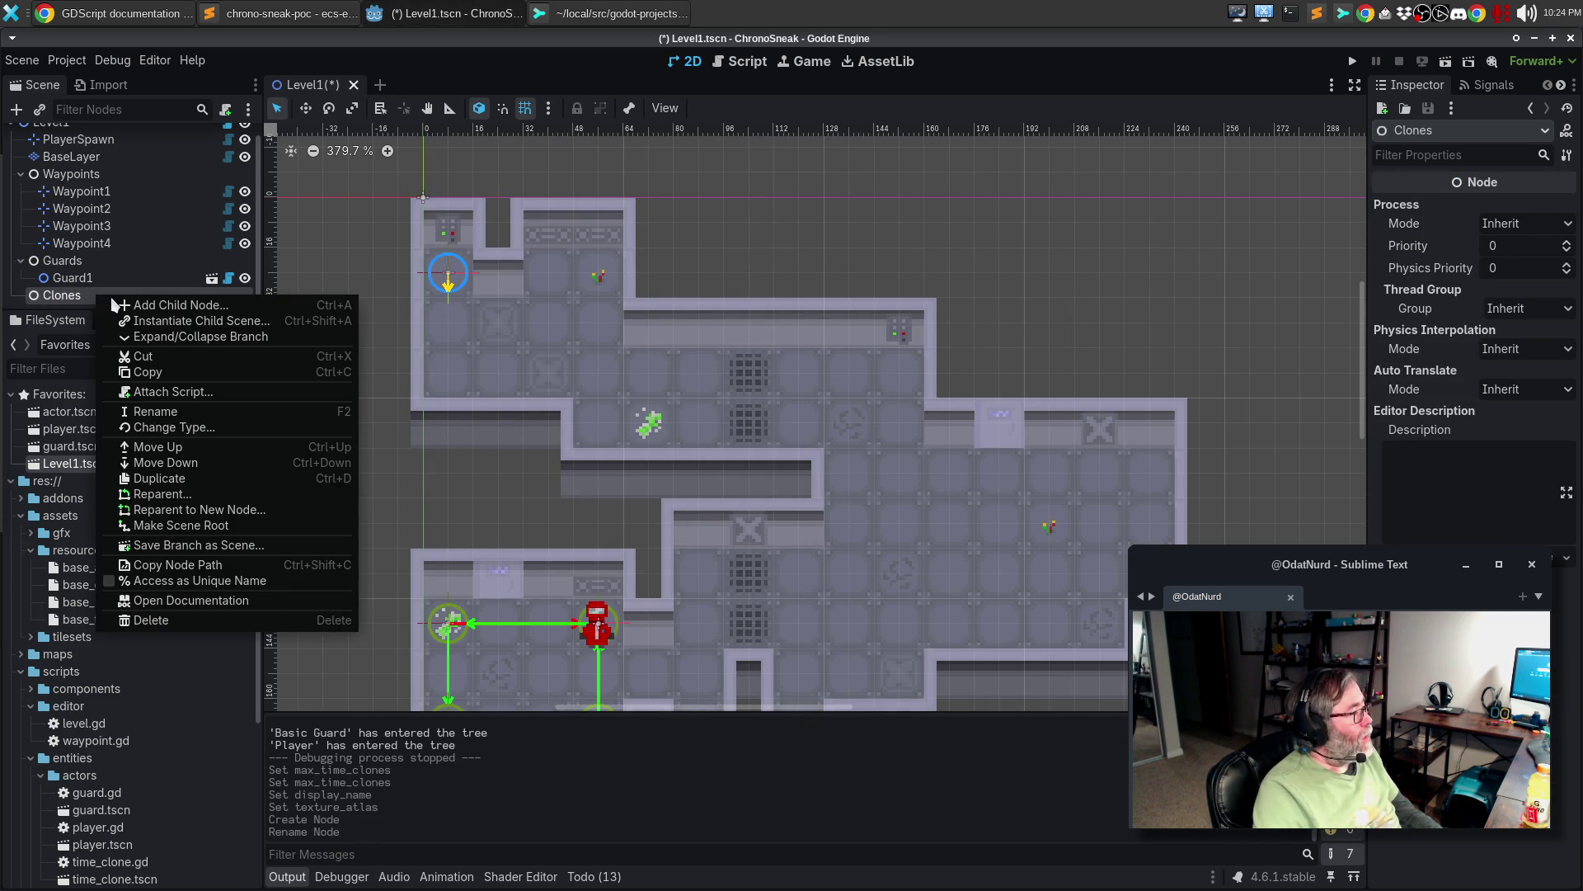
{"action": "left_click", "coordinate": [137, 322]}
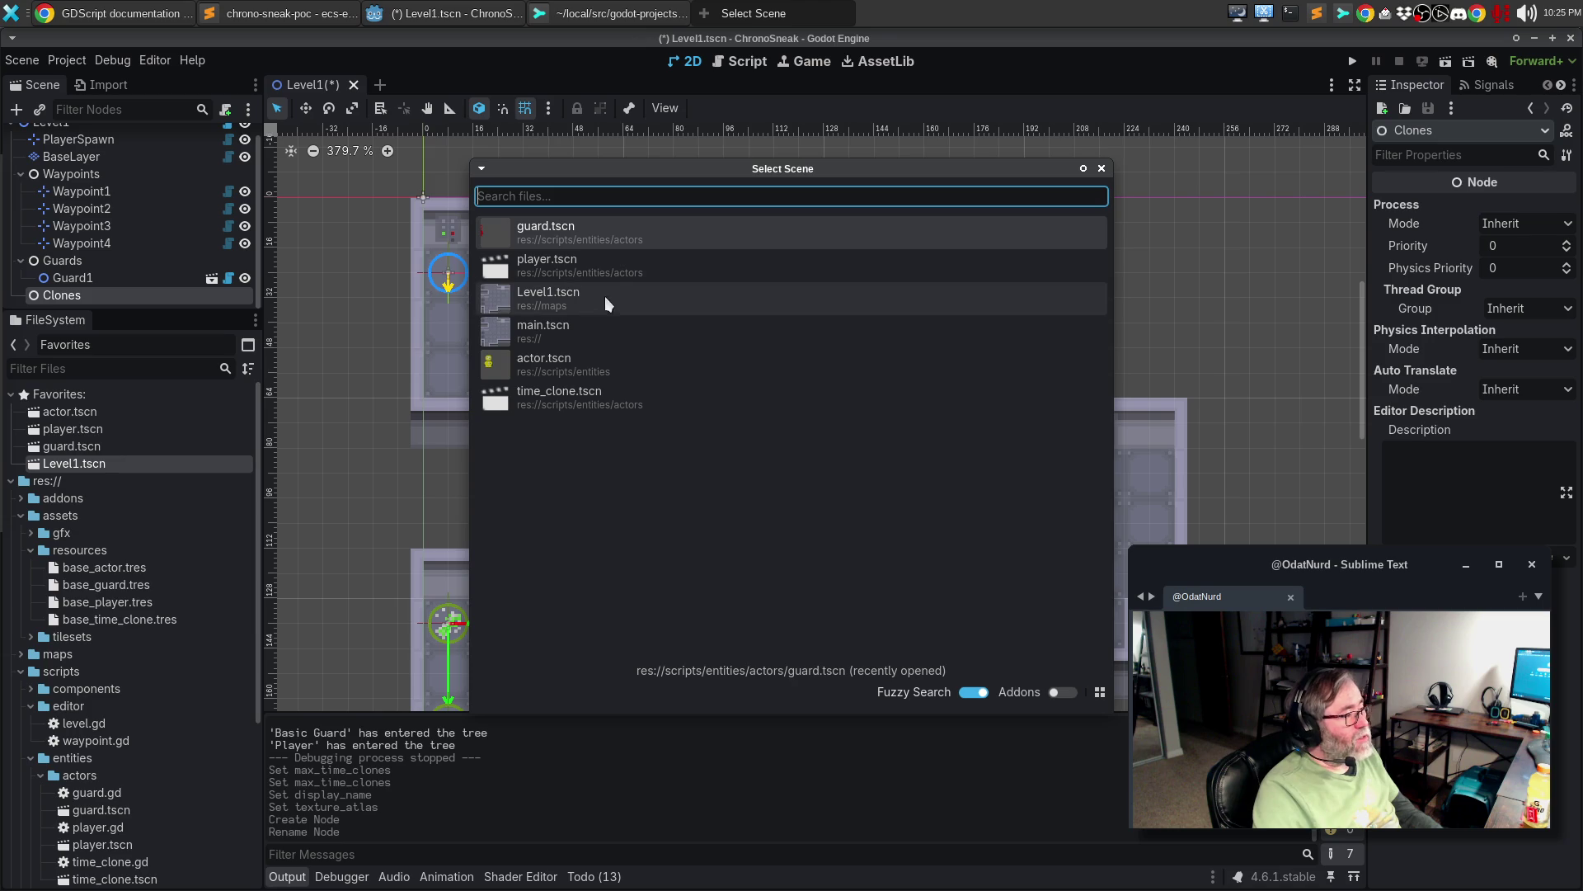
{"action": "double_click", "coordinate": [621, 361]}
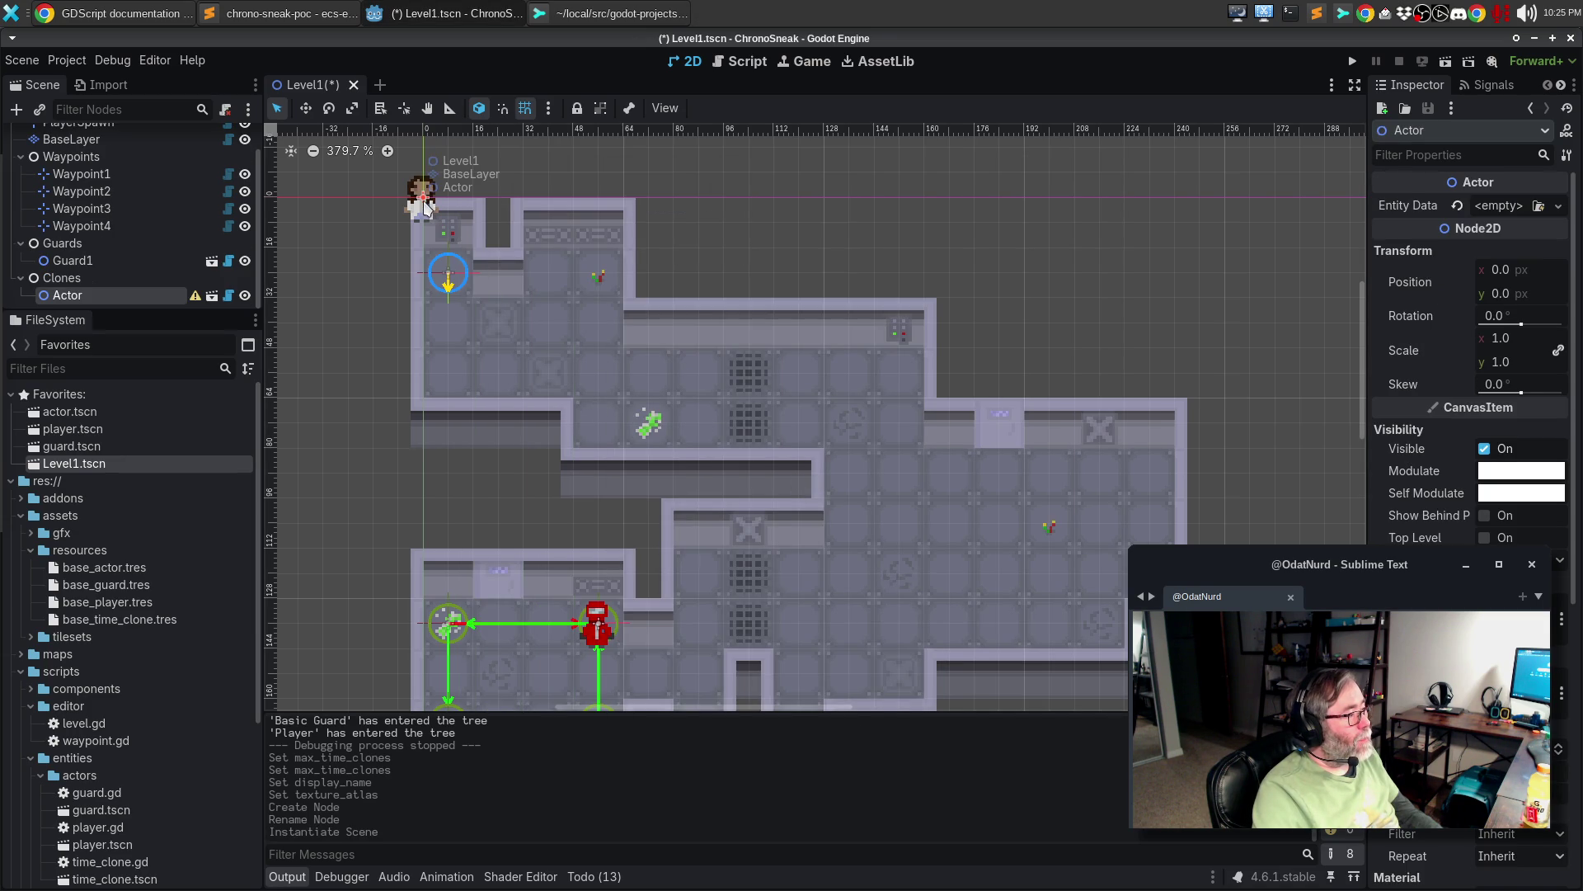
{"action": "left_click_drag", "start_coordinate": [425, 206], "coordinate": [1154, 473]}
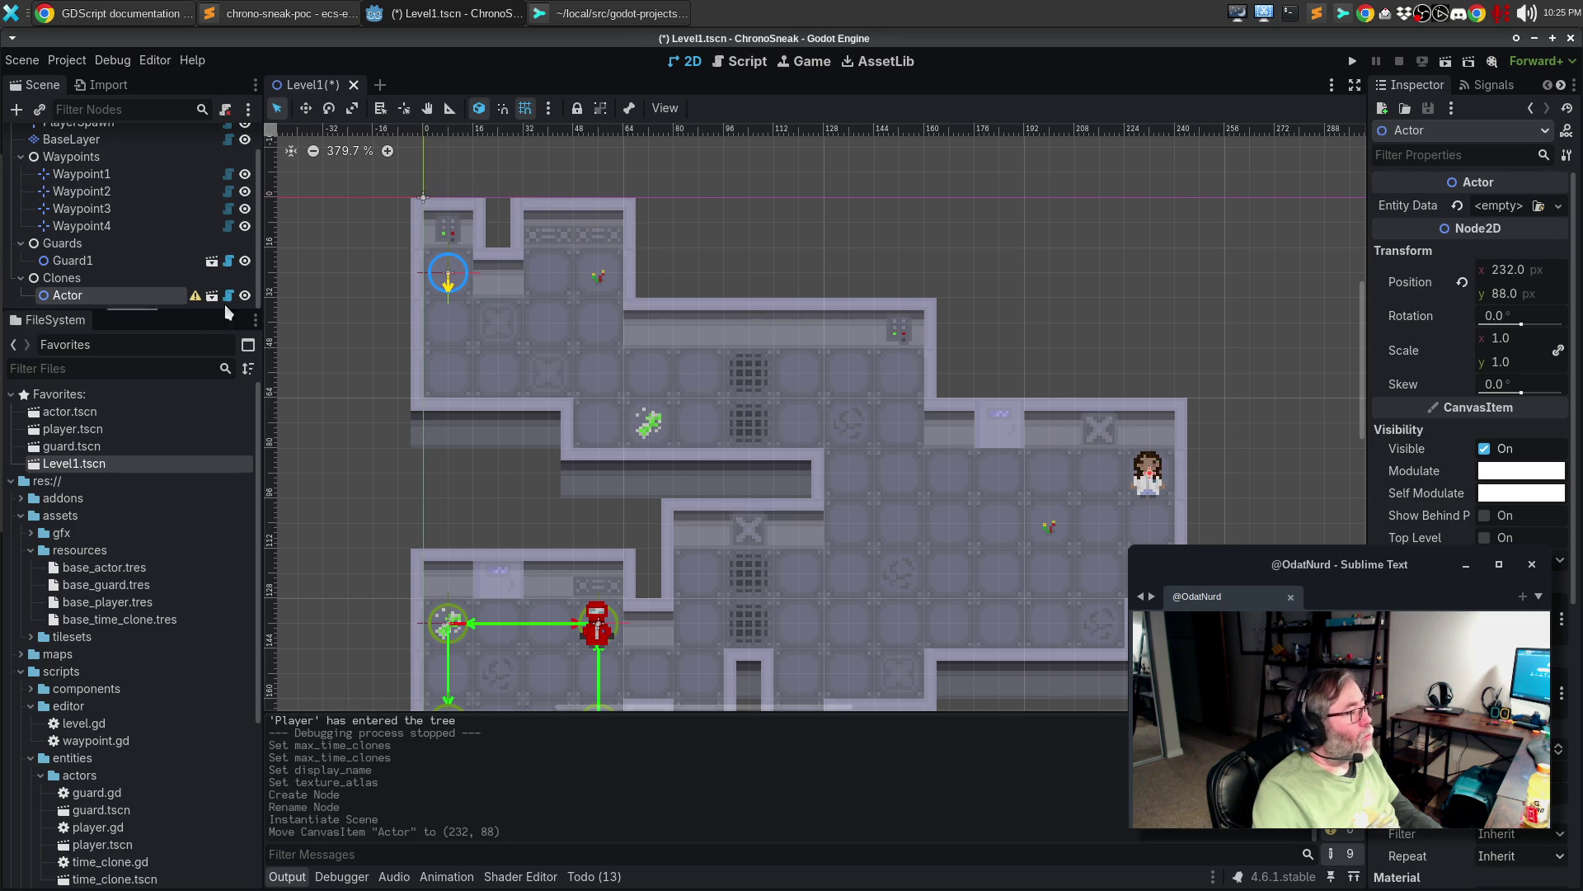
- Rename the Actor instance to 'Clone 1'
{"action": "left_click", "coordinate": [113, 295]}
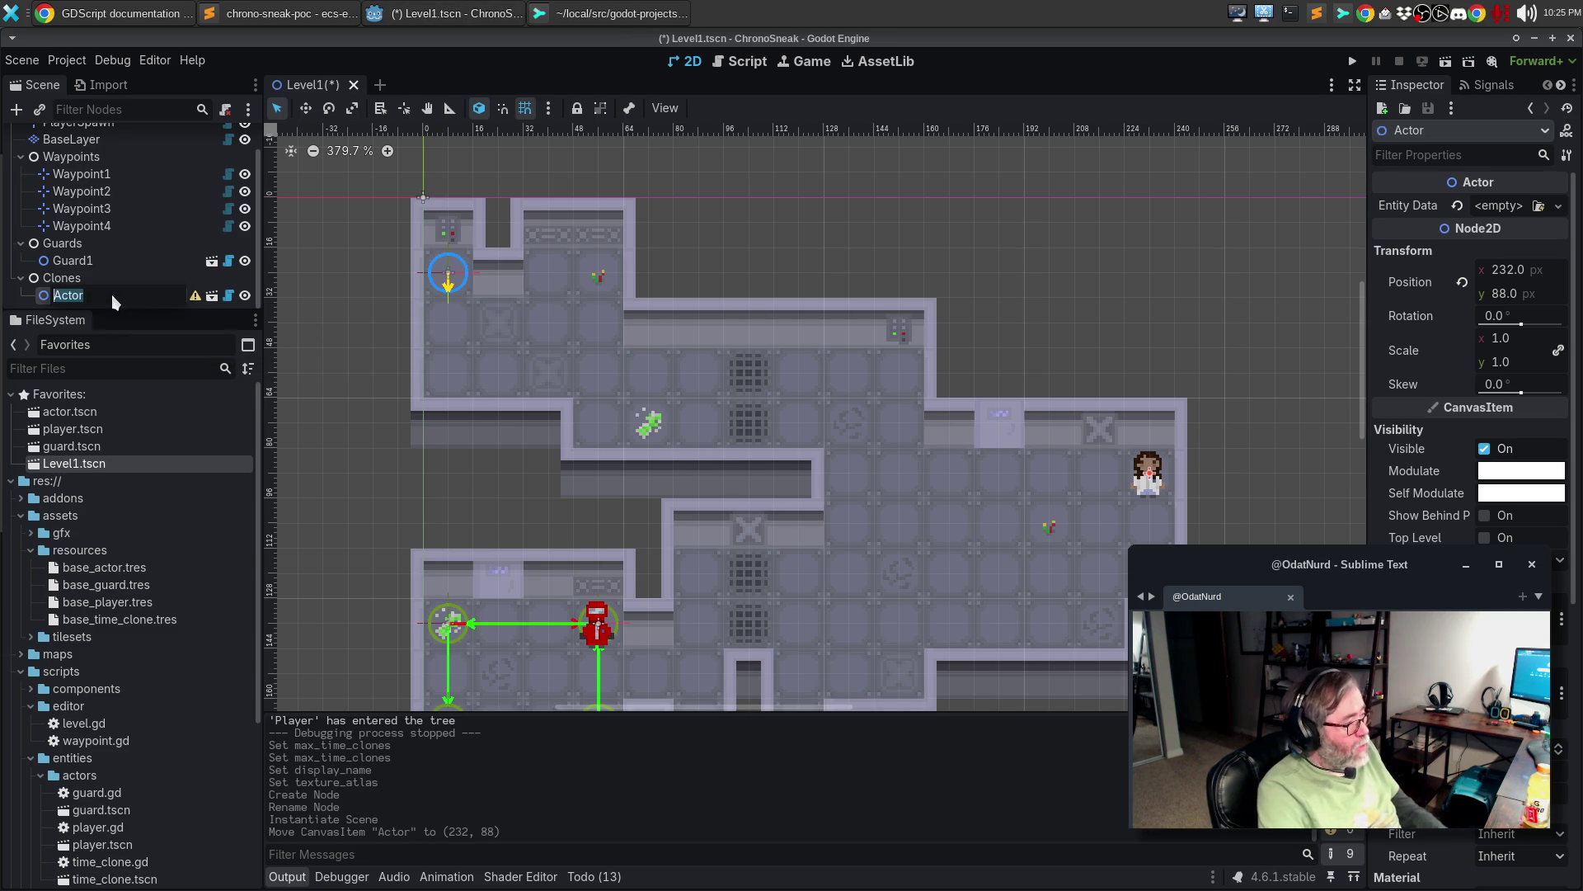
{"action": "type", "text": "CLone"}
{"action": "key", "text": "BackSpace"}
{"action": "key", "text": "BackSpace"}
{"action": "key", "text": "BackSpace"}
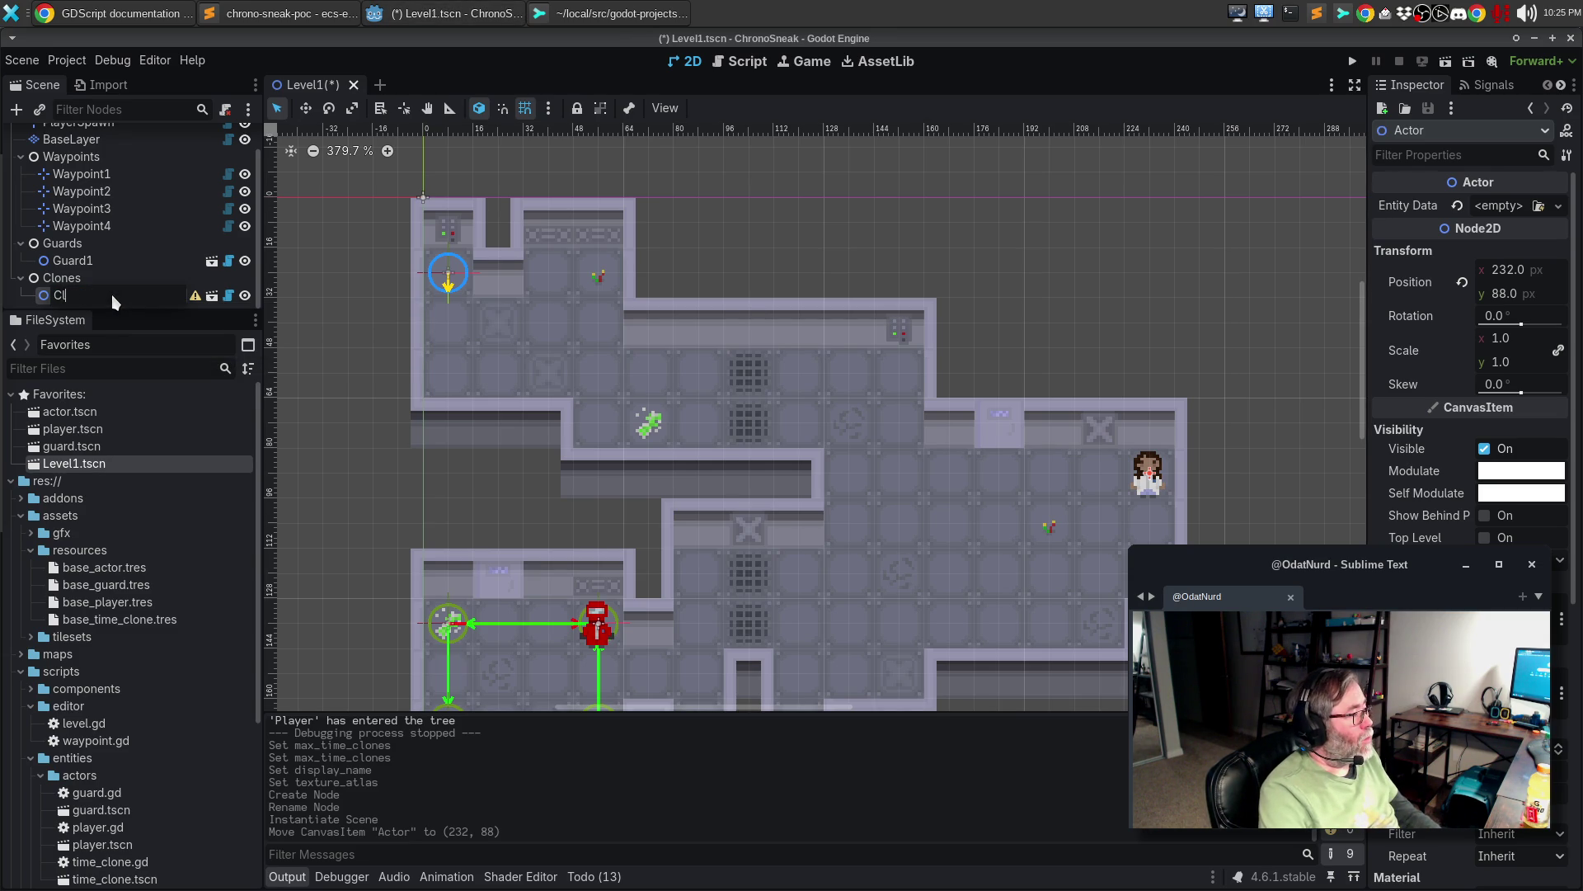
{"action": "type", "text": "lone 1"}
{"action": "key", "text": "Return"}
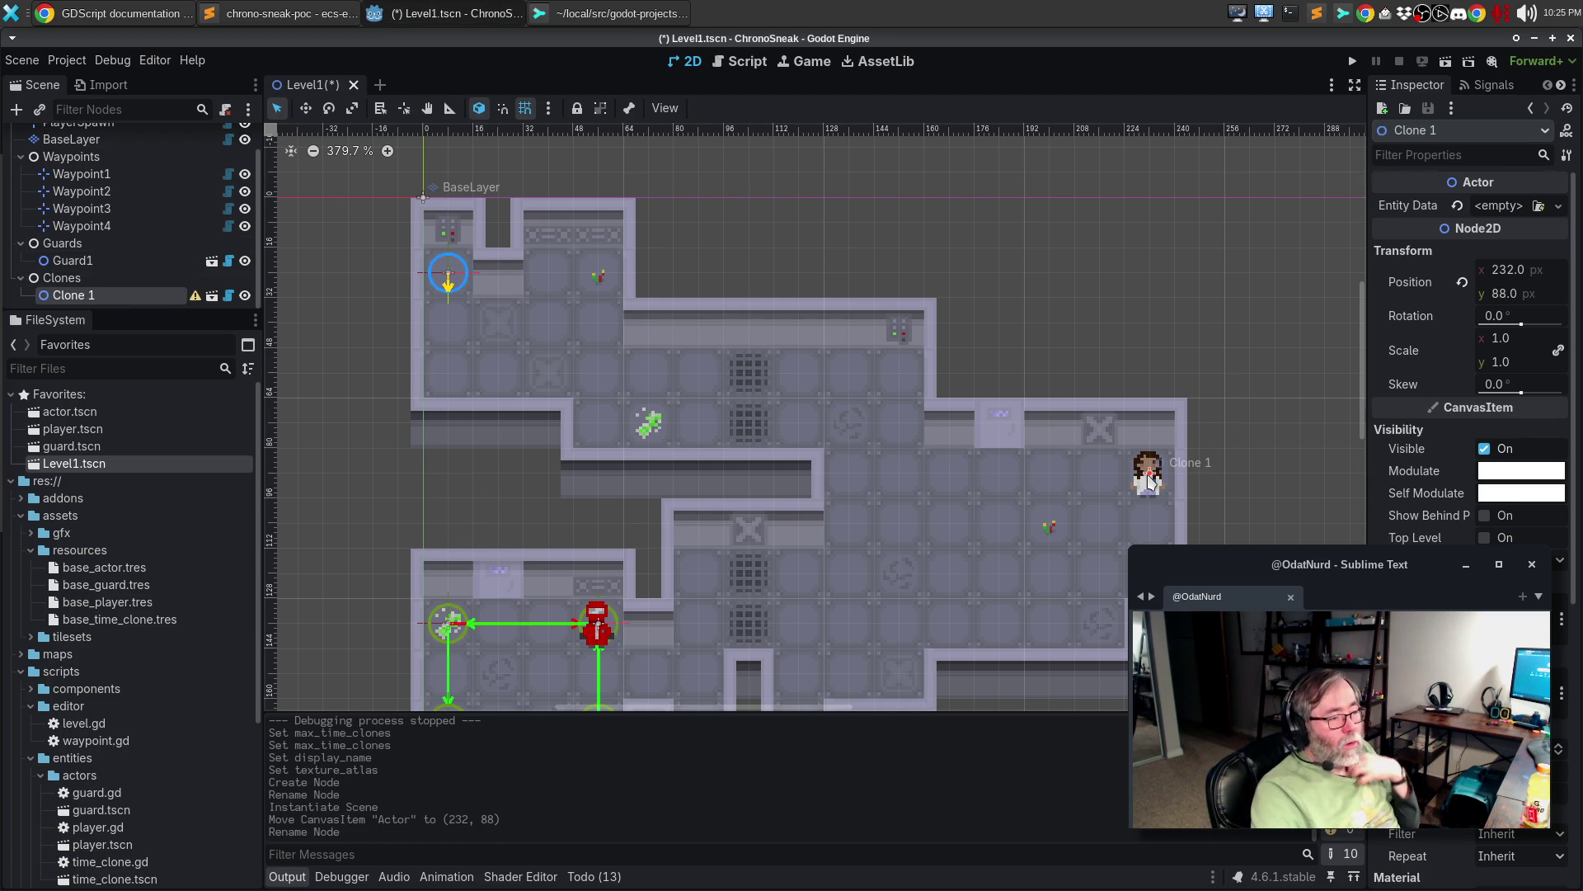
- Quick-load base_time_clone.tres as Clone 1's entity data
{"action": "left_click", "coordinate": [1558, 206]}
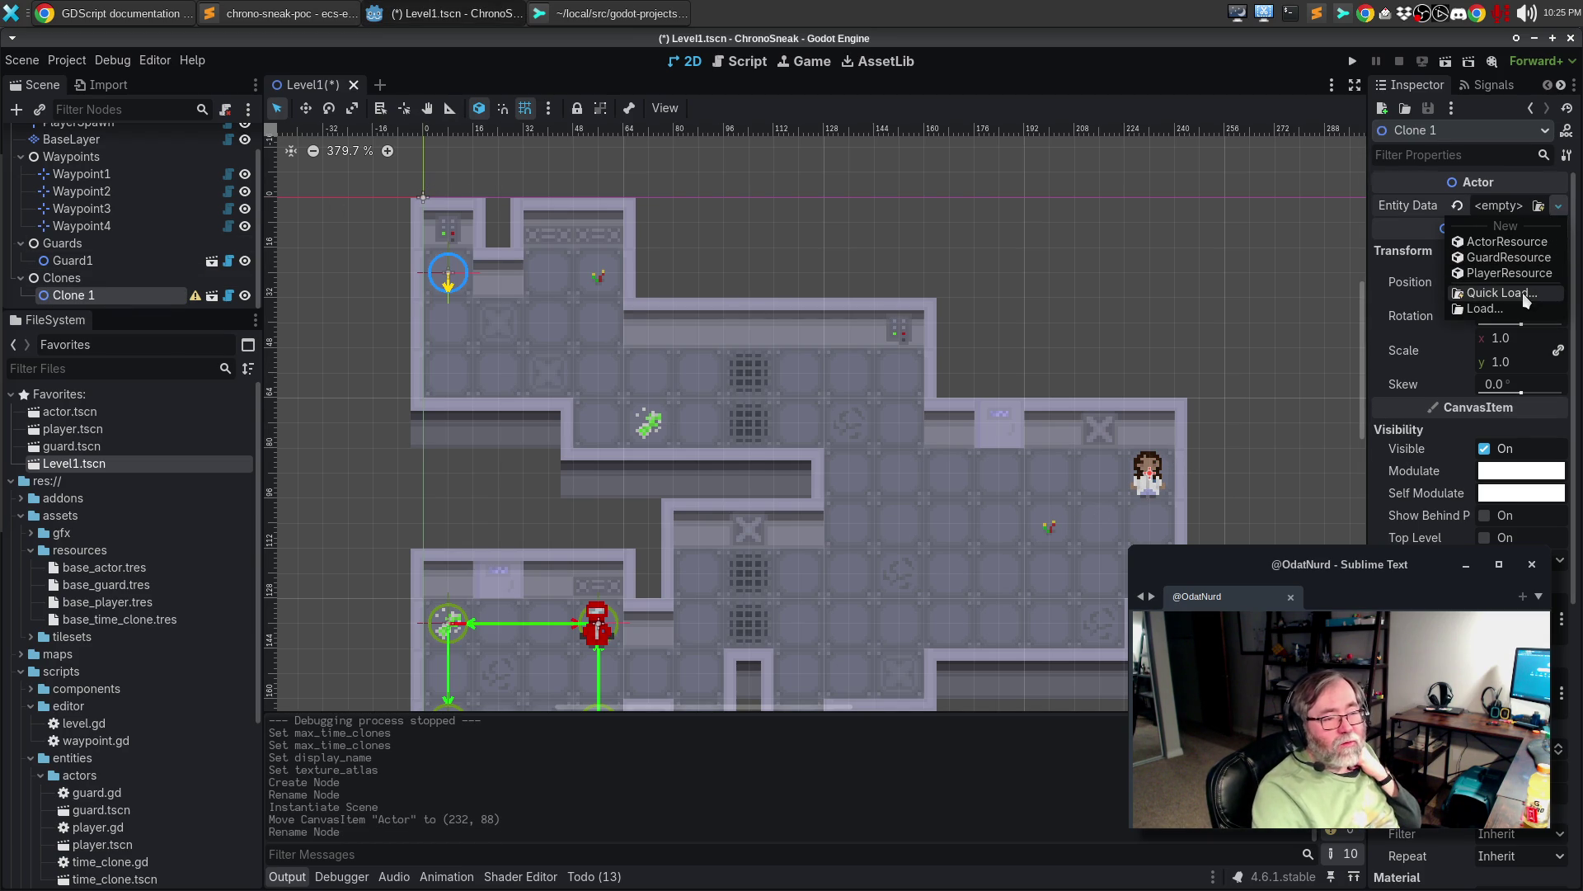
{"action": "left_click", "coordinate": [1498, 292]}
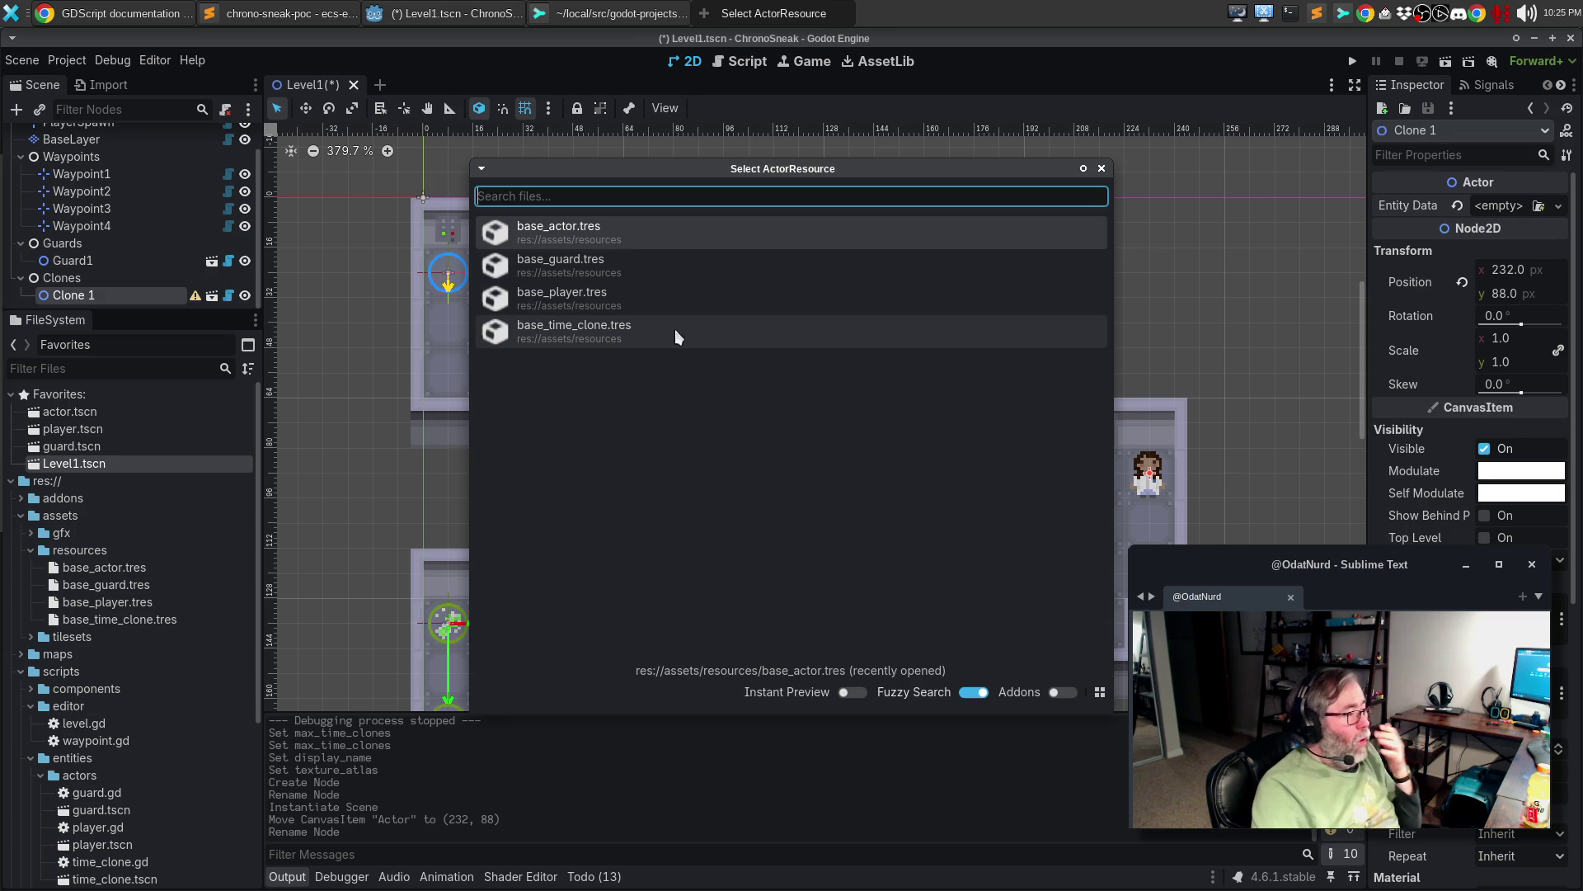
{"action": "left_click", "coordinate": [576, 334]}
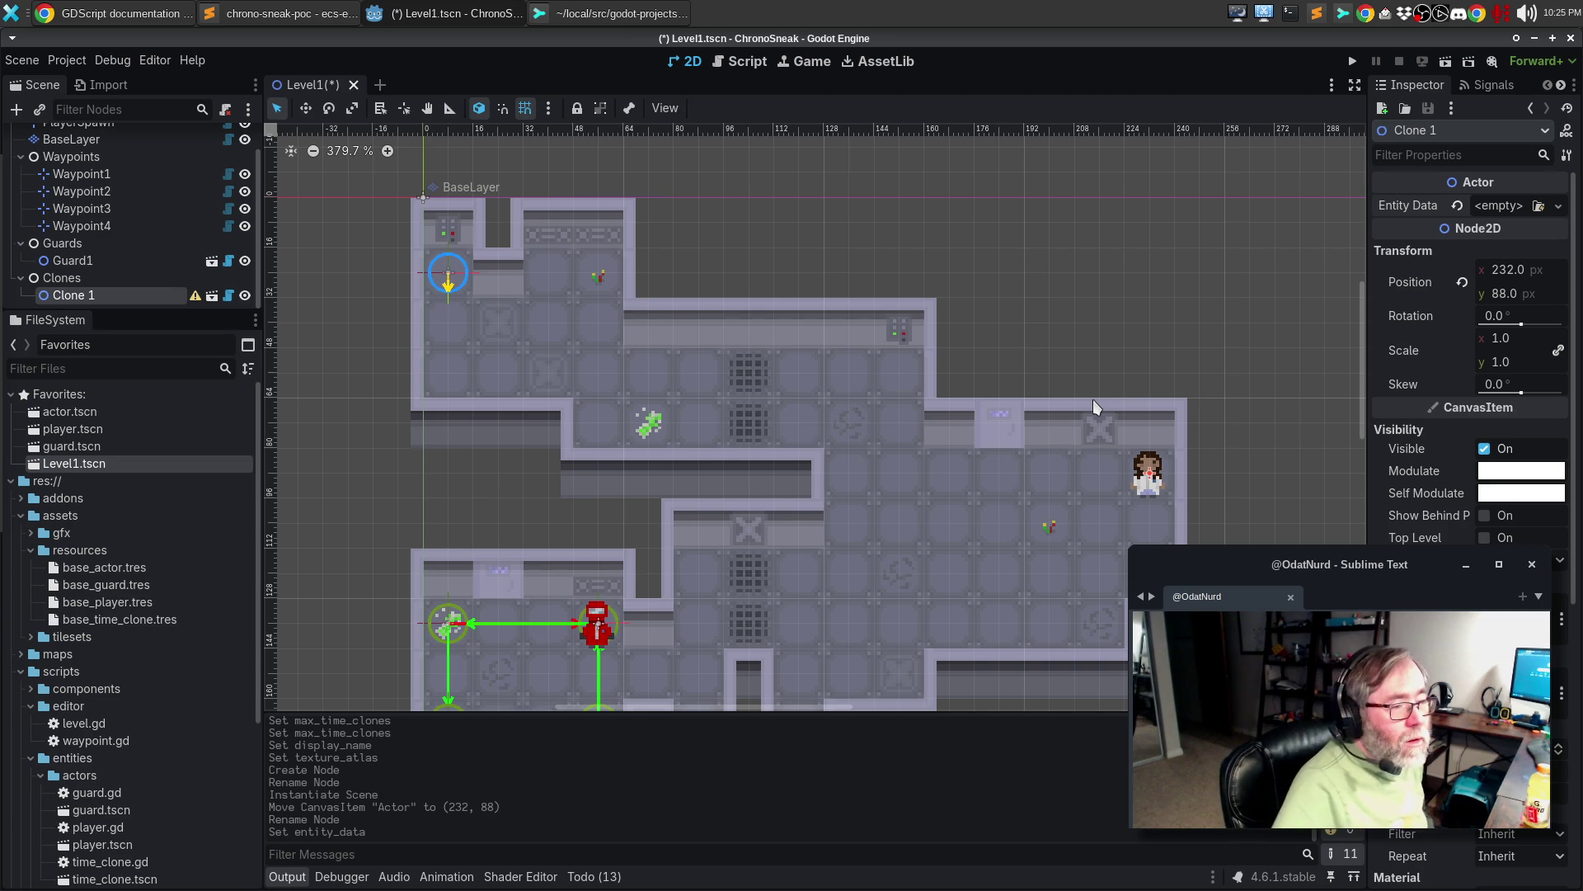
{"action": "left_click", "coordinate": [1558, 207]}
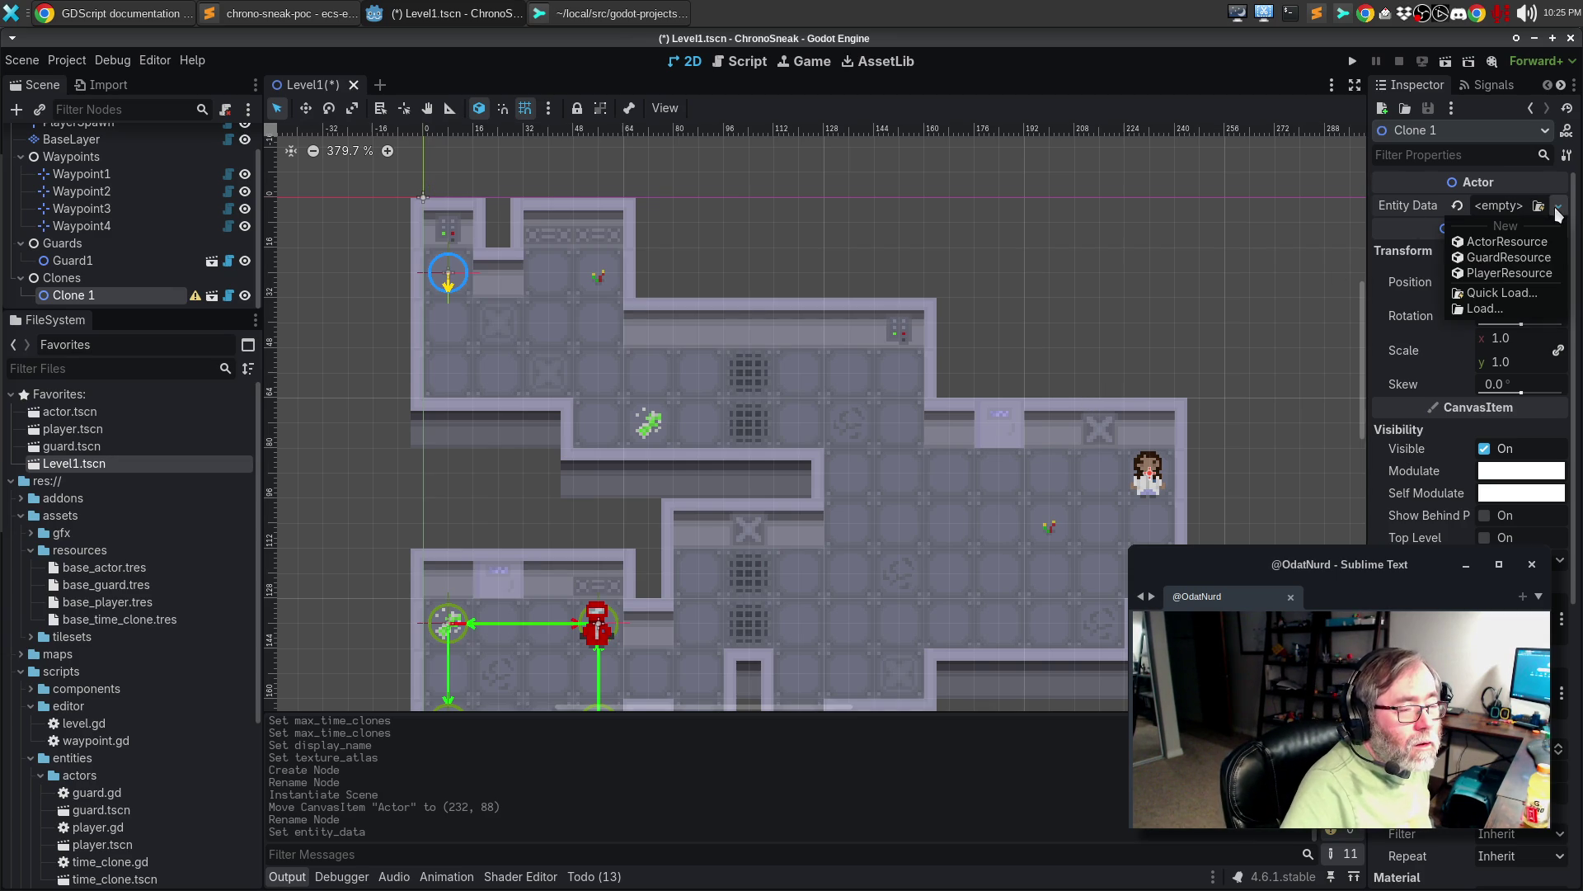
{"action": "left_click", "coordinate": [1527, 295]}
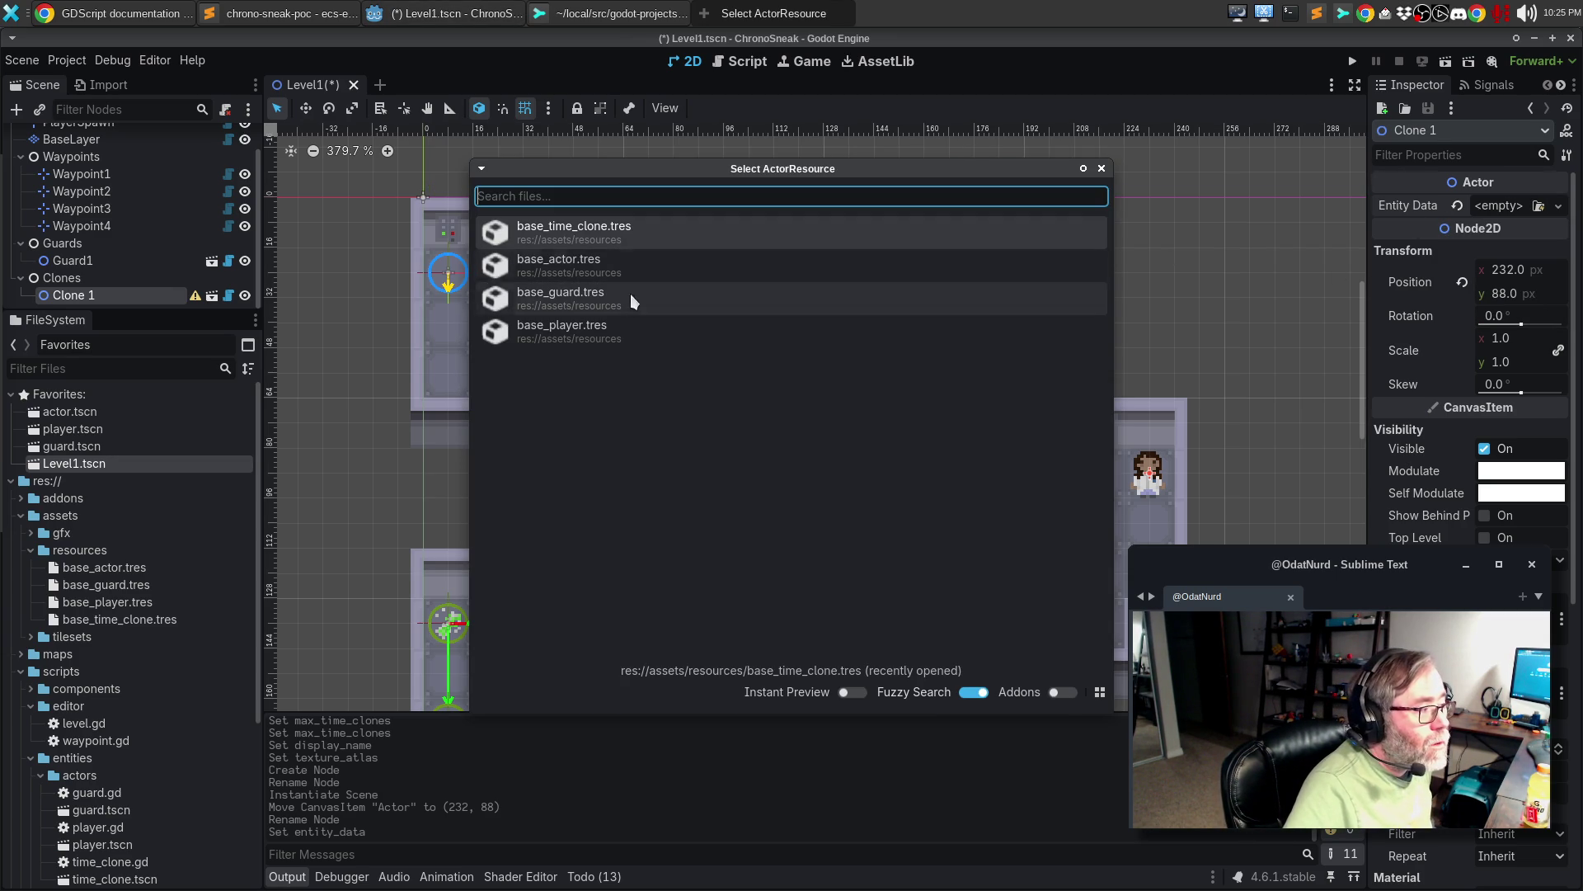
{"action": "double_click", "coordinate": [581, 230]}
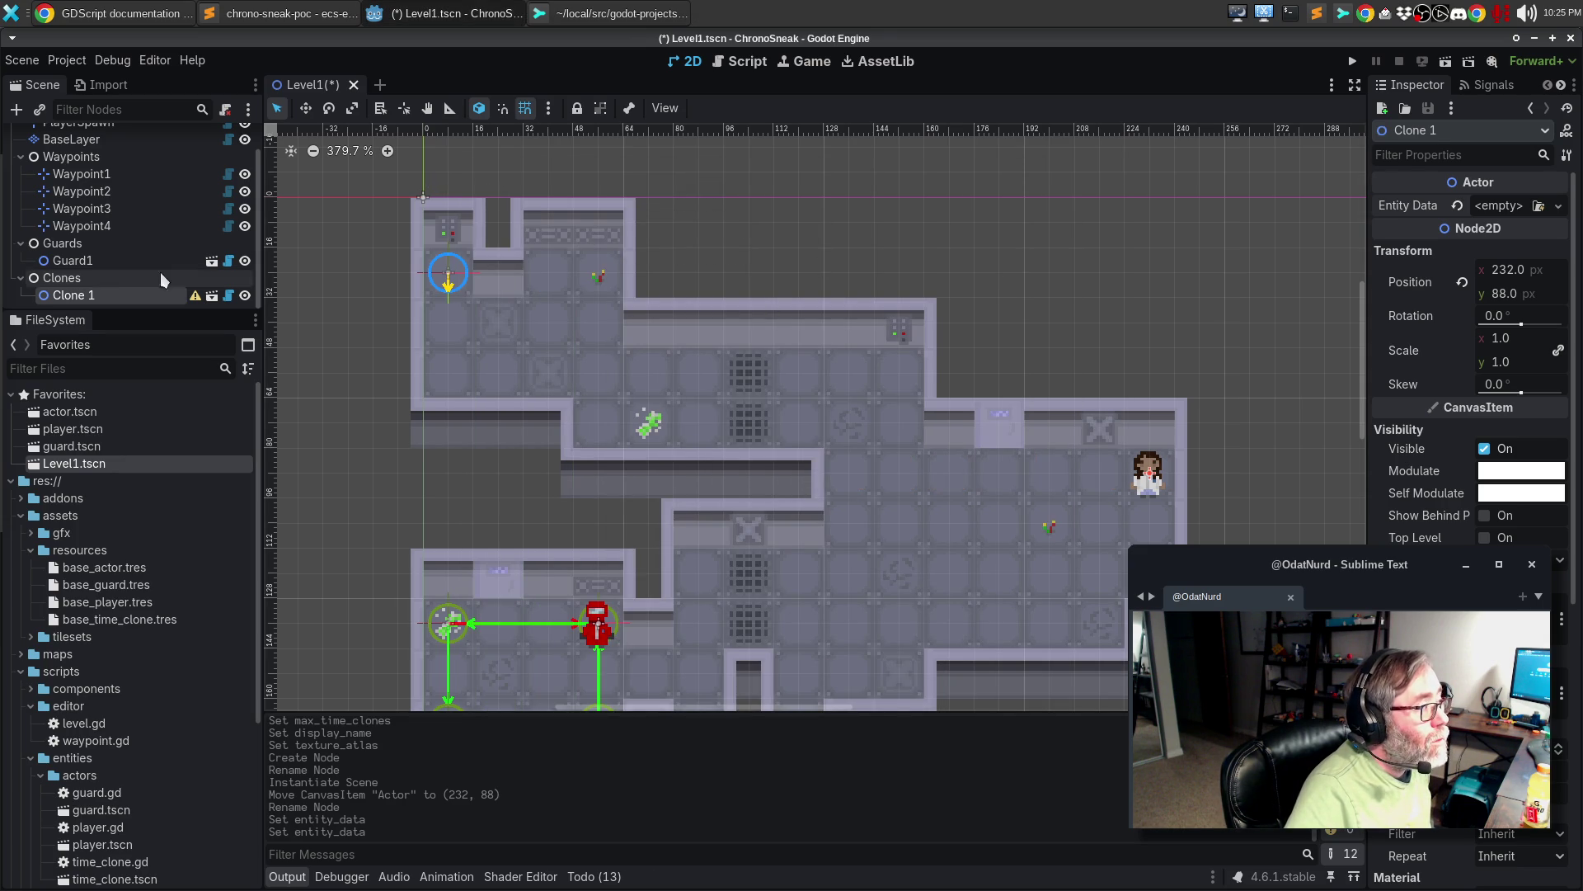
- Compare Guard1 with Clone 1, then save the level and run the game with F5
{"action": "left_click", "coordinate": [107, 262]}
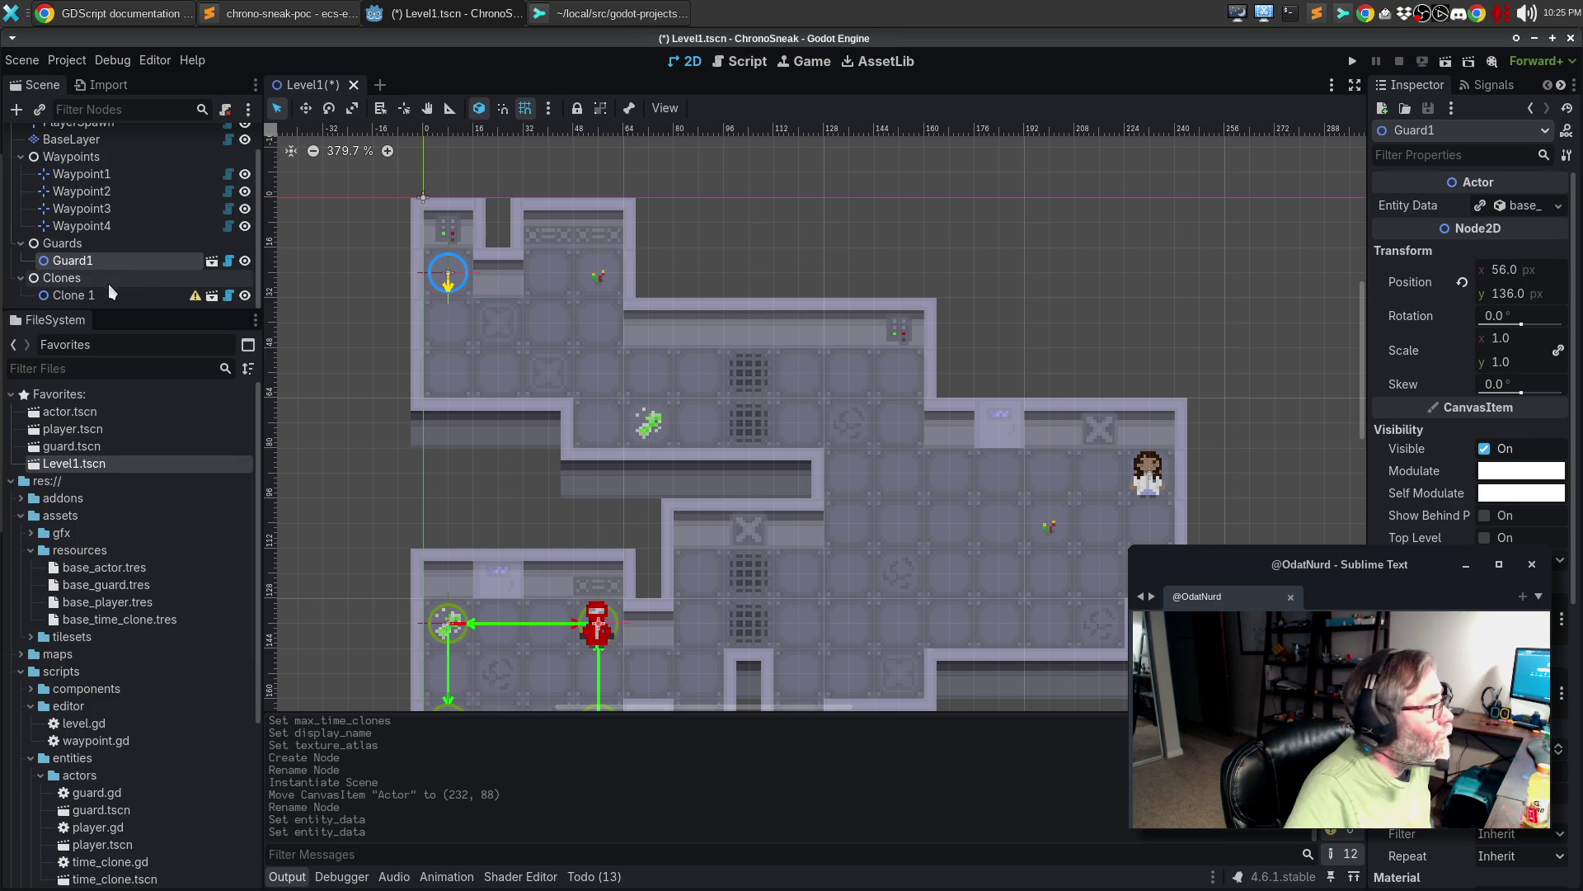
{"action": "left_click", "coordinate": [106, 295]}
{"action": "mouse_move", "coordinate": [200, 299]}
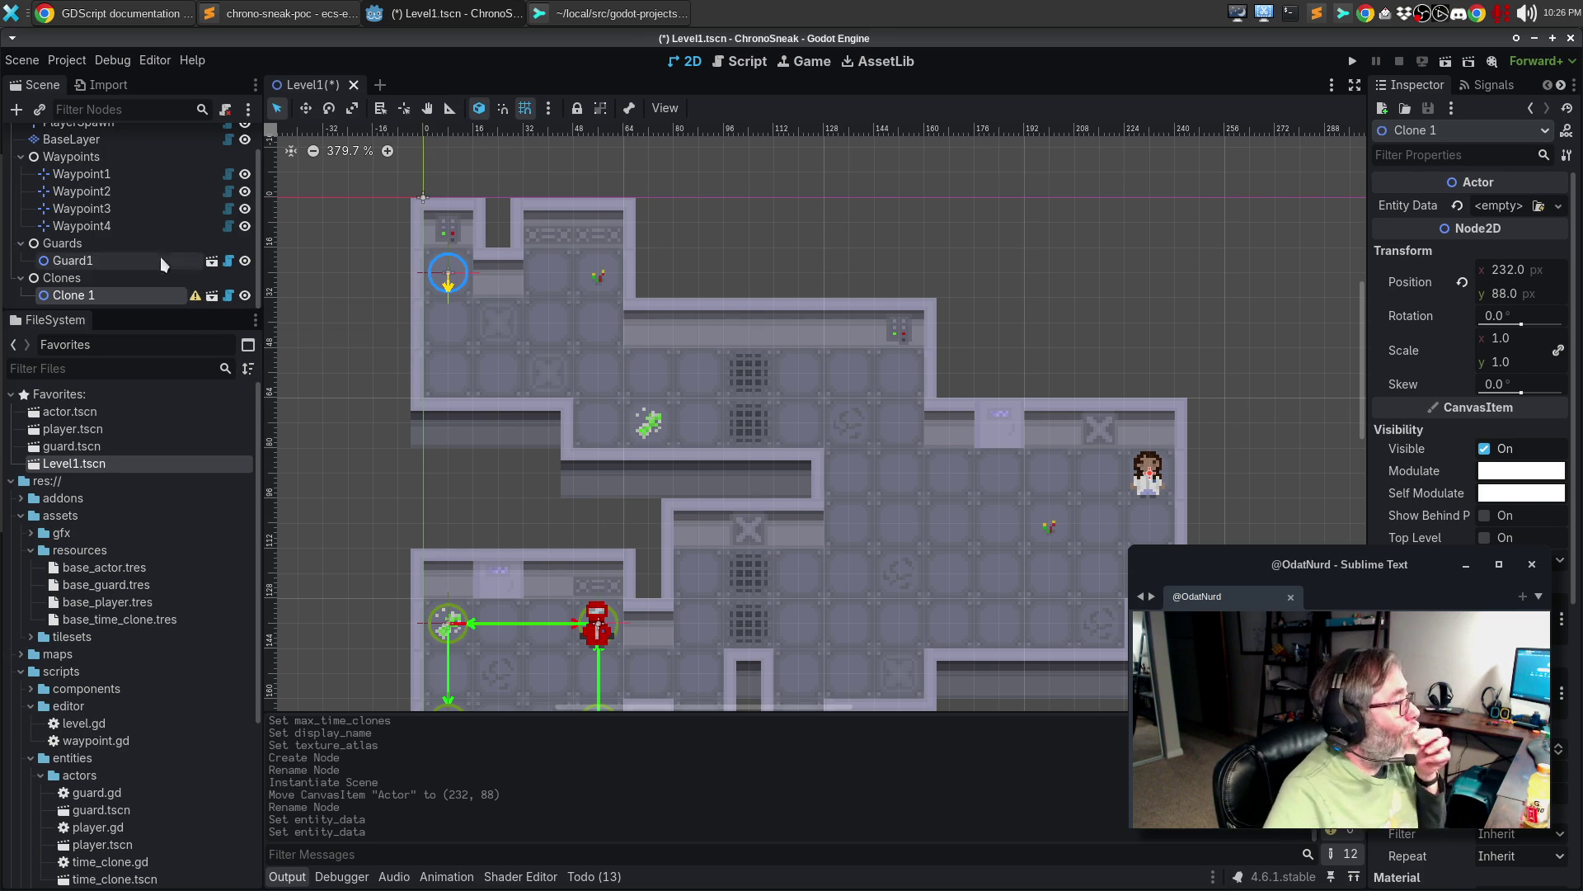
{"action": "key", "text": "F5"}
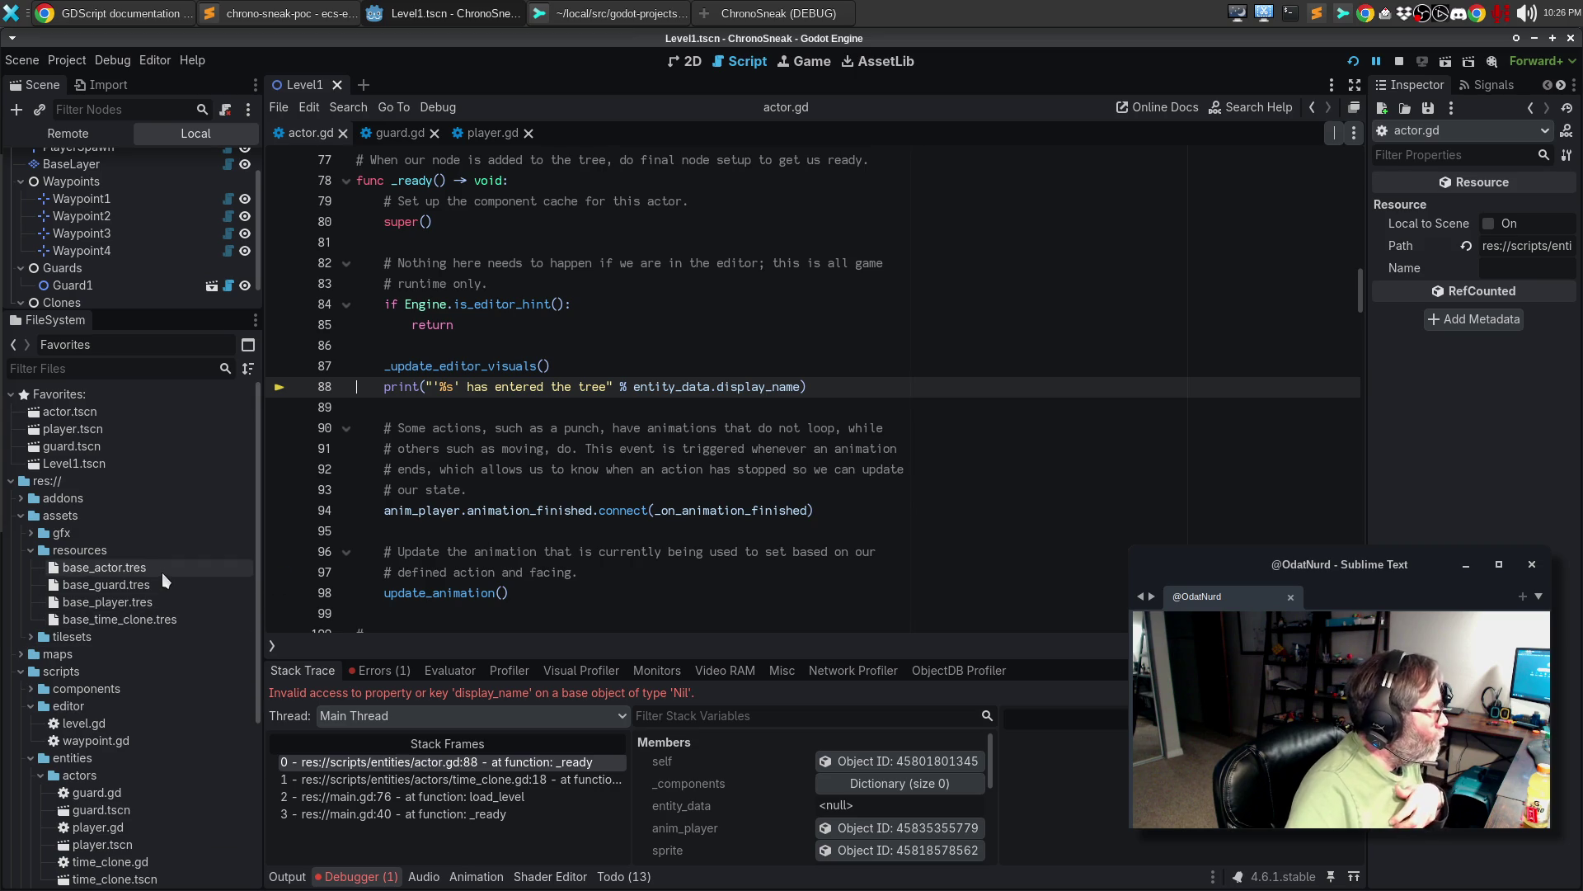
- Close the guard.gd and player.gd script tabs
{"action": "left_click", "coordinate": [499, 262]}
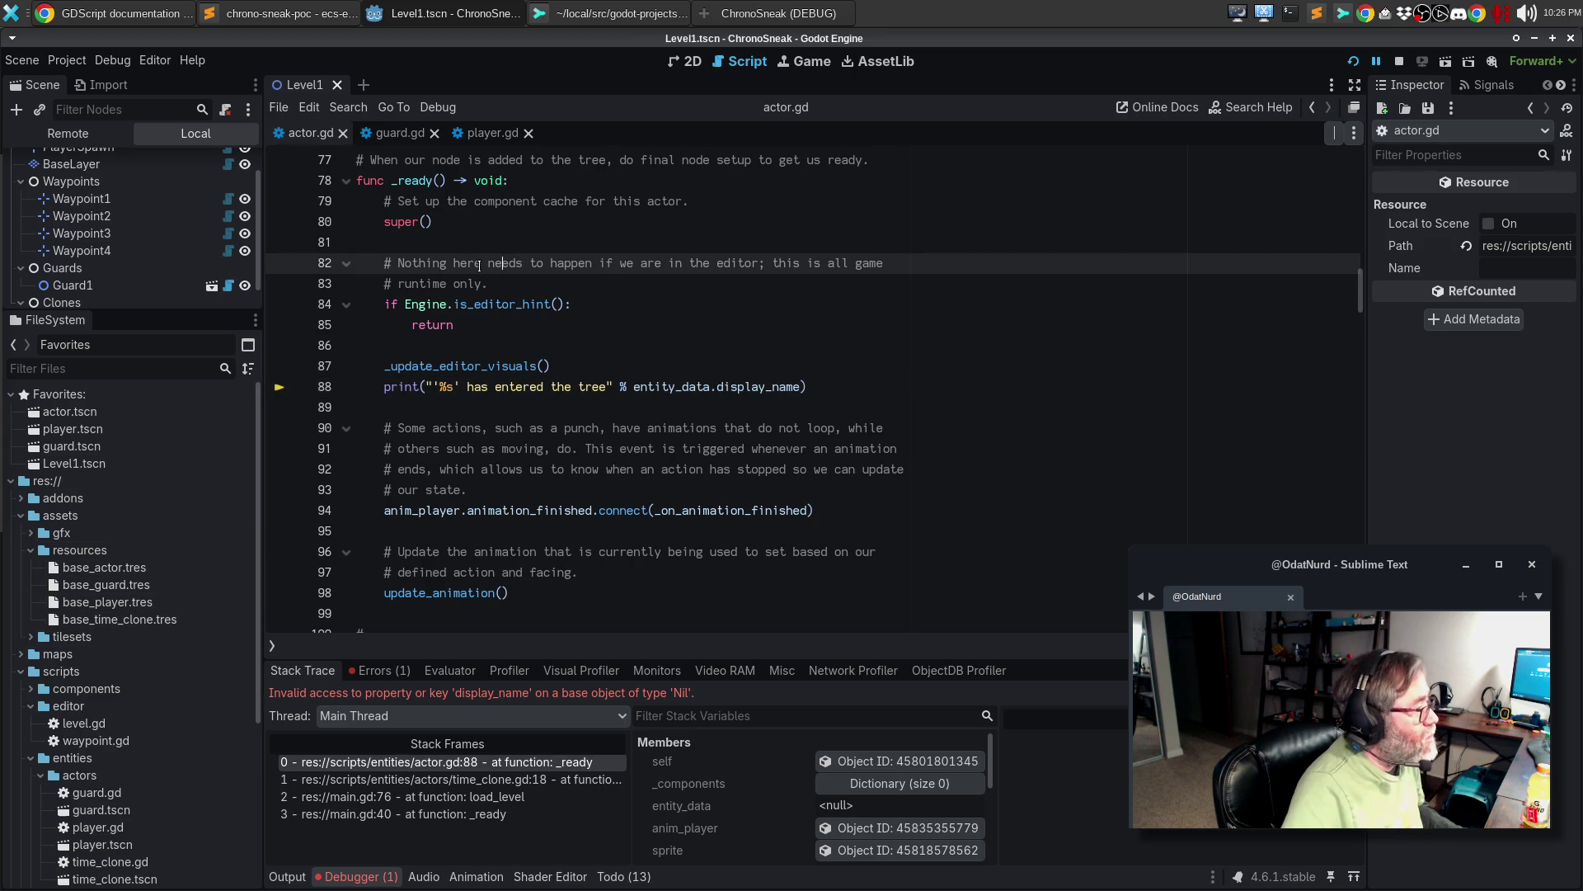
{"action": "left_click", "coordinate": [434, 132]}
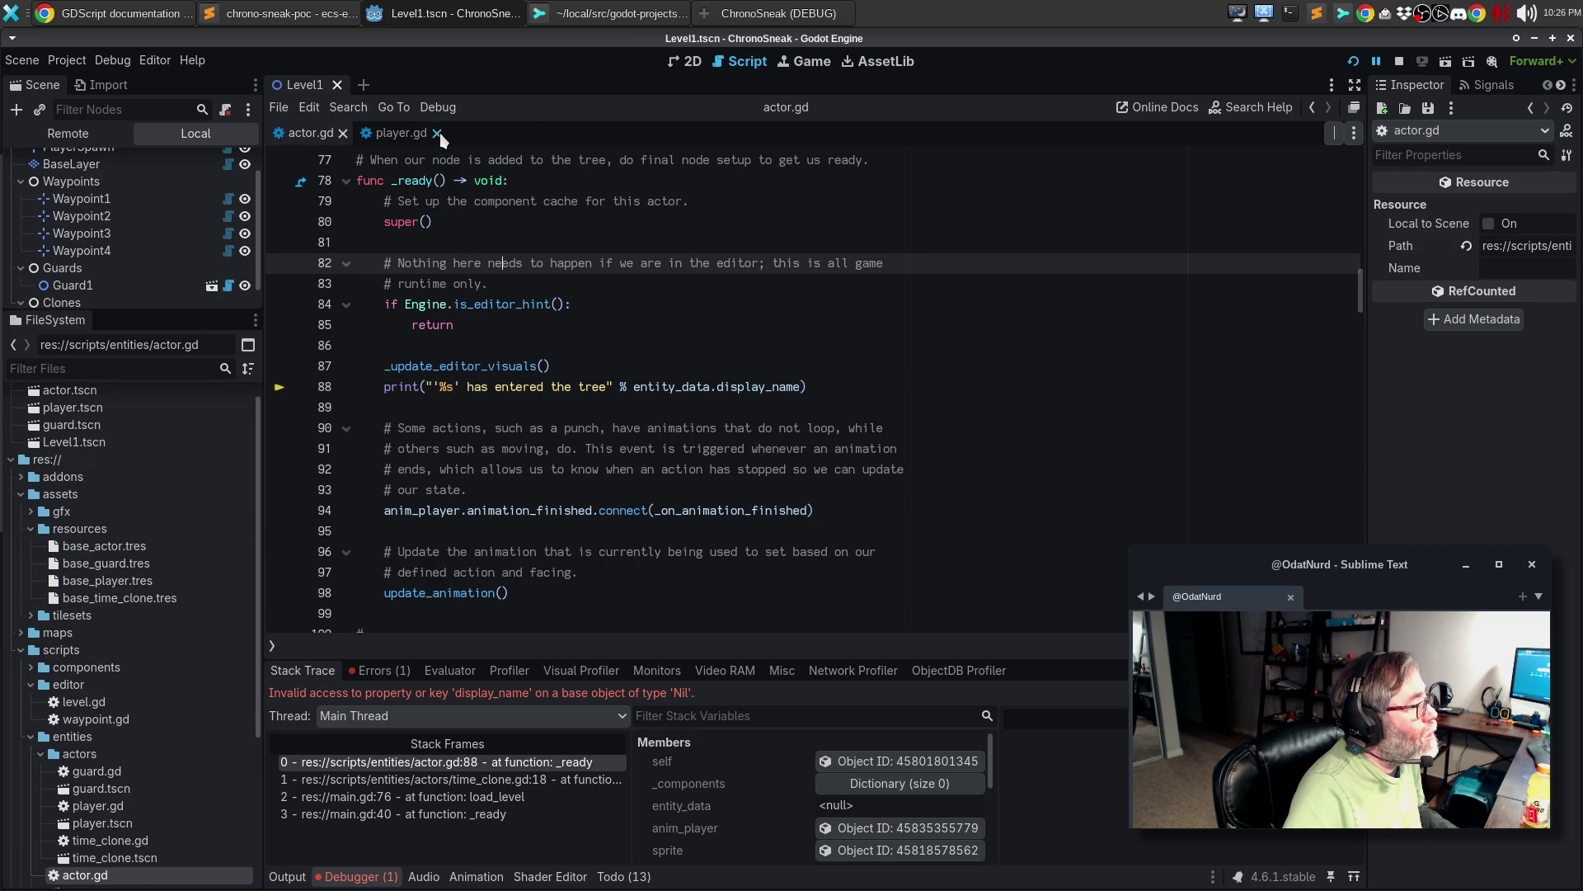
{"action": "left_click", "coordinate": [437, 134]}
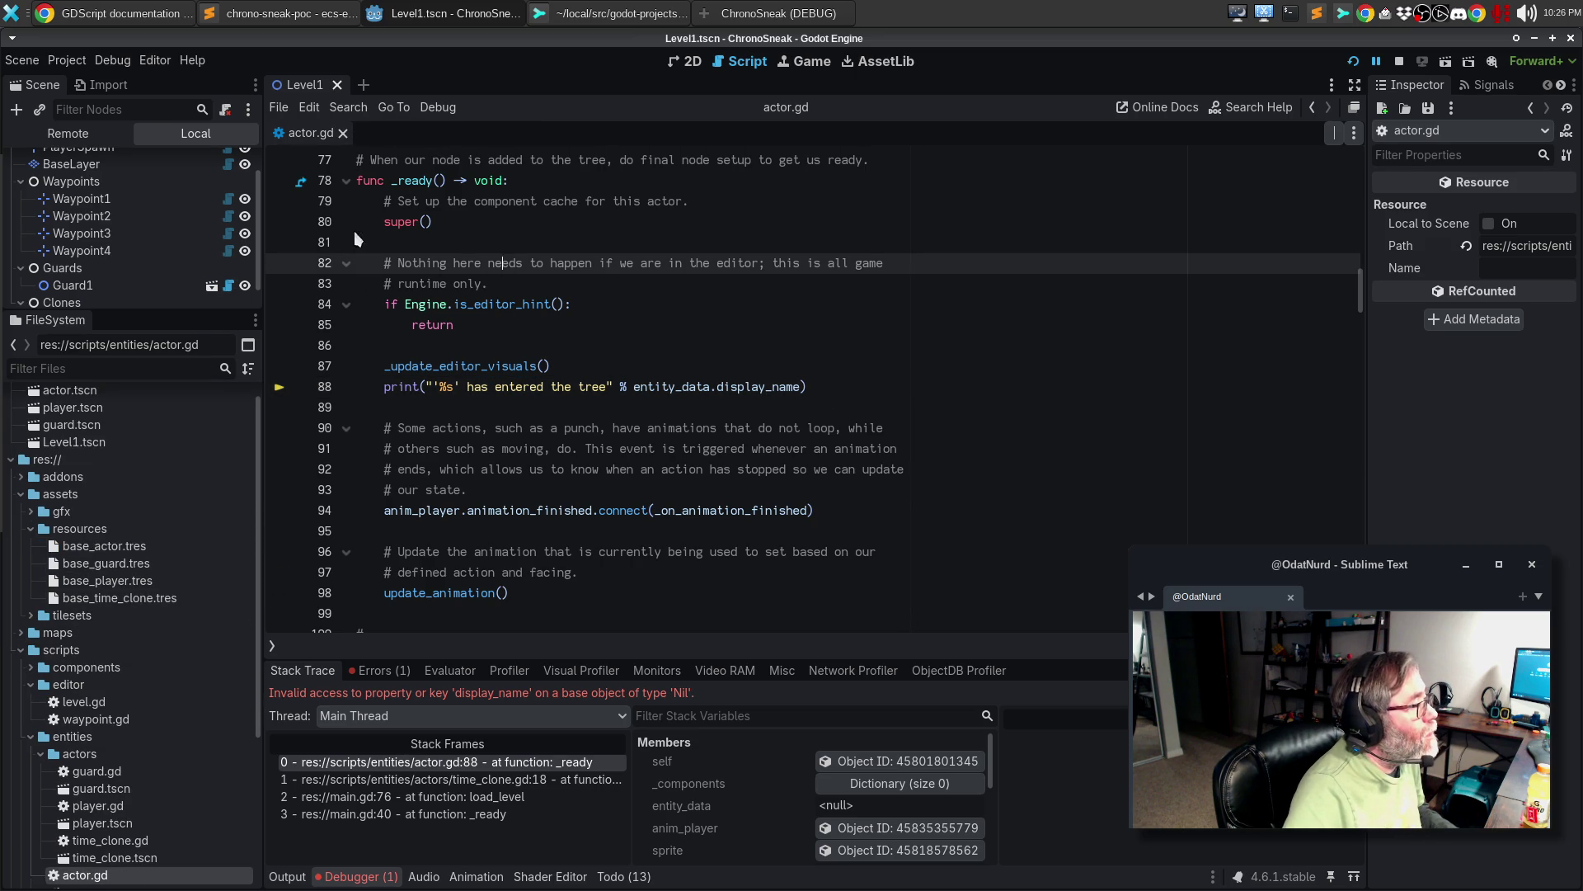
- Open time_clone.gd and guard.gd from FileSystem and browse guard.gd's code
{"action": "double_click", "coordinate": [153, 841]}
{"action": "scroll", "coordinate": [931, 430], "scroll_direction": "down", "scroll_amount": 3}
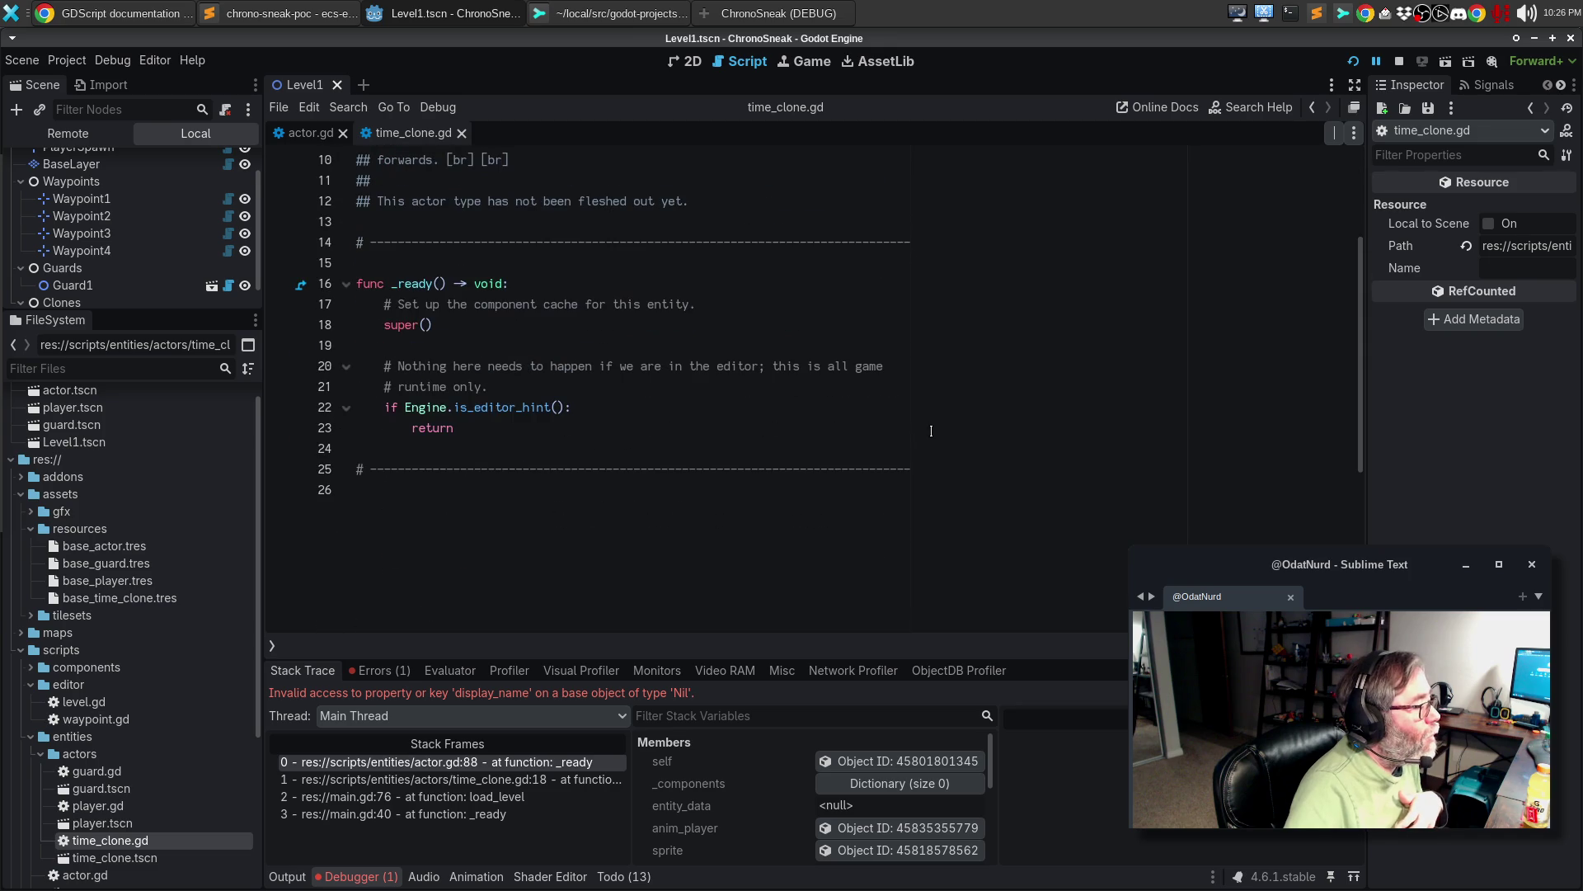
{"action": "scroll", "coordinate": [917, 428], "scroll_direction": "up", "scroll_amount": 1}
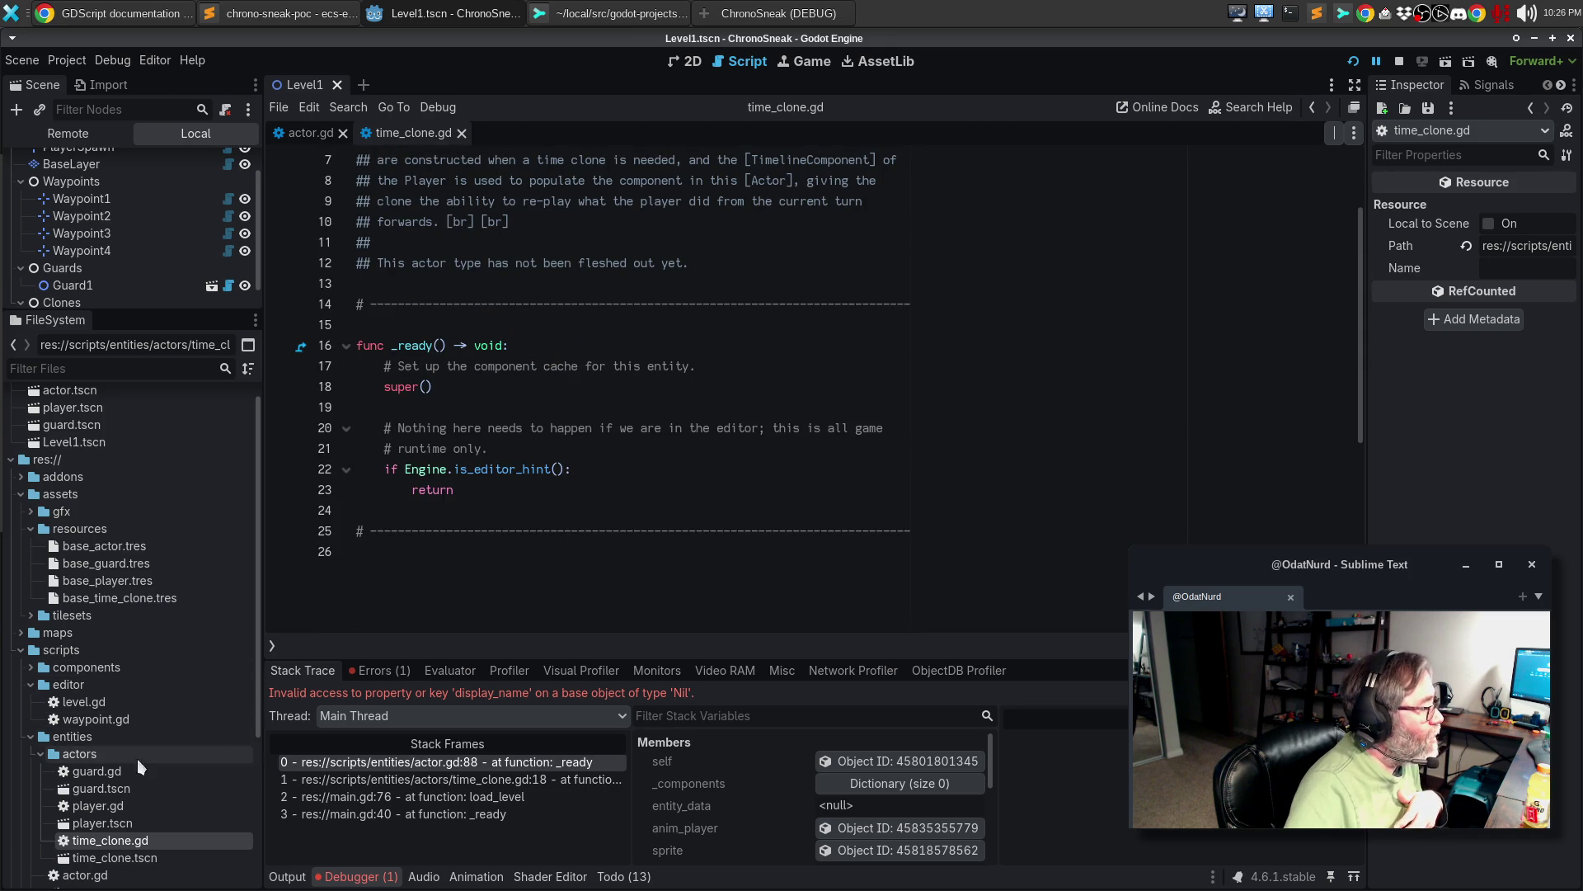
{"action": "left_click", "coordinate": [118, 773]}
{"action": "double_click", "coordinate": [117, 773]}
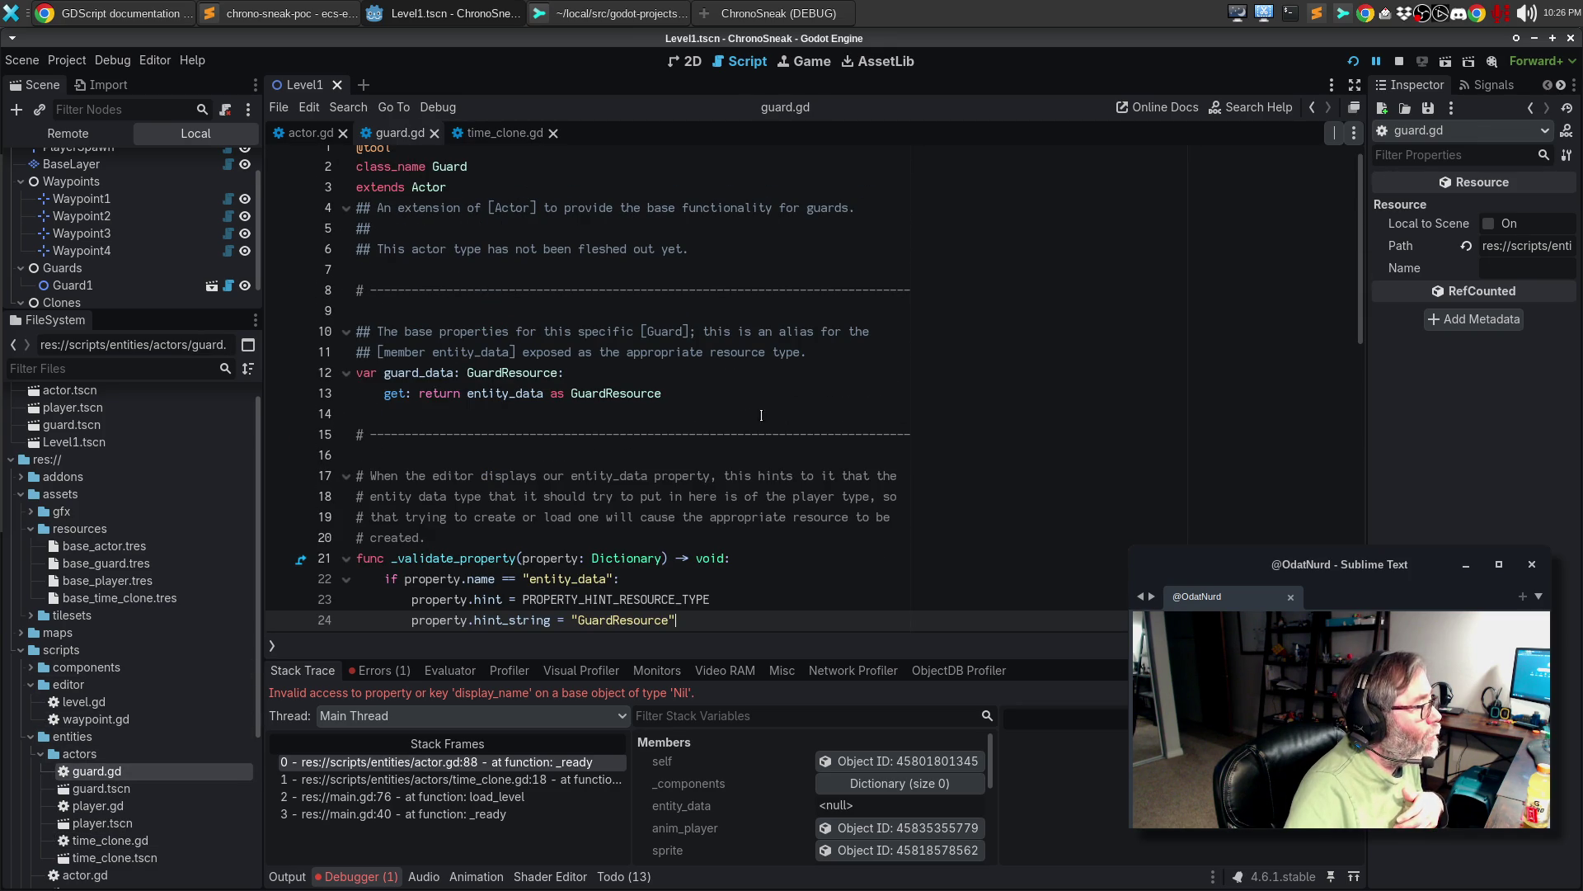
{"action": "scroll", "coordinate": [685, 396], "scroll_direction": "down", "scroll_amount": 3}
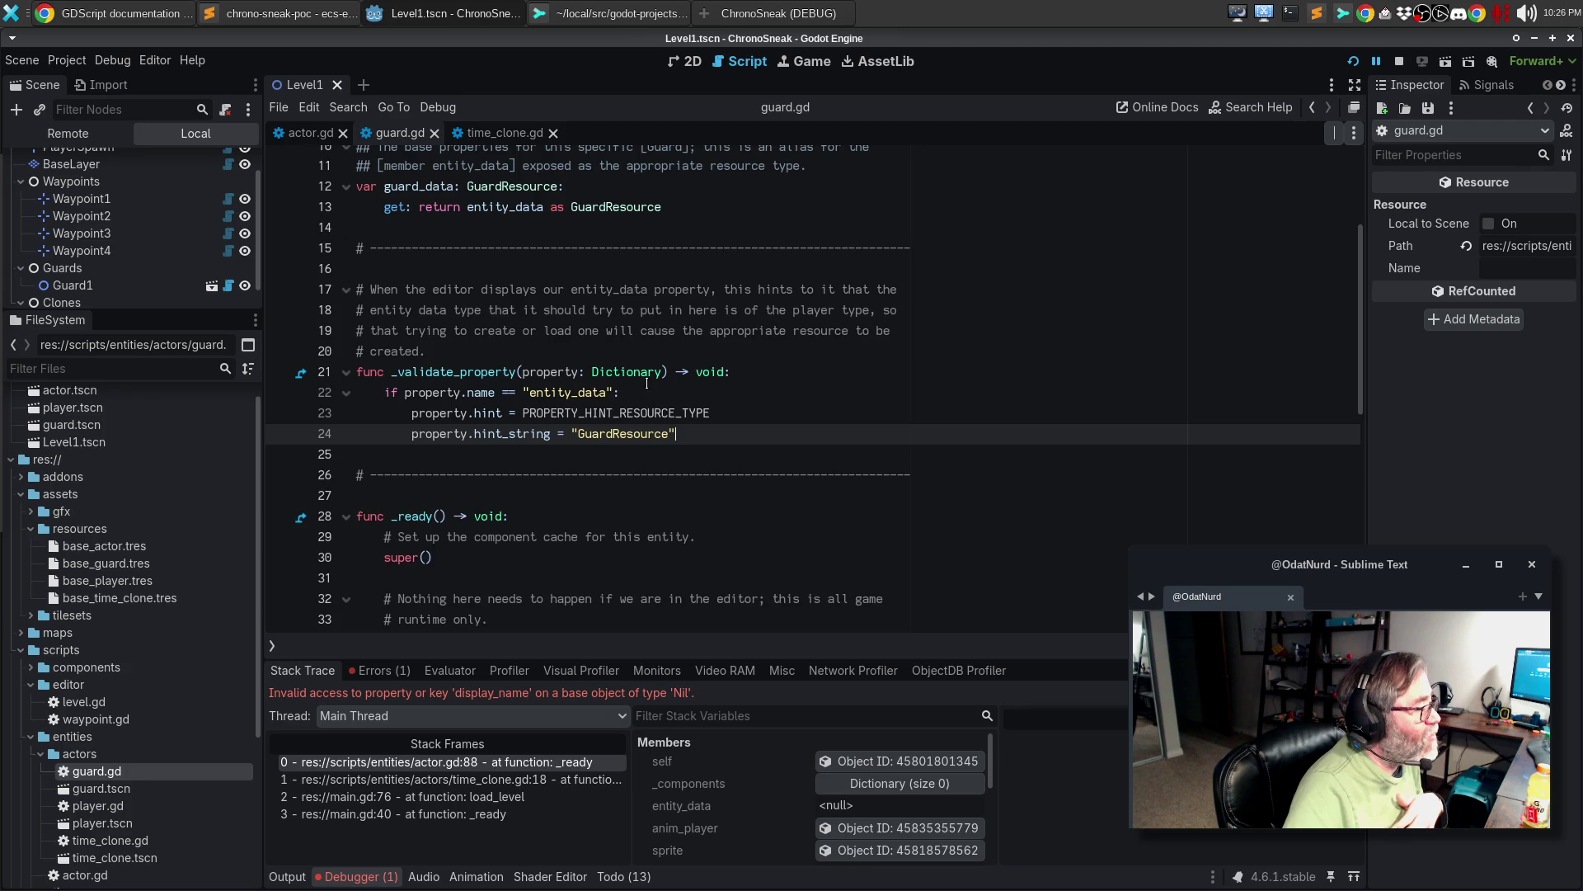
{"action": "scroll", "coordinate": [647, 383], "scroll_direction": "down", "scroll_amount": 3}
{"action": "scroll", "coordinate": [717, 373], "scroll_direction": "up", "scroll_amount": 2}
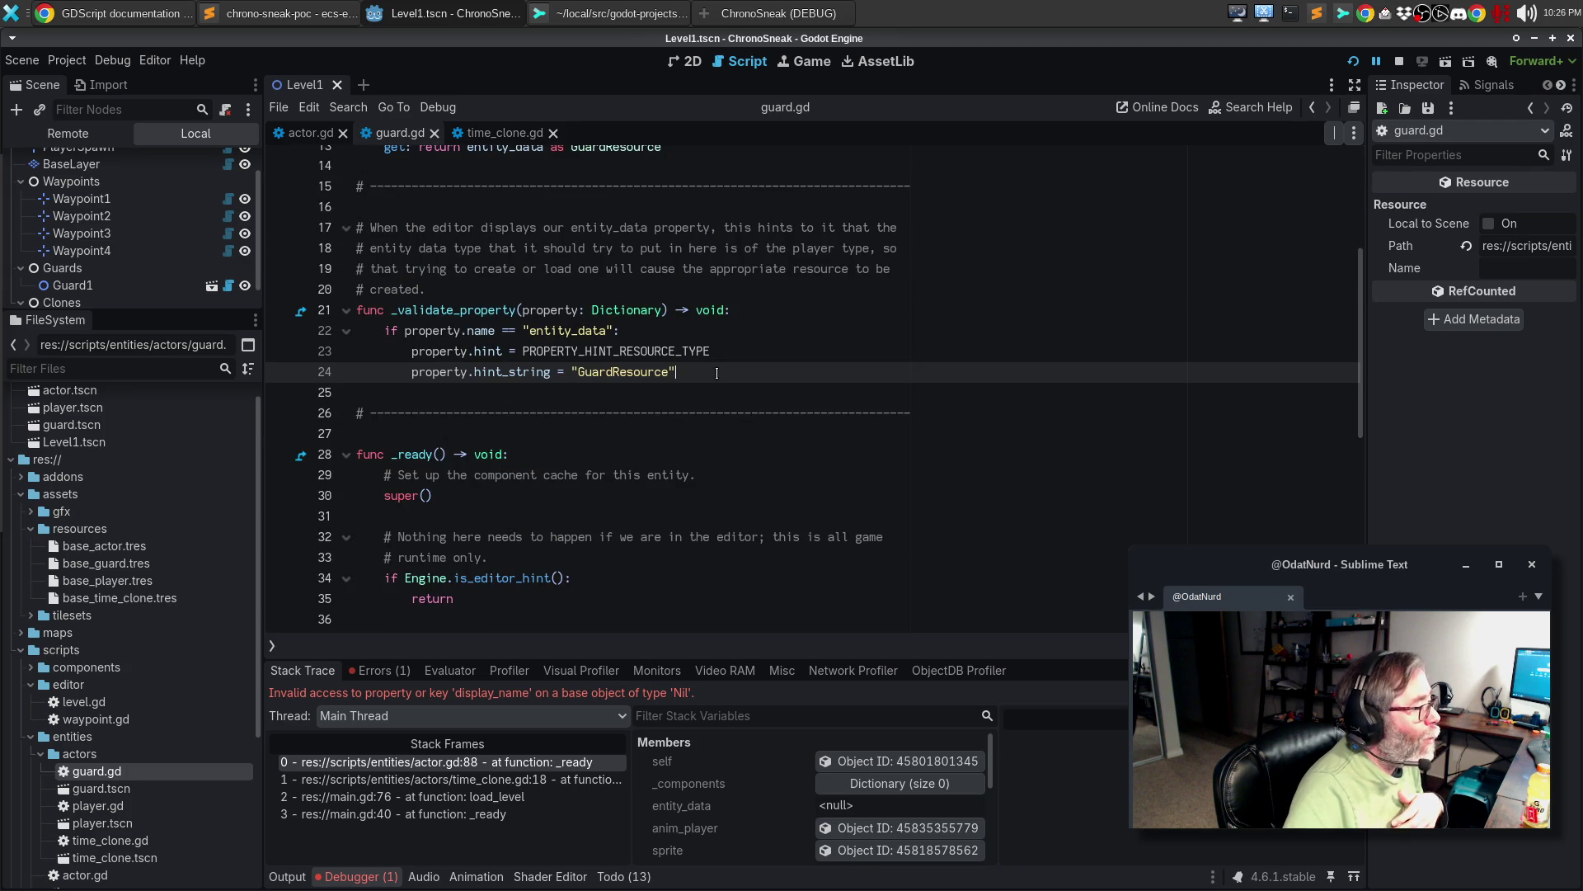
{"action": "scroll", "coordinate": [716, 372], "scroll_direction": "up", "scroll_amount": 4}
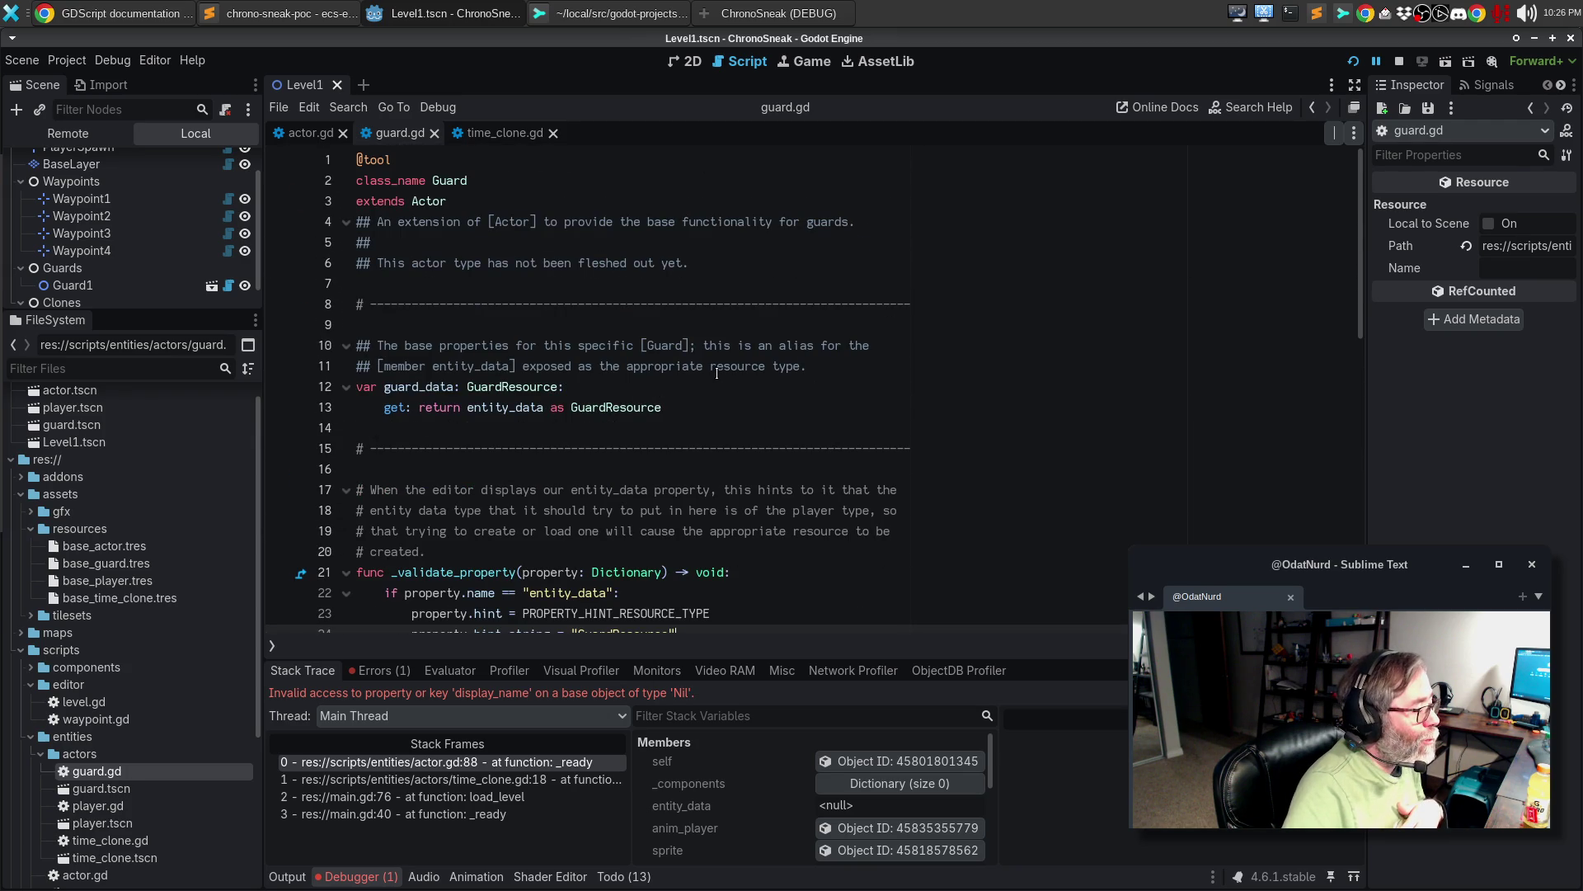
- Open guard.tscn and inspect its Sprite2D and Actor root nodes
{"action": "double_click", "coordinate": [124, 788]}
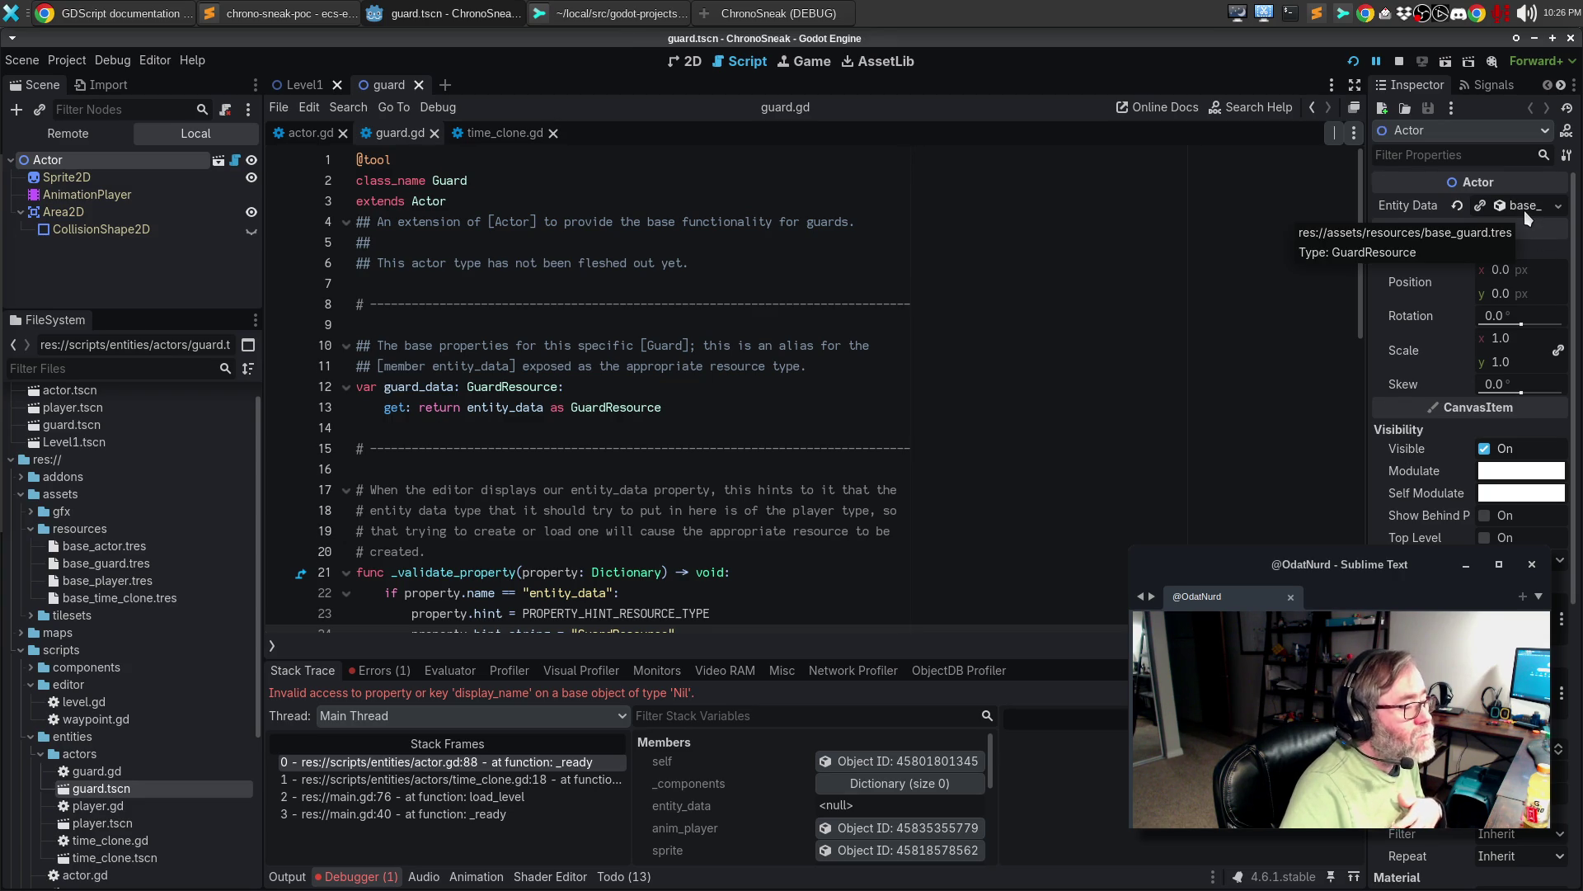
{"action": "left_click", "coordinate": [725, 305]}
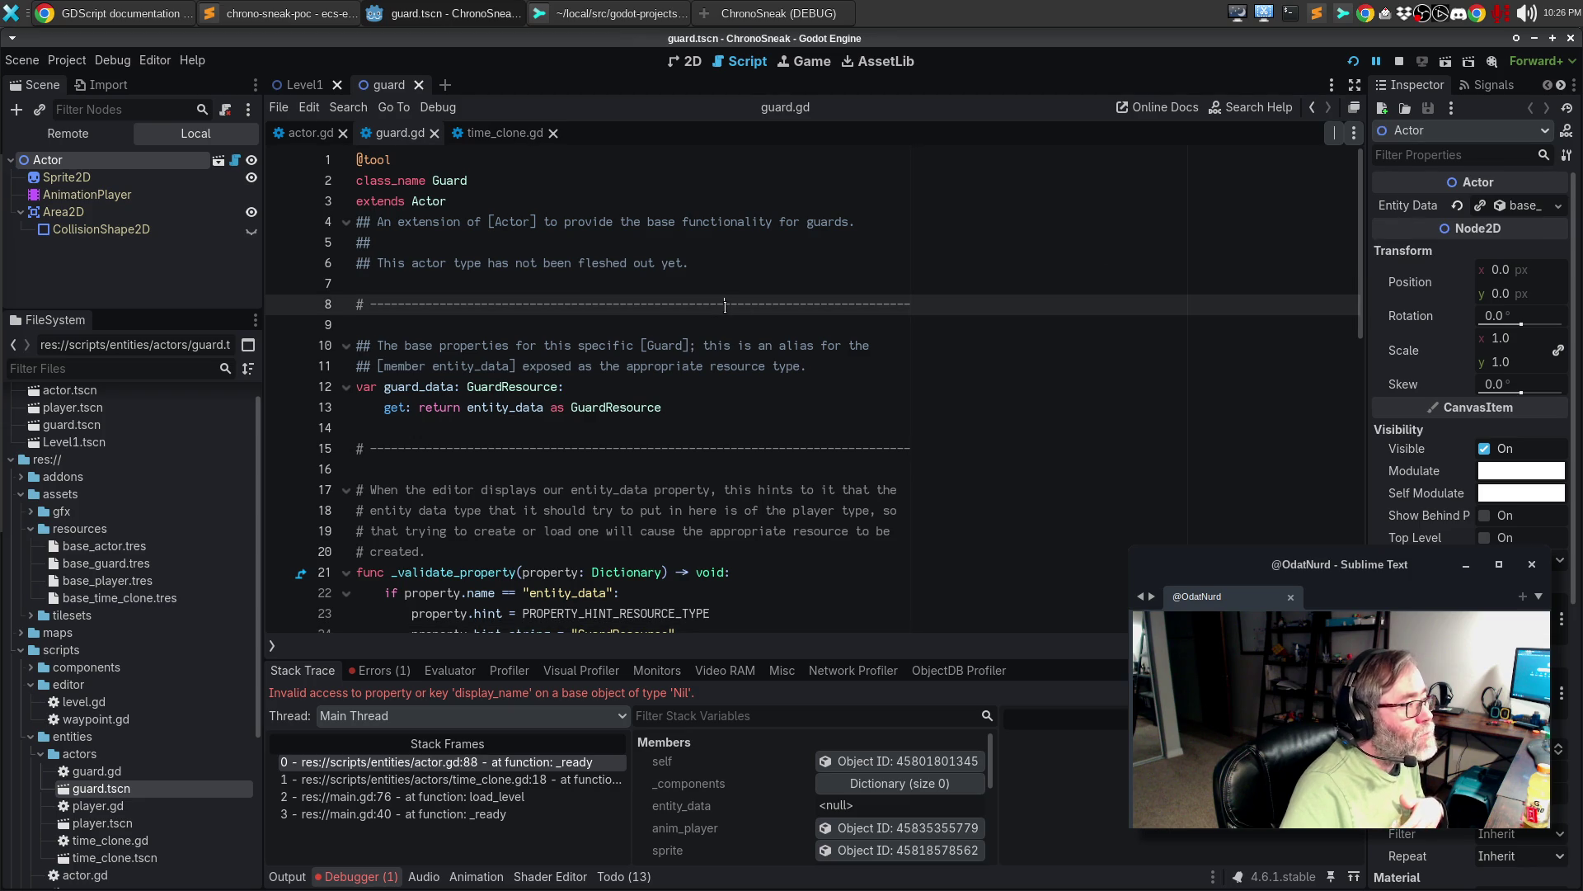
{"action": "left_click", "coordinate": [62, 178]}
{"action": "left_click", "coordinate": [51, 160]}
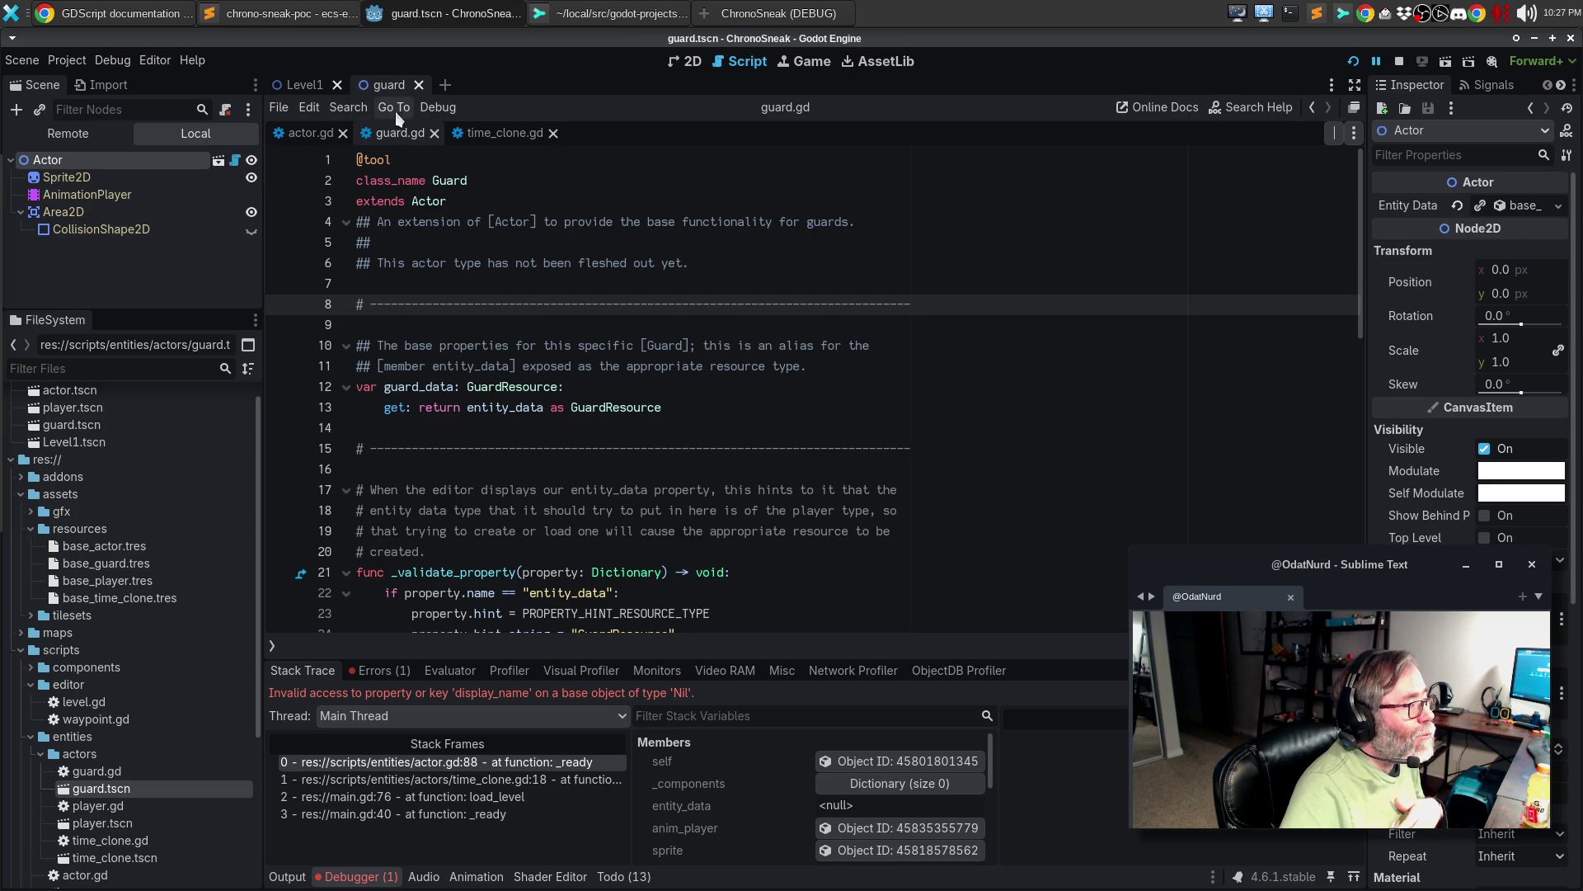
- Open time_clone.tscn, select its Actor node, and show the empty Entity Data options
{"action": "double_click", "coordinate": [109, 858]}
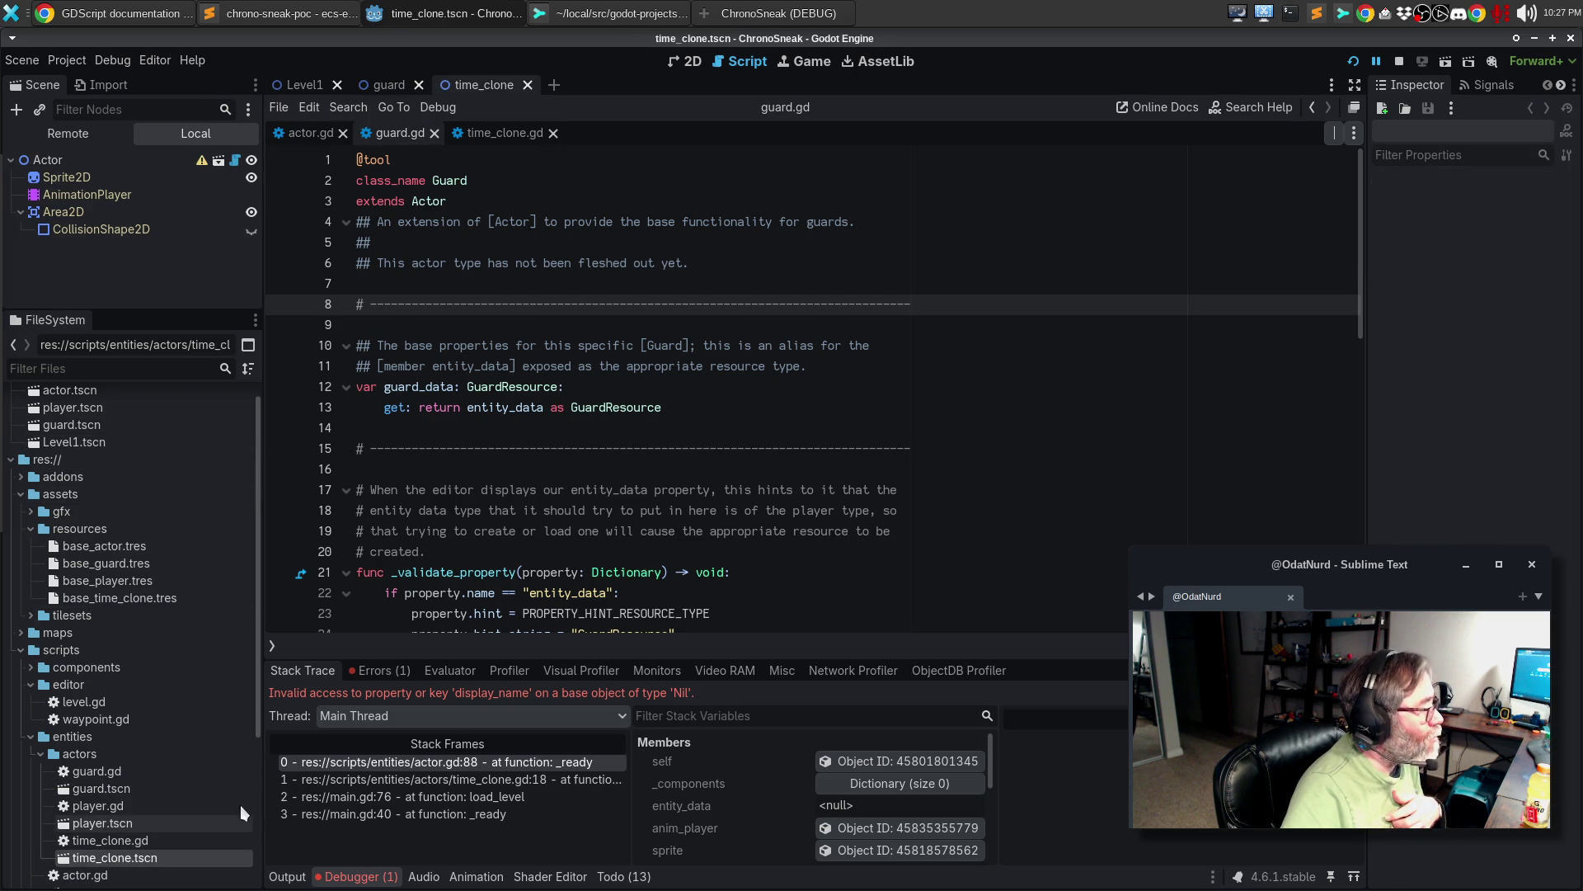
{"action": "left_click", "coordinate": [56, 162]}
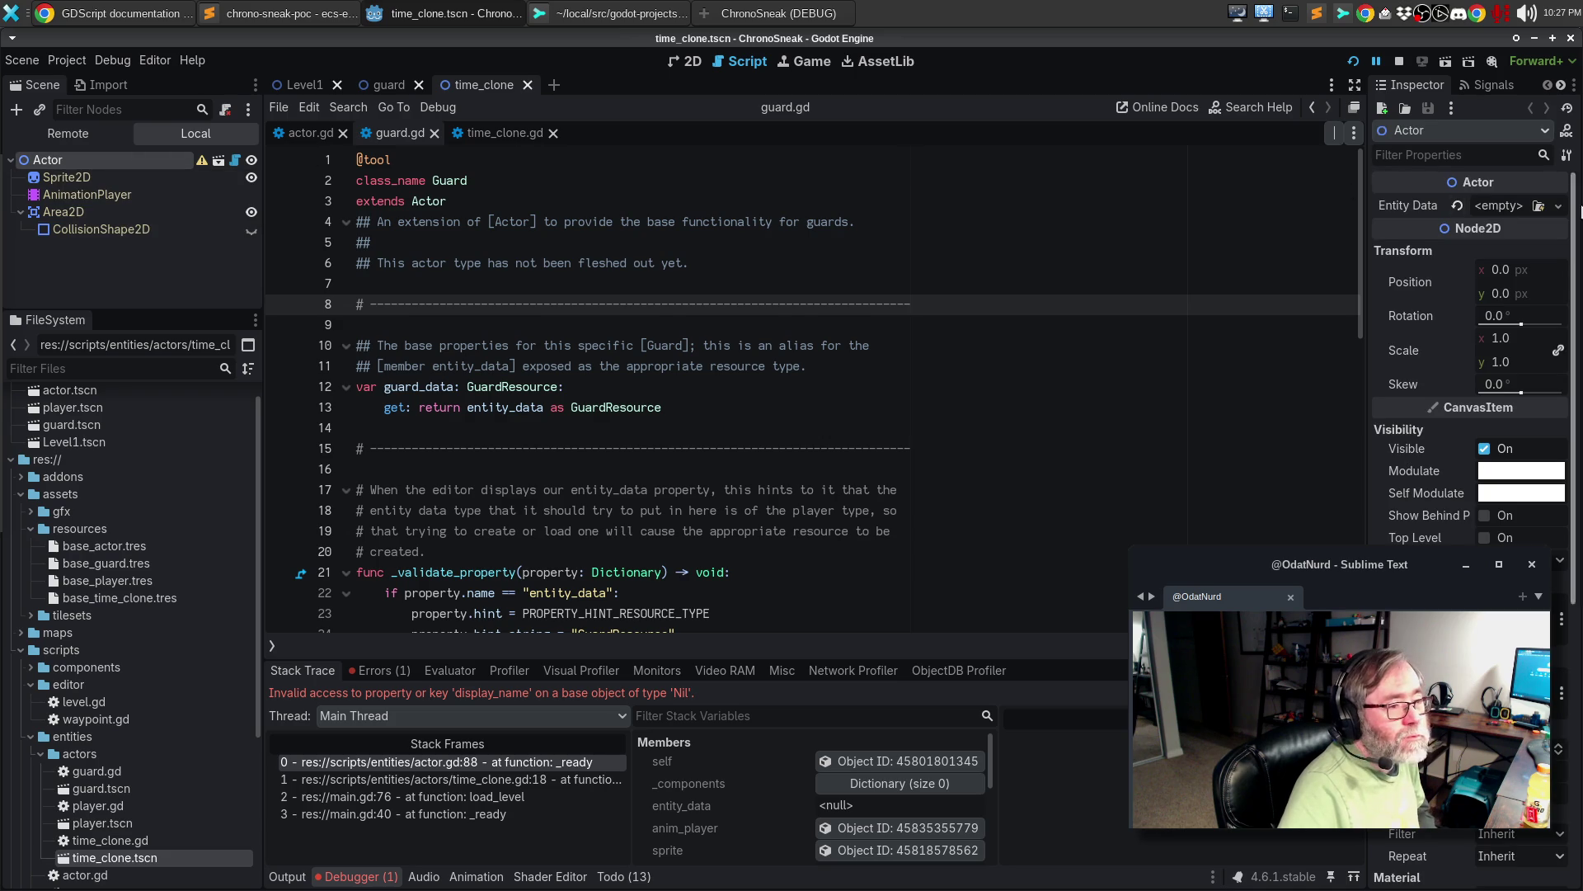
{"action": "left_click", "coordinate": [1558, 205]}
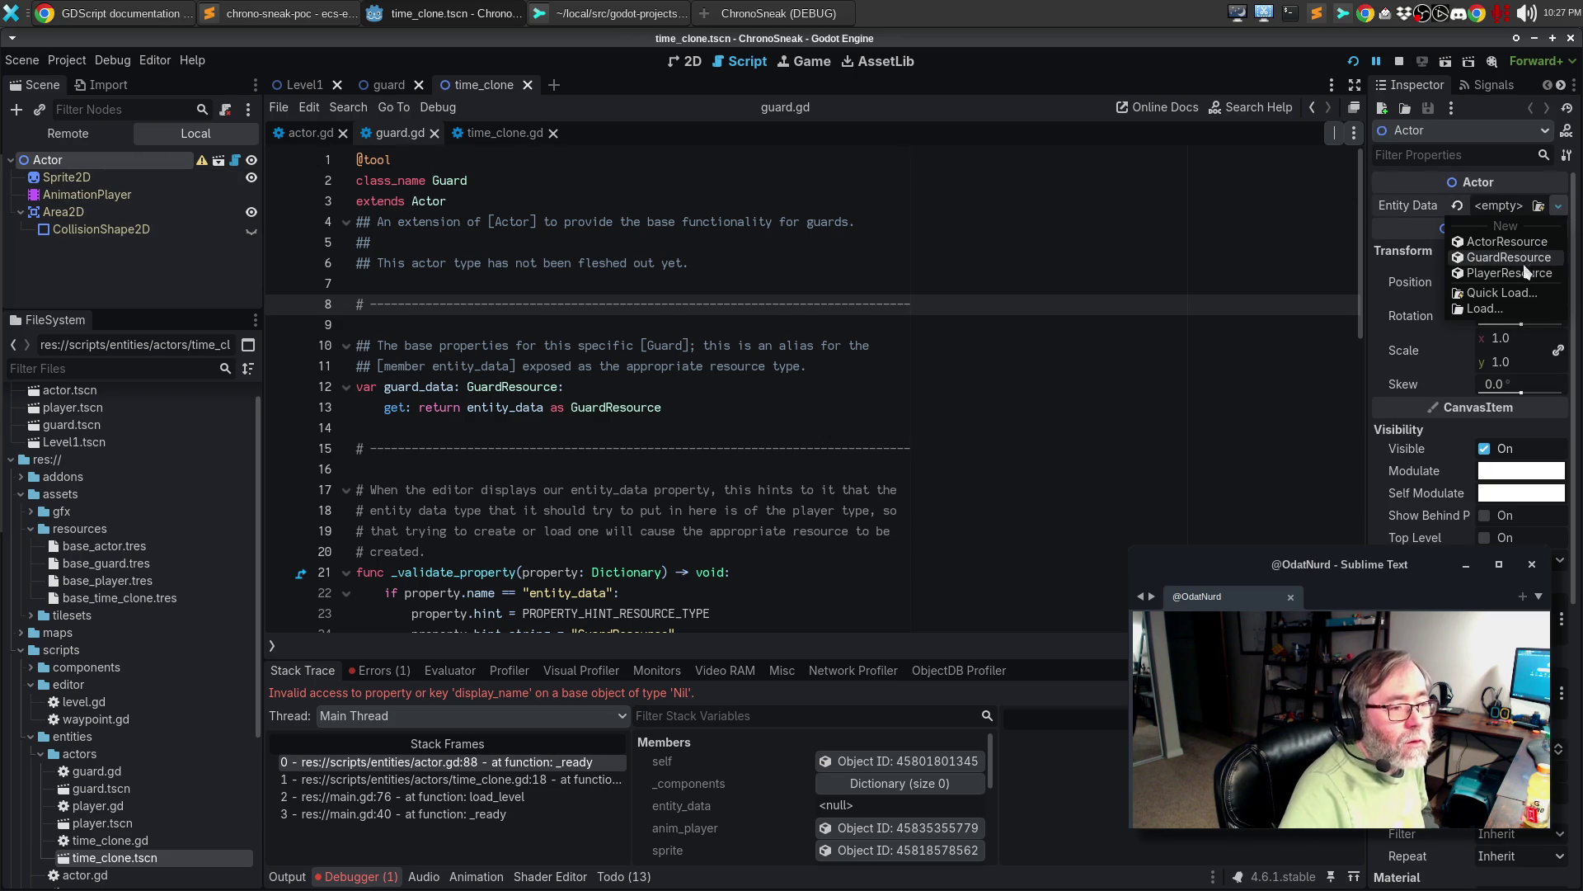
- Assign base_time_clone.tres as entity data, close the ChronoSneak game, and view the Errors list
{"action": "left_click", "coordinate": [1503, 293]}
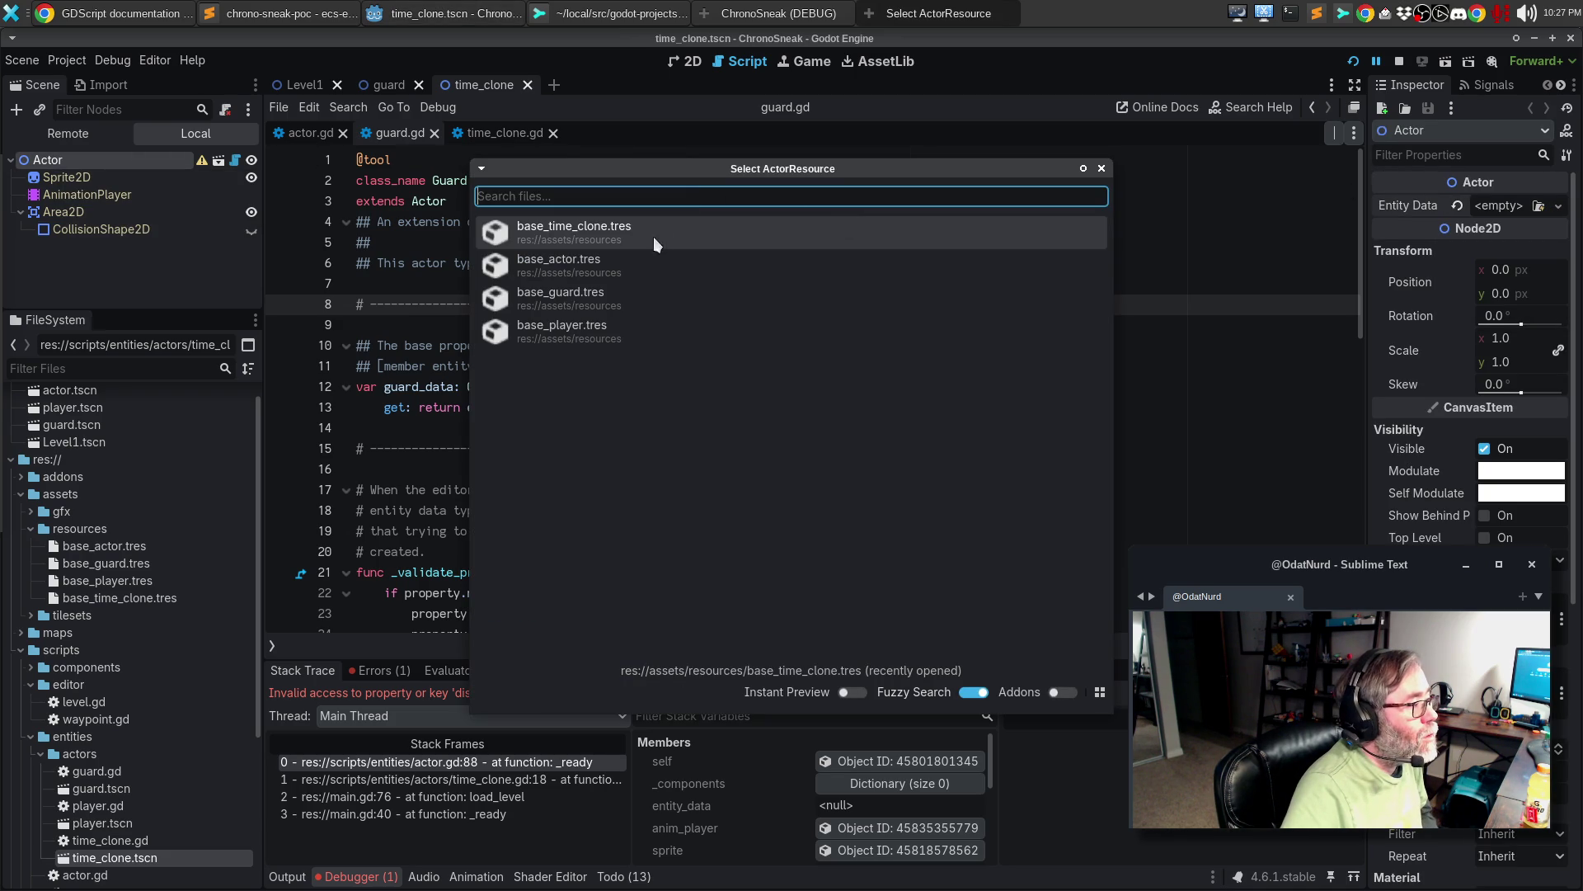
{"action": "left_click", "coordinate": [615, 232]}
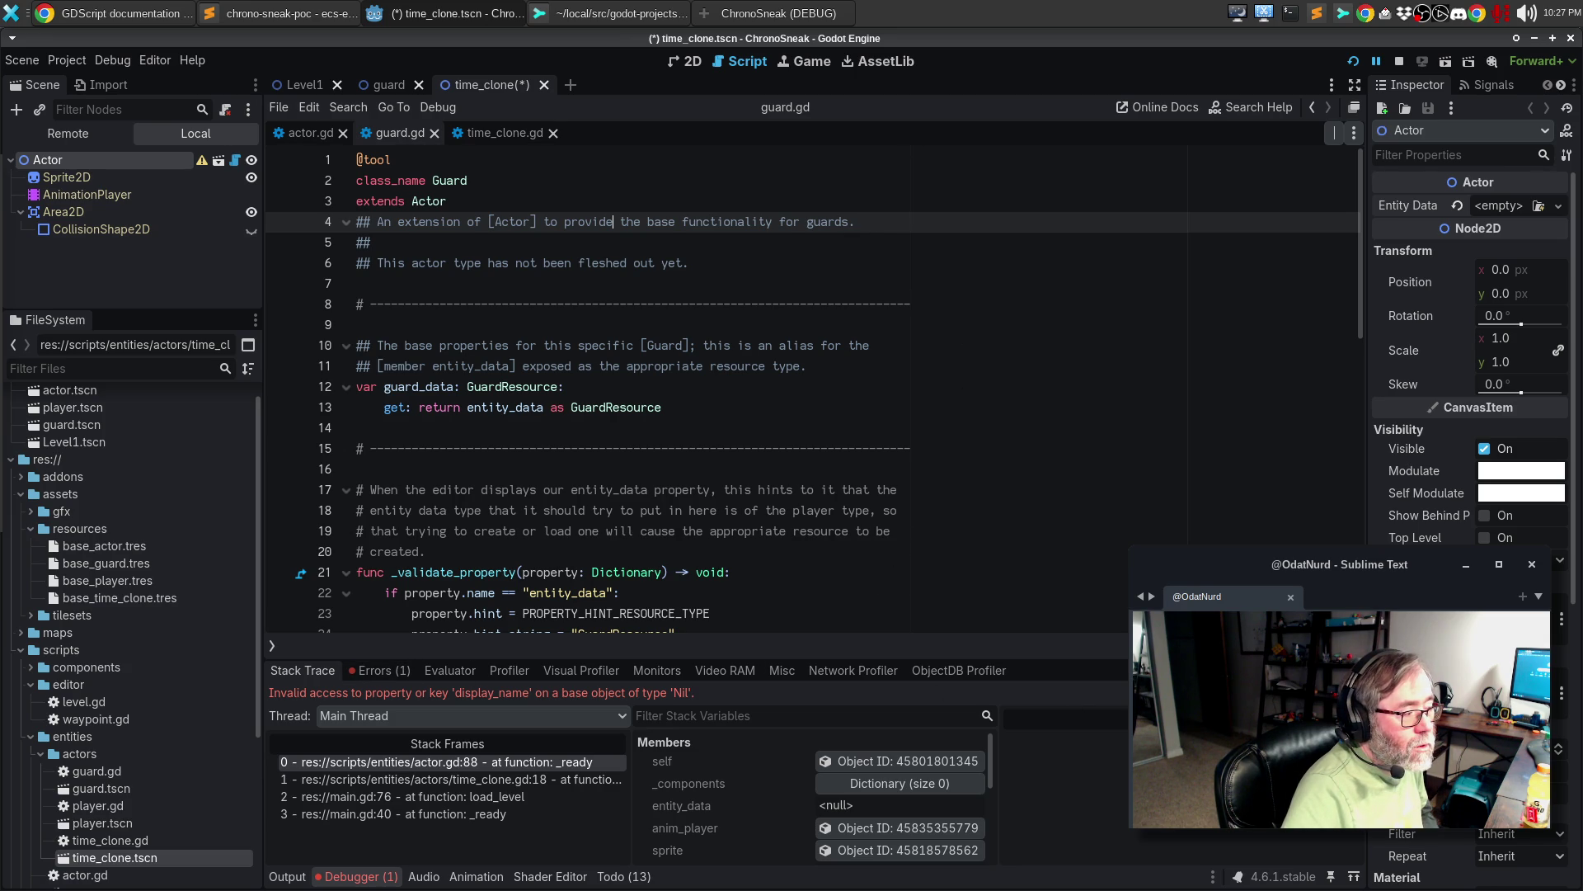
{"action": "left_click", "coordinate": [774, 8]}
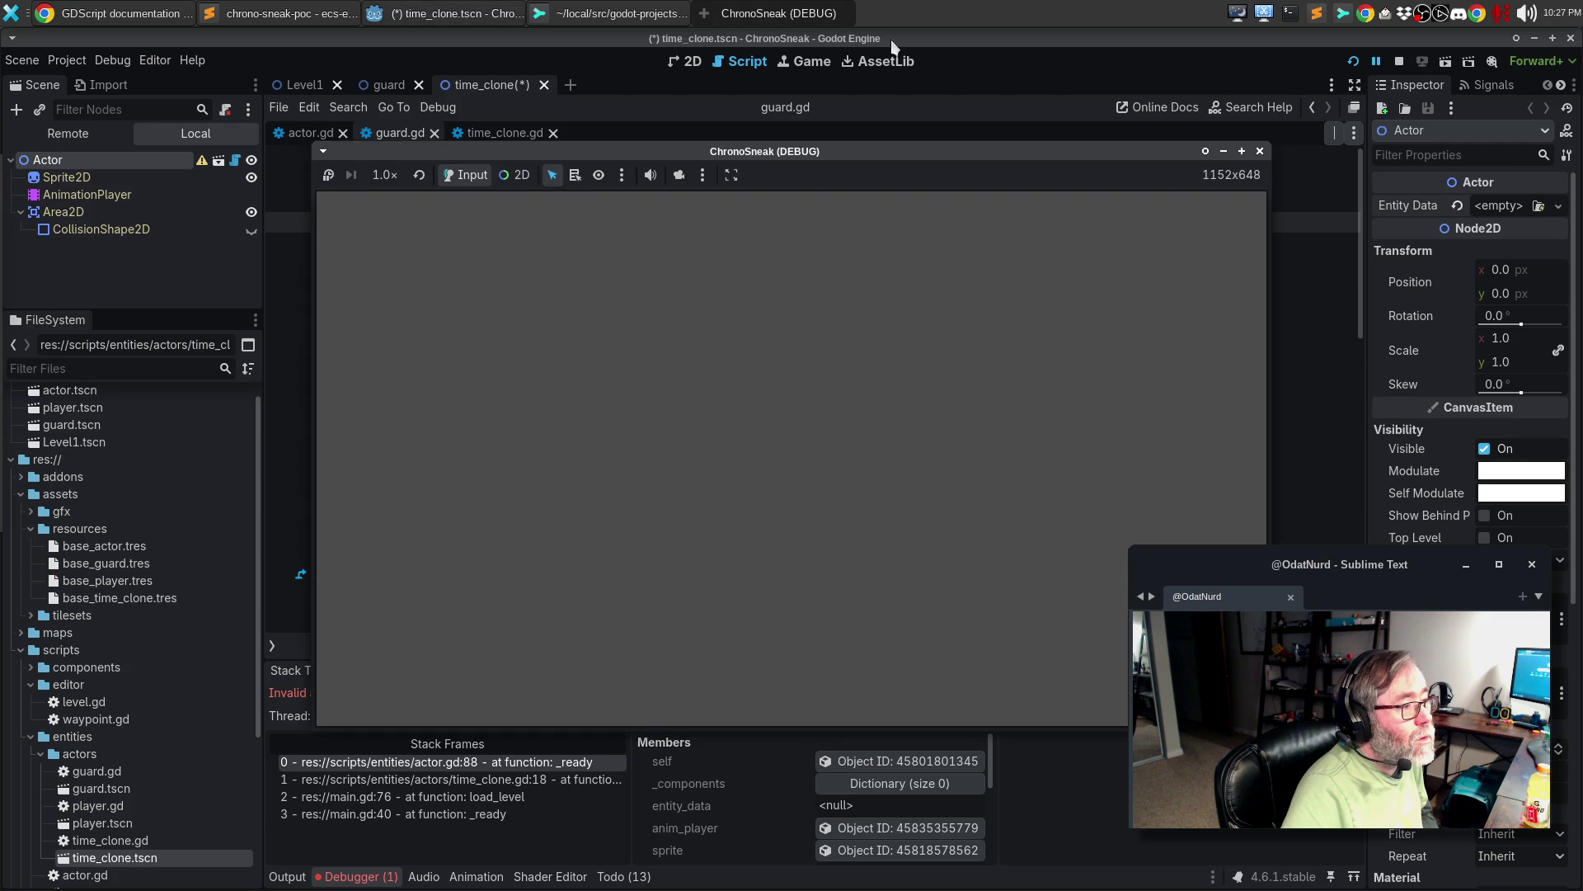
{"action": "left_click", "coordinate": [1262, 150]}
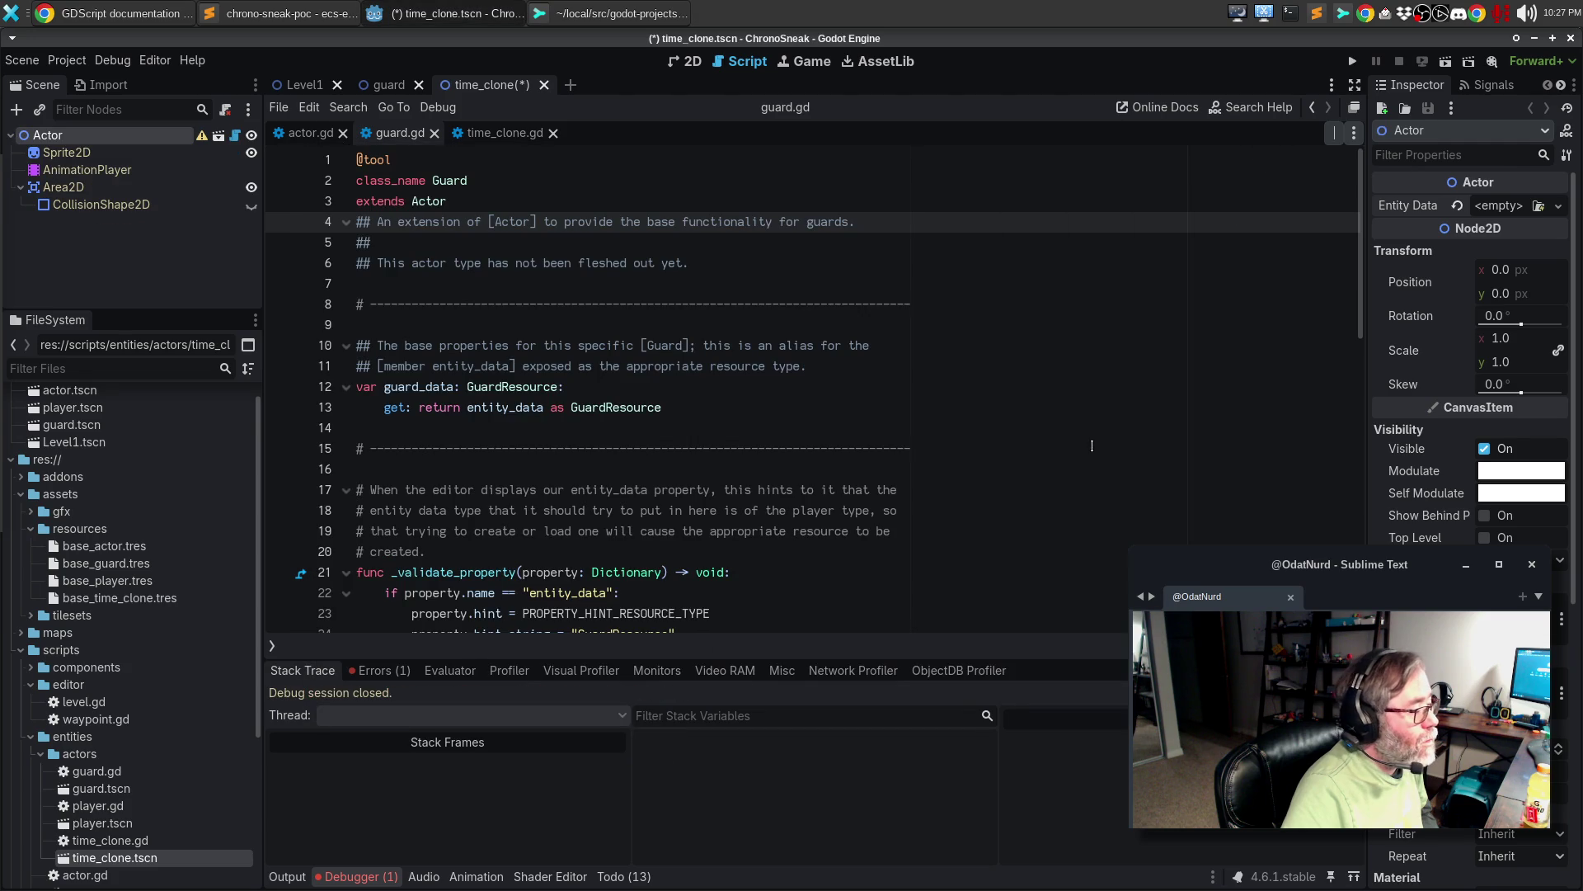
{"action": "left_click", "coordinate": [371, 668]}
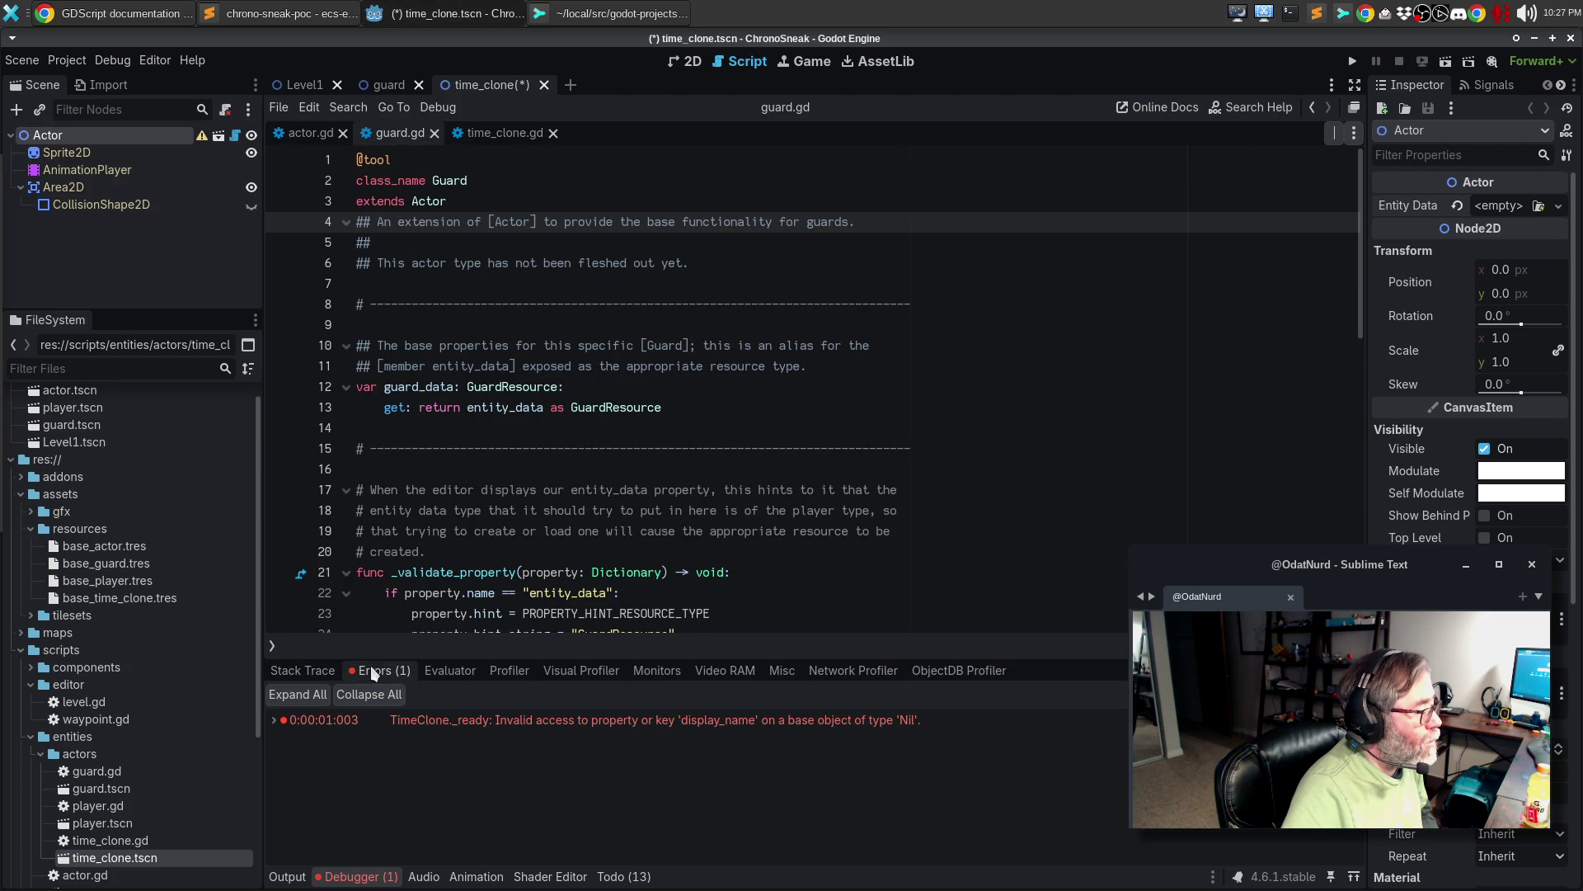
- Jump from the display_name error to actor.gd line 88, review the script, and save the scene
{"action": "double_click", "coordinate": [540, 726]}
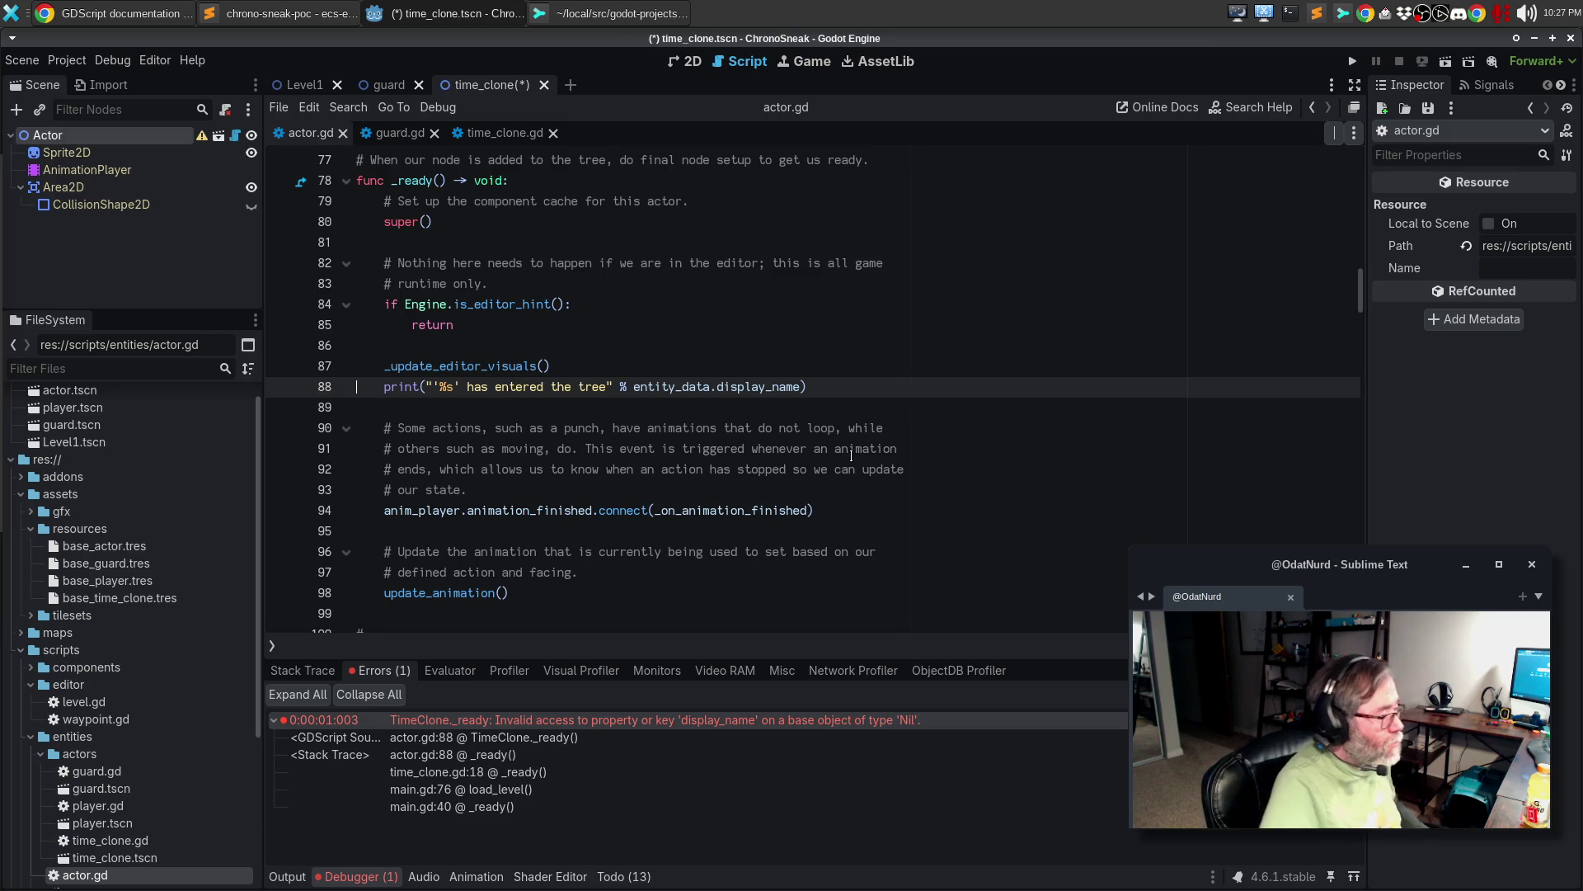
{"action": "scroll", "coordinate": [852, 462], "scroll_direction": "up", "scroll_amount": 3}
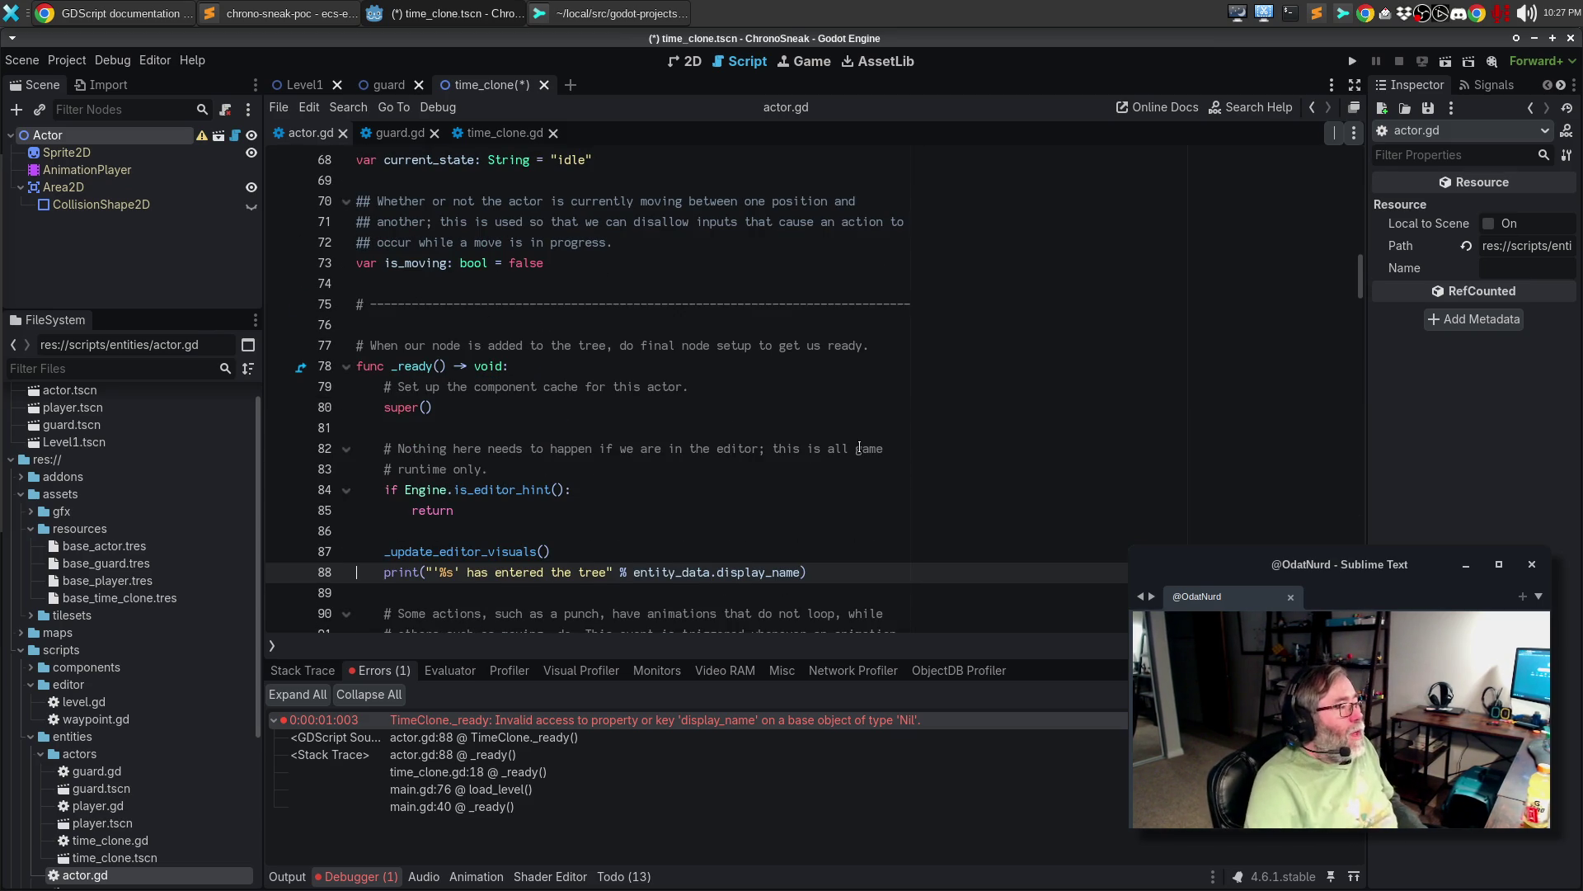
{"action": "scroll", "coordinate": [825, 369], "scroll_direction": "up", "scroll_amount": 3}
{"action": "scroll", "coordinate": [824, 368], "scroll_direction": "up", "scroll_amount": 13}
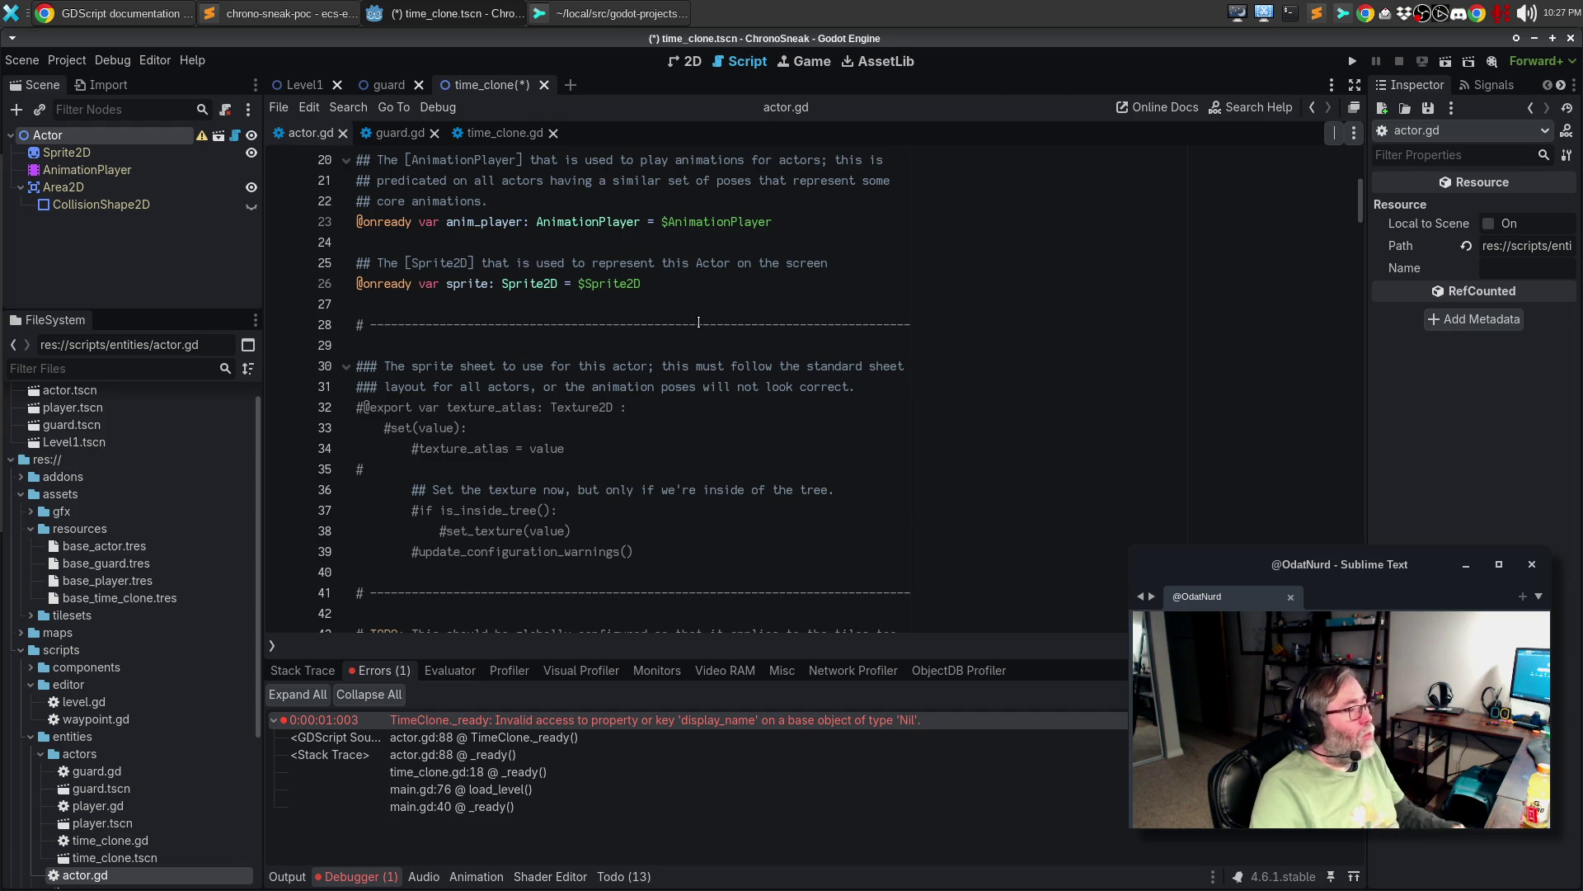
{"action": "key", "text": "ctrl+s"}
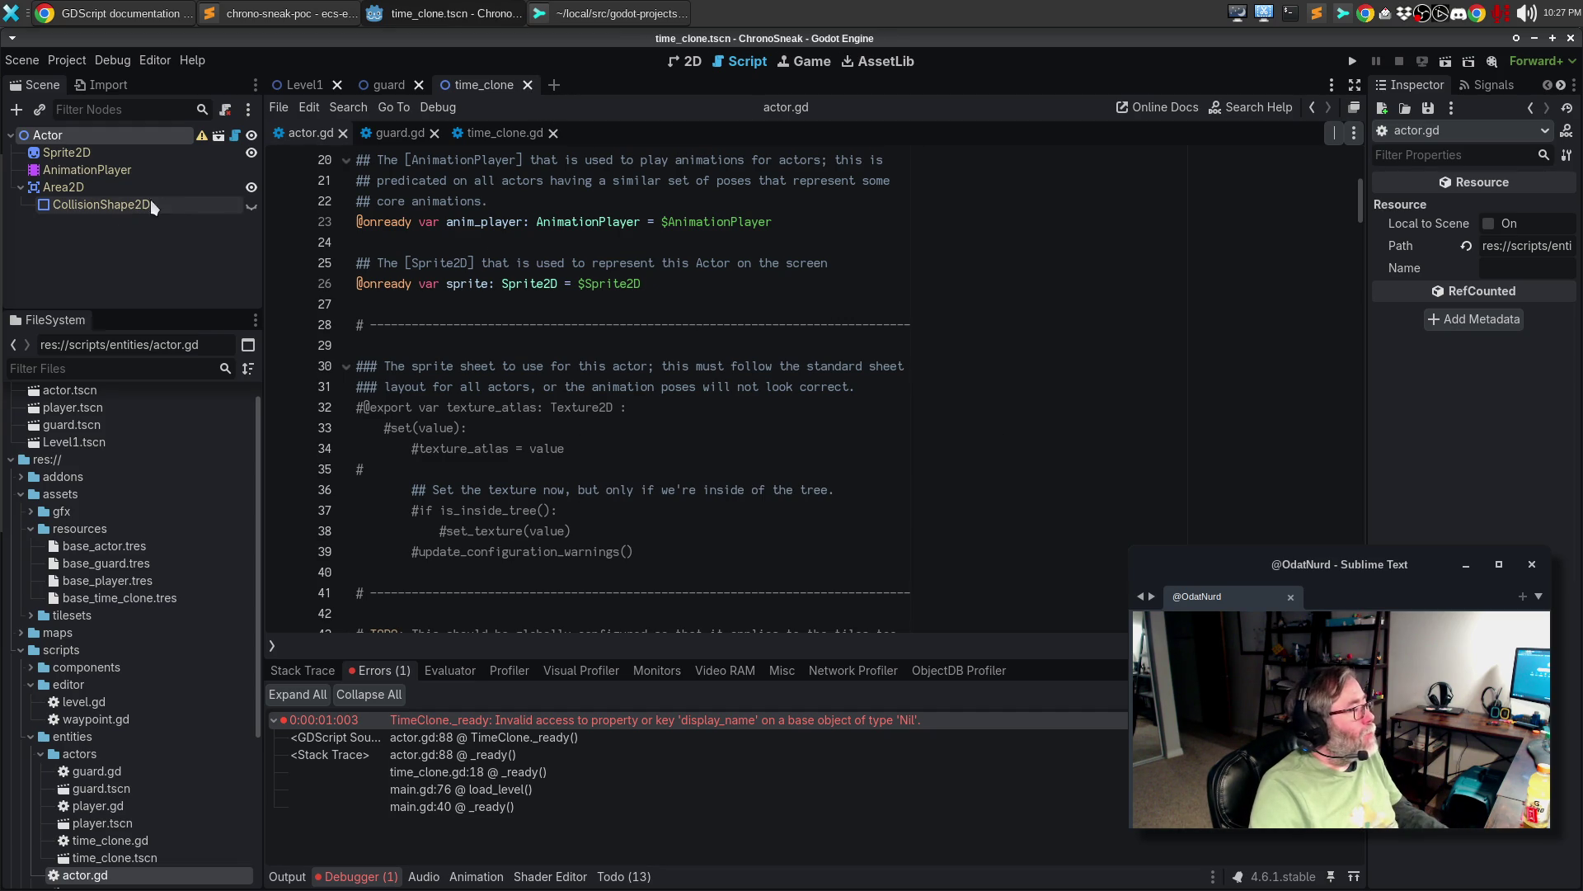
- Reassign base_time_clone.tres as the time clone Actor's entity data and run the game again
{"action": "left_click", "coordinate": [76, 153]}
{"action": "left_click", "coordinate": [74, 134]}
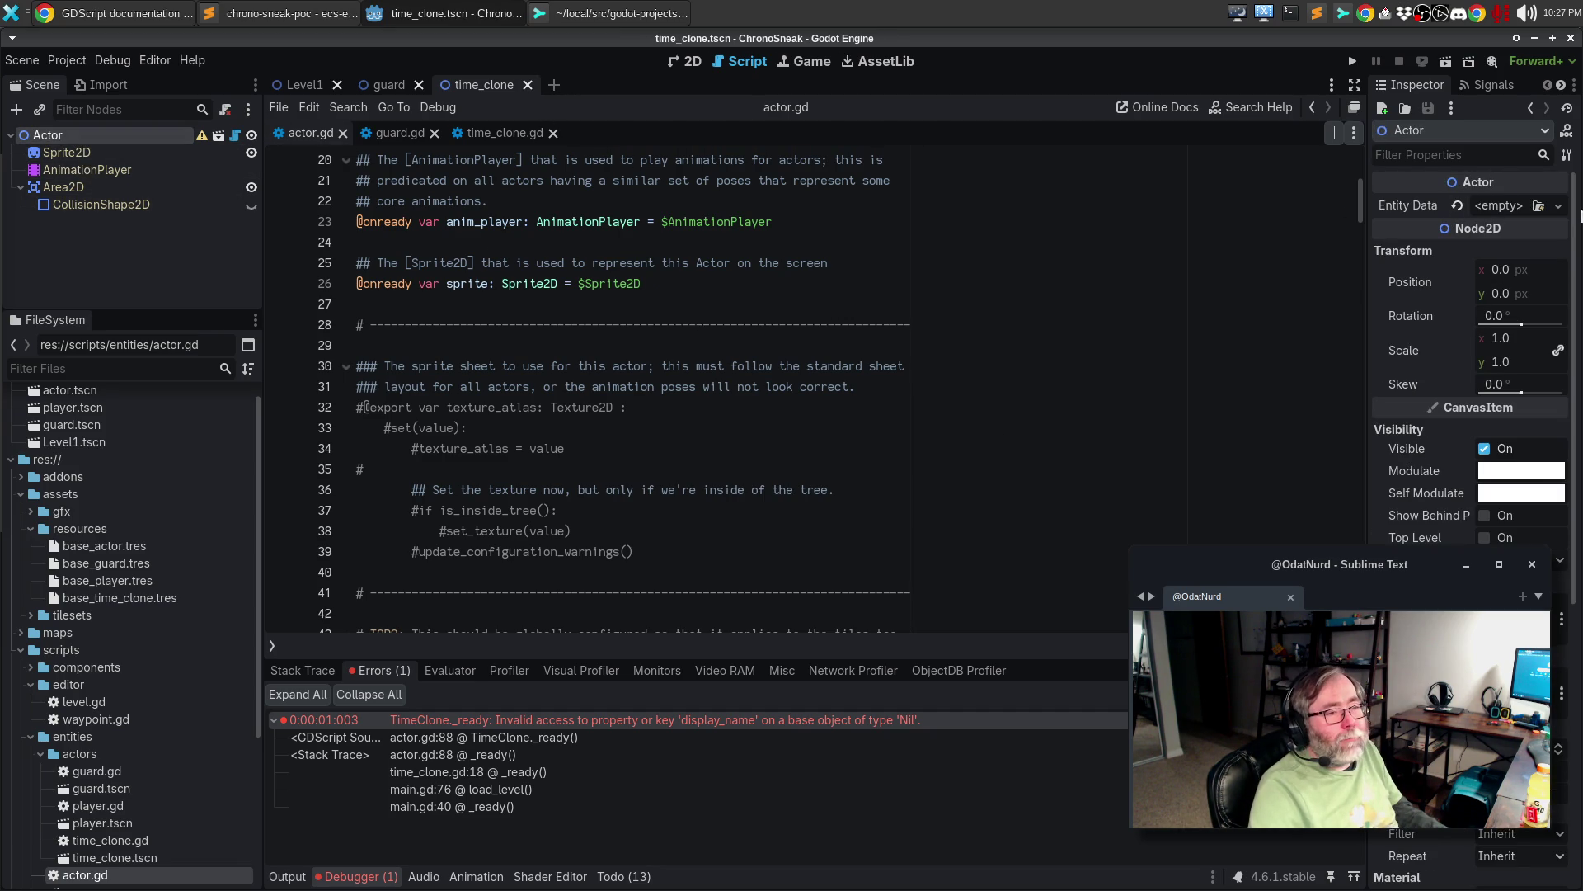
{"action": "left_click", "coordinate": [1558, 207]}
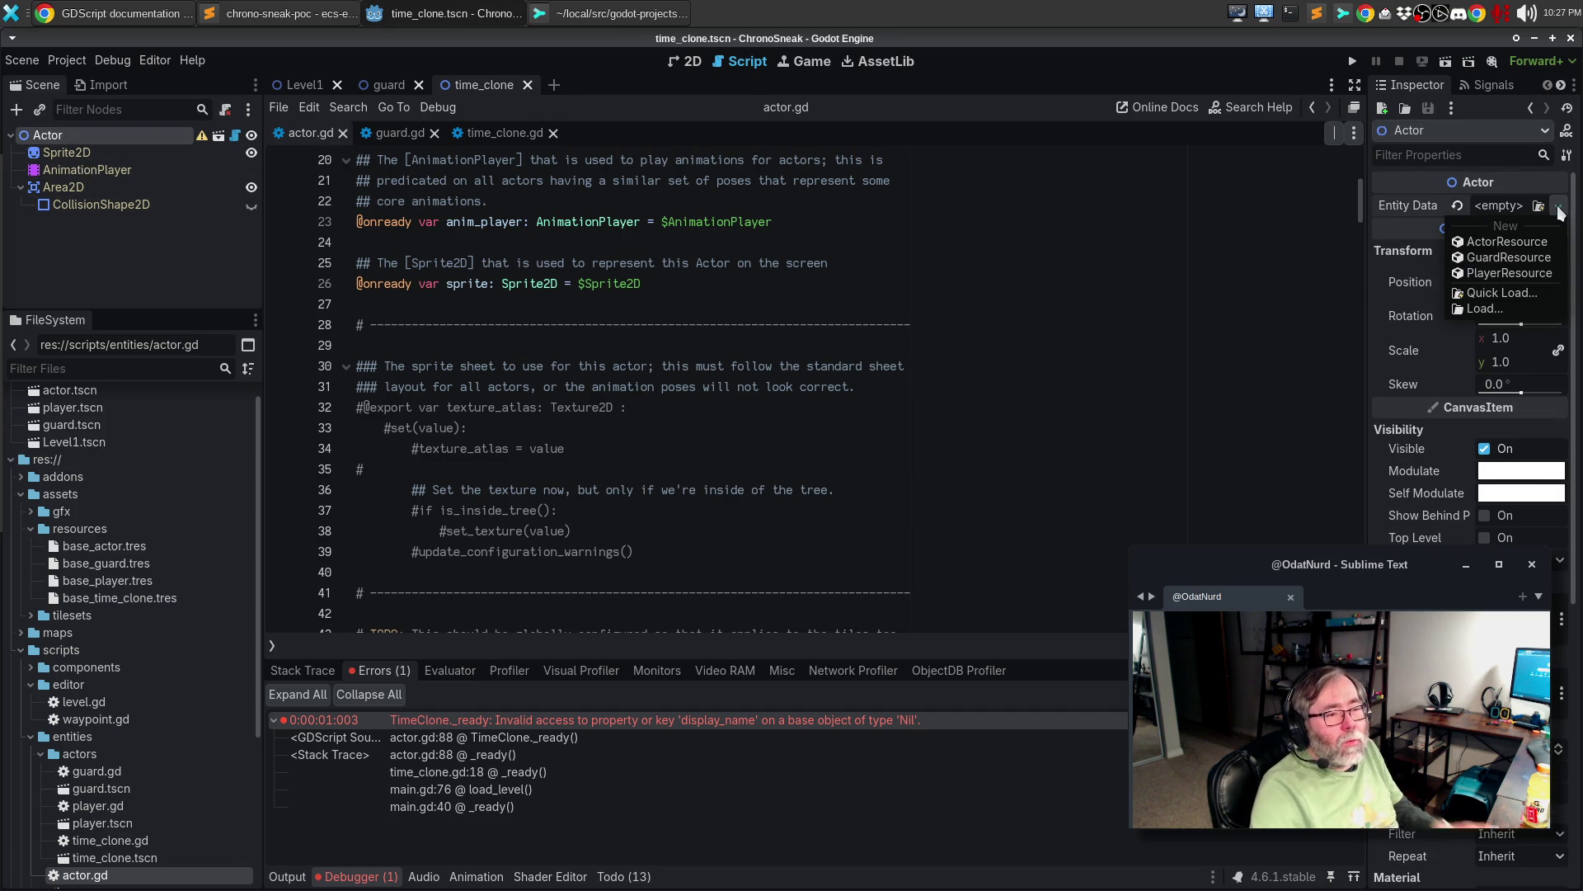
{"action": "left_click", "coordinate": [1497, 293]}
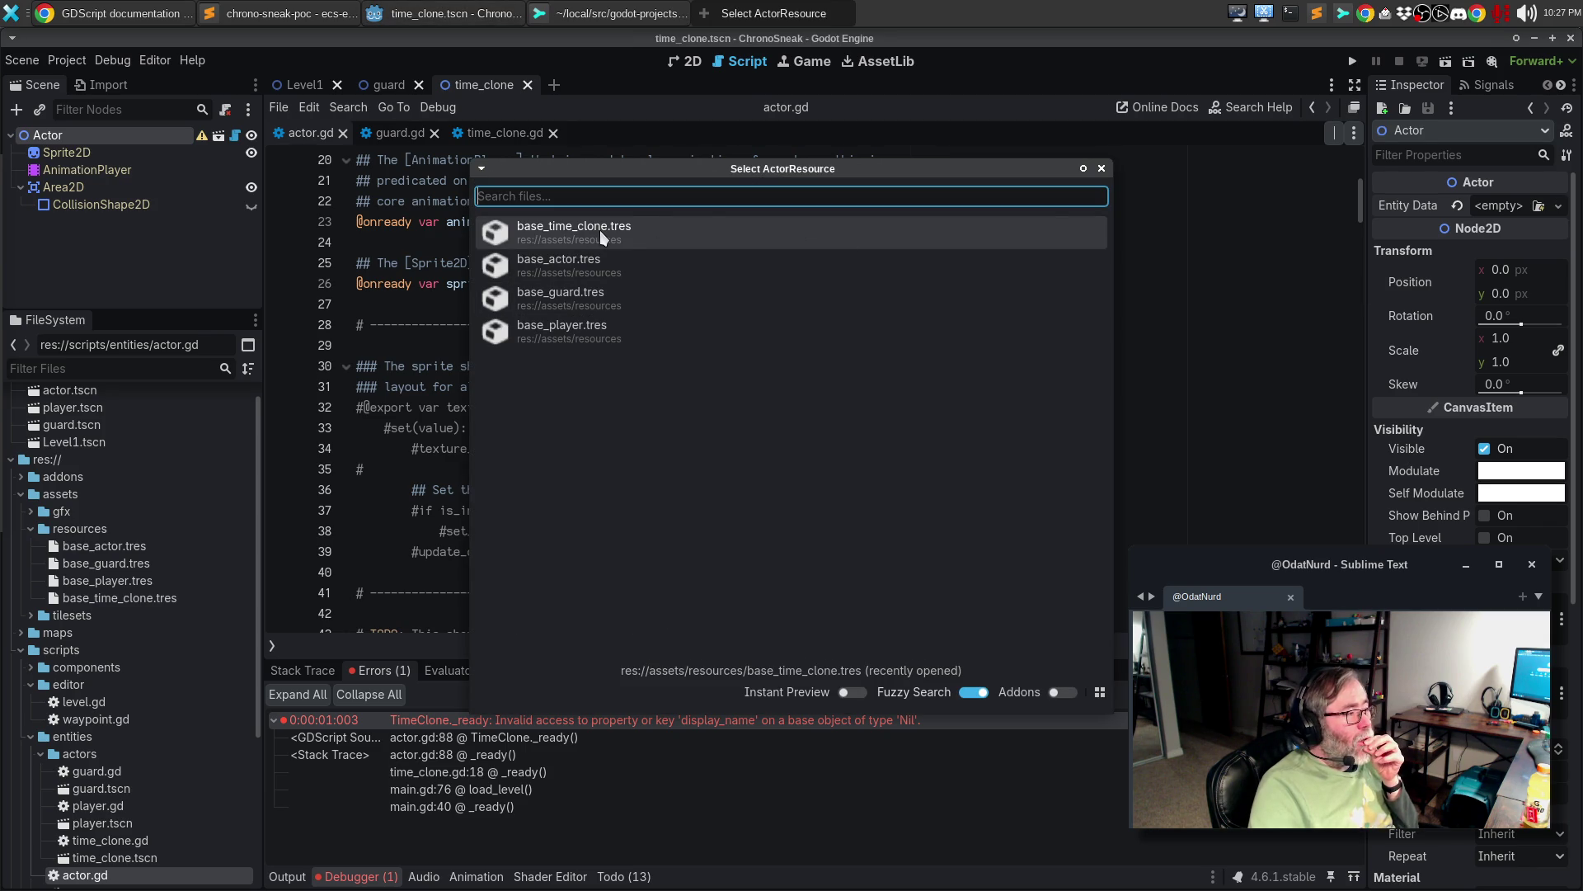
{"action": "left_click", "coordinate": [601, 230]}
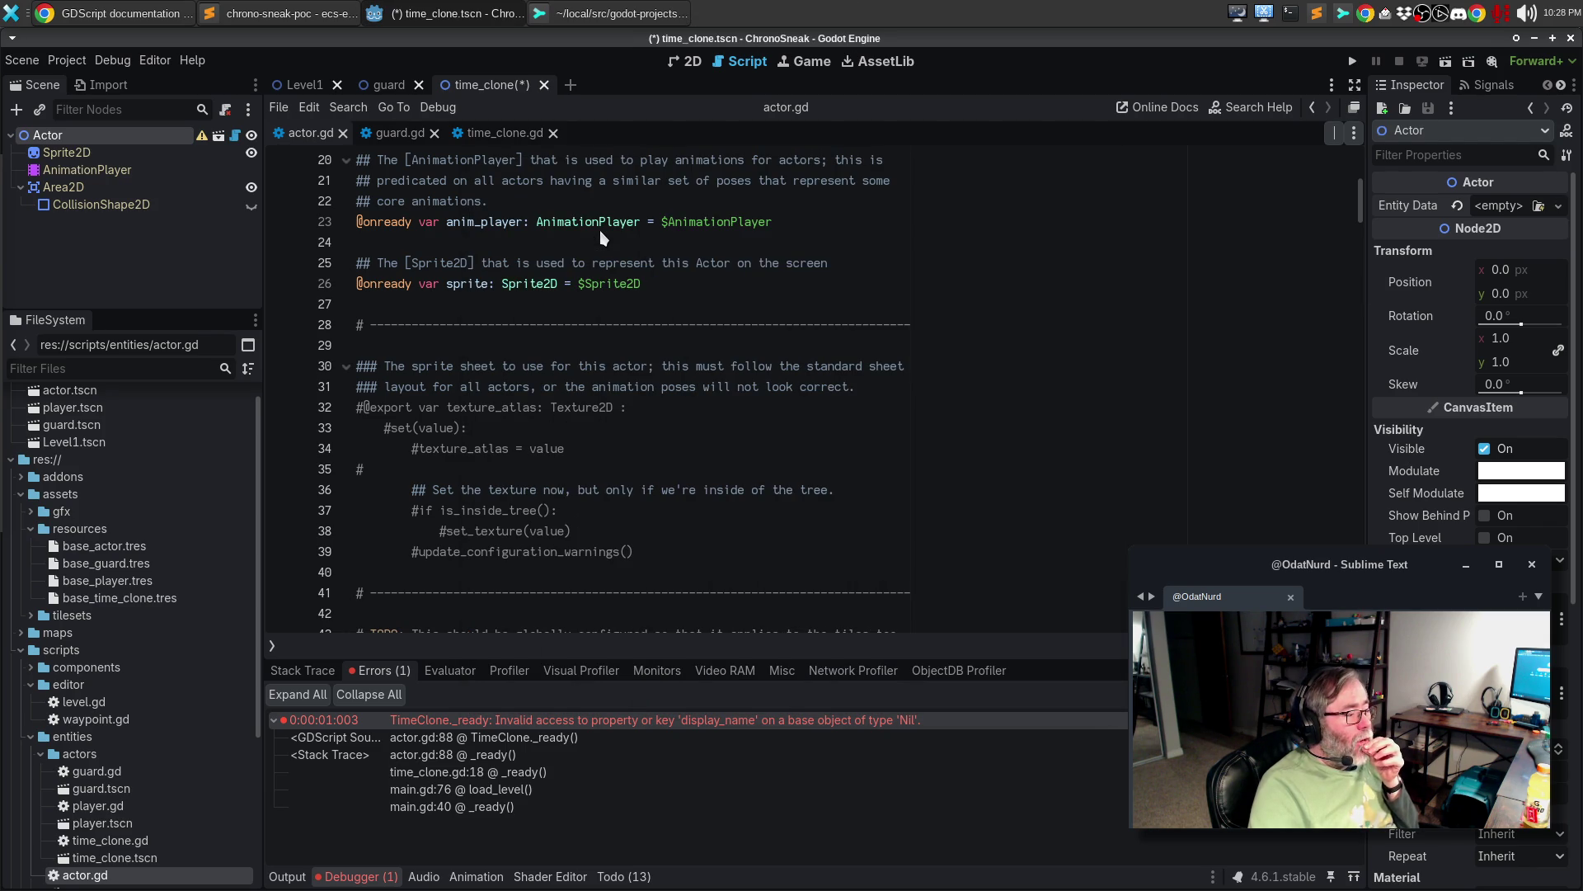
{"action": "mouse_move", "coordinate": [433, 724]}
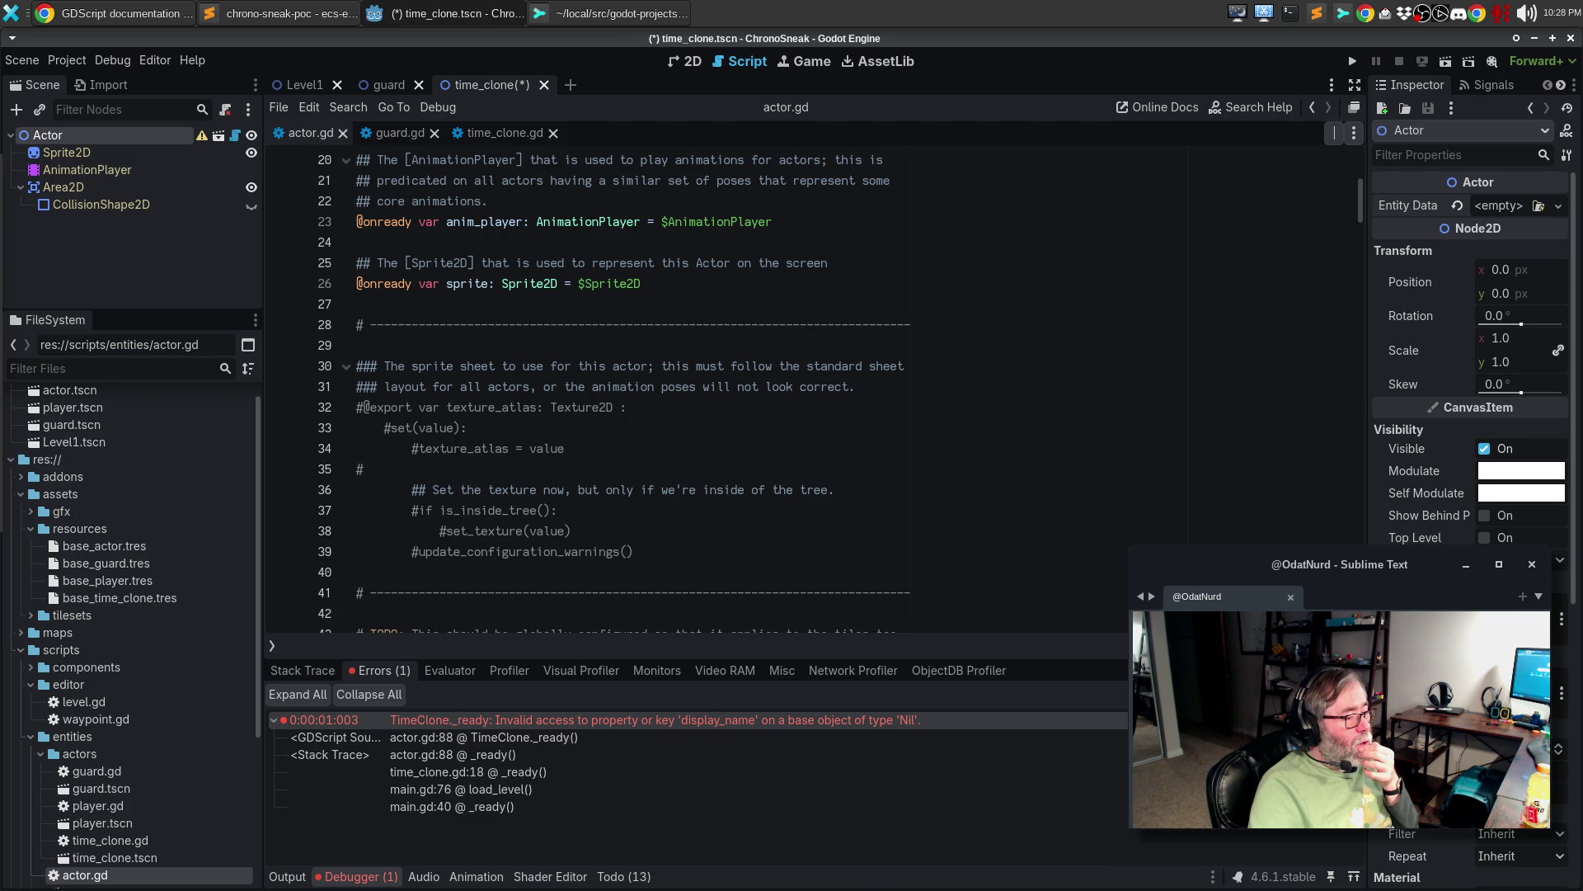
{"action": "key", "text": "F5"}
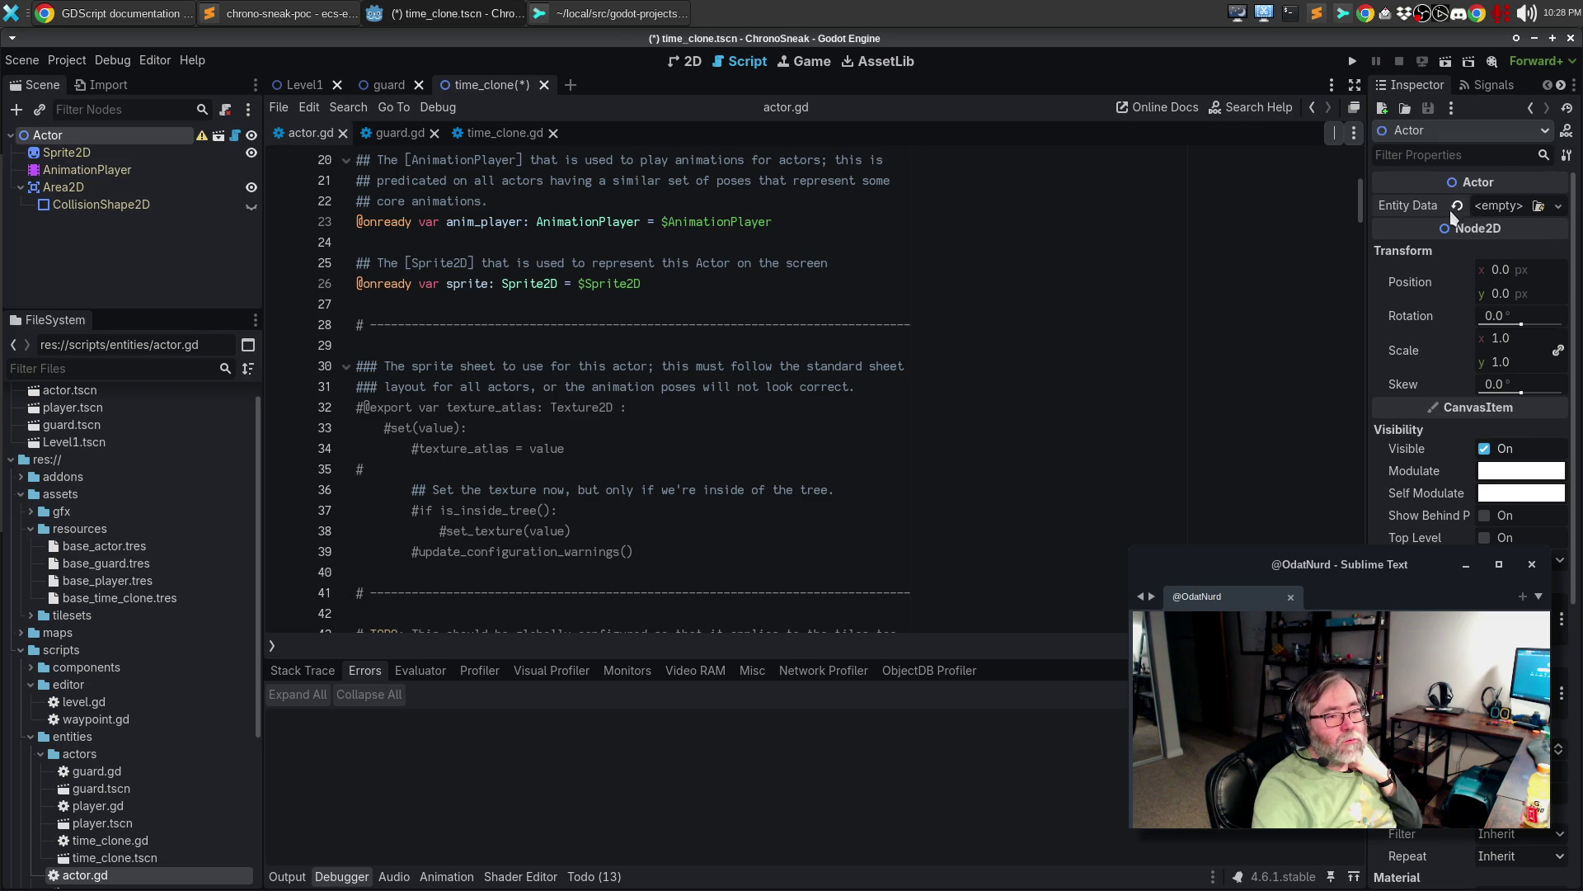
- Save the time_clone scene and switch to Sublime Merge to review pending changes
{"action": "left_click", "coordinate": [1098, 306]}
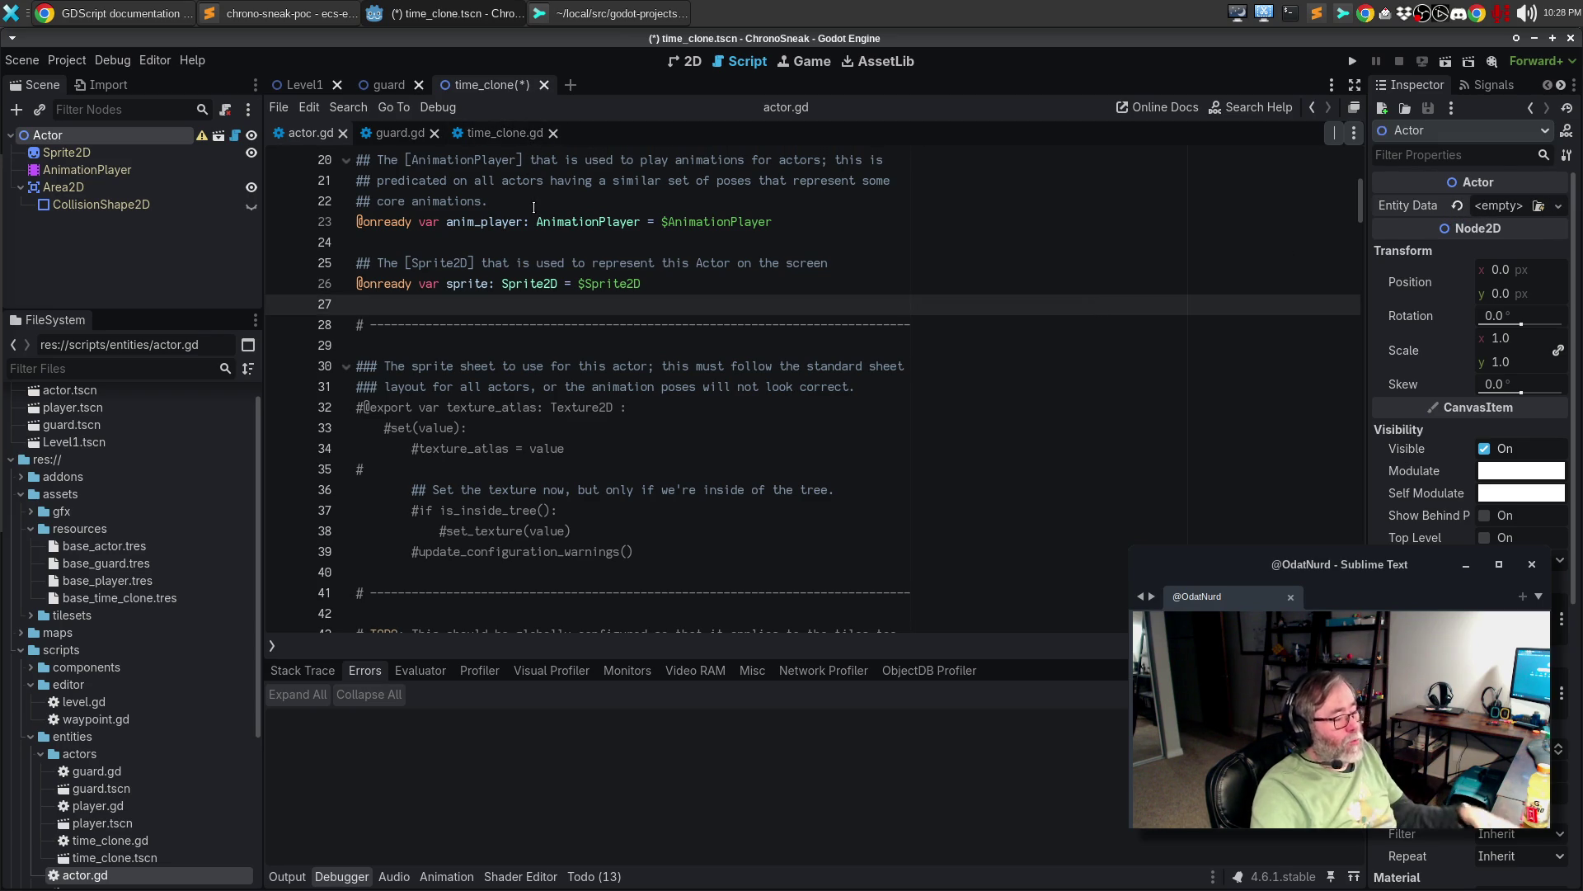
{"action": "key", "text": "ctrl+s"}
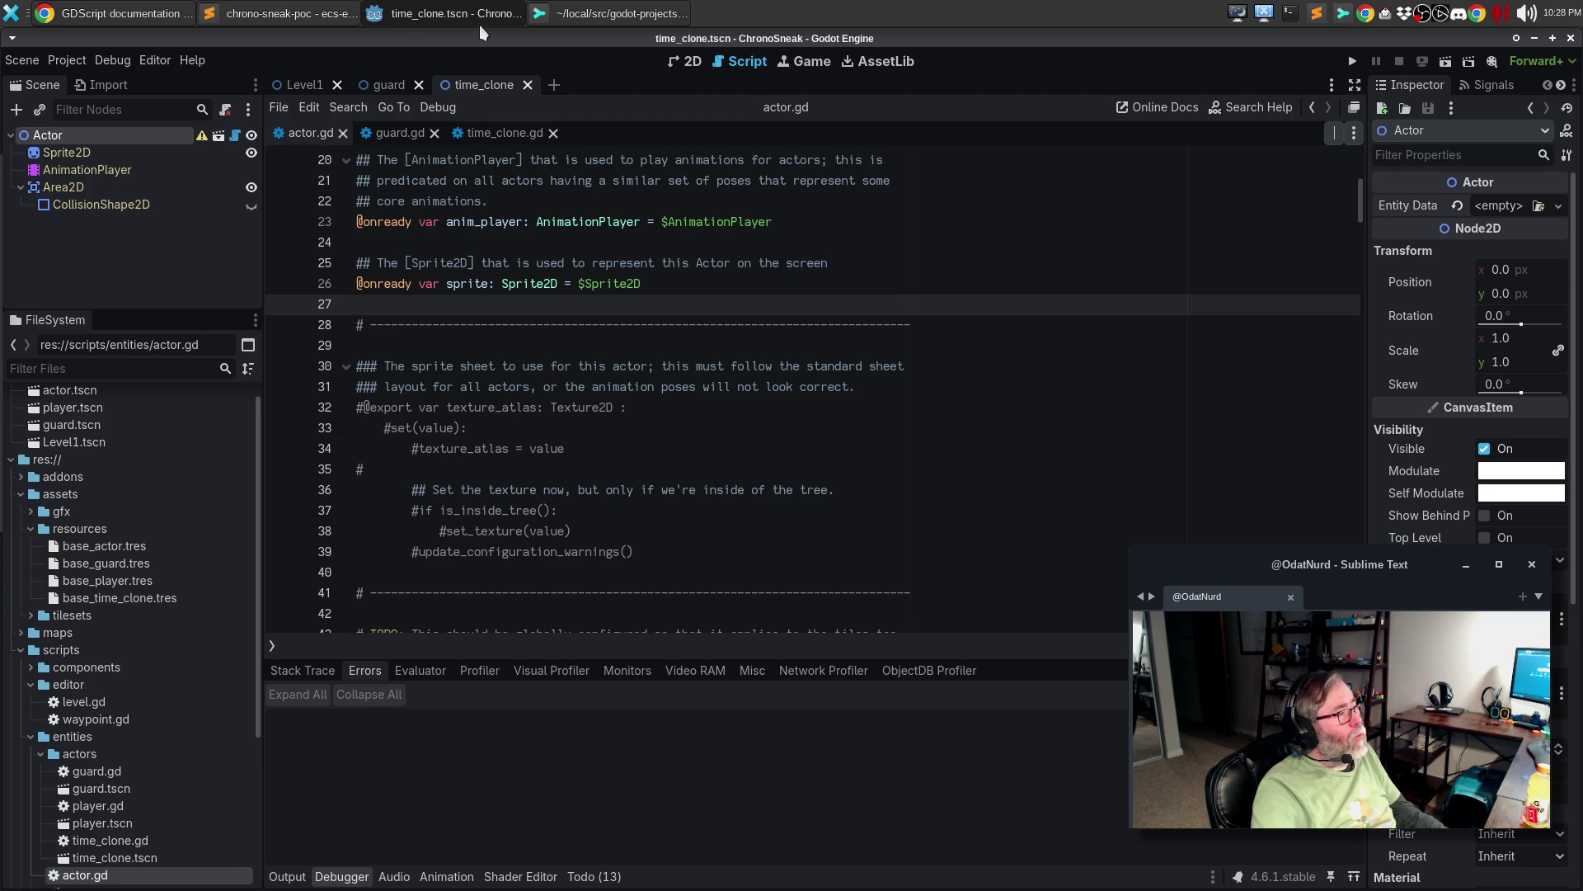
{"action": "left_click", "coordinate": [601, 12]}
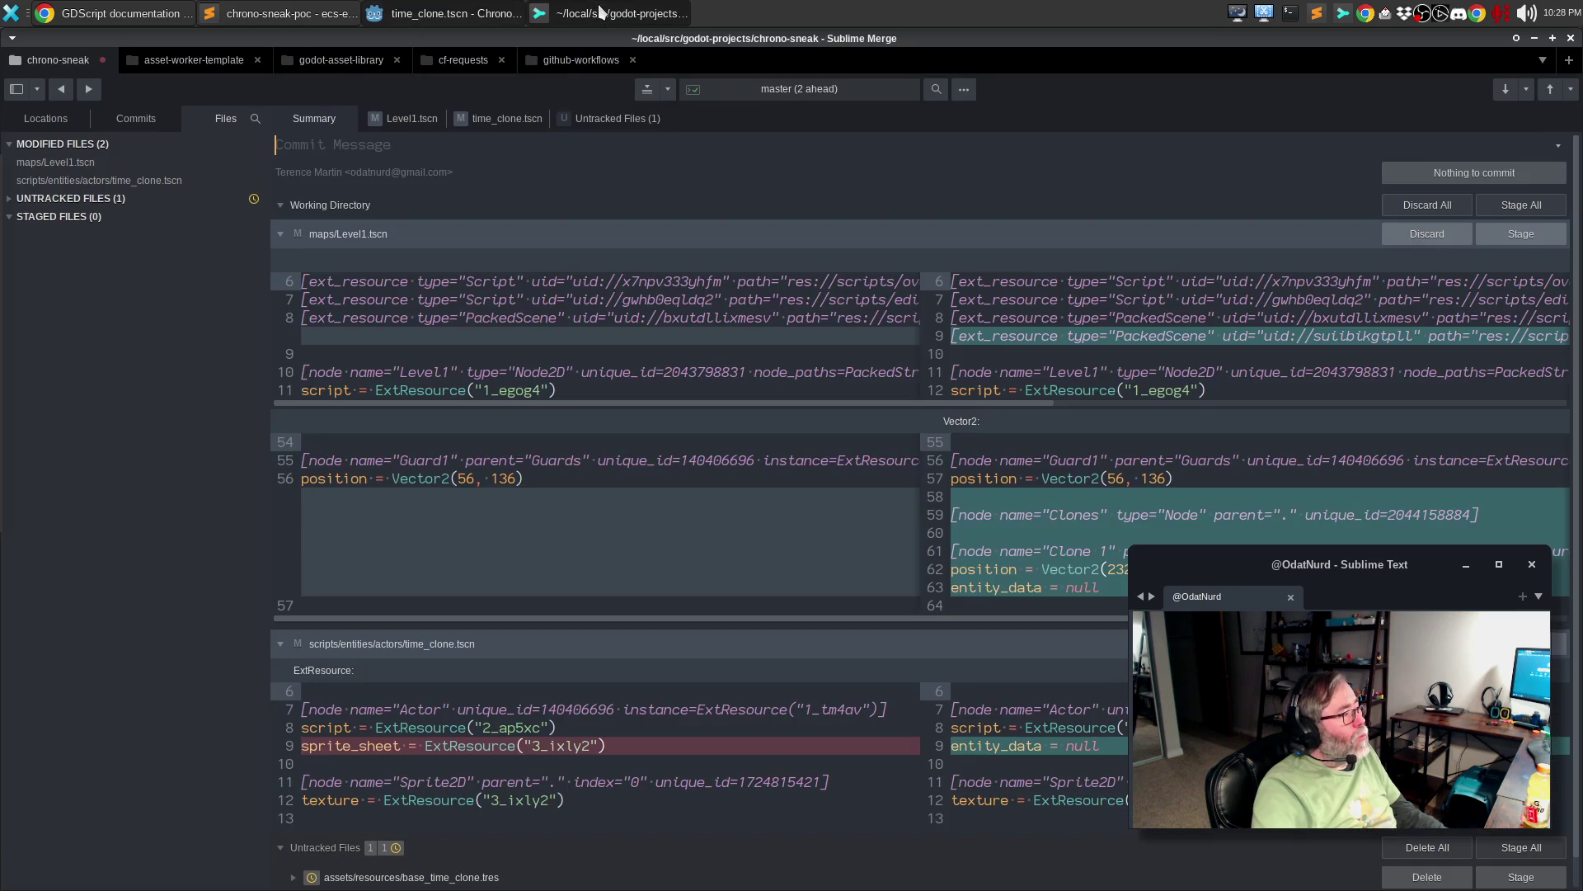
- Inspect the diffs of Level1.tscn and time_clone.tscn and the untracked base_time_clone.tres, then go back to Godot
{"action": "left_click", "coordinate": [106, 162]}
{"action": "left_click", "coordinate": [106, 174]}
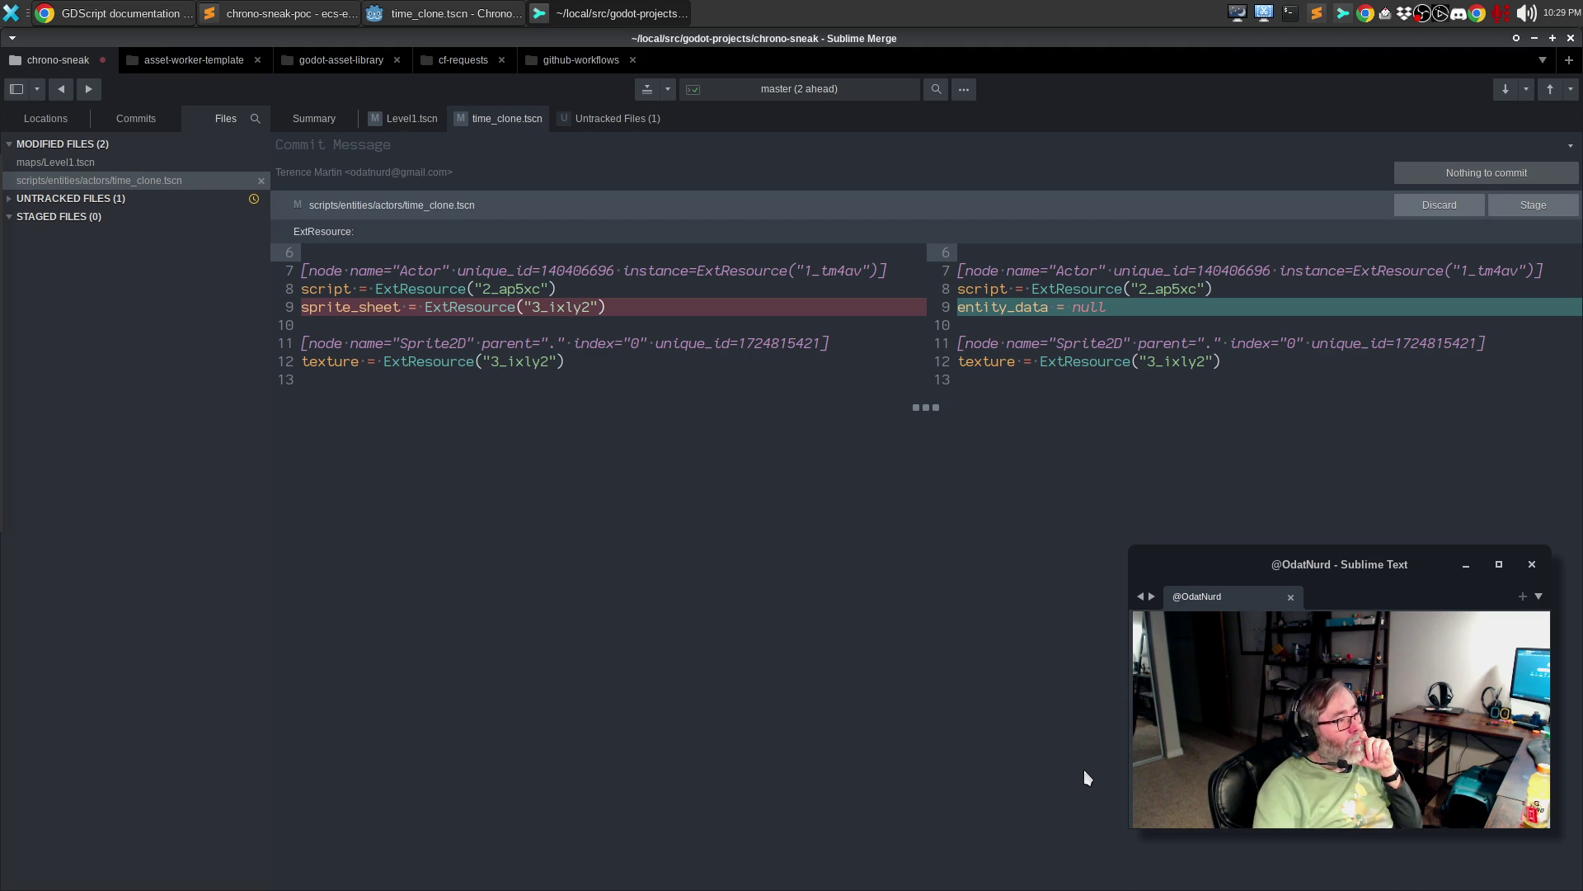
{"action": "left_click", "coordinate": [610, 118]}
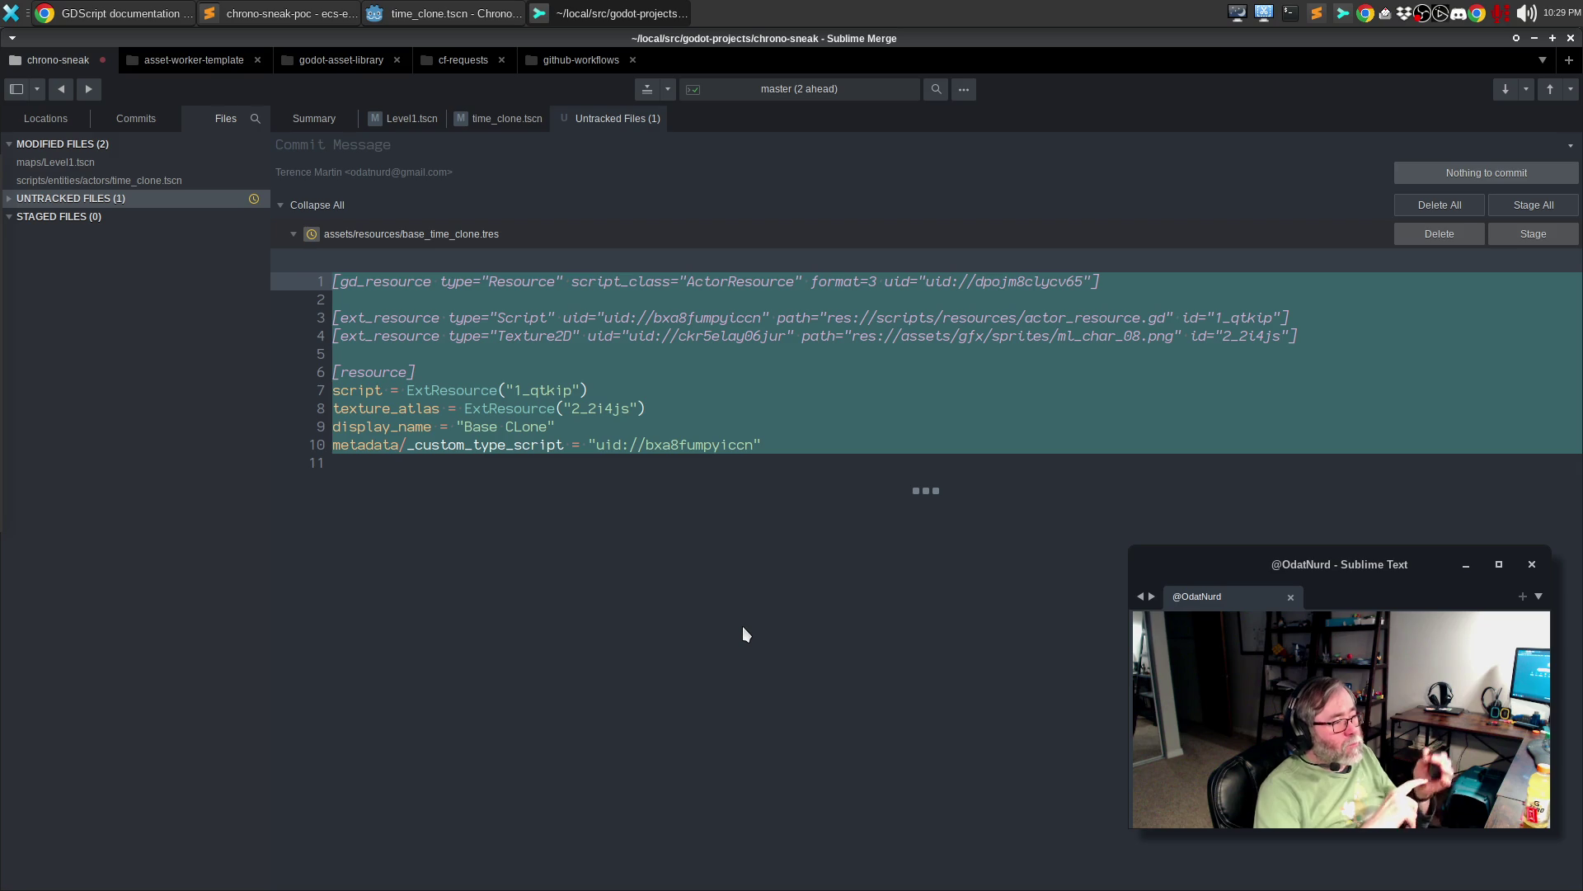
{"action": "left_click", "coordinate": [424, 8]}
- Assign a New ActorResource to the Actor's Entity Data and save the time_clone scene
{"action": "scroll", "coordinate": [856, 473], "scroll_direction": "up", "scroll_amount": 6}
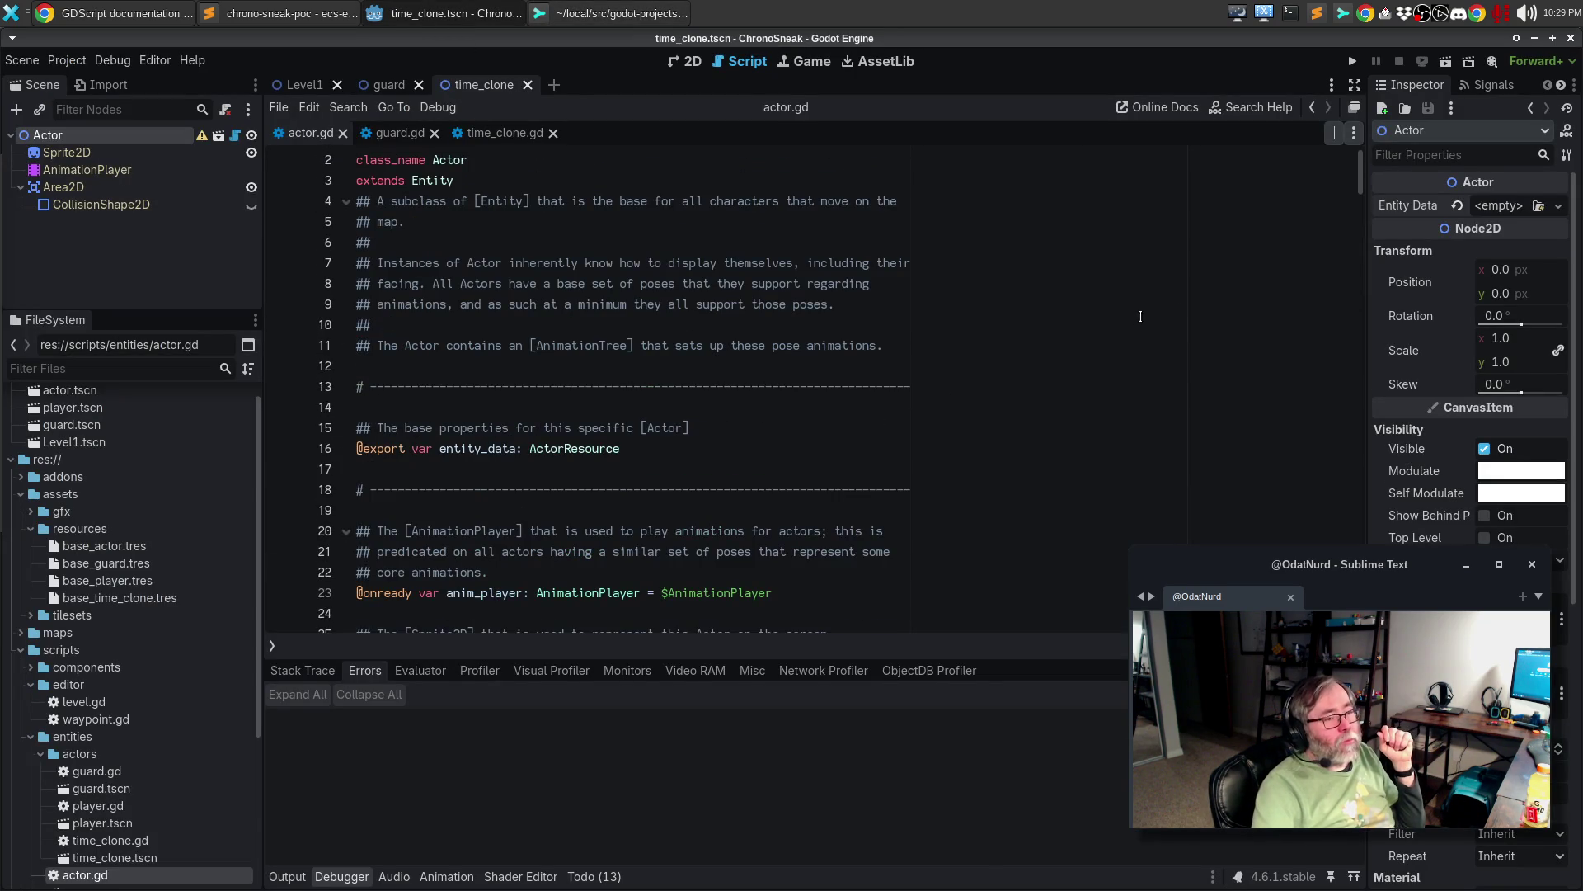
{"action": "left_click", "coordinate": [1559, 206]}
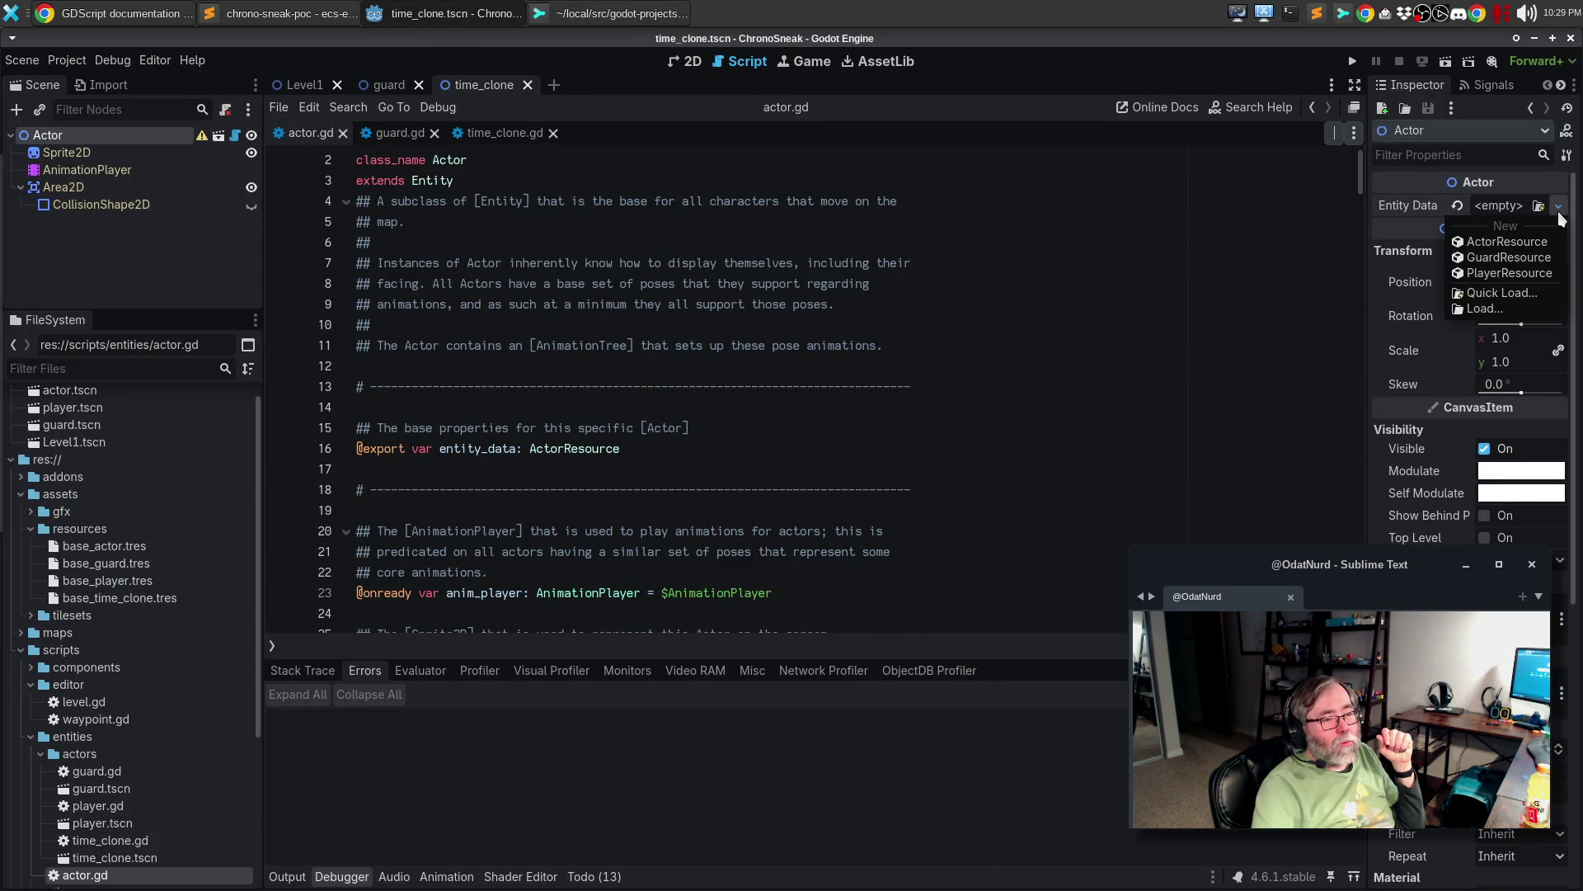
{"action": "left_click", "coordinate": [1497, 242]}
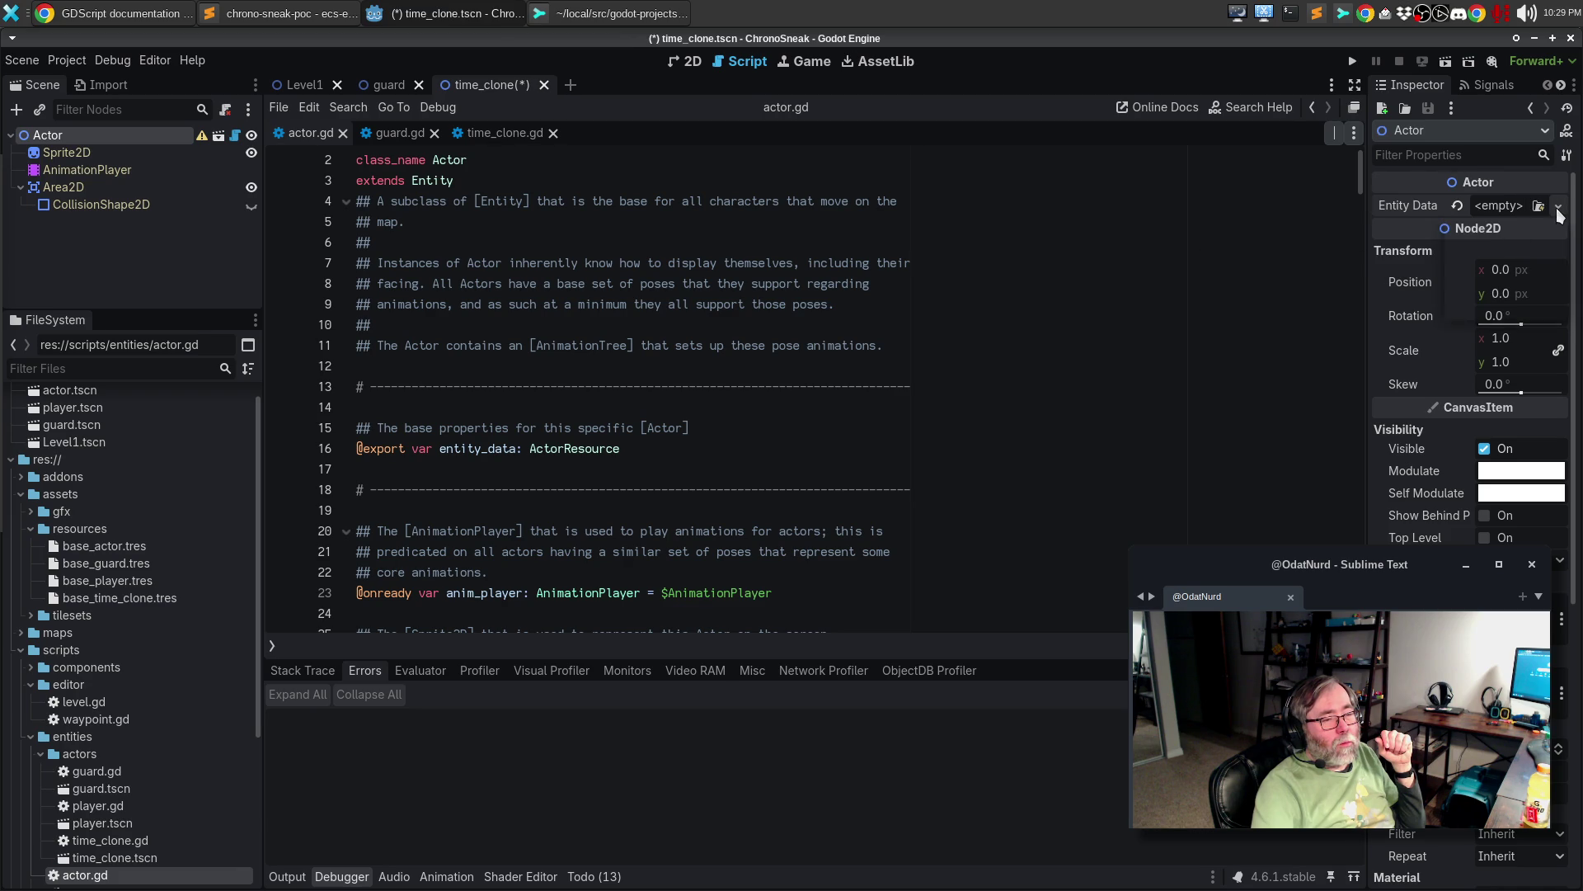
{"action": "left_click", "coordinate": [1524, 206]}
{"action": "left_click", "coordinate": [1522, 206]}
{"action": "left_click", "coordinate": [1500, 204]}
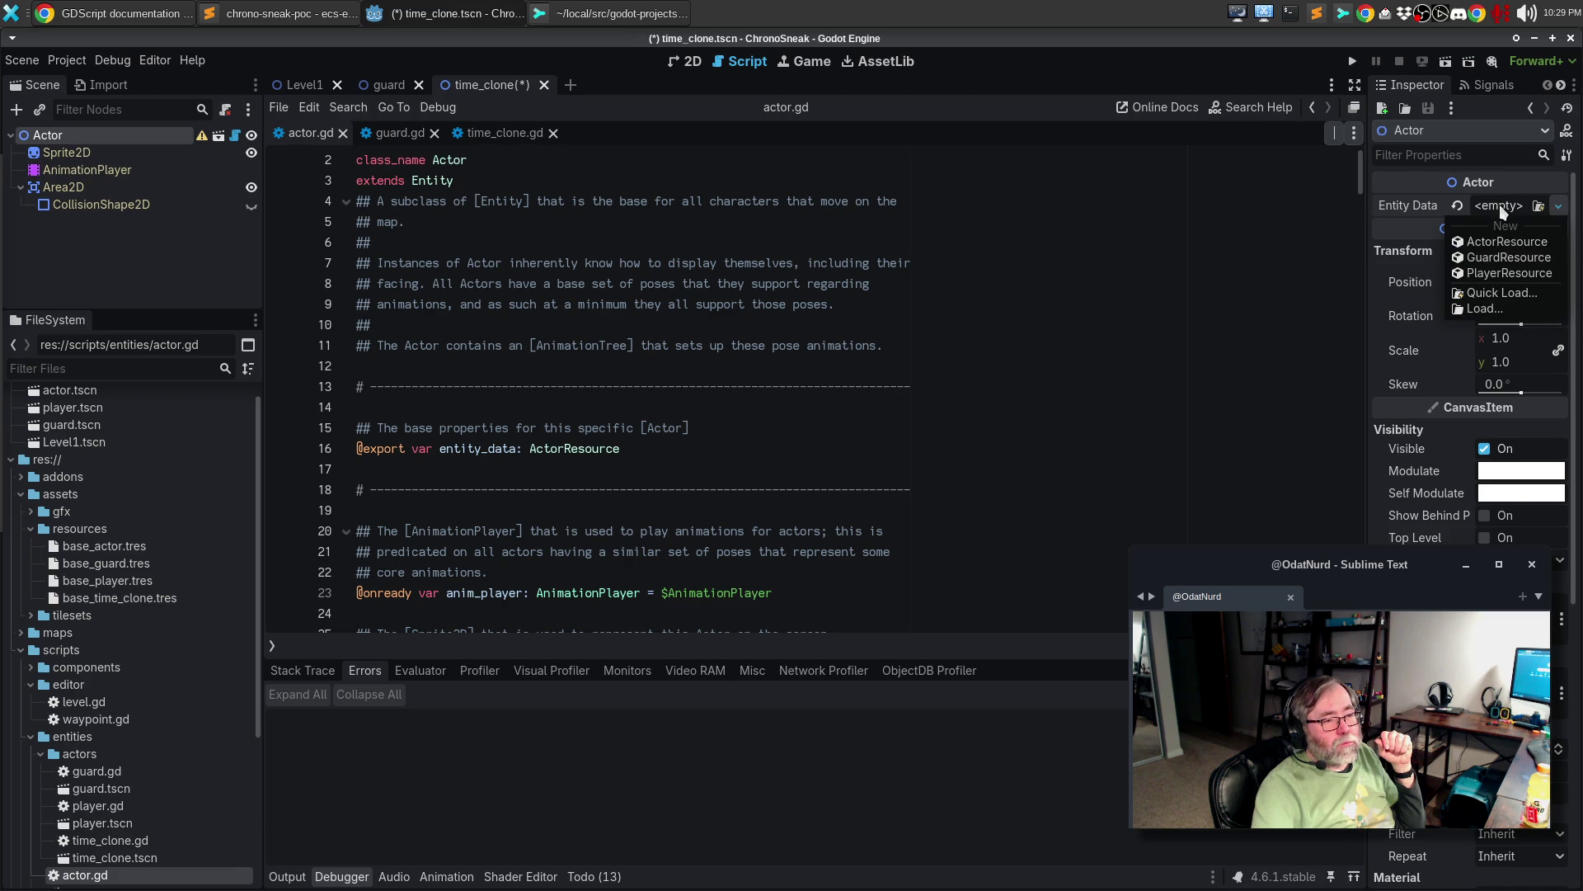
{"action": "left_click", "coordinate": [1500, 205]}
{"action": "left_click", "coordinate": [1499, 204]}
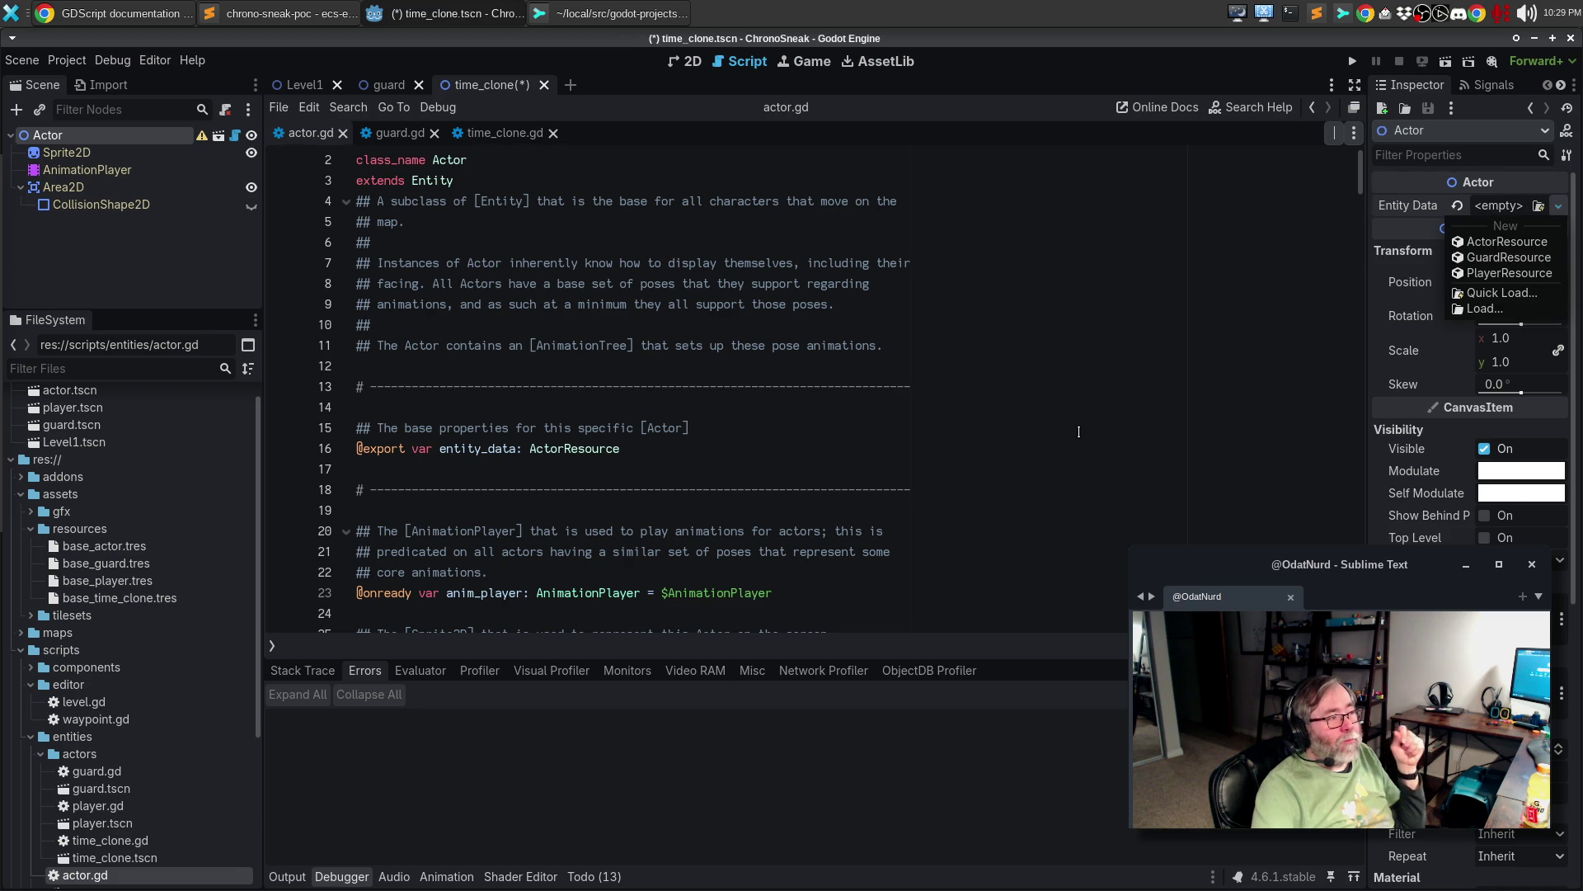
{"action": "left_click", "coordinate": [1072, 425]}
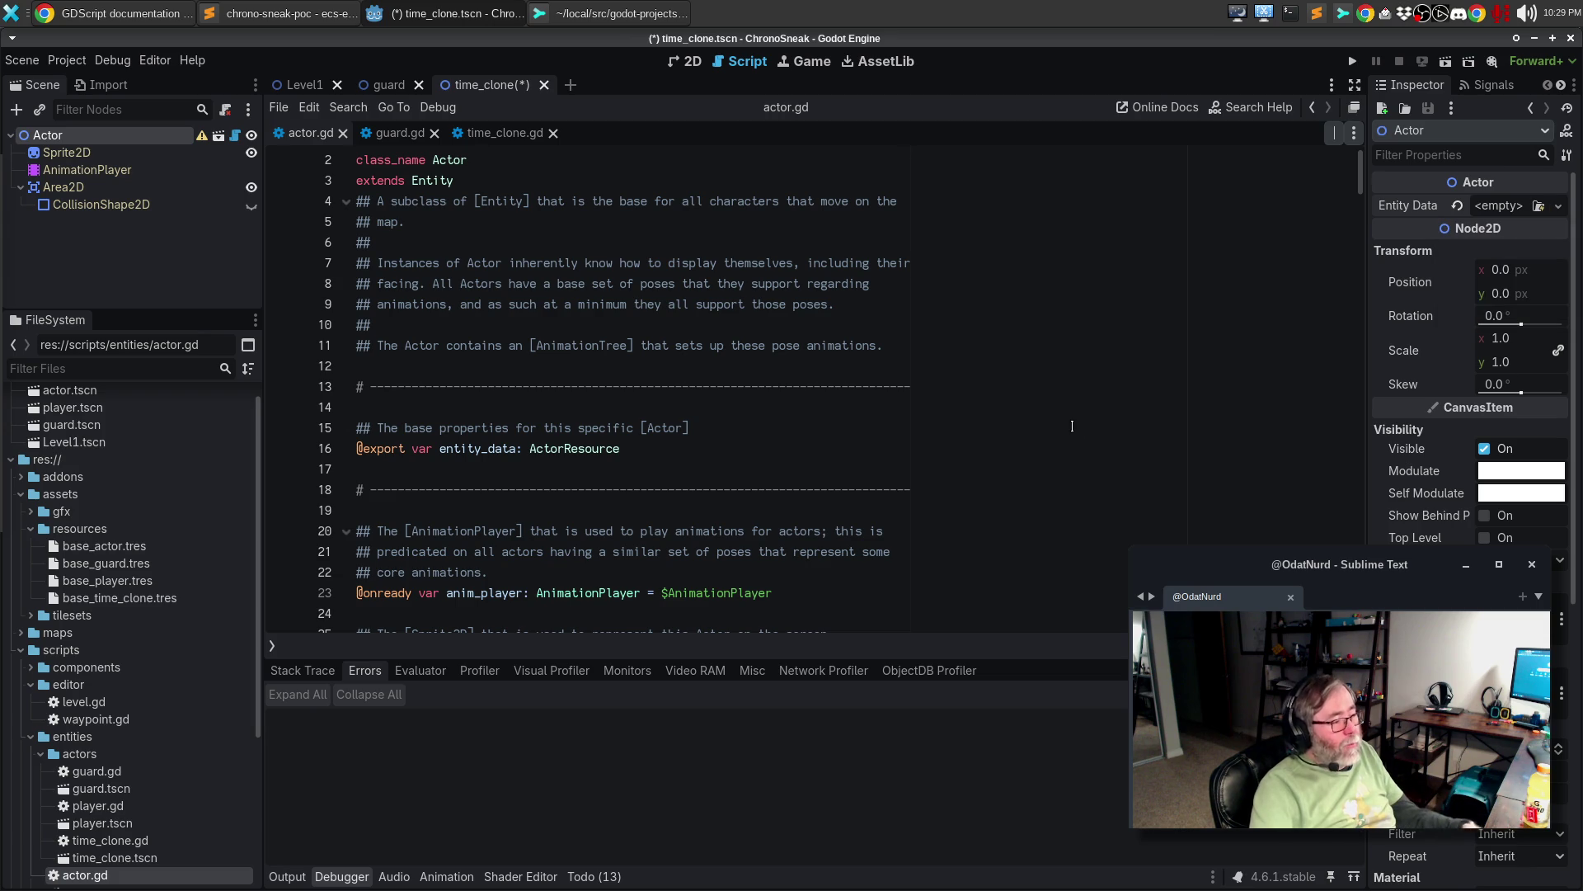
{"action": "key", "text": "ctrl+s"}
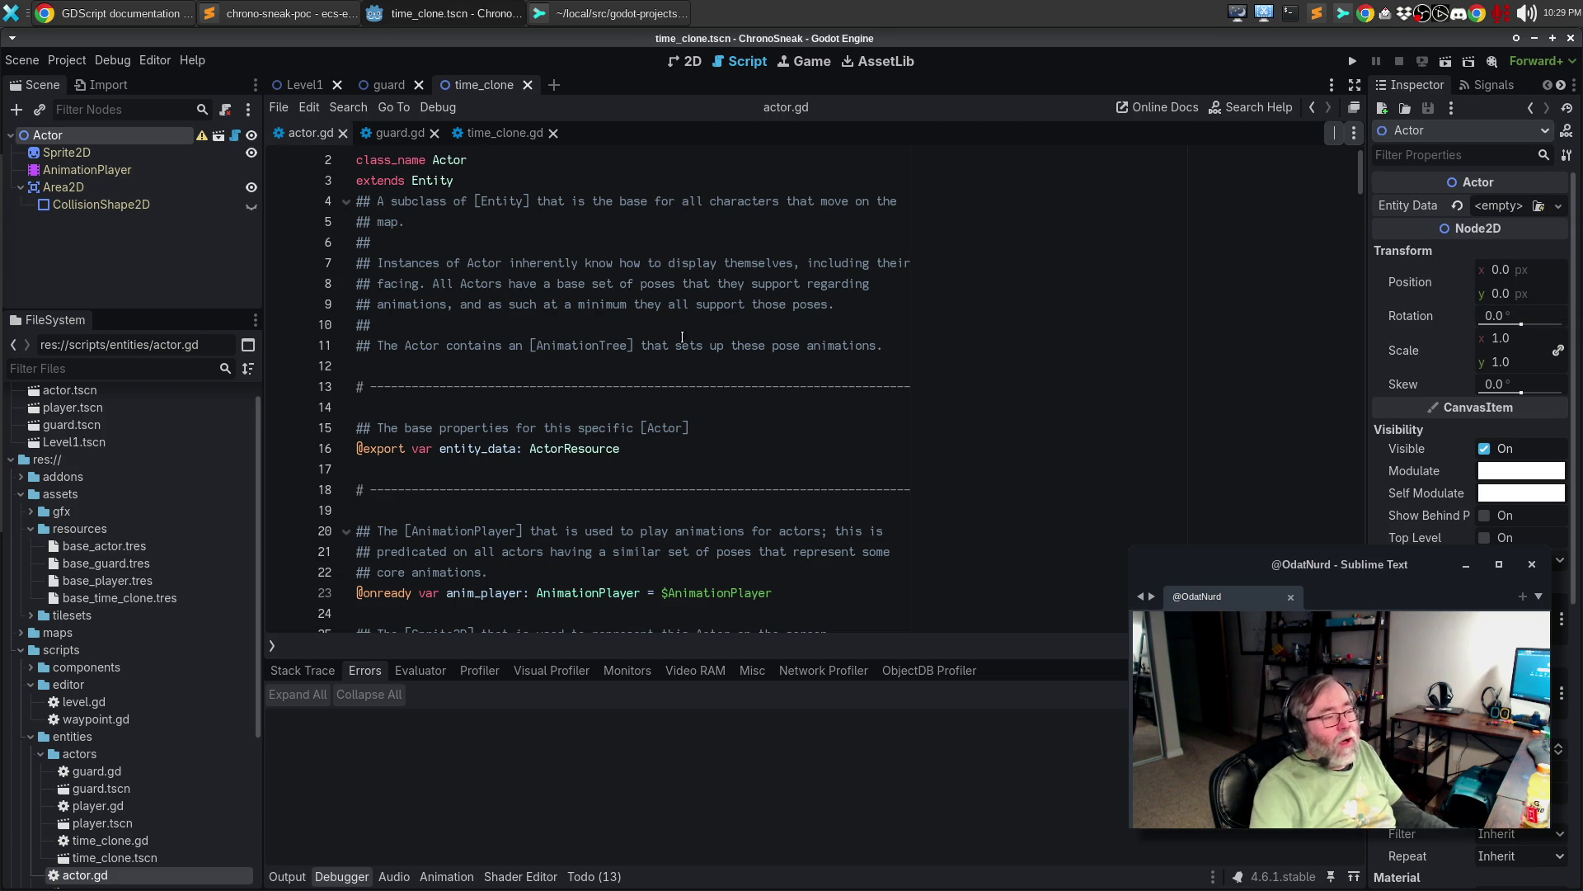
- Reload the saved scene, clear Entity Data, and quit to the Project List with Save & Close
{"action": "left_click", "coordinate": [22, 61]}
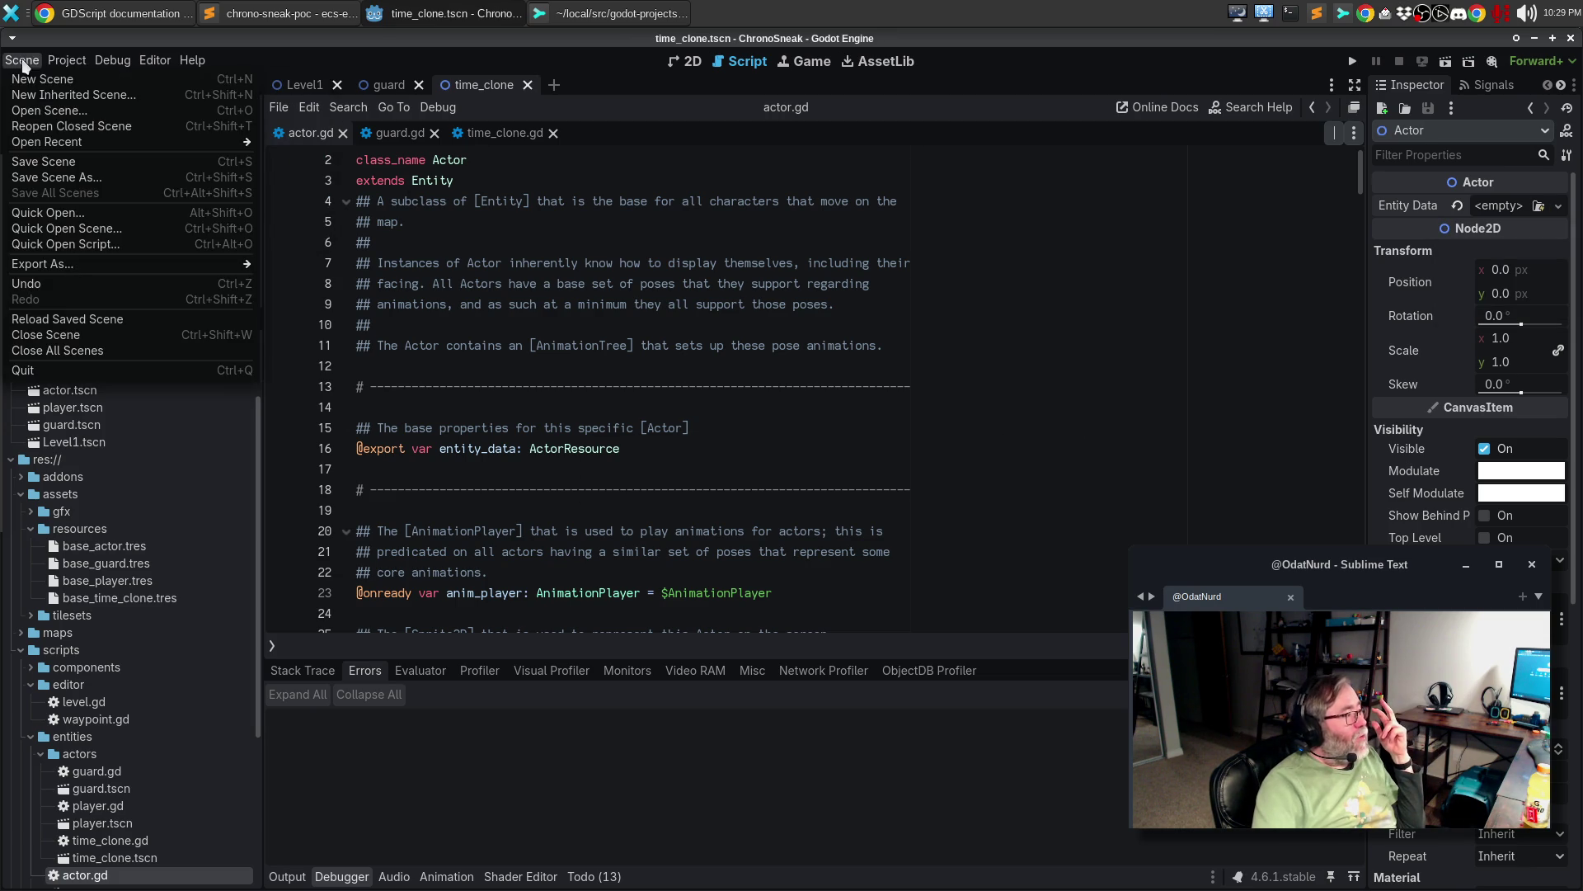
{"action": "left_click", "coordinate": [66, 319]}
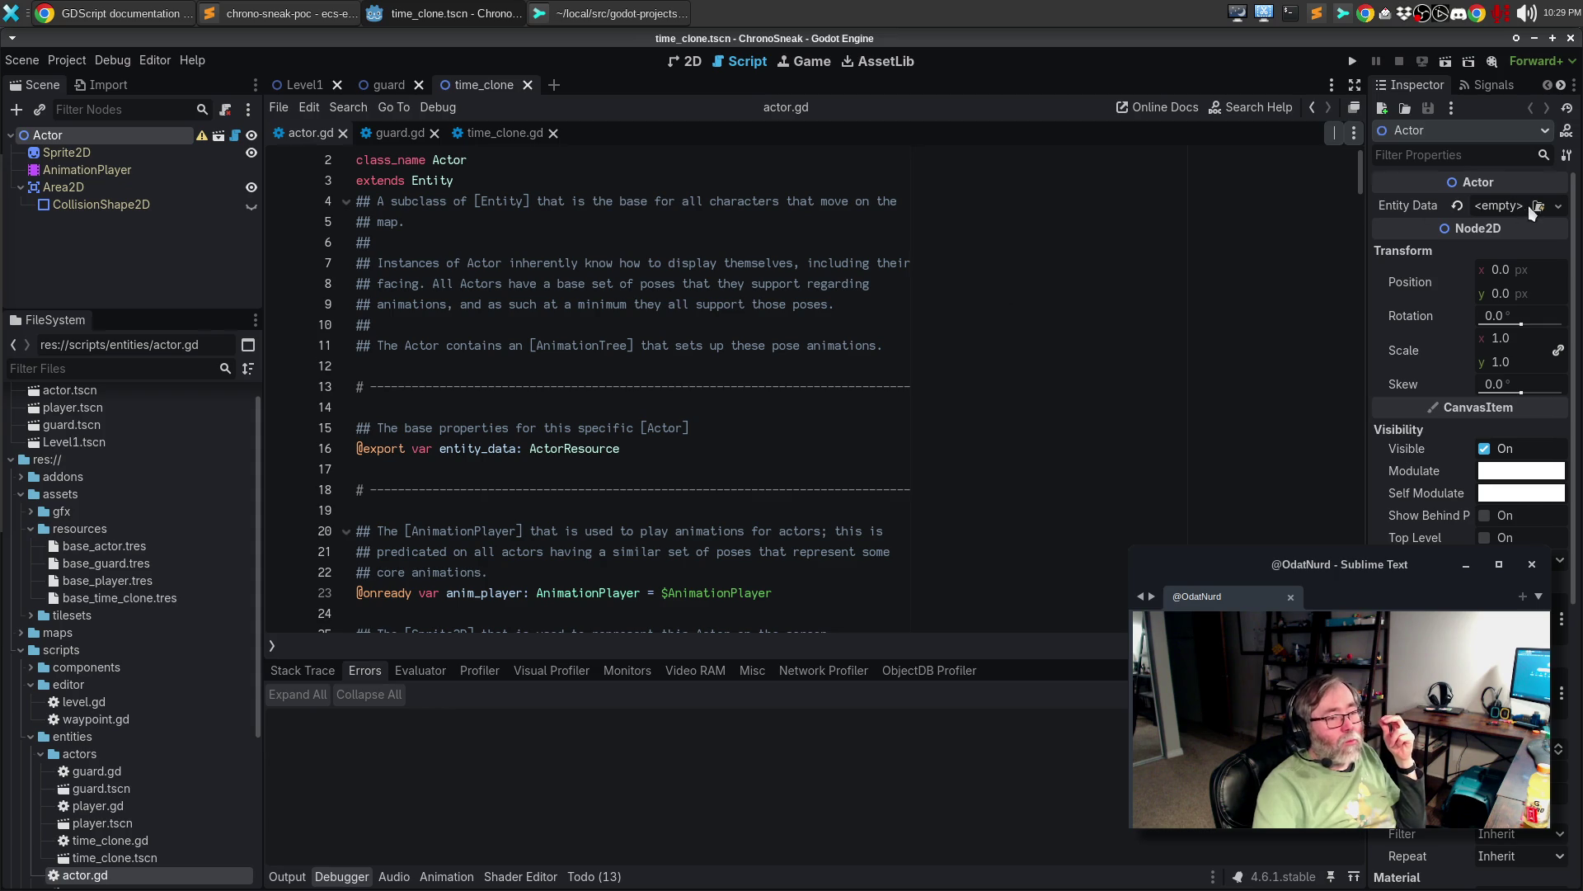
{"action": "left_click", "coordinate": [1453, 206]}
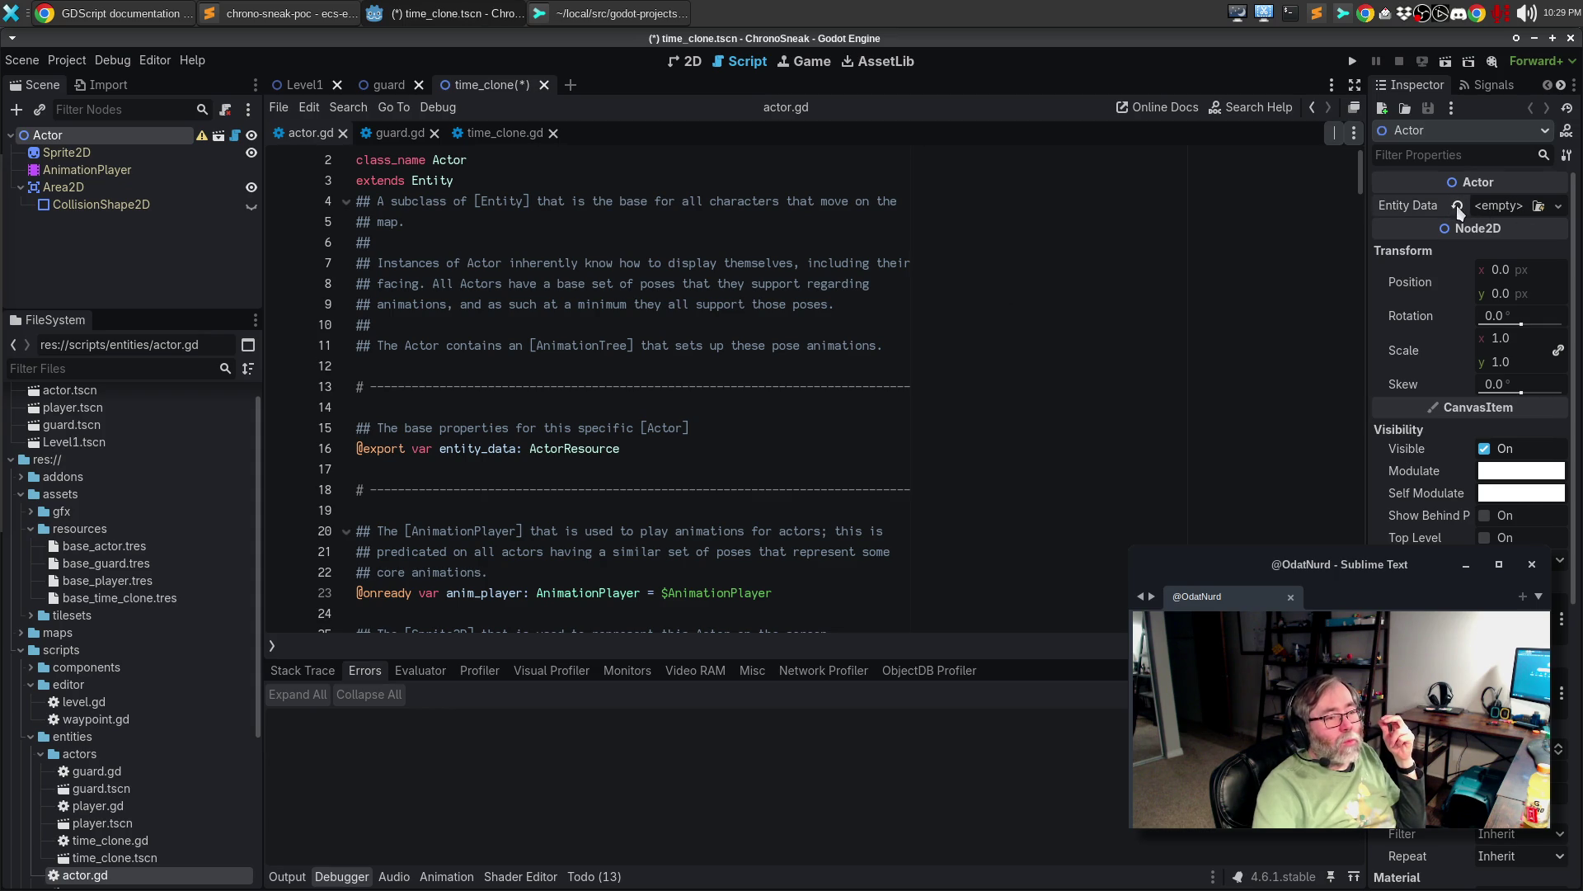
{"action": "left_click", "coordinate": [70, 61]}
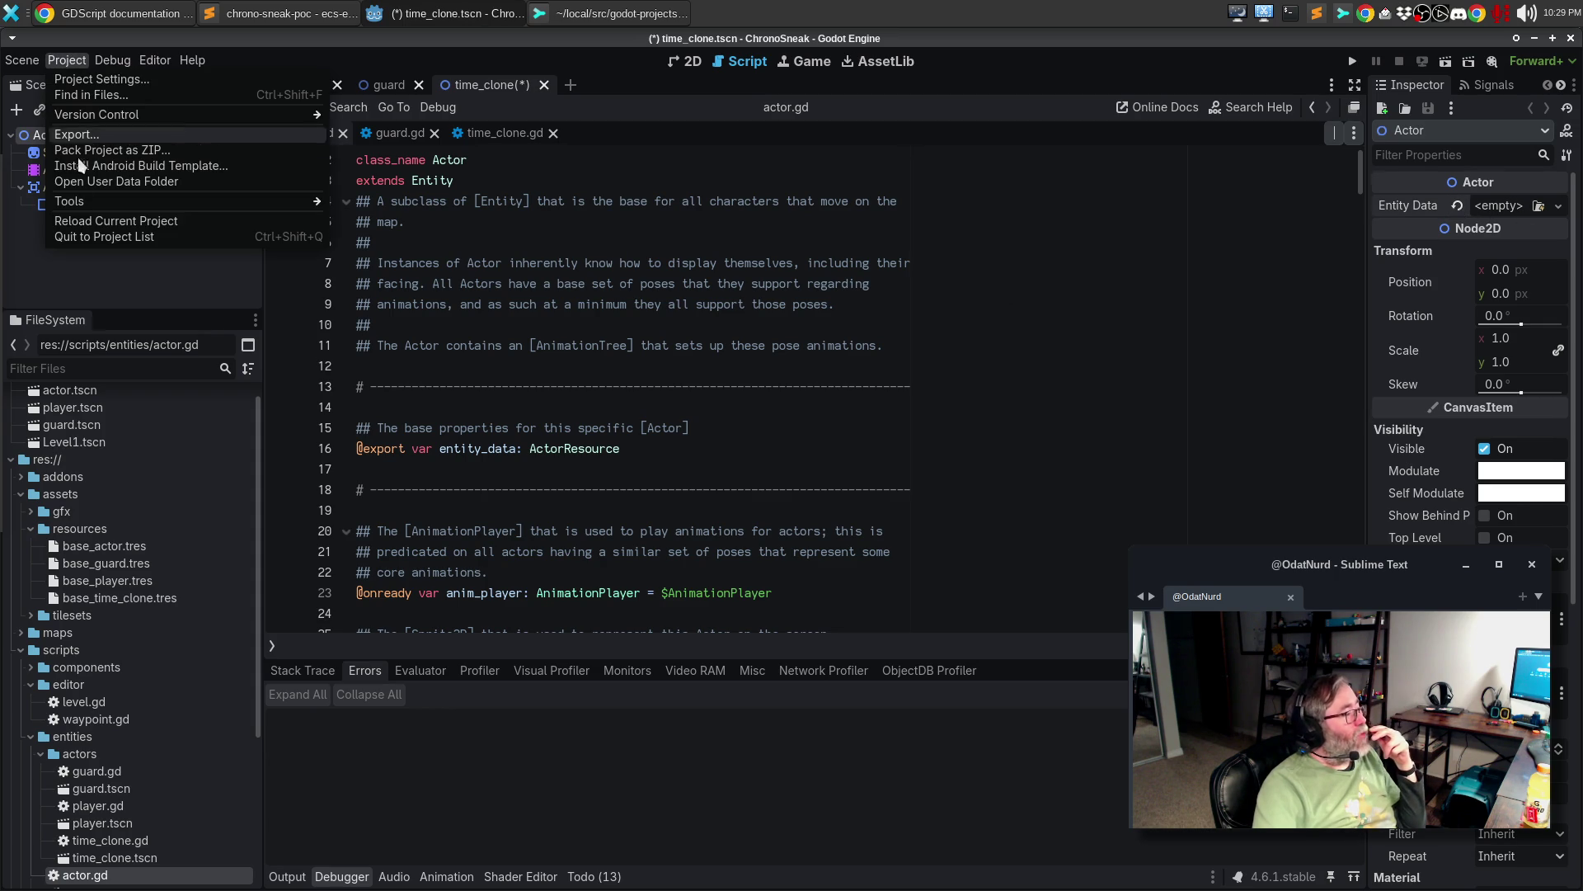
{"action": "left_click", "coordinate": [90, 237]}
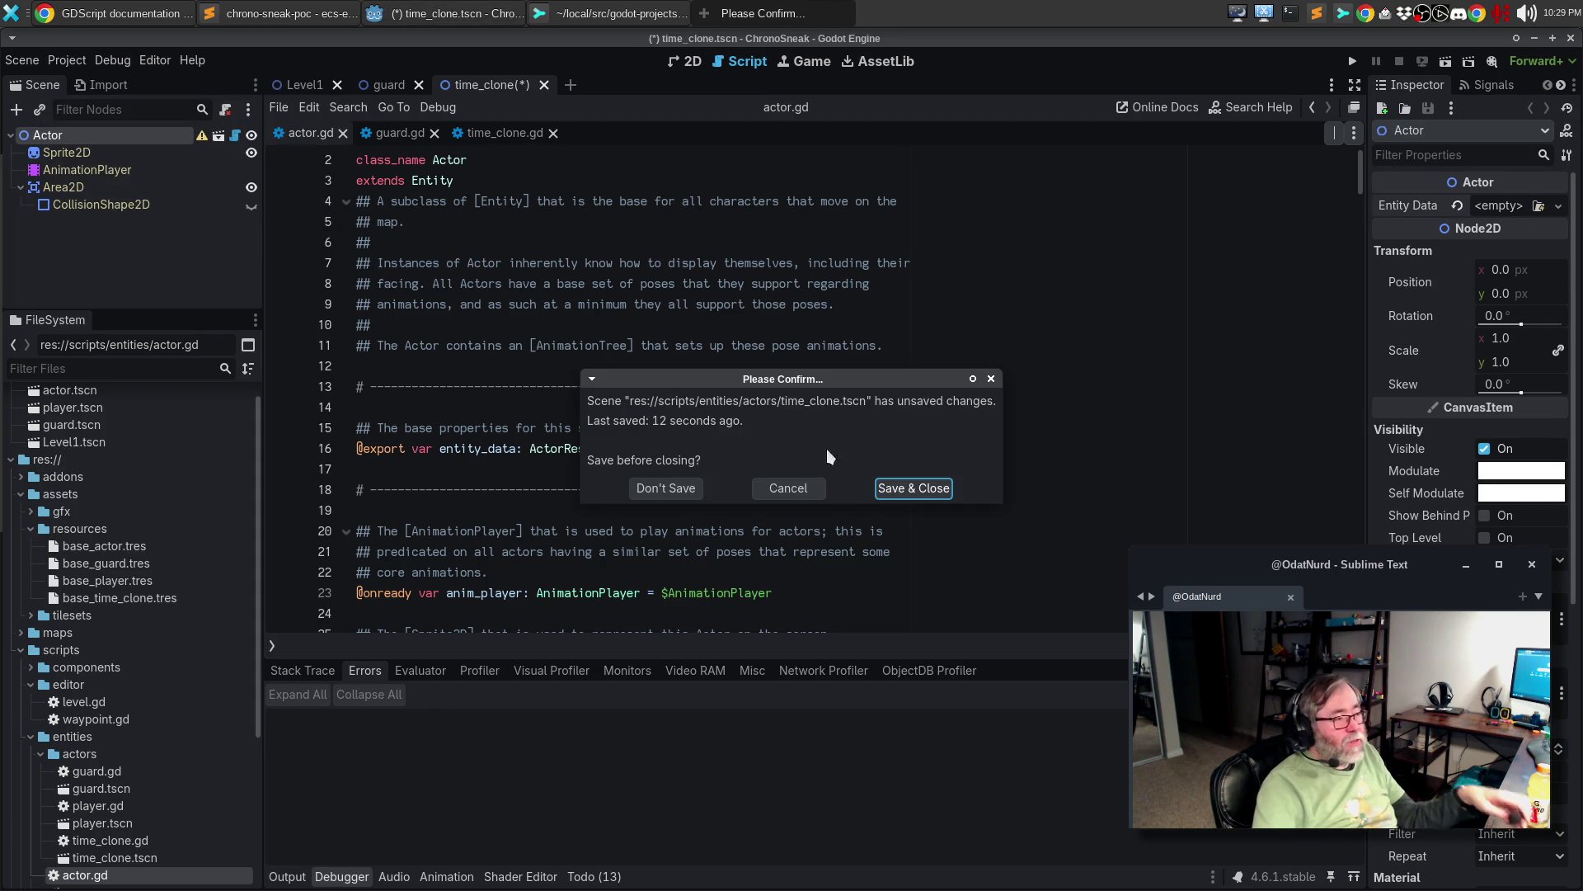
{"action": "left_click", "coordinate": [905, 489]}
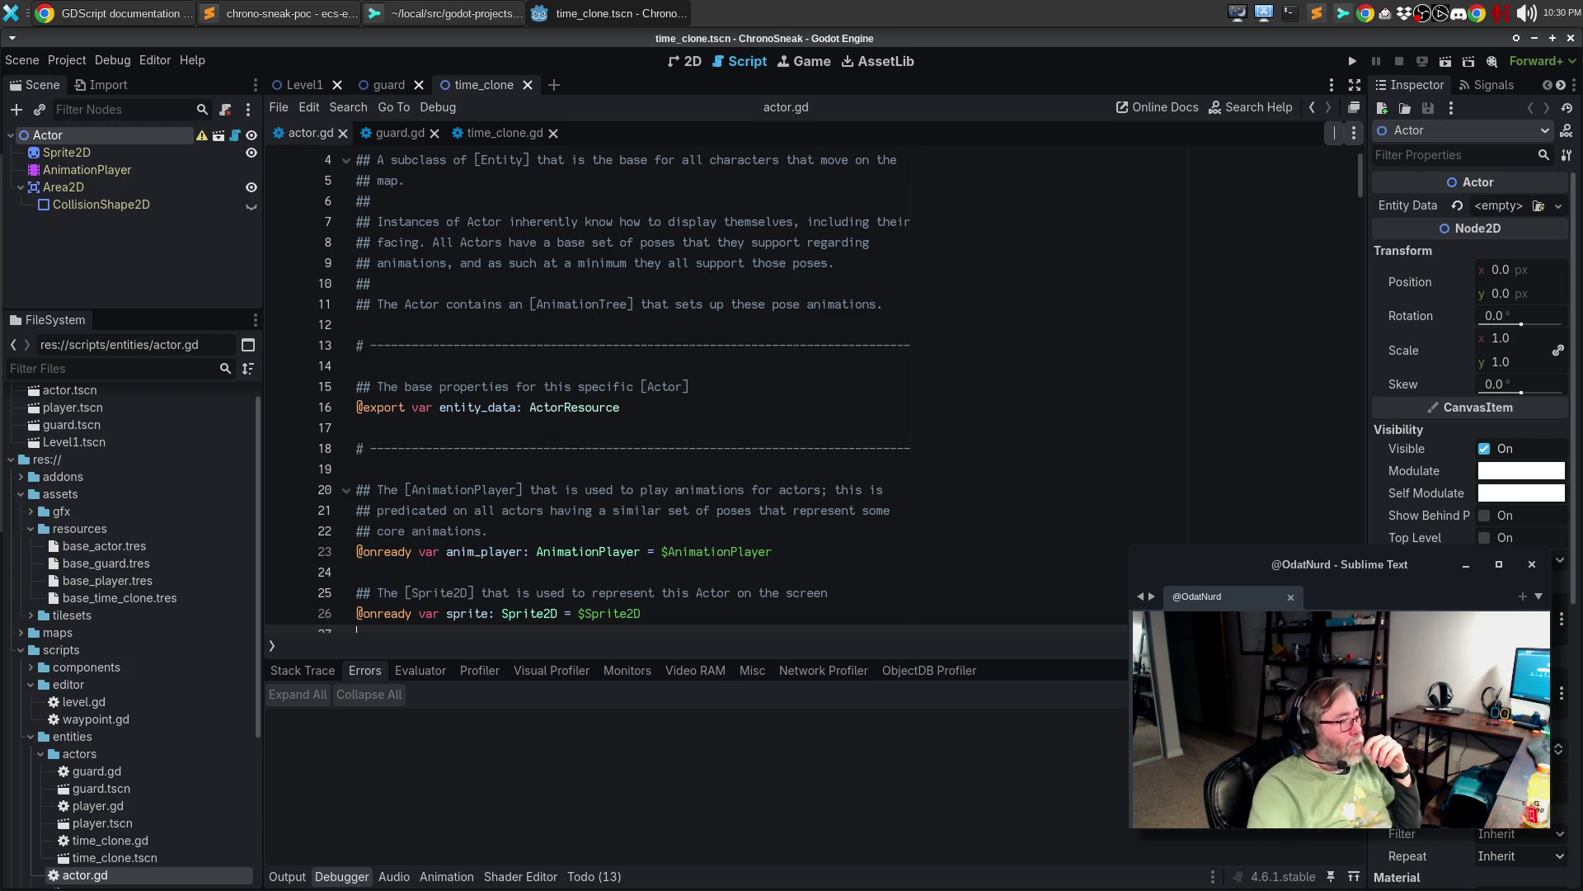
- Close the Level1, guard and time_clone scene tabs
{"action": "left_click", "coordinate": [311, 85]}
{"action": "left_click", "coordinate": [338, 85]}
{"action": "left_click", "coordinate": [337, 85]}
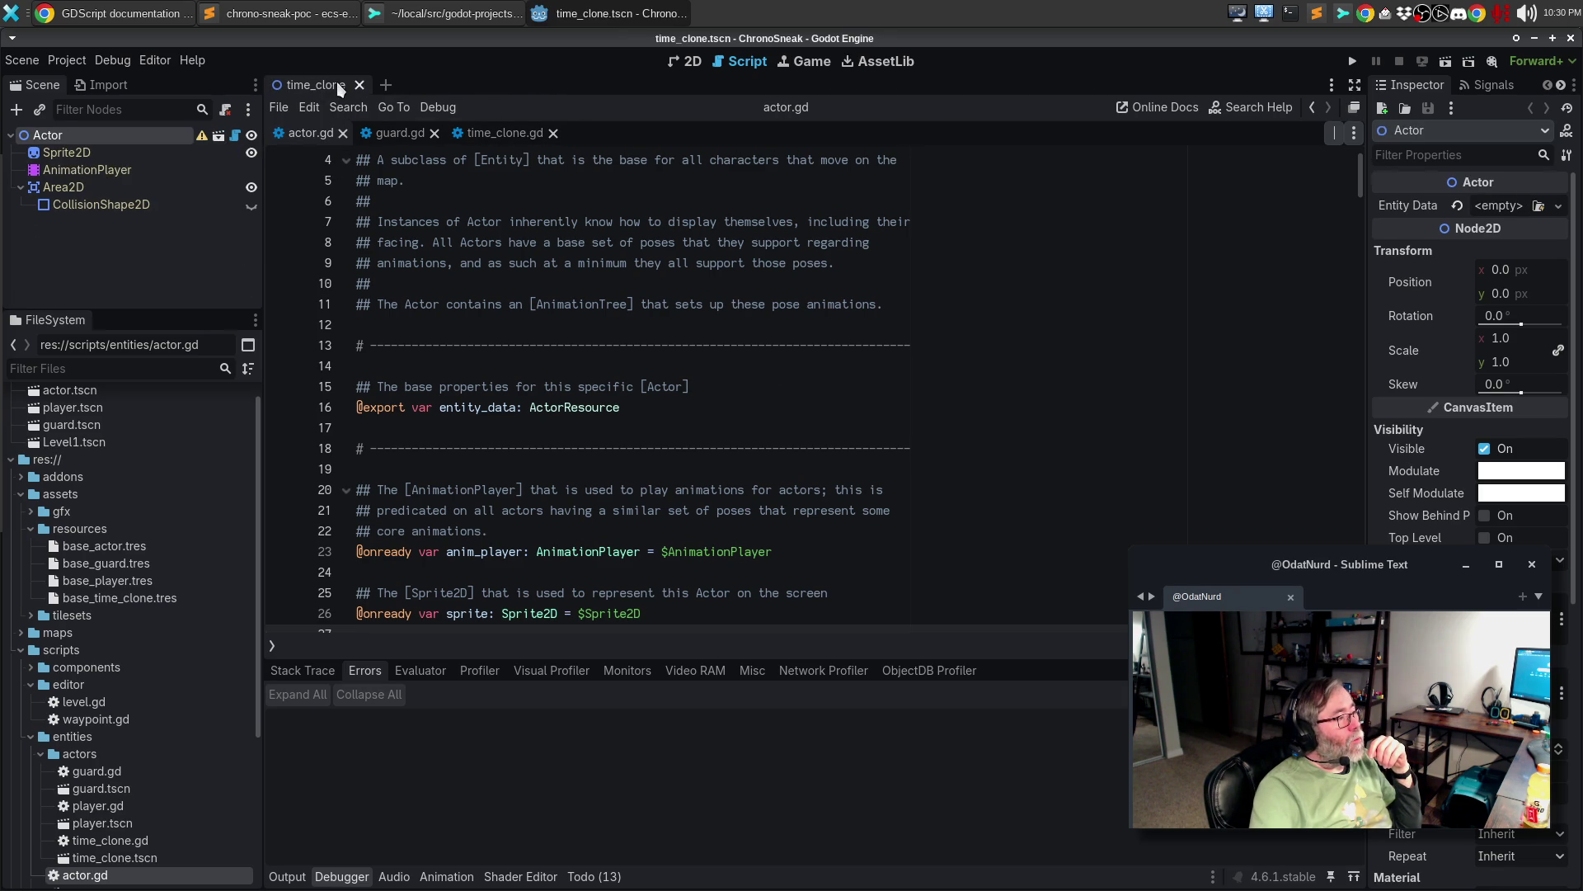
{"action": "left_click", "coordinate": [359, 85]}
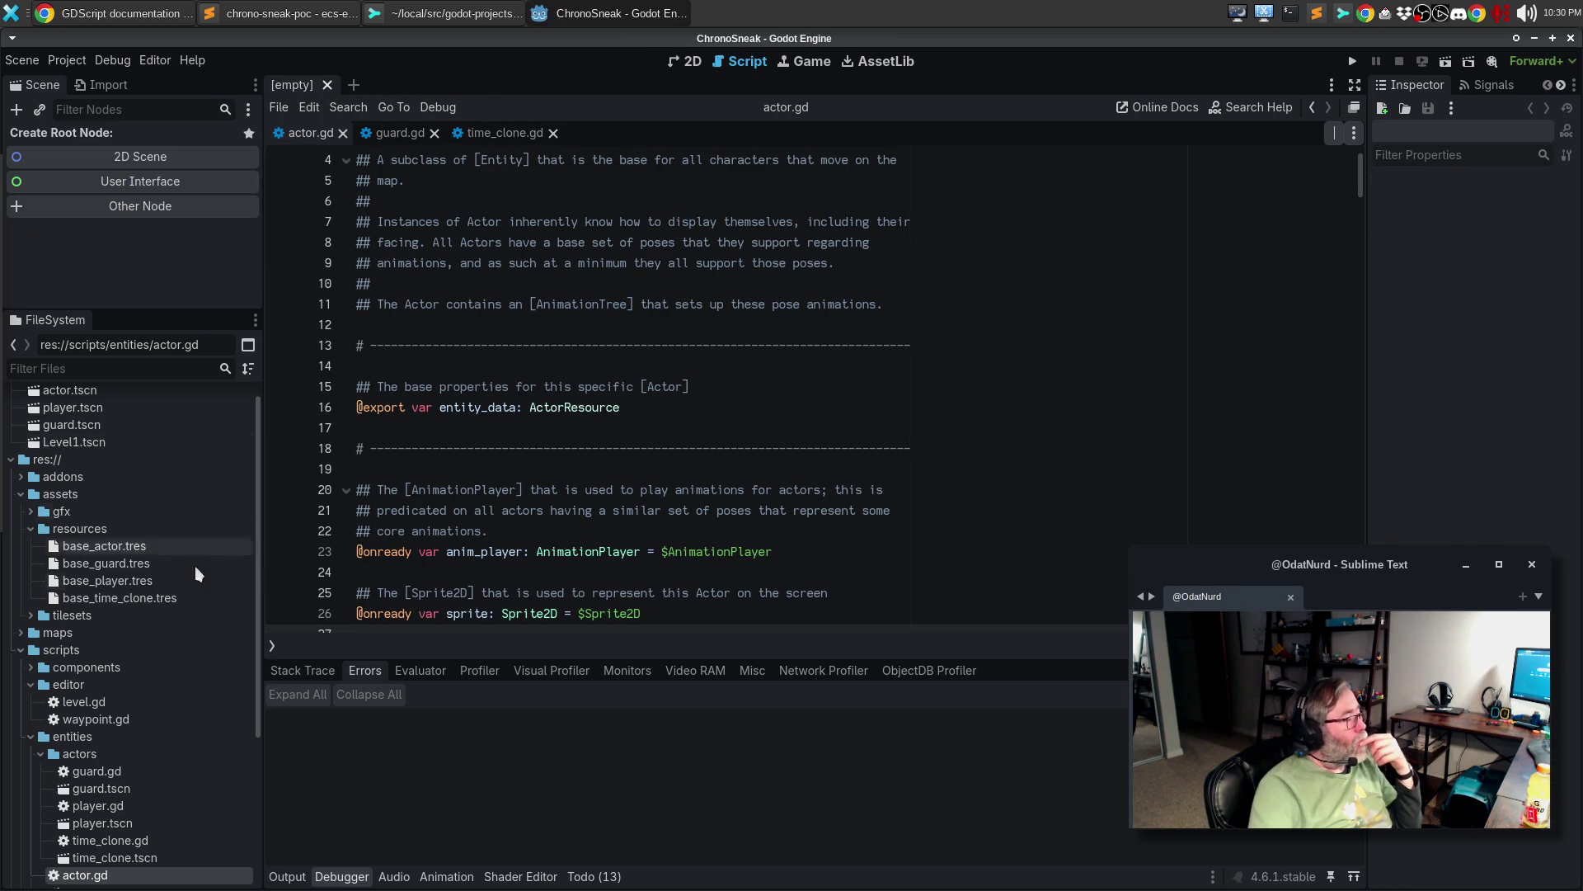
- Add time_clone.tscn to Favorites, move it up, reopen it and select the Actor node
{"action": "right_click", "coordinate": [153, 859]}
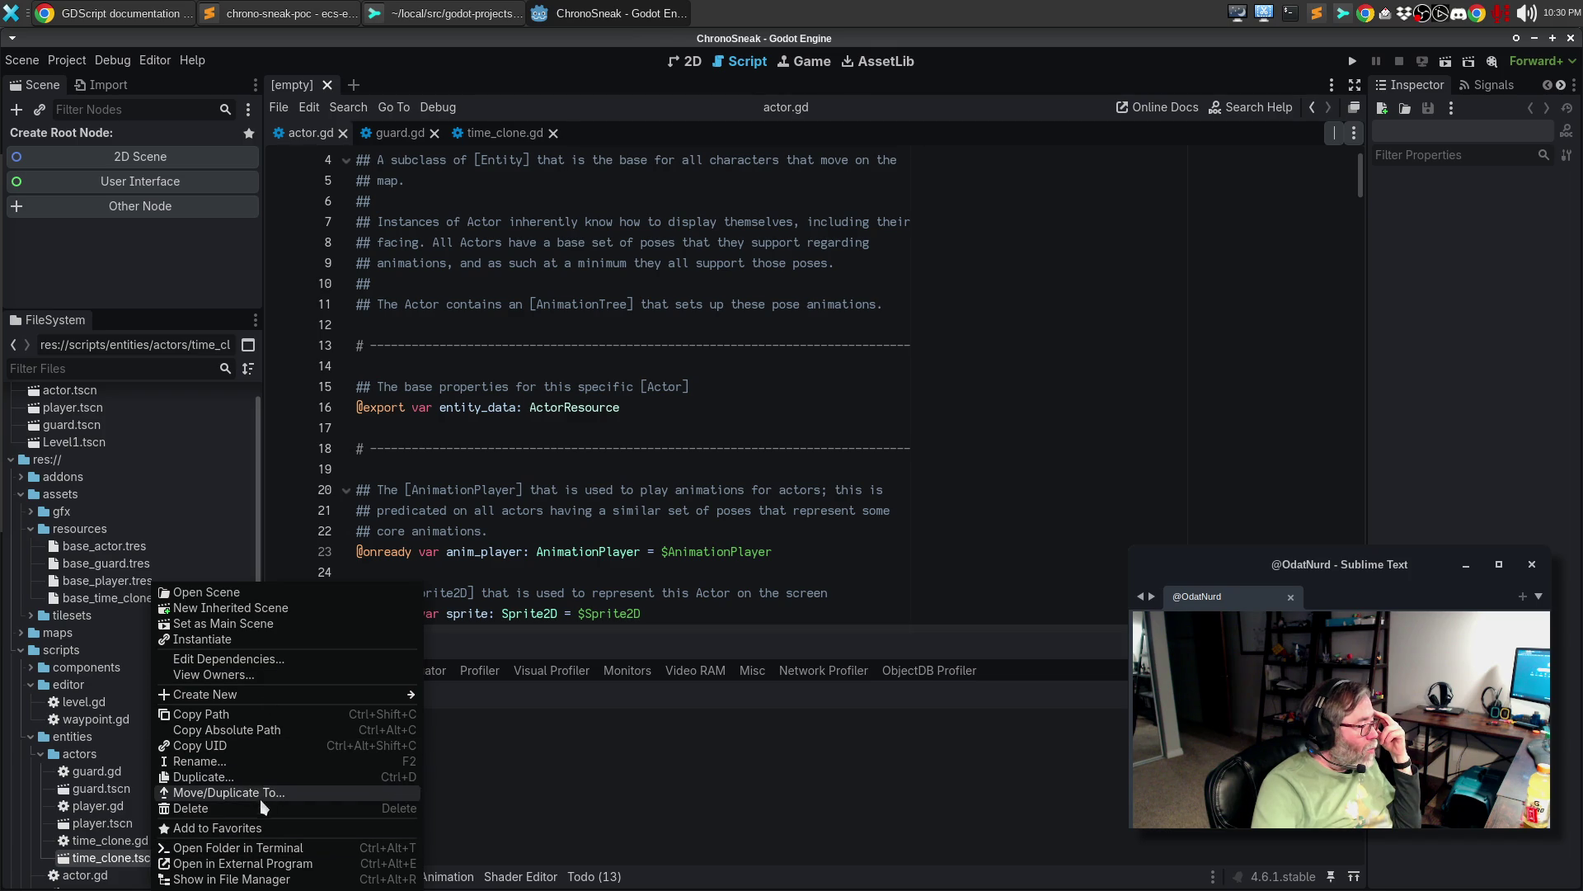
{"action": "left_click", "coordinate": [256, 828]}
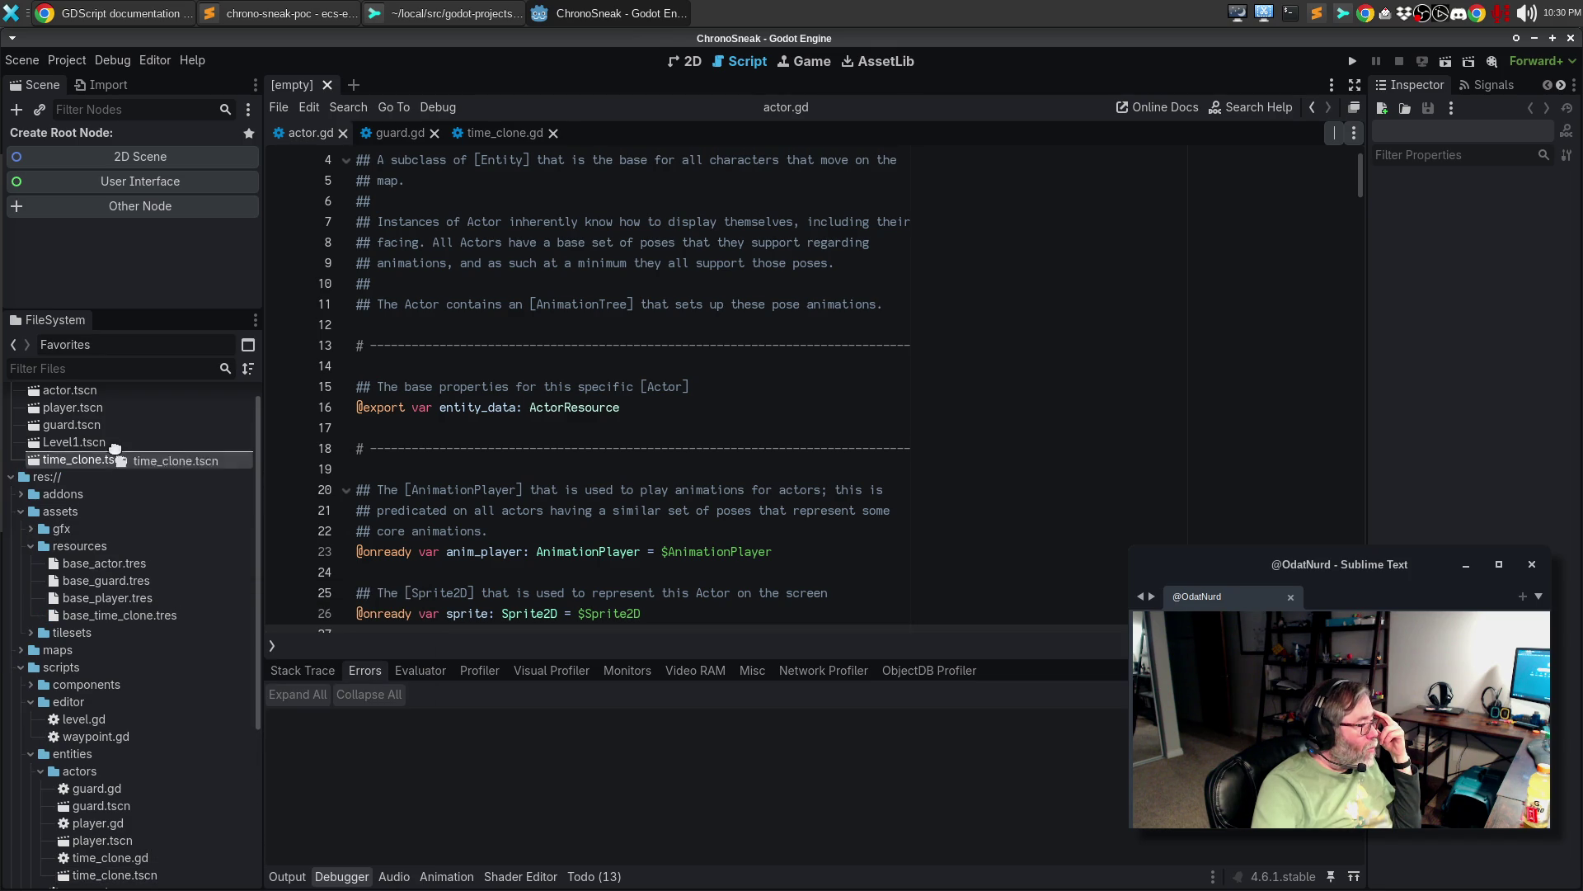
{"action": "left_click_drag", "start_coordinate": [123, 460], "coordinate": [117, 445]}
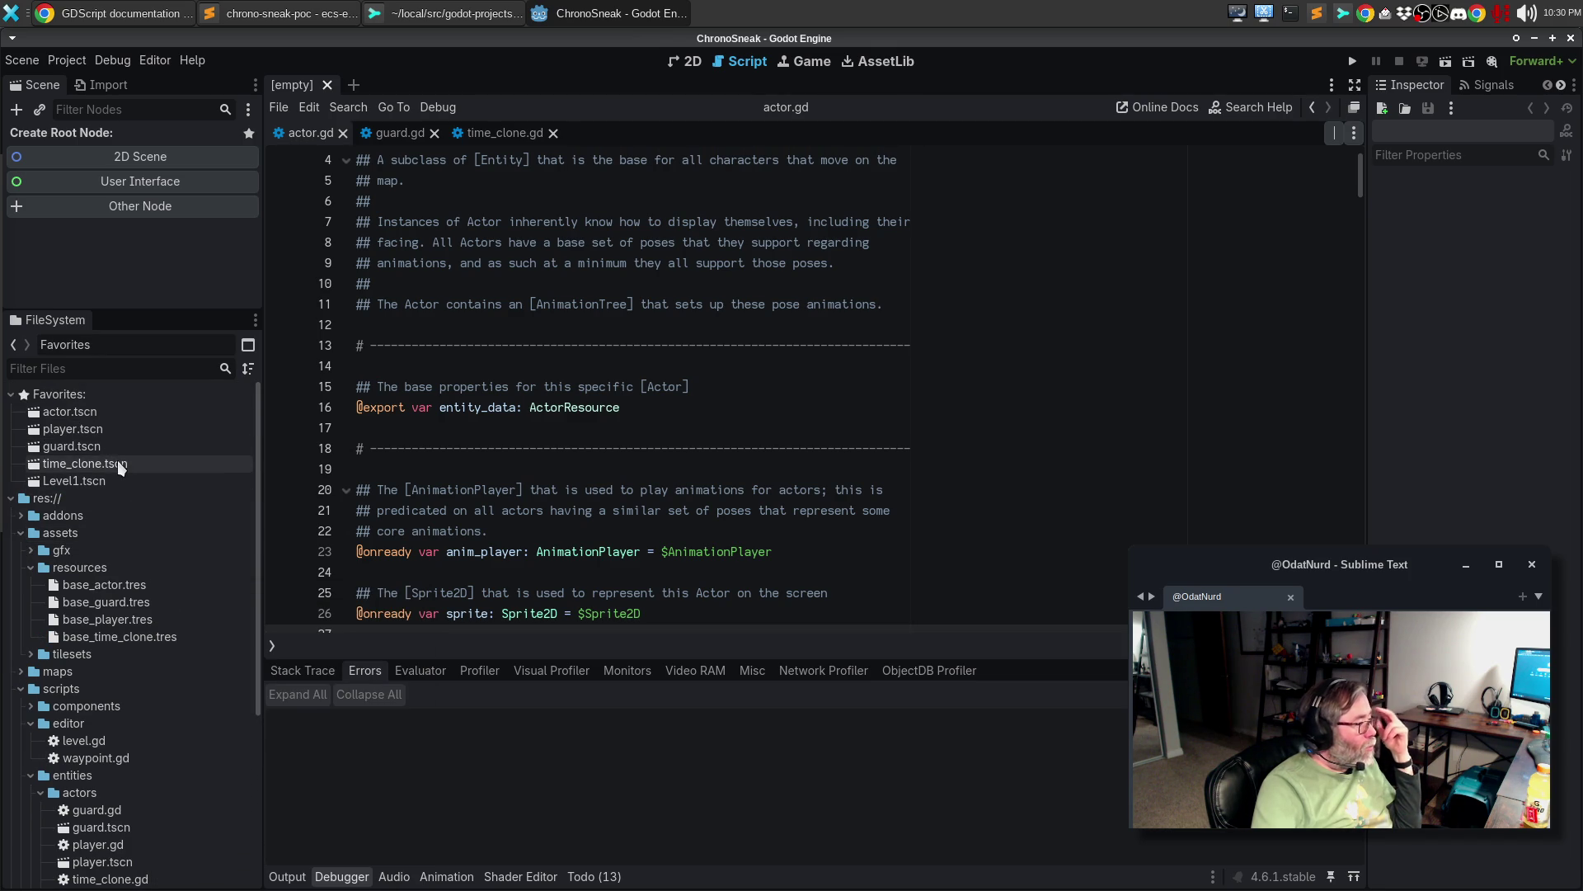
{"action": "double_click", "coordinate": [117, 461]}
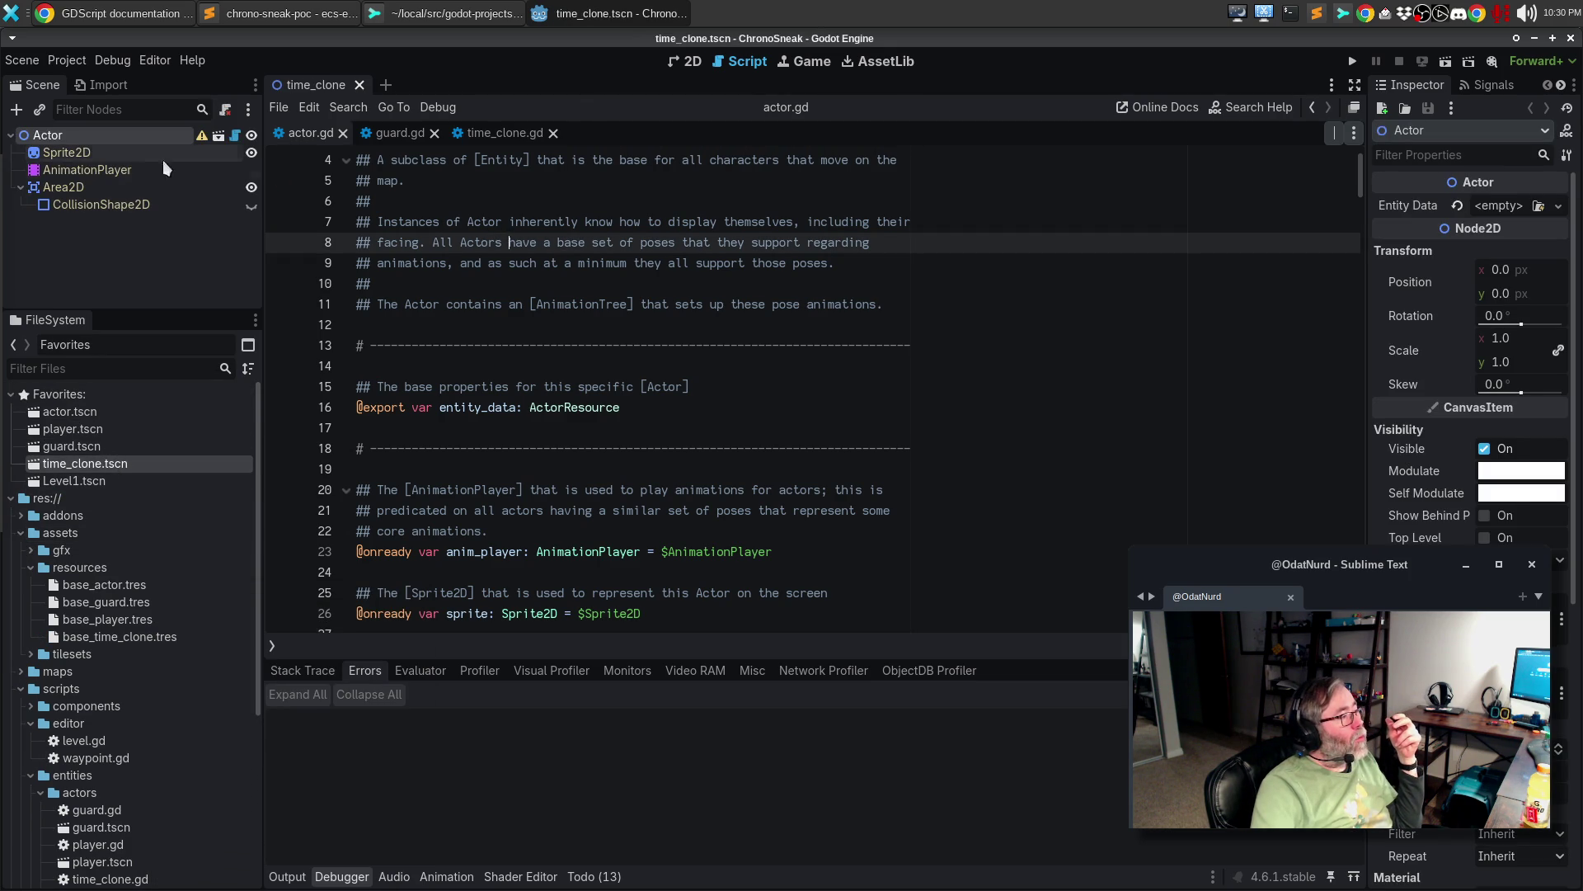
{"action": "left_click", "coordinate": [89, 154]}
{"action": "left_click", "coordinate": [83, 135]}
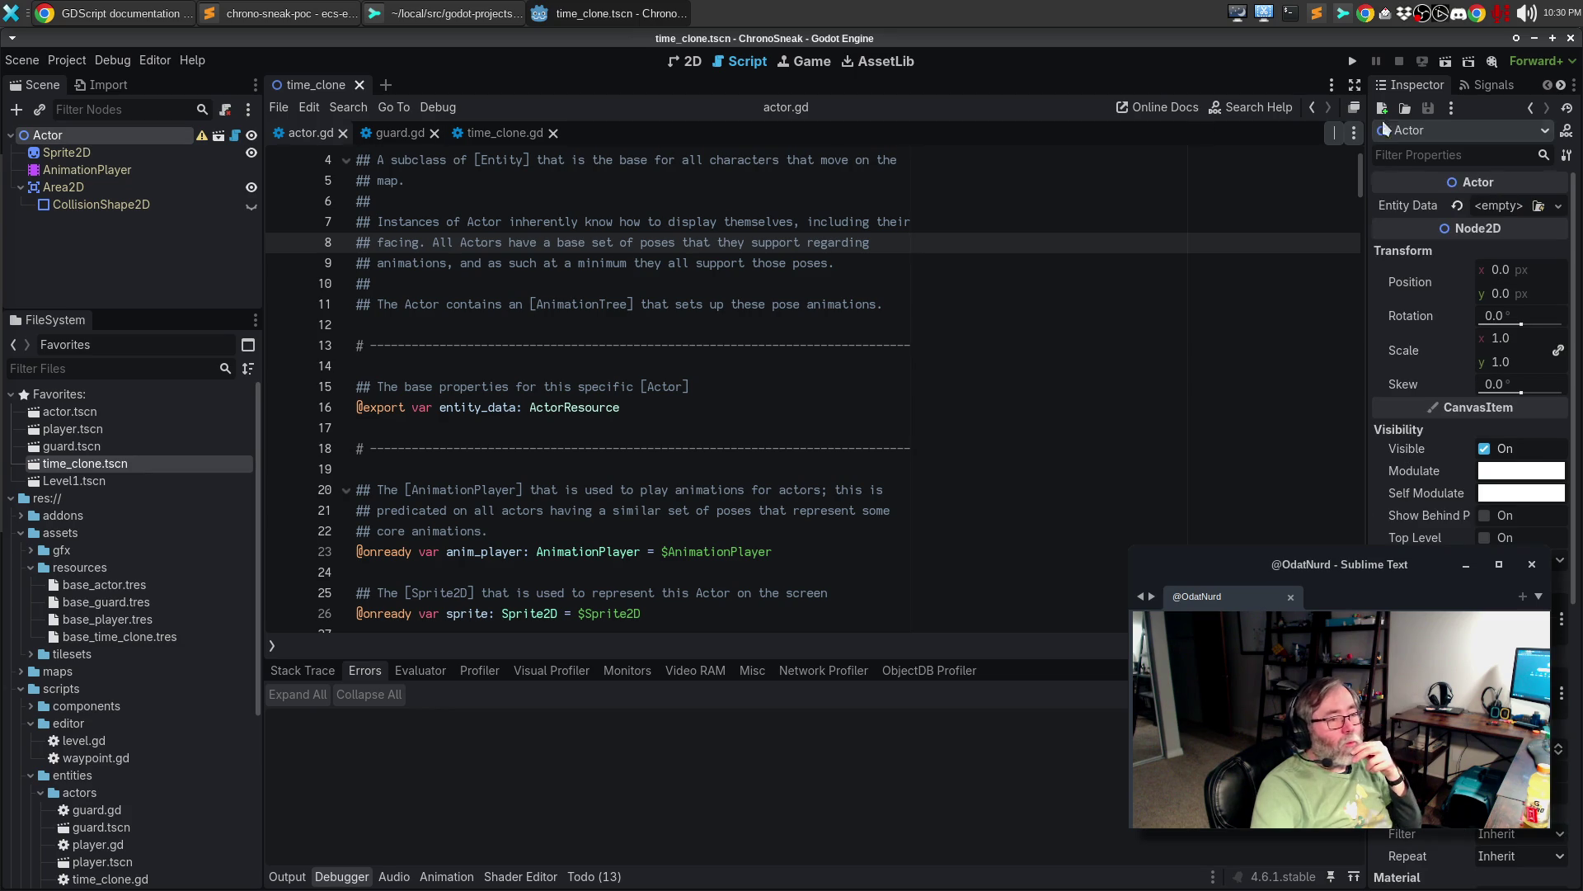
- Quick Load Entity Data, trying base_player.tres before settling on base_time_clone.tres
{"action": "left_click", "coordinate": [1558, 207]}
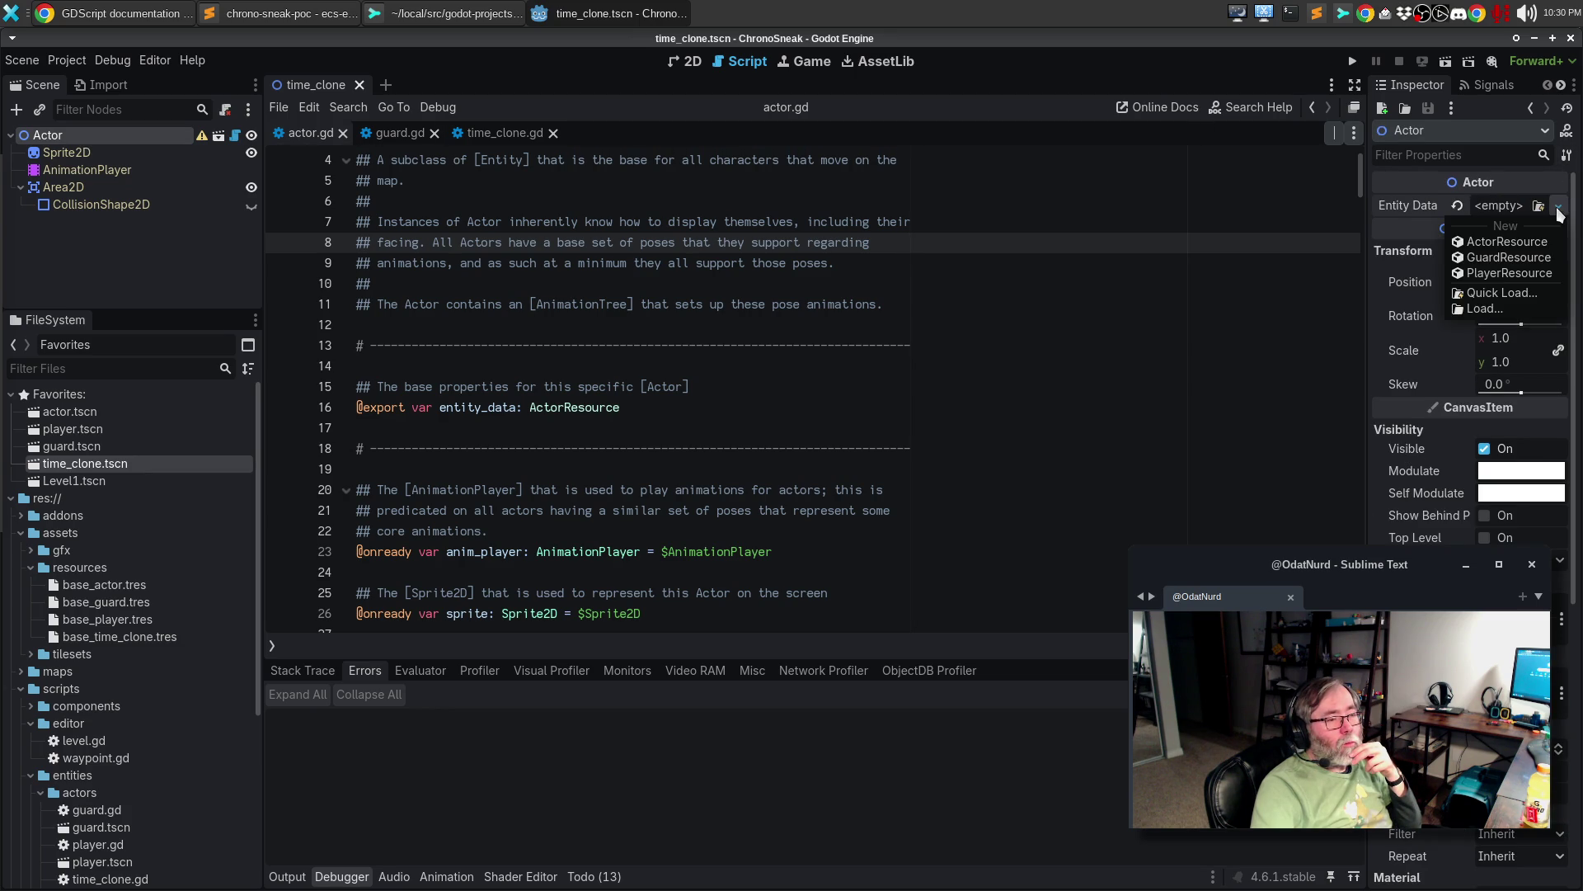
{"action": "left_click", "coordinate": [1497, 293]}
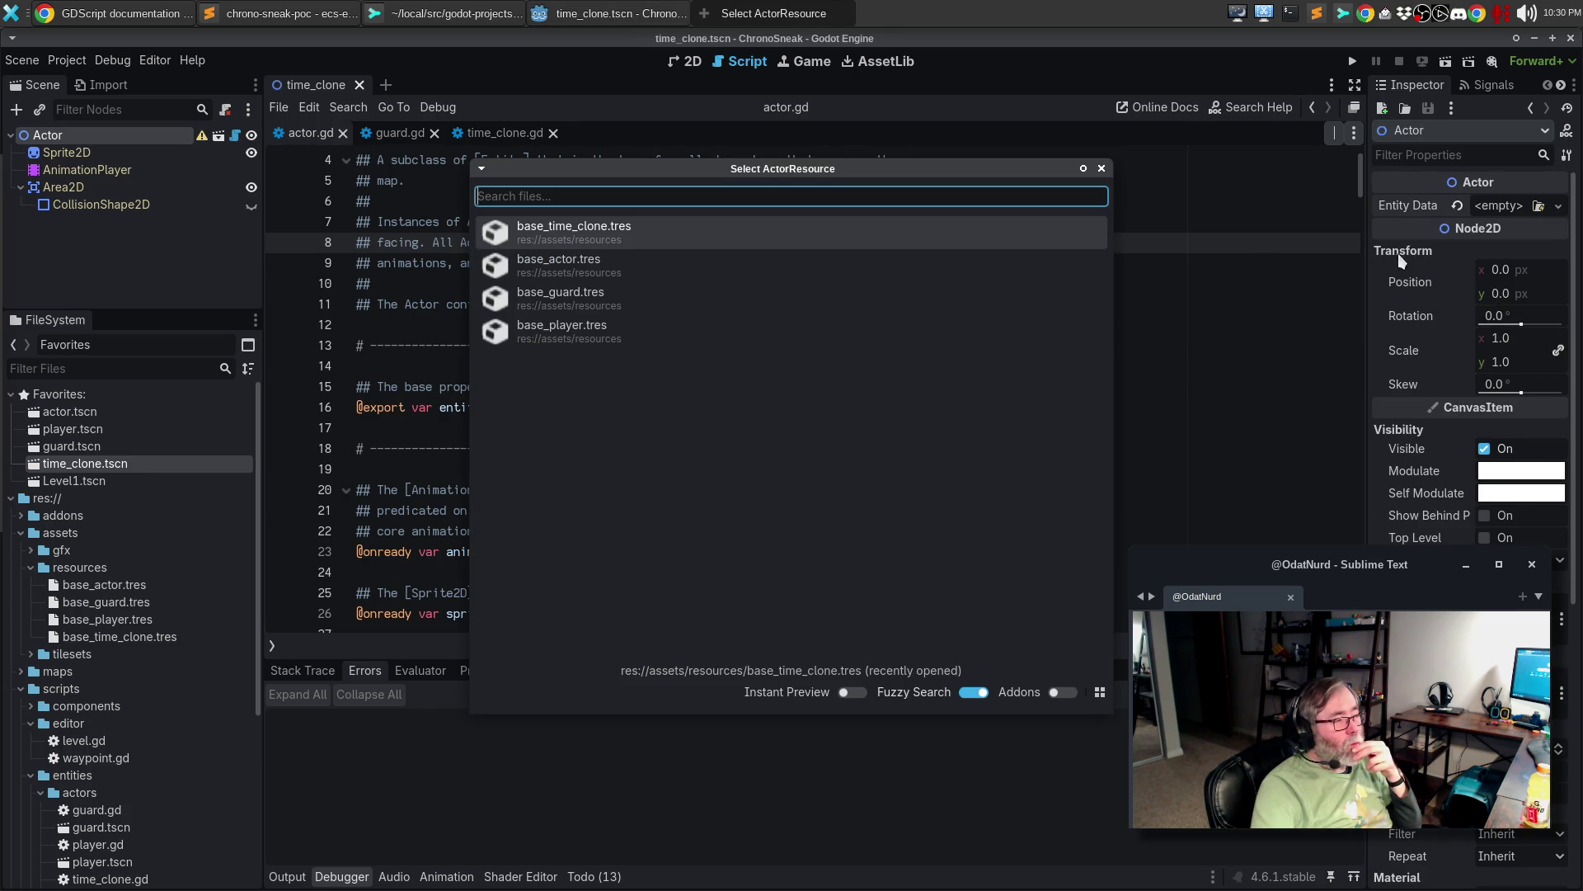
{"action": "left_click", "coordinate": [587, 236]}
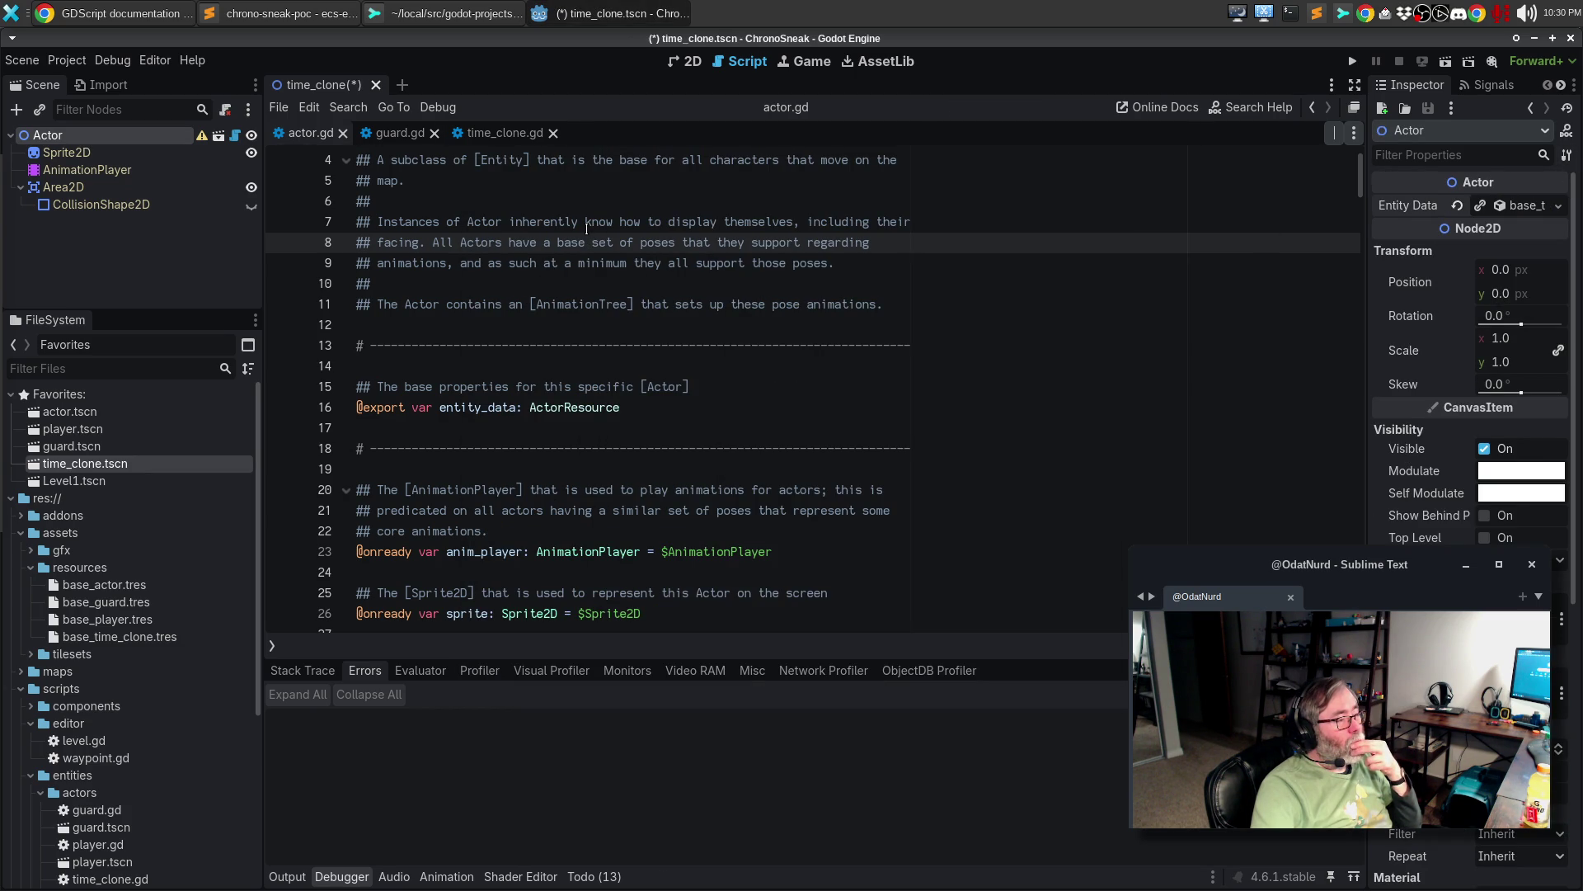
{"action": "left_click", "coordinate": [1558, 207]}
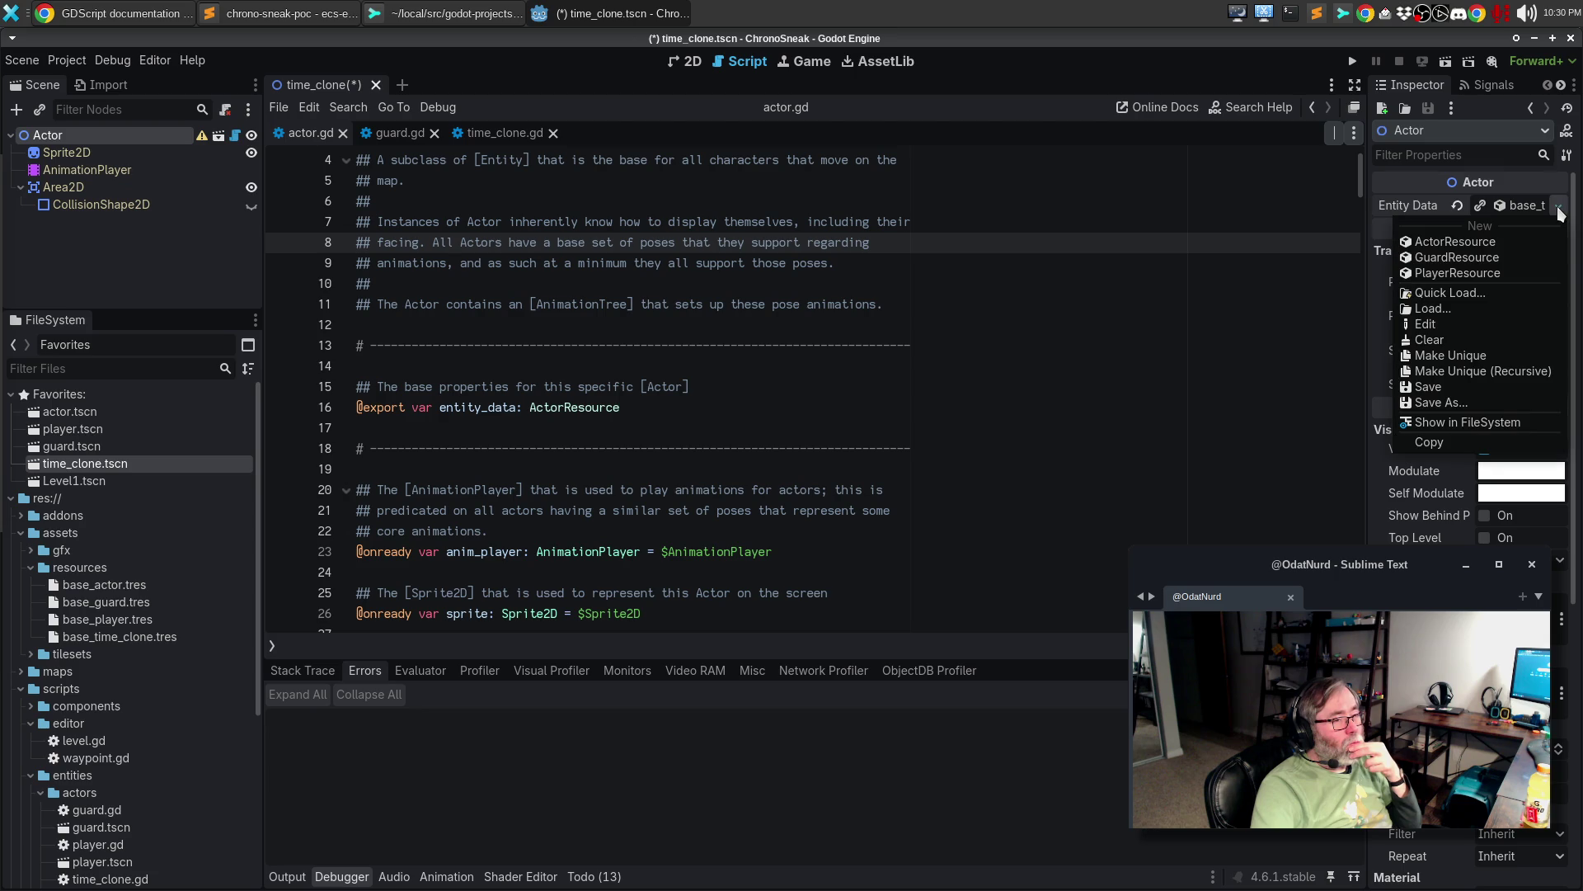
{"action": "left_click", "coordinate": [1540, 291]}
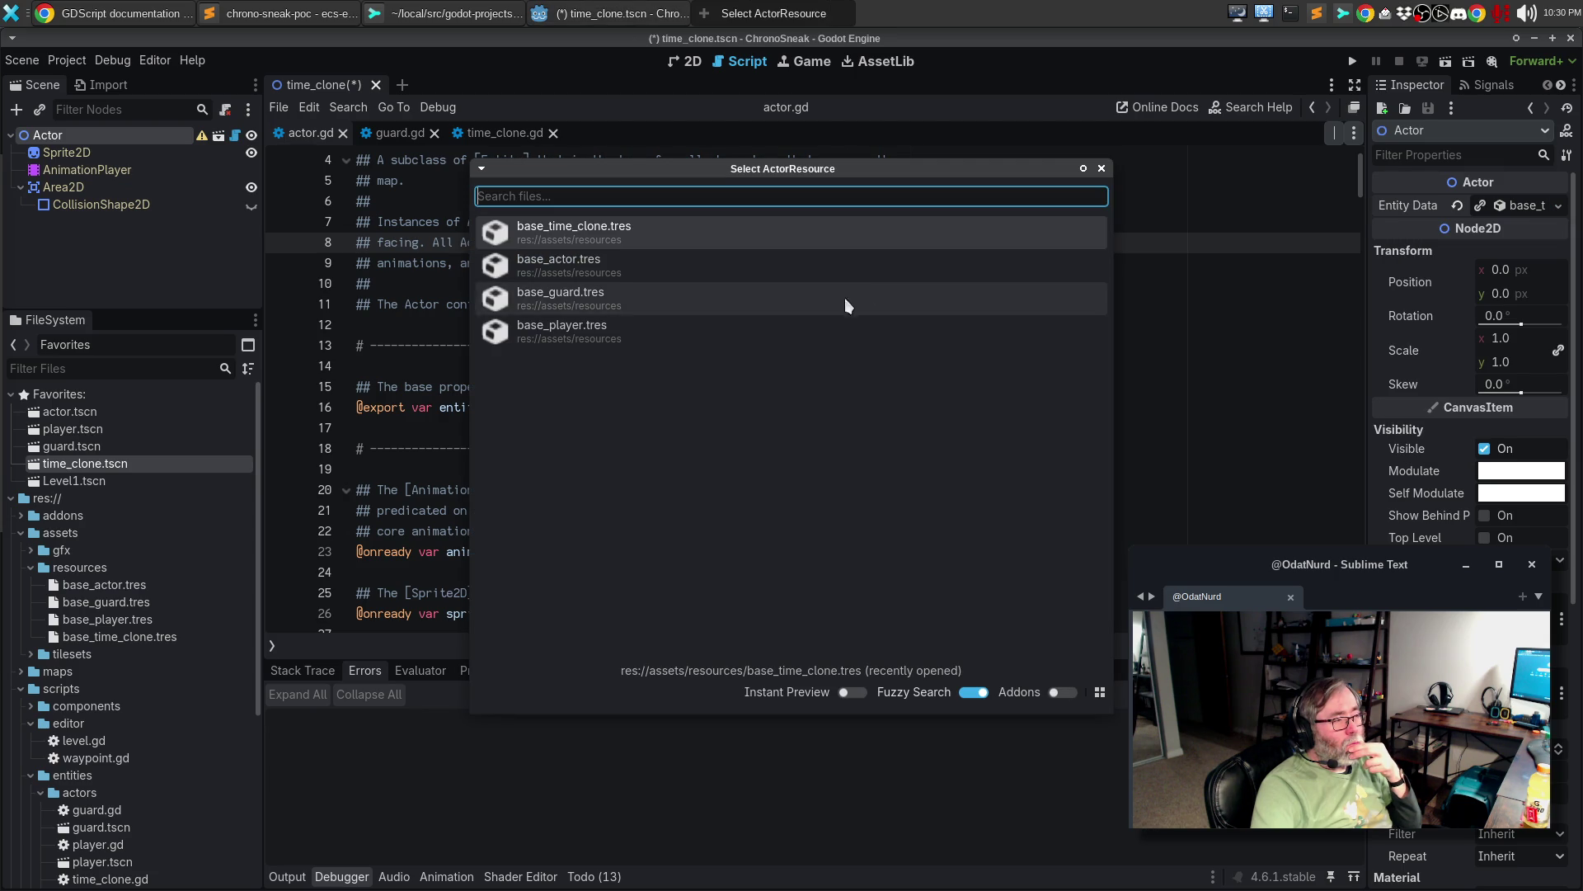
{"action": "left_click", "coordinate": [662, 323]}
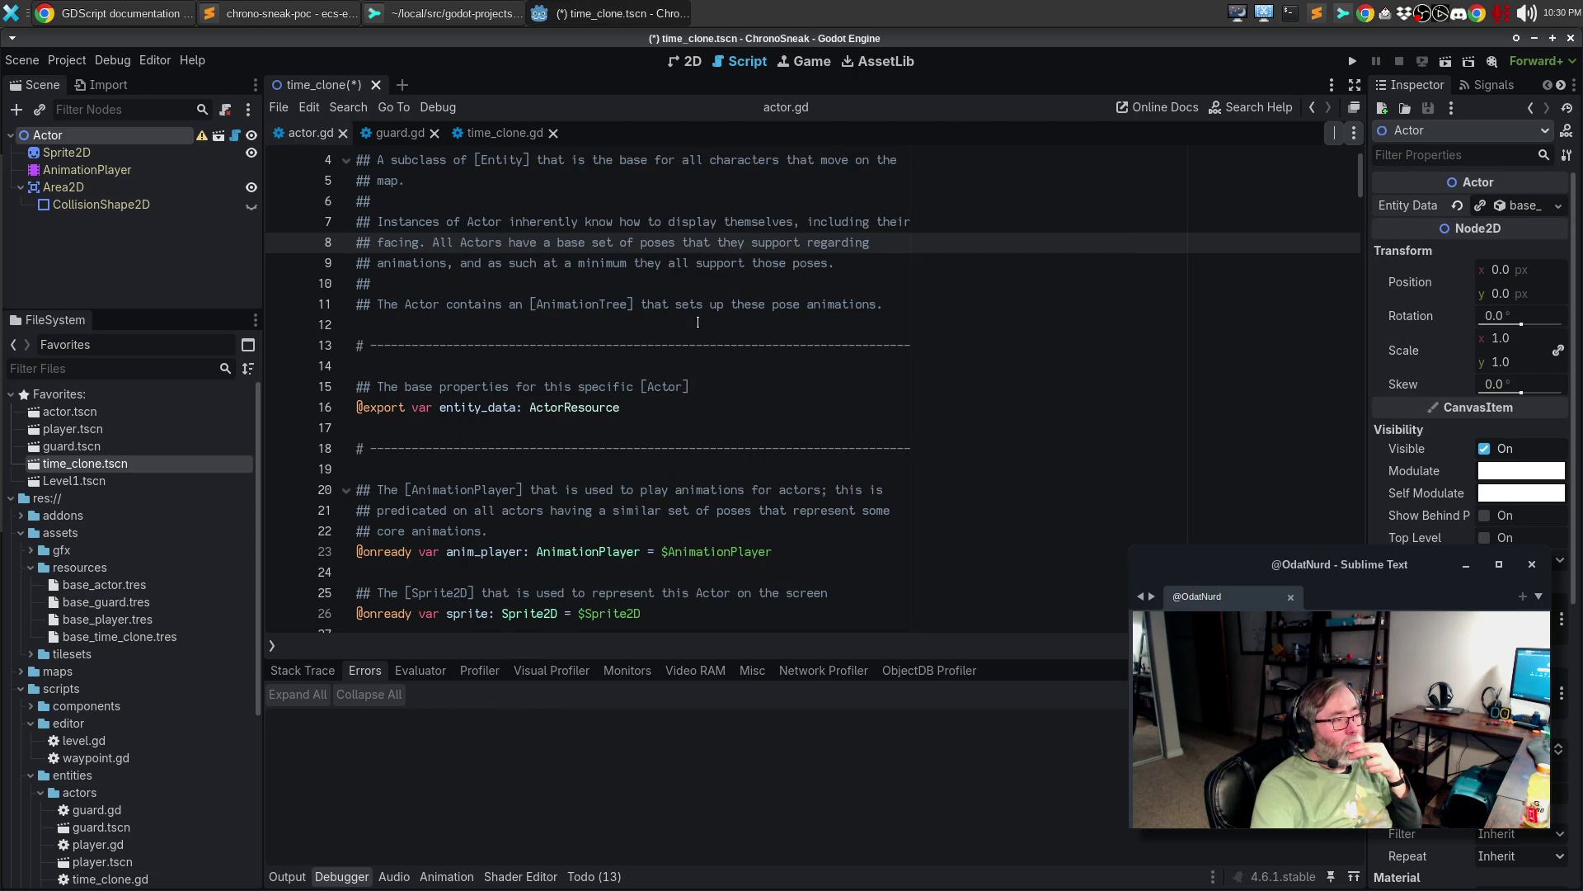
{"action": "scroll", "coordinate": [698, 322], "scroll_direction": "up", "scroll_amount": 2}
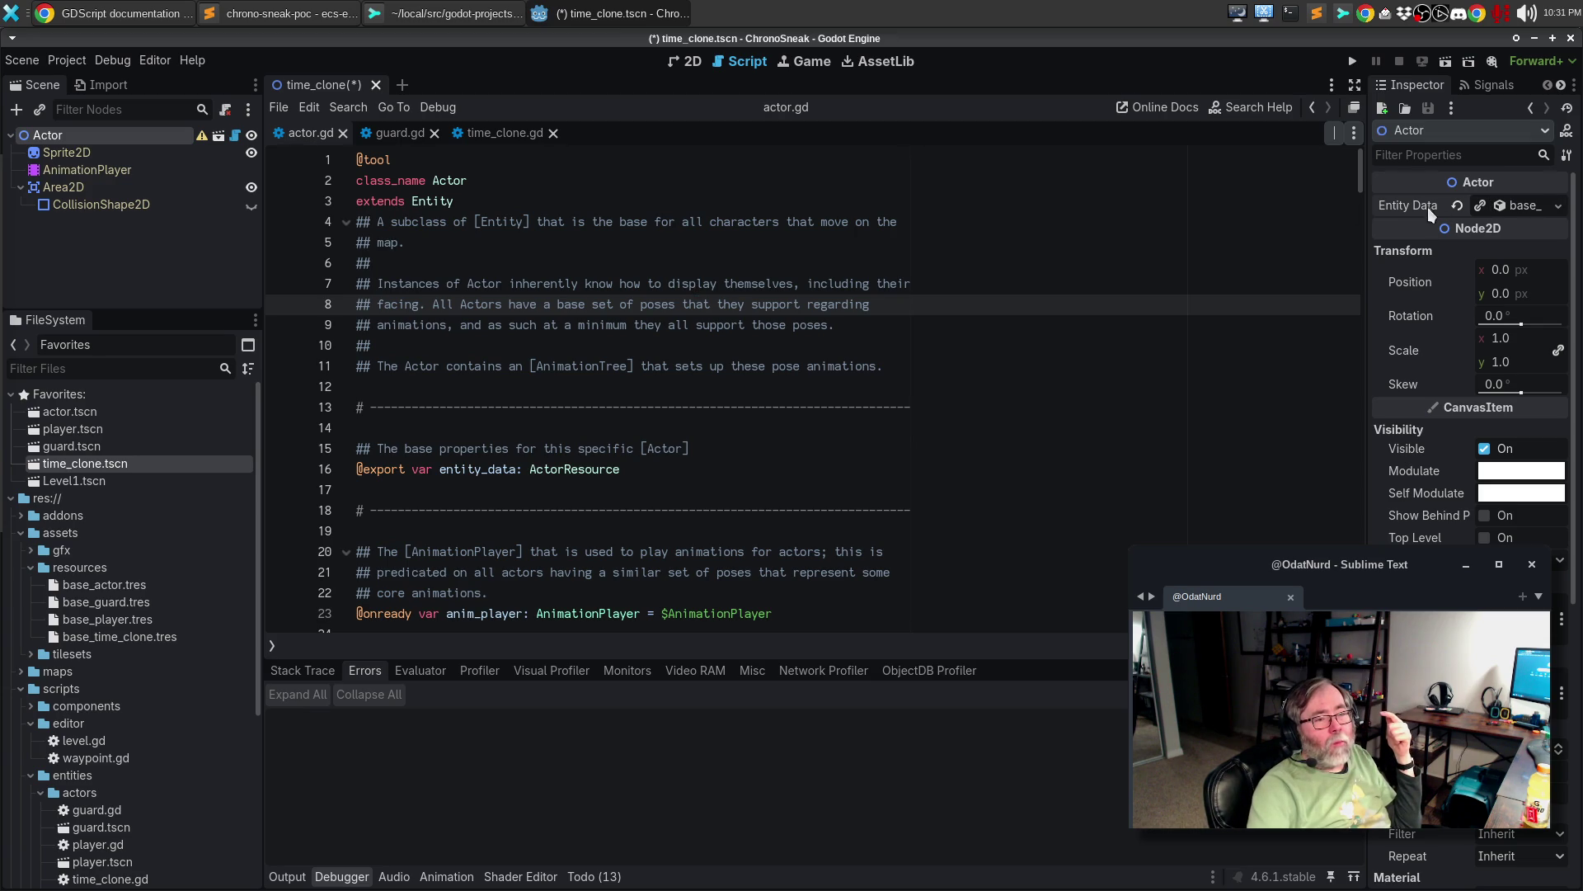
{"action": "left_click", "coordinate": [1557, 207]}
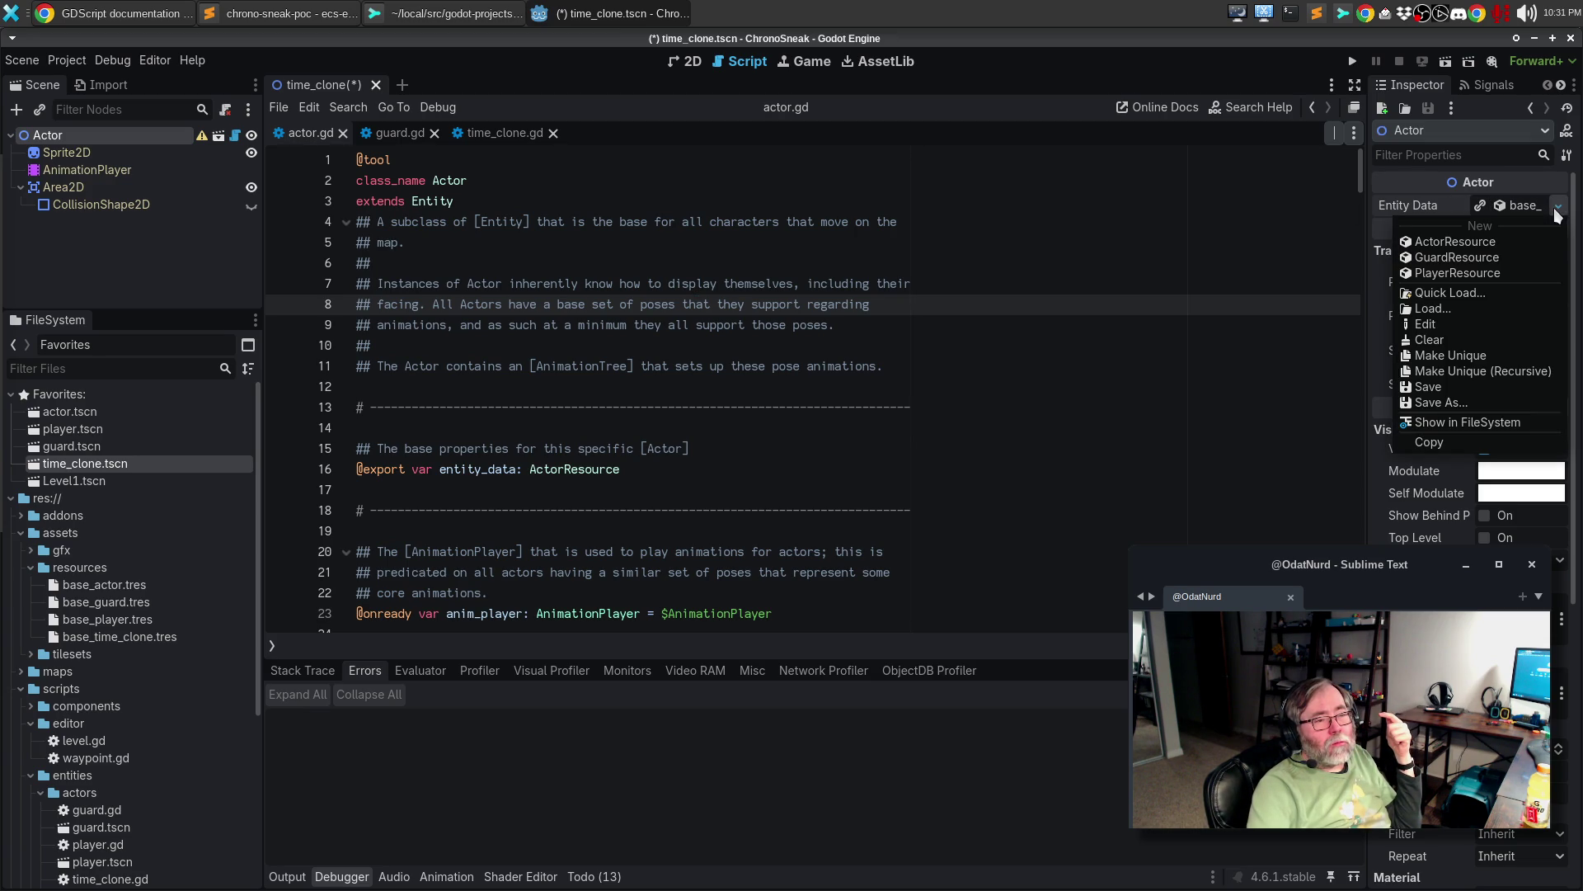
{"action": "left_click", "coordinate": [1506, 292]}
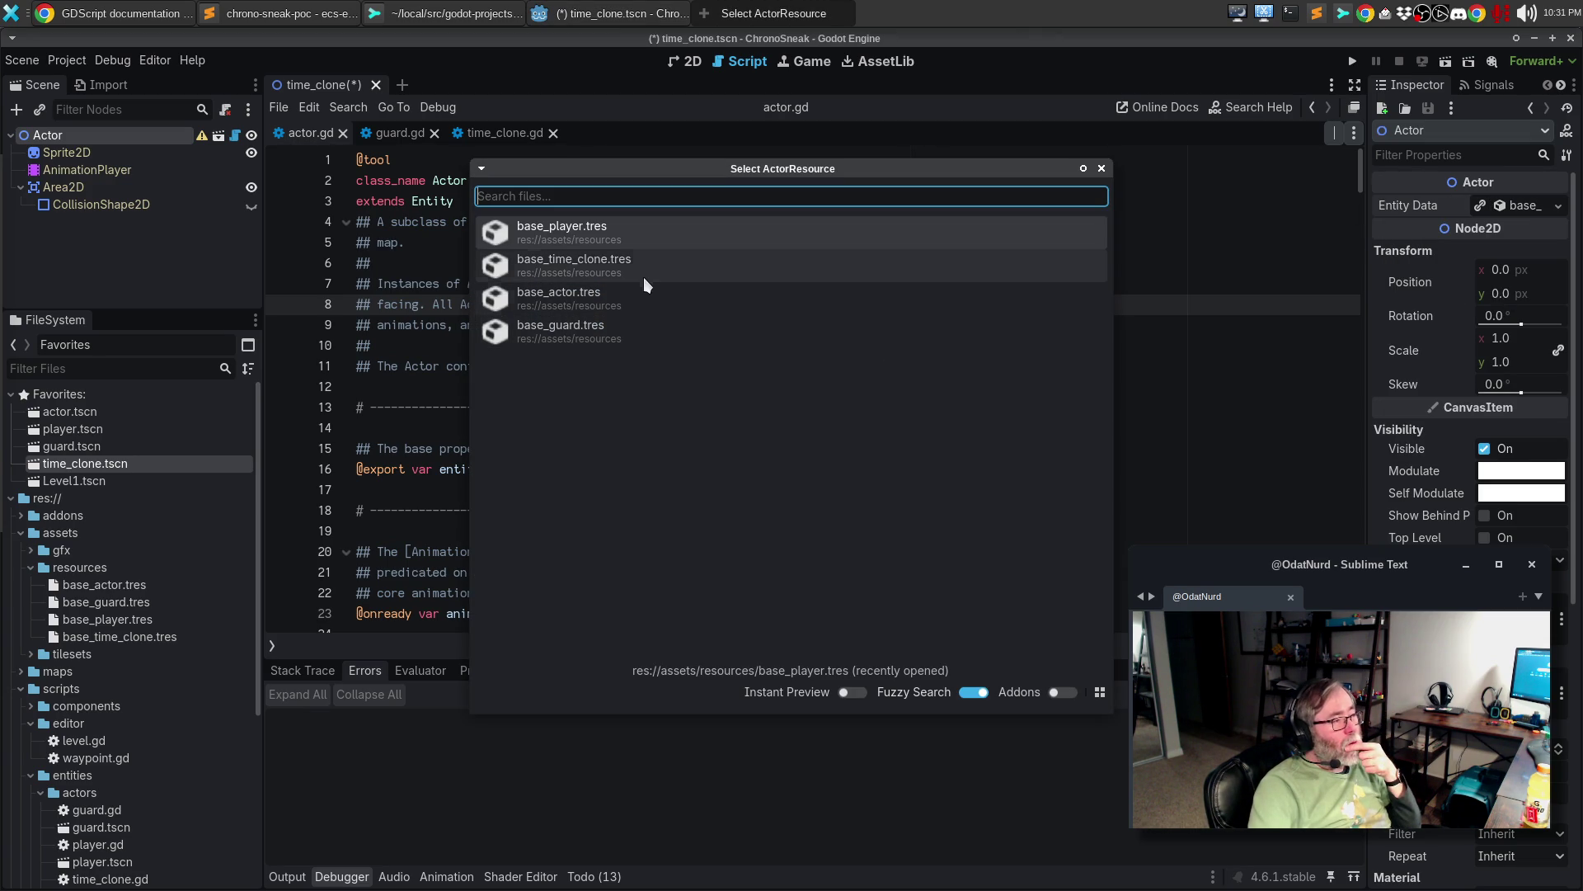
{"action": "left_click", "coordinate": [637, 264]}
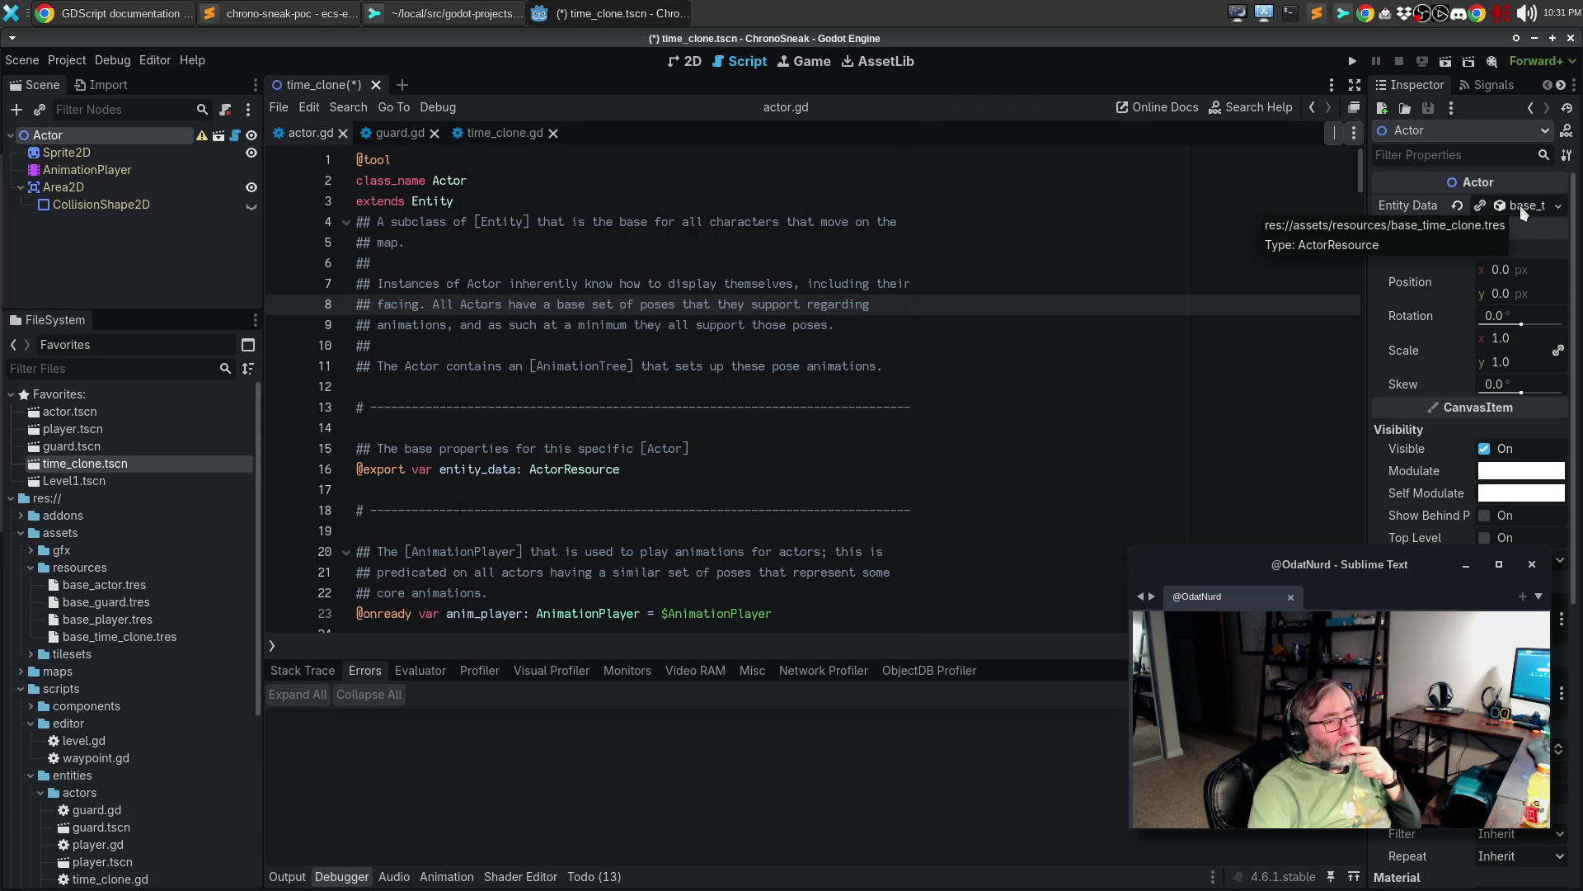
{"action": "left_click", "coordinate": [1103, 320]}
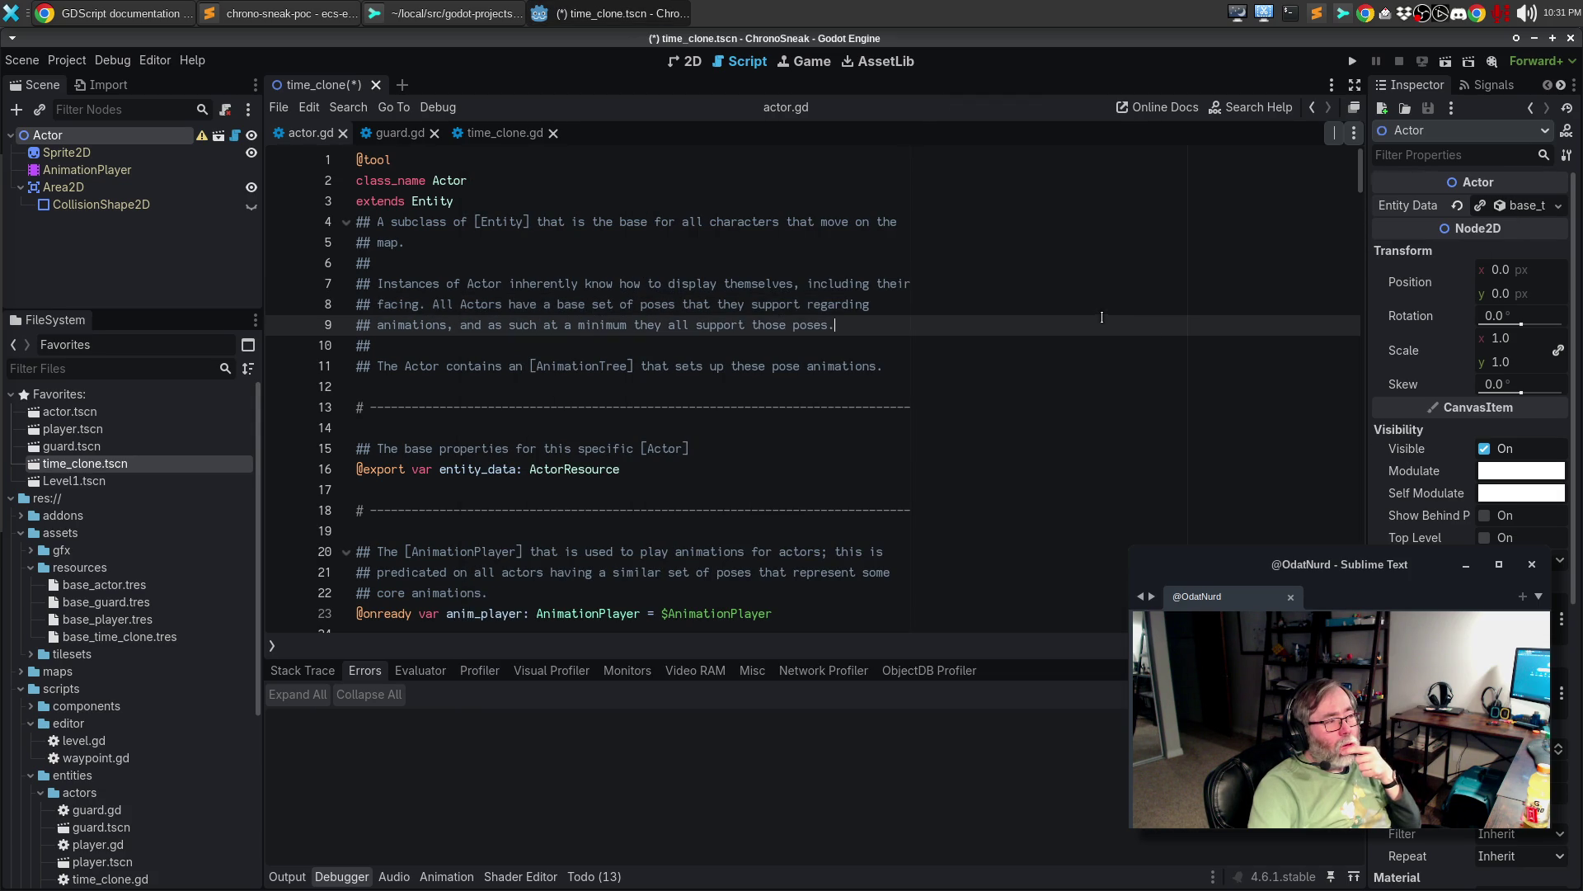
- Run the game, then close time_clone and open the Level1 scene
{"action": "key", "text": "F5"}
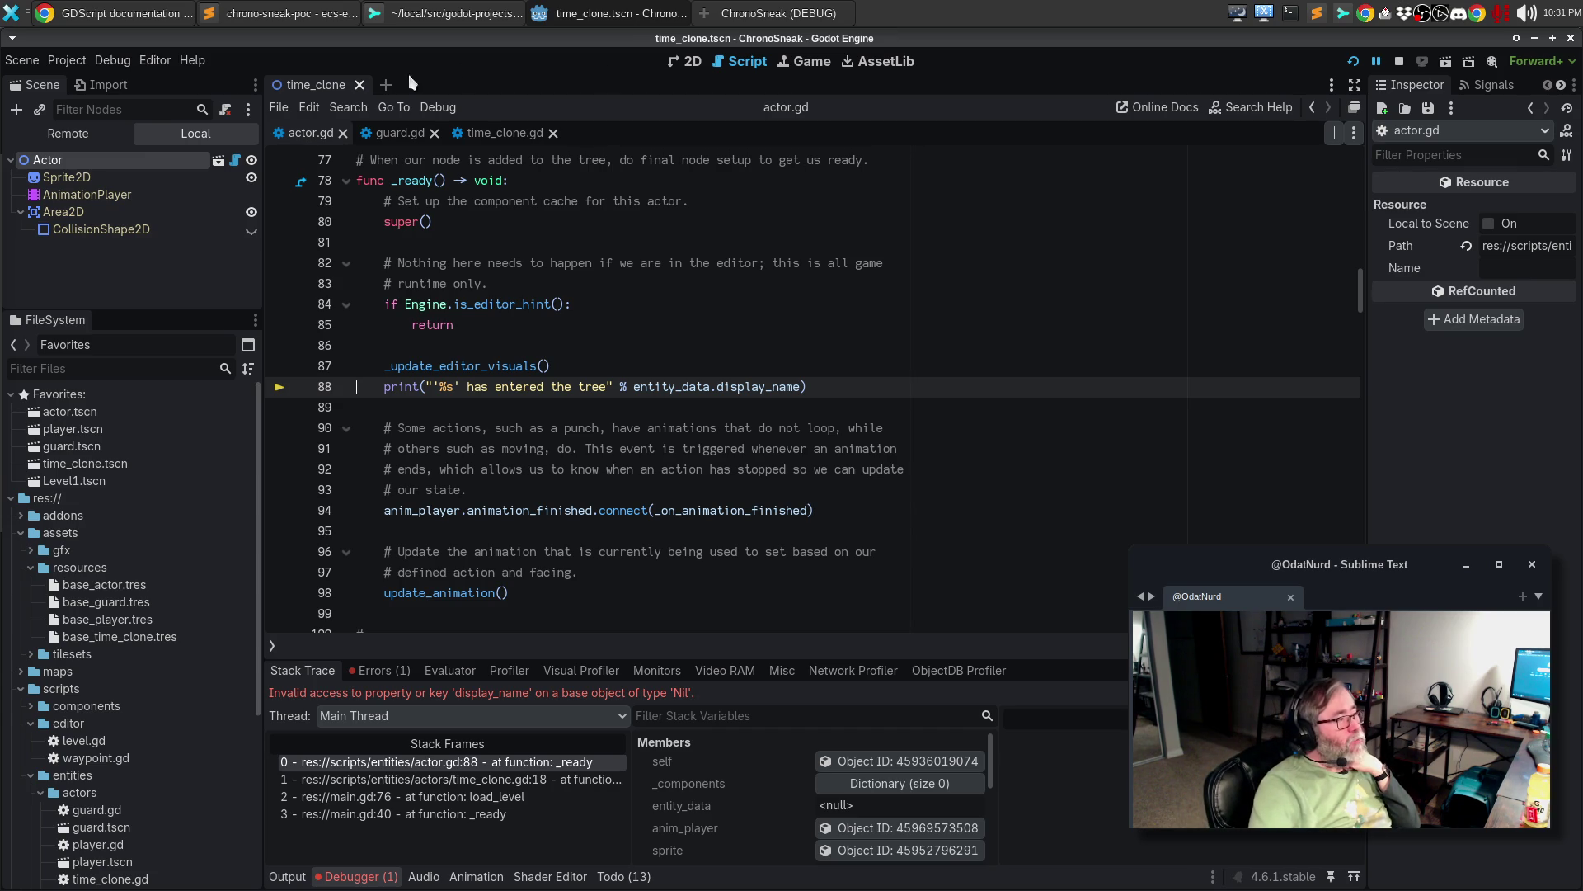
{"action": "left_click", "coordinate": [359, 85]}
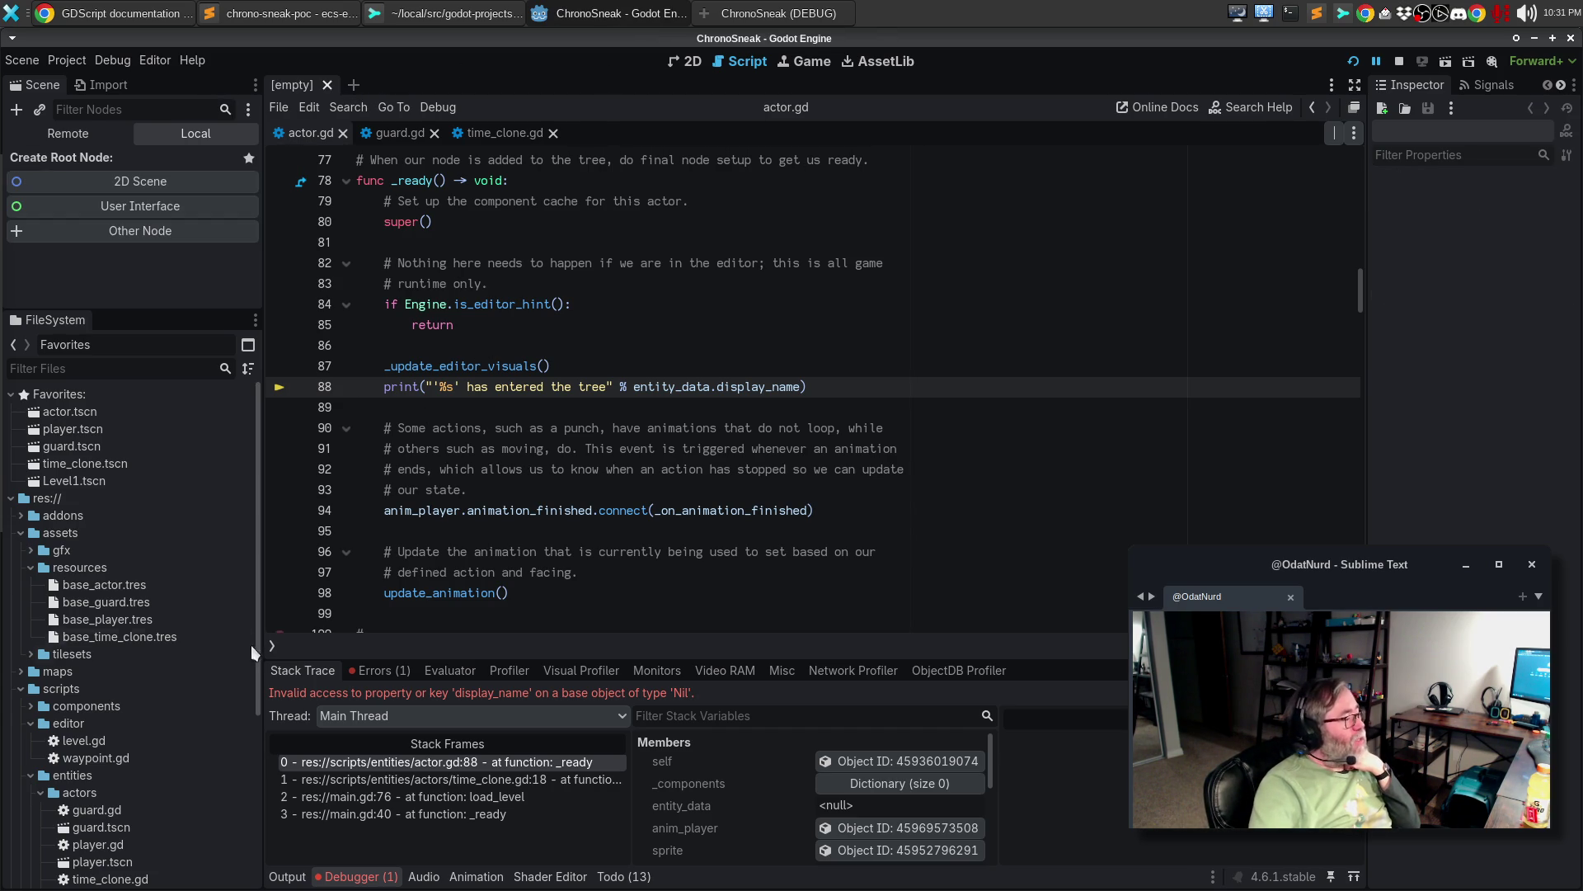
{"action": "double_click", "coordinate": [117, 481]}
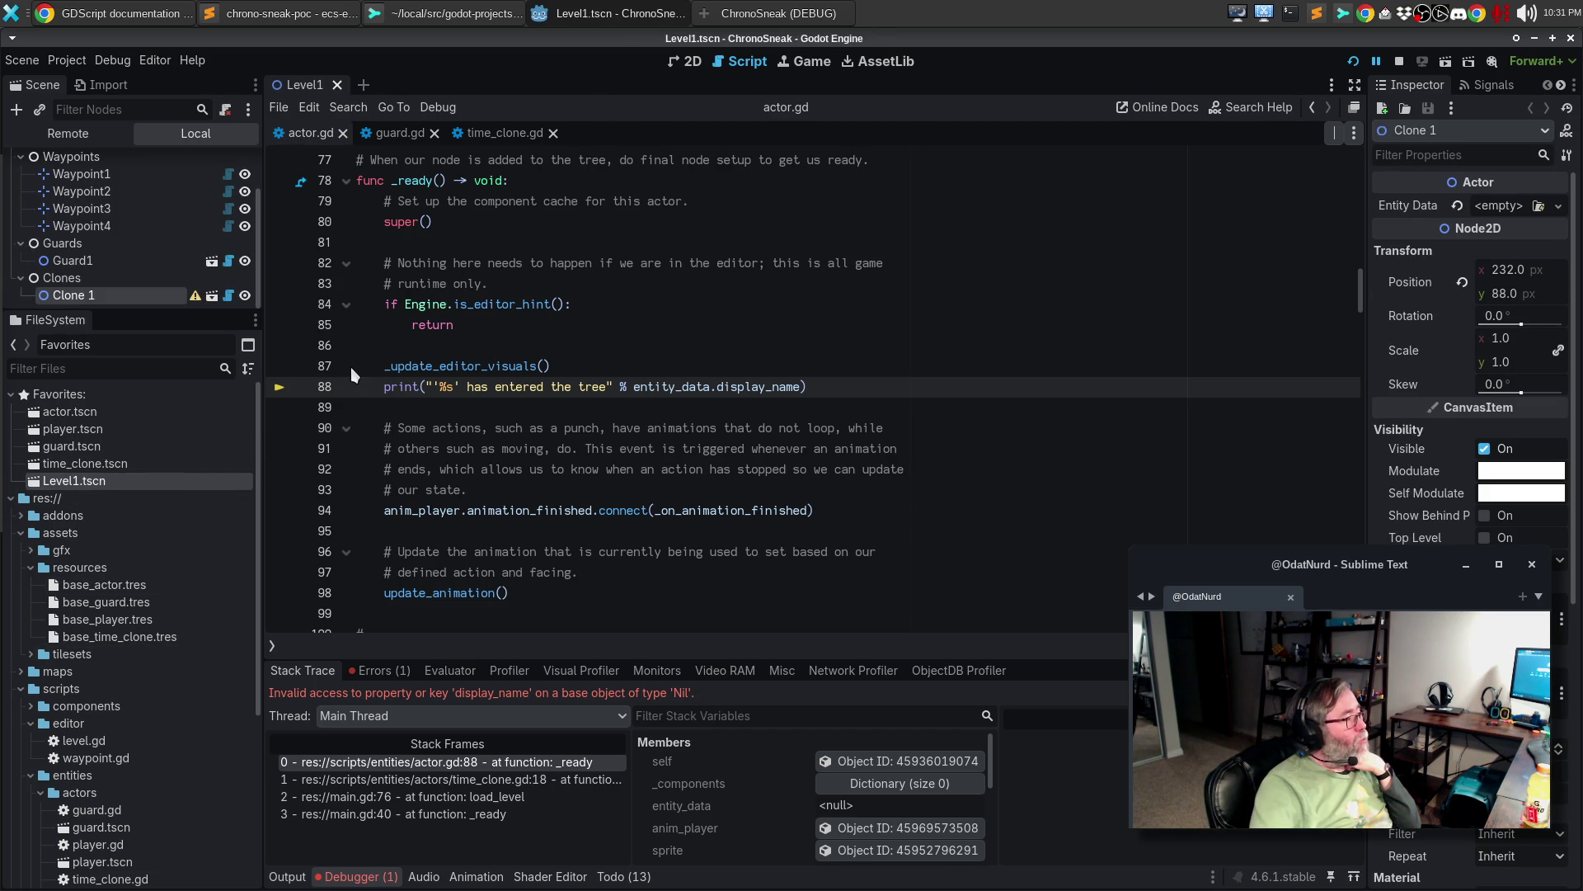
- Delete the Clone 1 node from Level1 and run the game again
{"action": "right_click", "coordinate": [136, 296]}
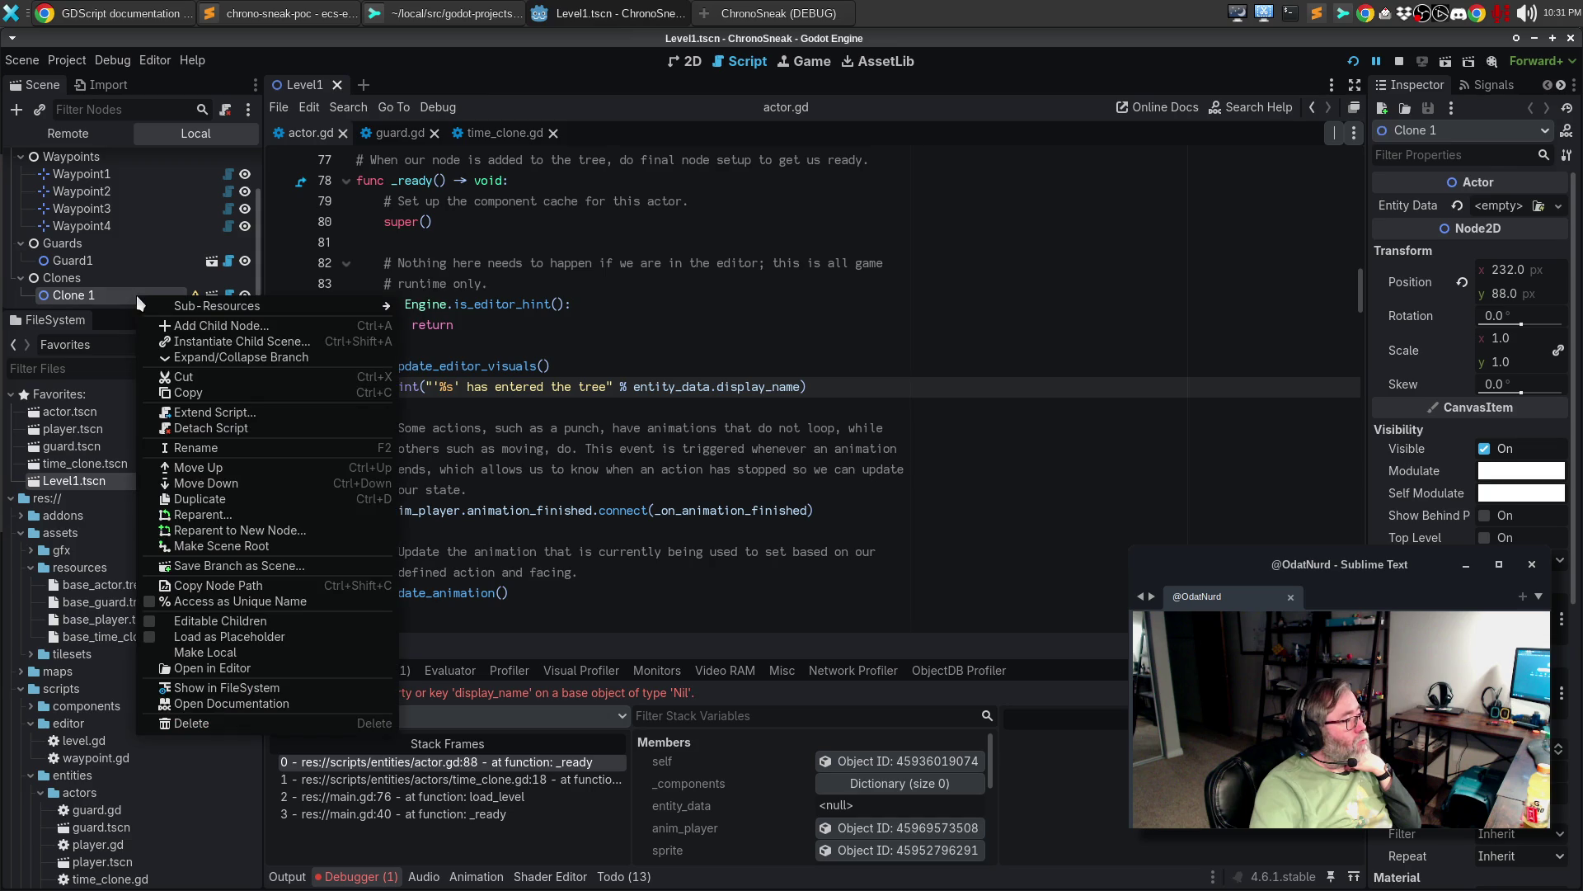
{"action": "left_click", "coordinate": [234, 724]}
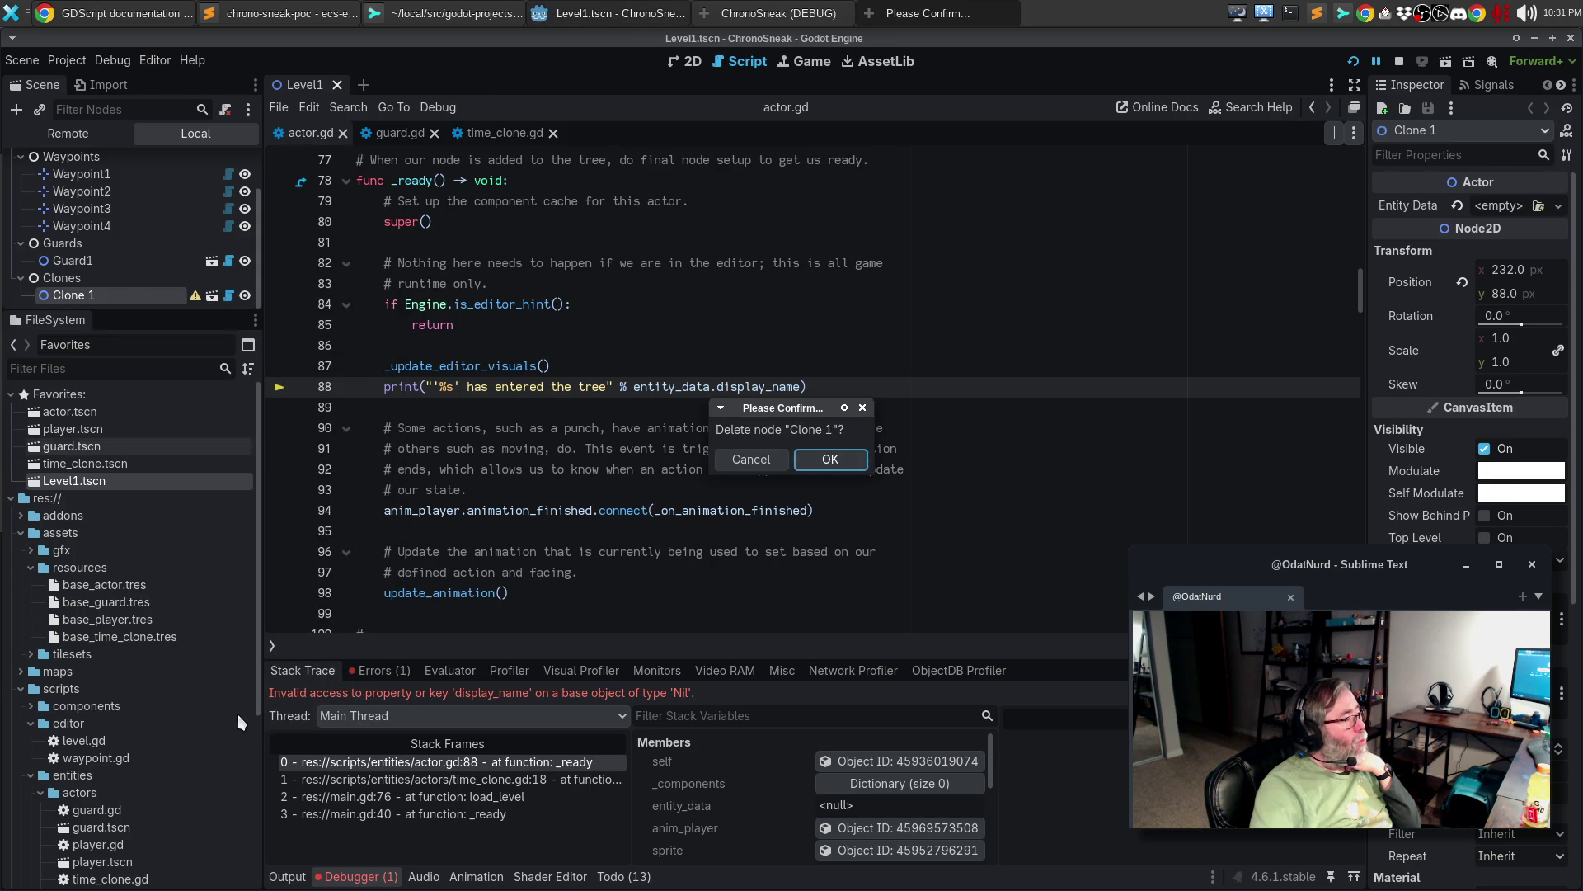
{"action": "left_click", "coordinate": [838, 448]}
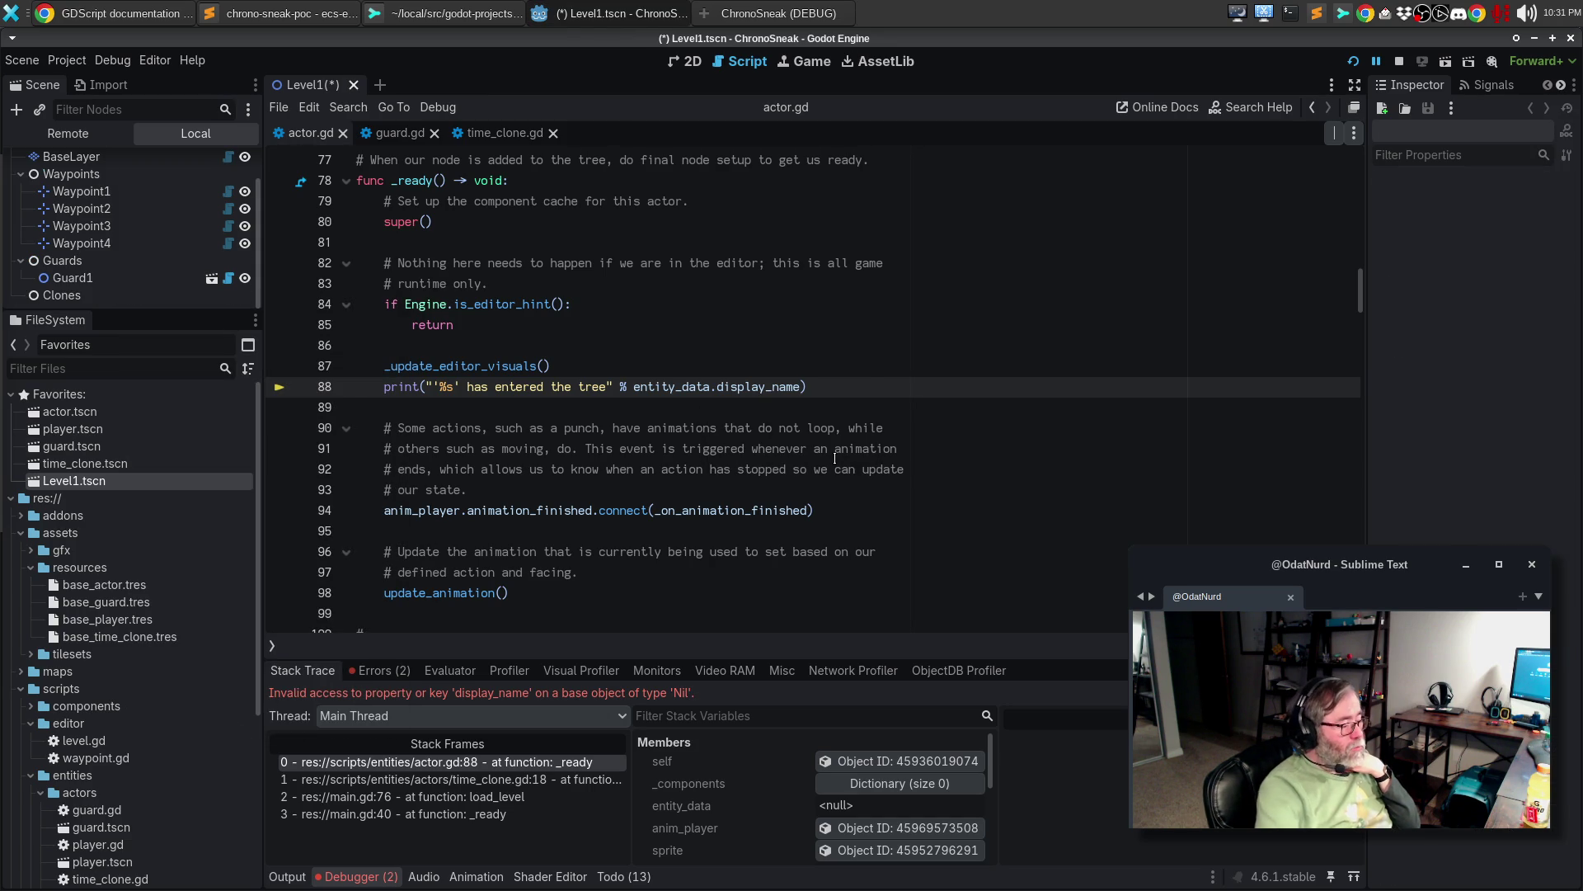
{"action": "key", "text": "F5"}
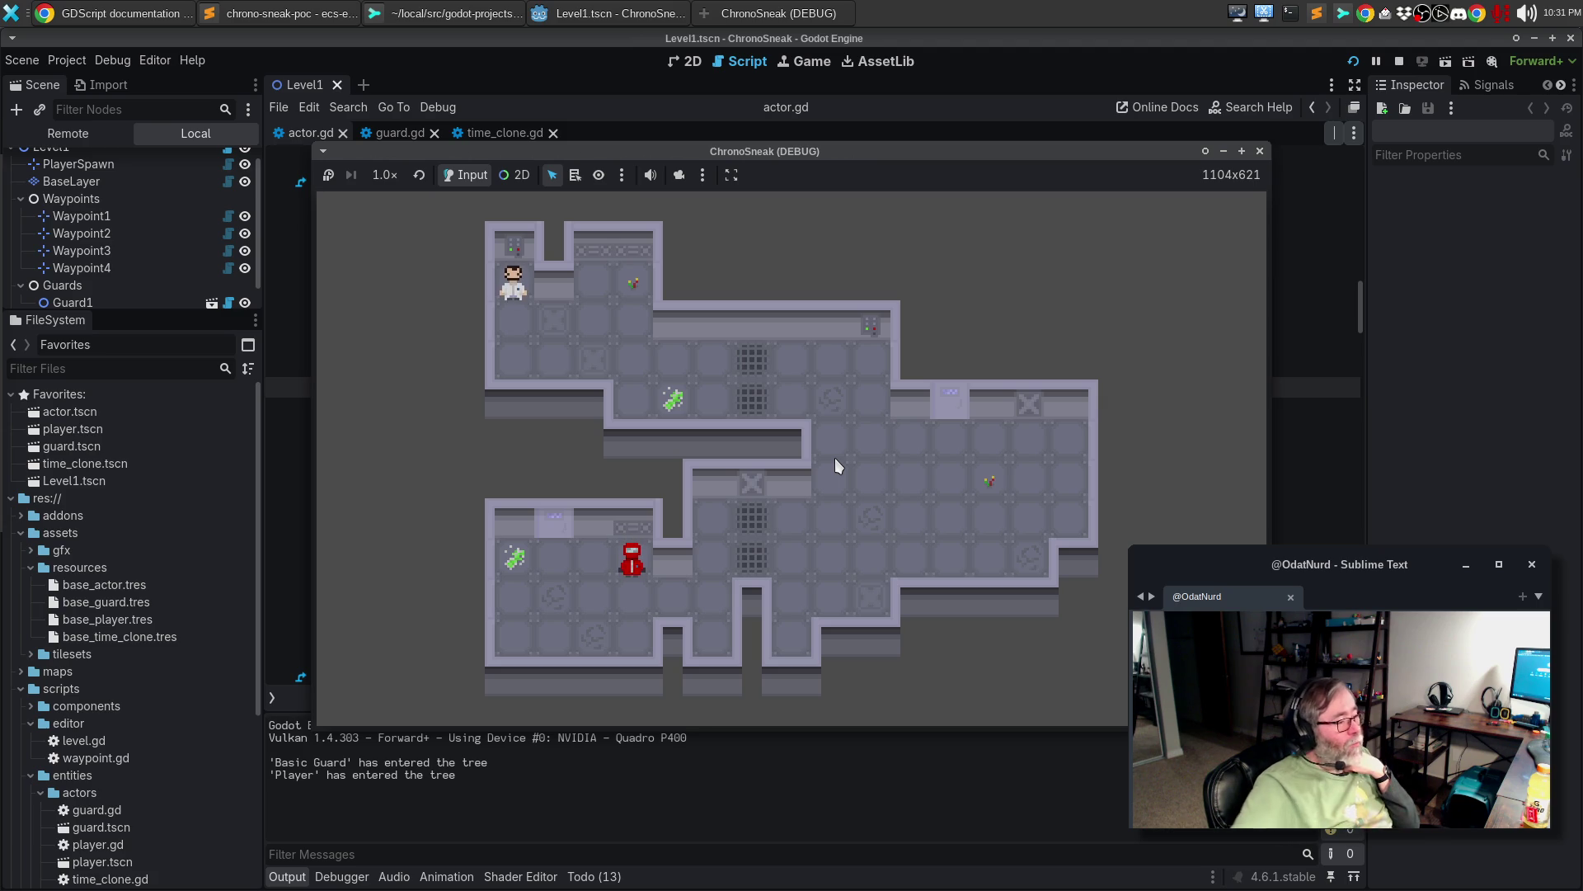
- Stop the game, cancel instancing a child scene under Clones, and close the Level1 tab
{"action": "left_click", "coordinate": [1261, 152]}
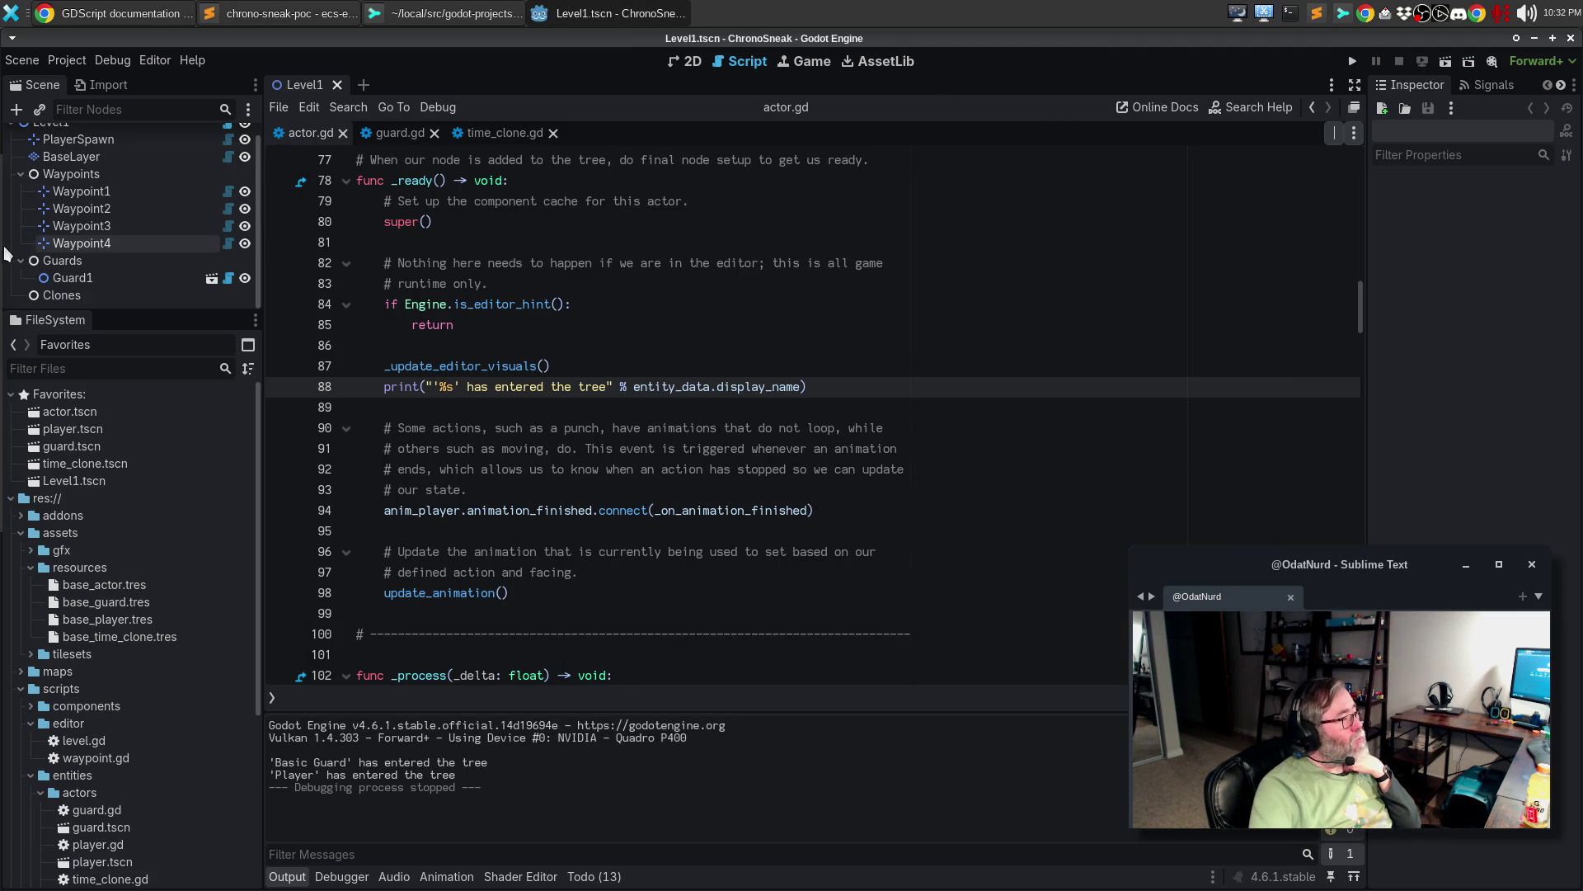
{"action": "right_click", "coordinate": [68, 297]}
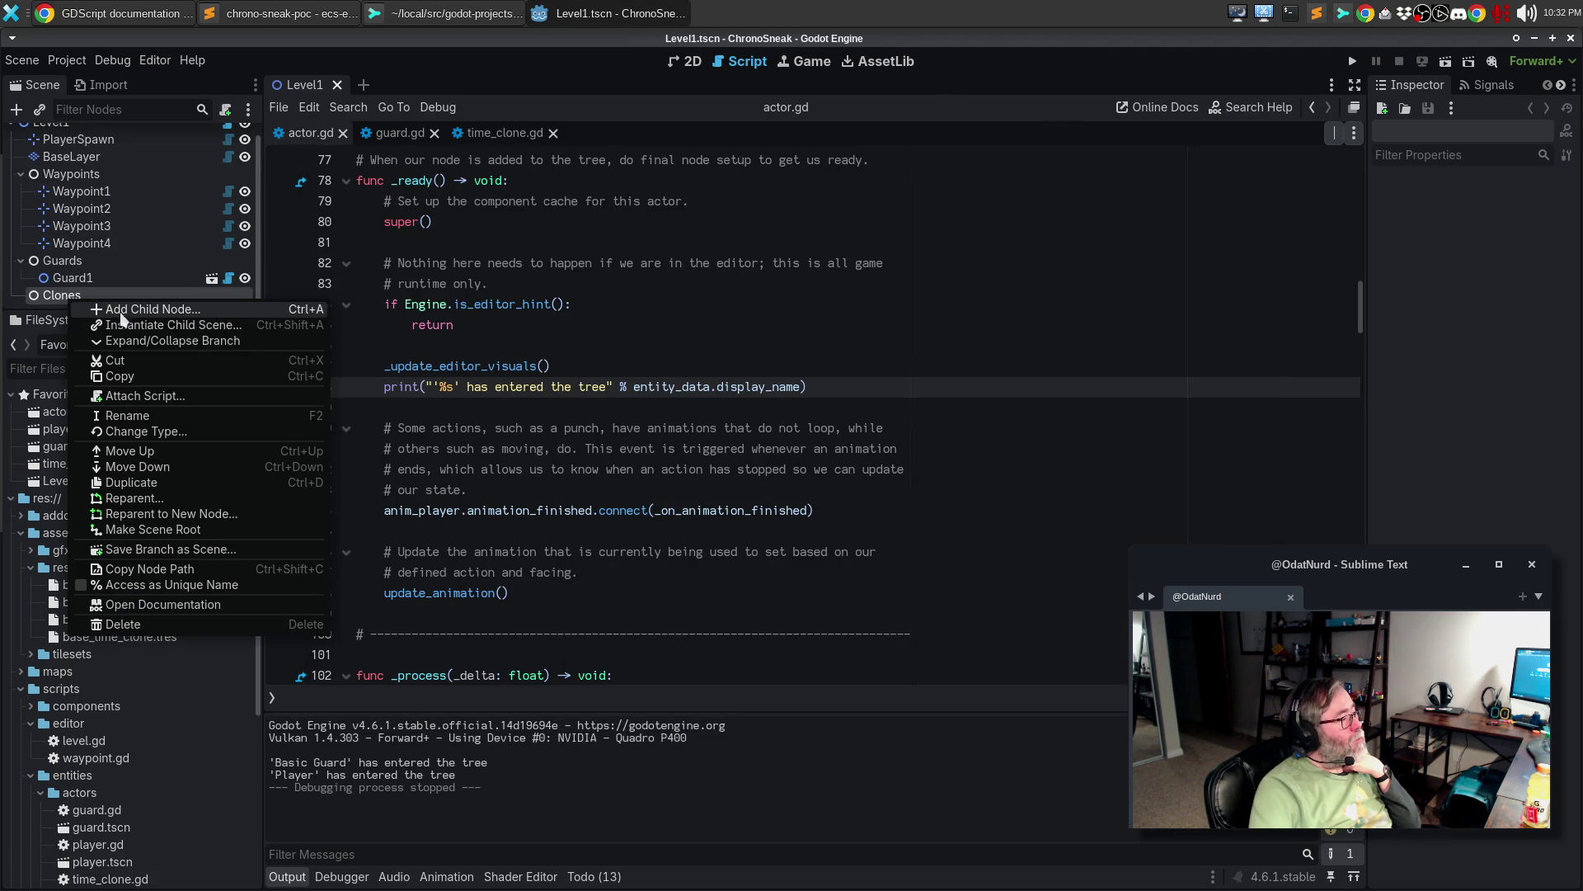
{"action": "left_click", "coordinate": [192, 327]}
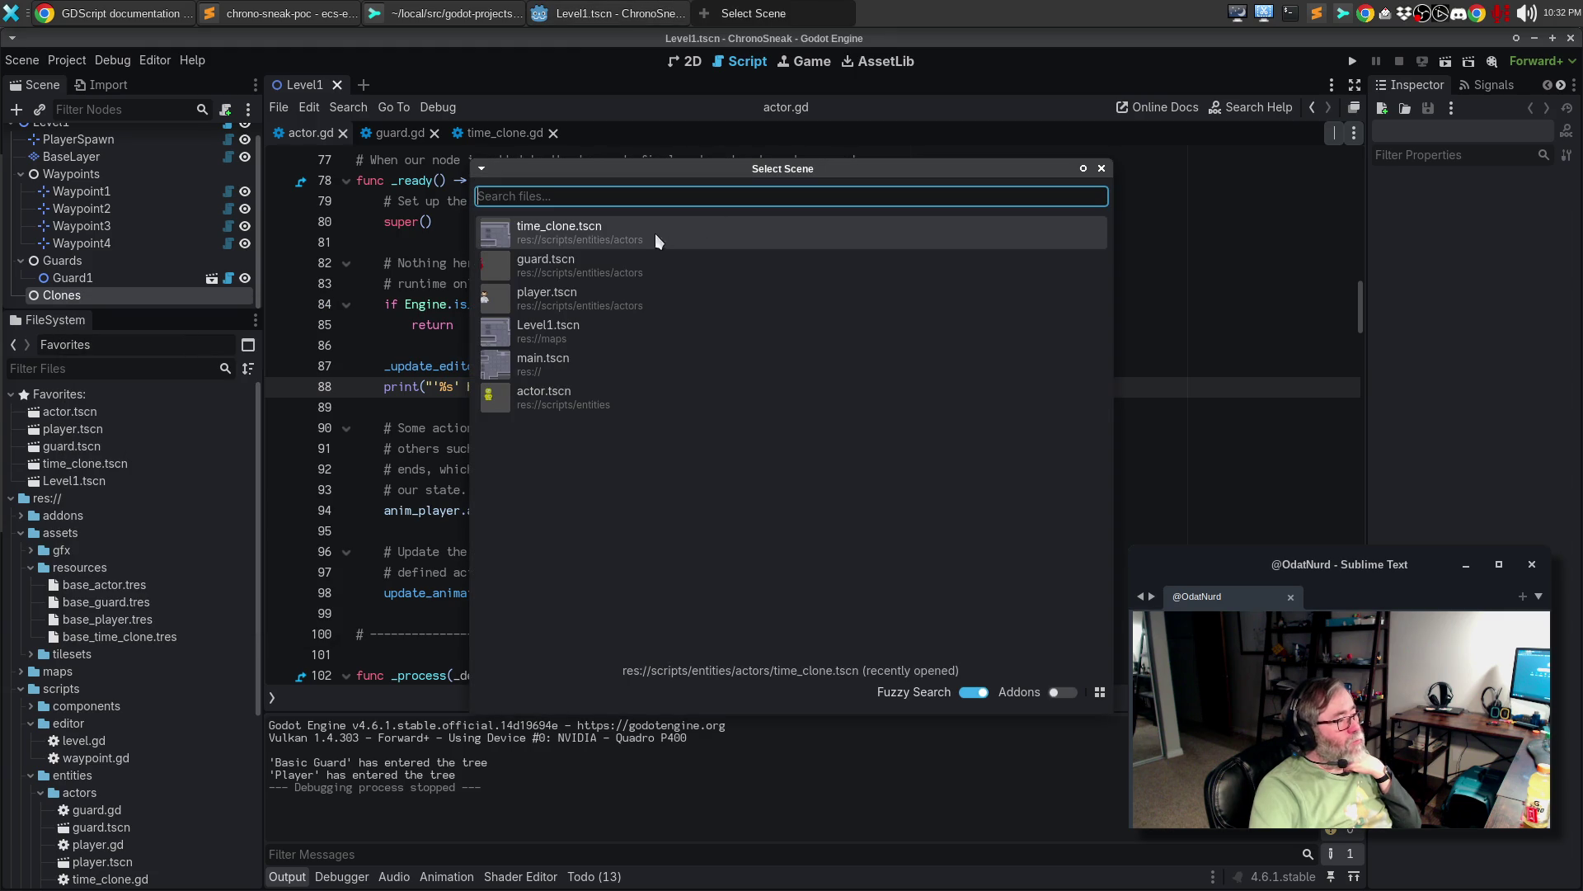
{"action": "type", "text": "`"}
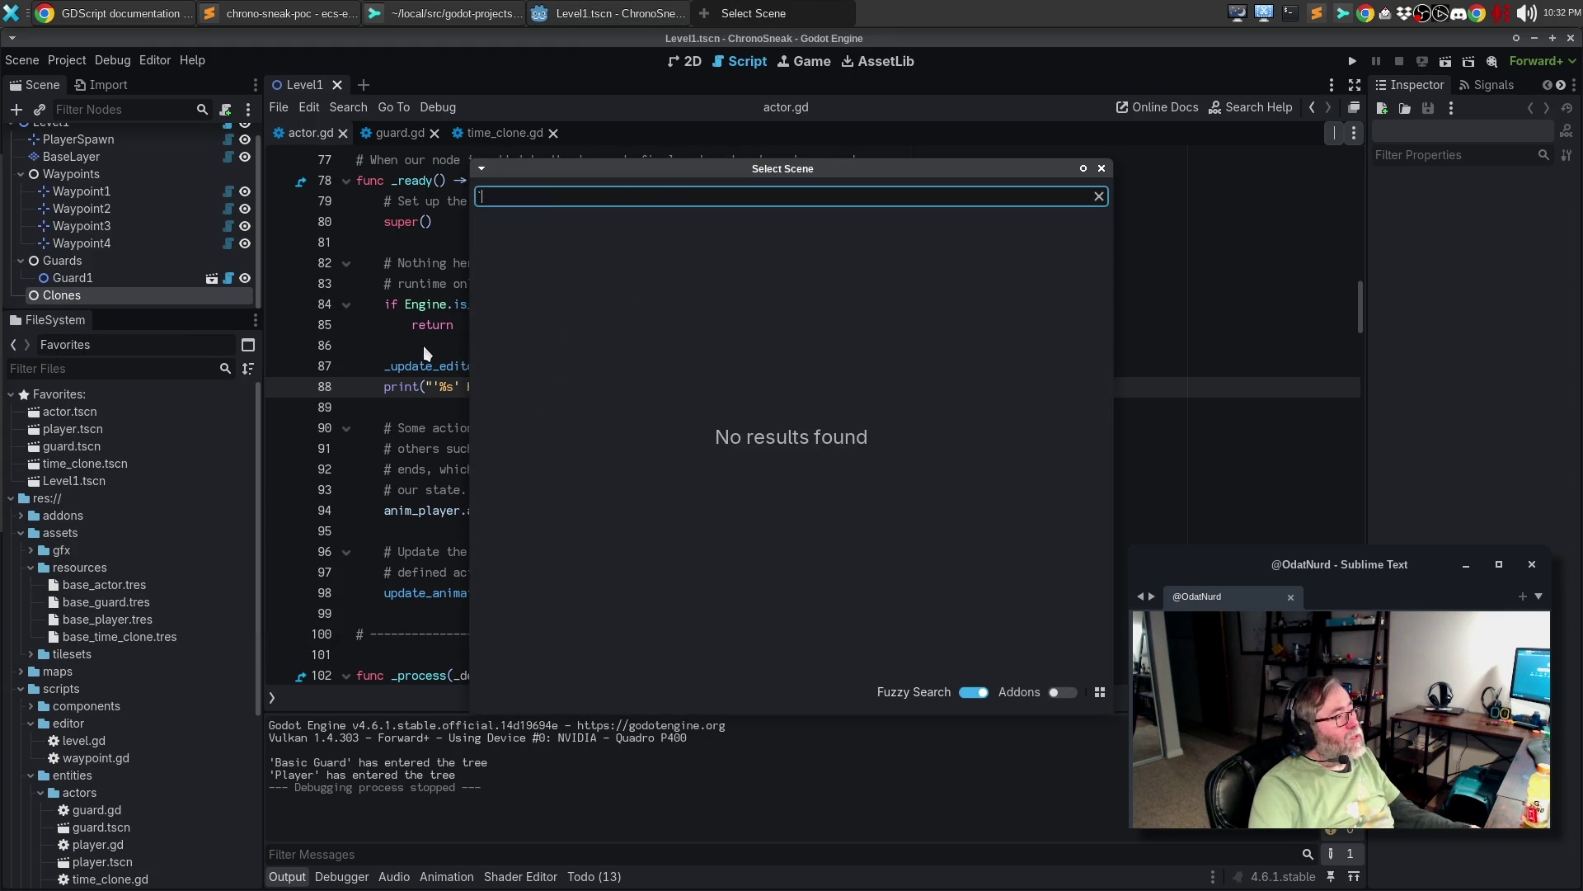
{"action": "key", "text": "Escape"}
{"action": "left_click", "coordinate": [337, 85]}
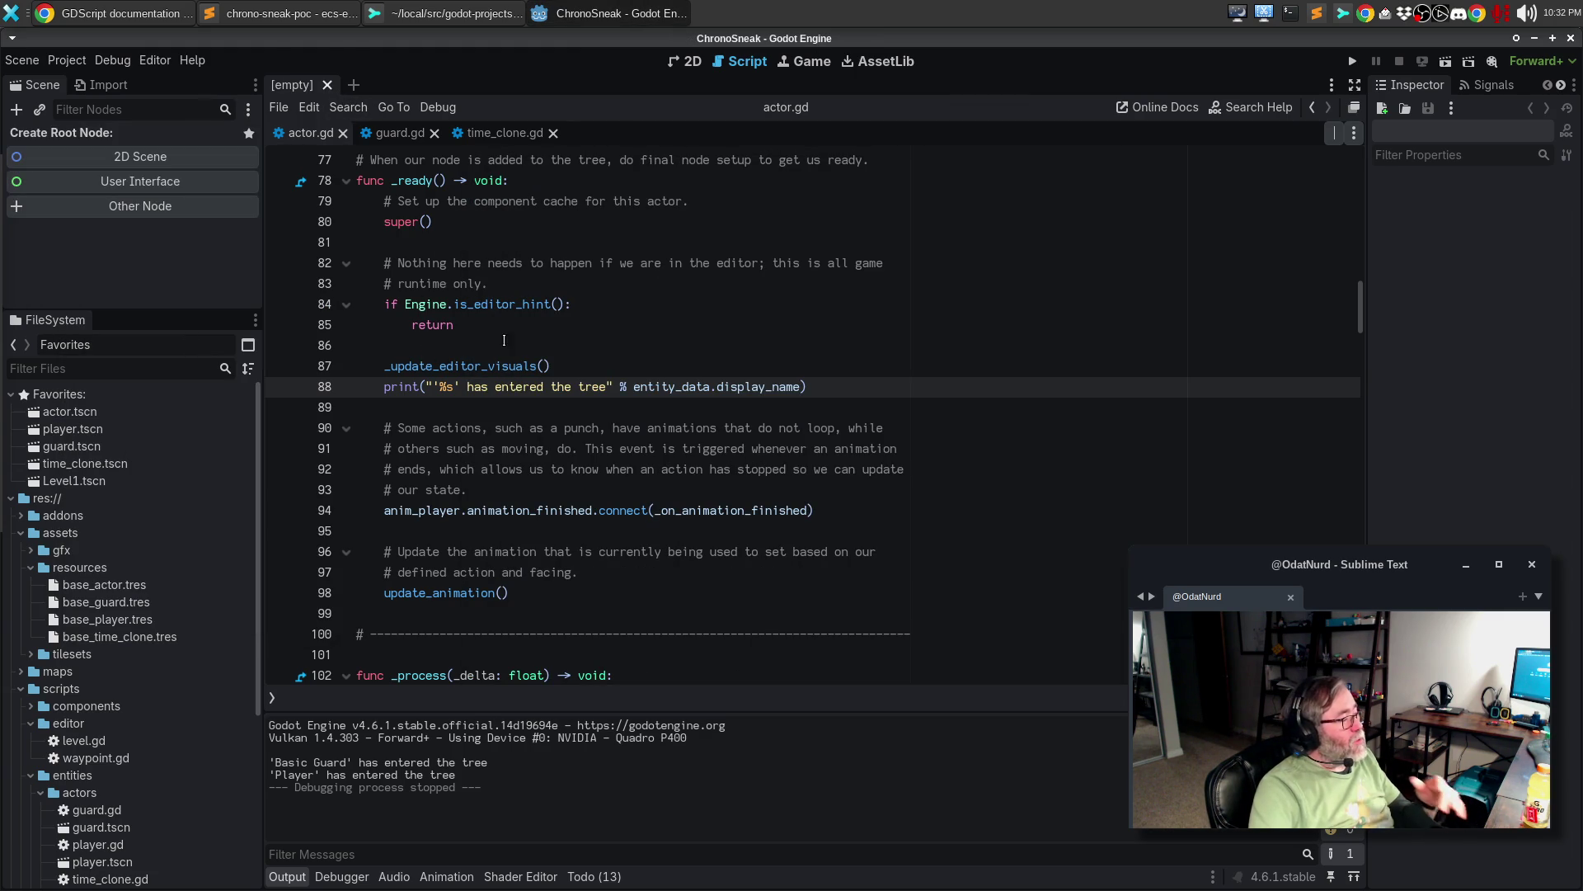
{"action": "left_click", "coordinate": [525, 365]}
- Open the time_clone.gd and actor.gd scripts from FileSystem
{"action": "scroll", "coordinate": [146, 745], "scroll_direction": "down", "scroll_amount": 3}
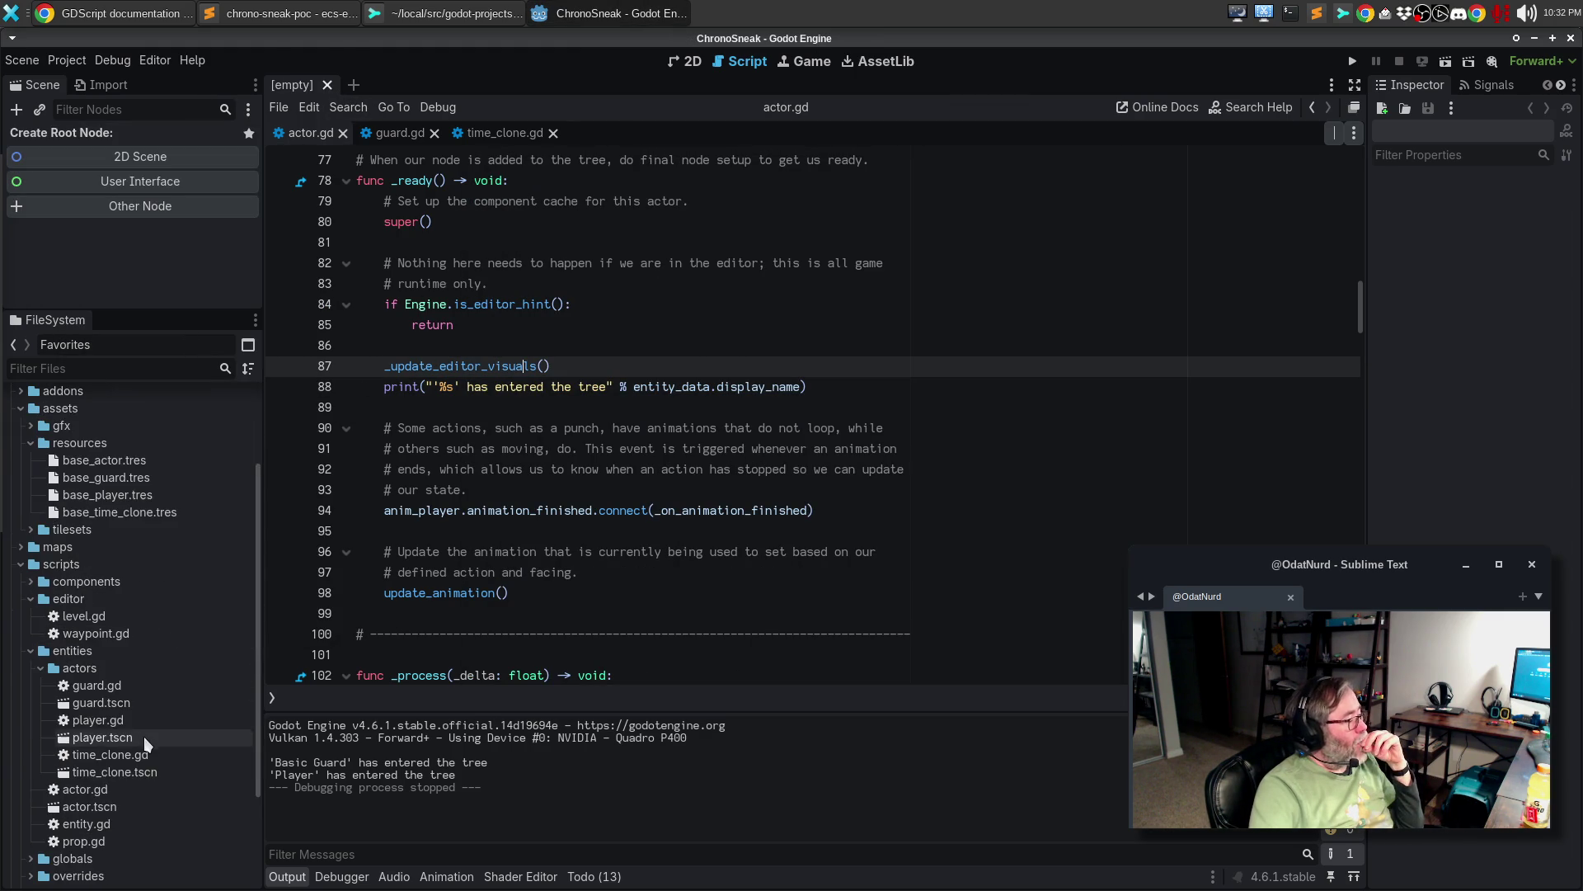
{"action": "double_click", "coordinate": [123, 755]}
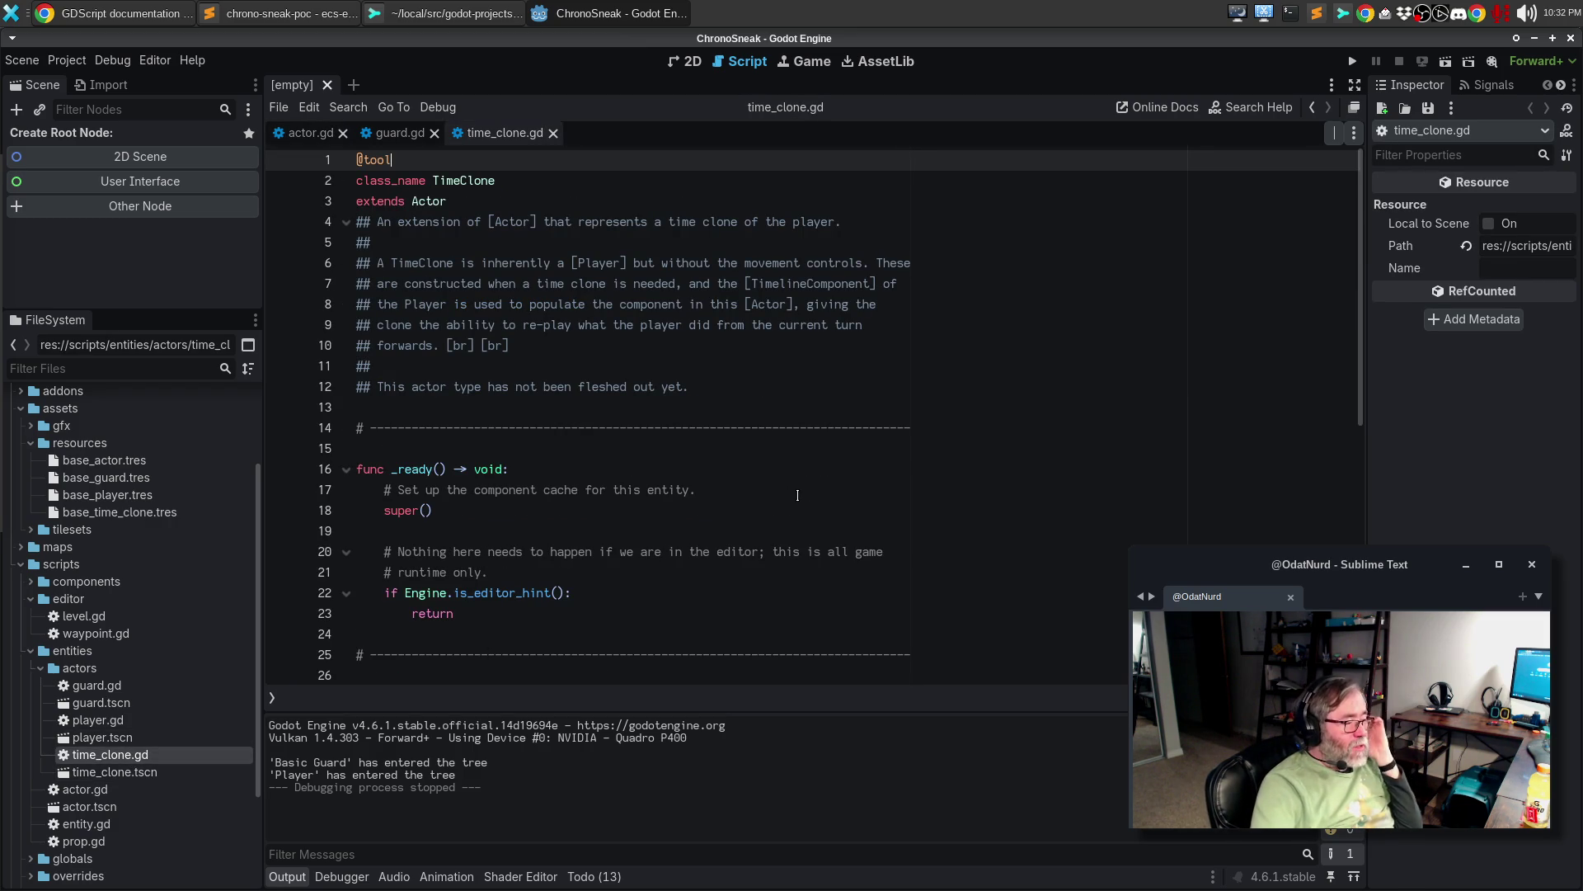
{"action": "scroll", "coordinate": [816, 474], "scroll_direction": "down", "scroll_amount": 2}
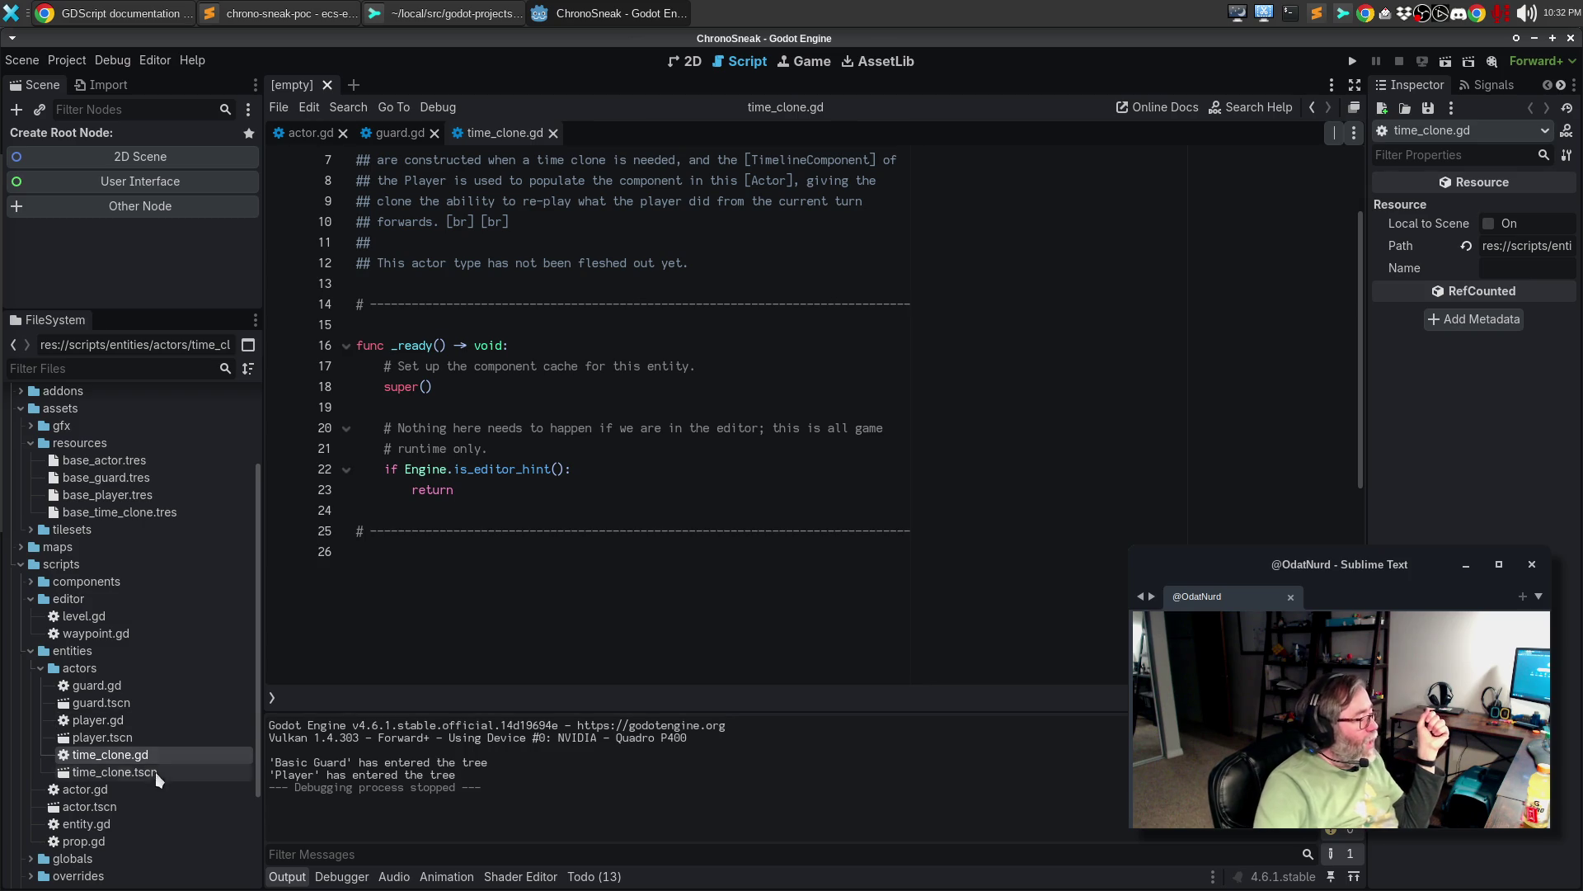
{"action": "double_click", "coordinate": [122, 789]}
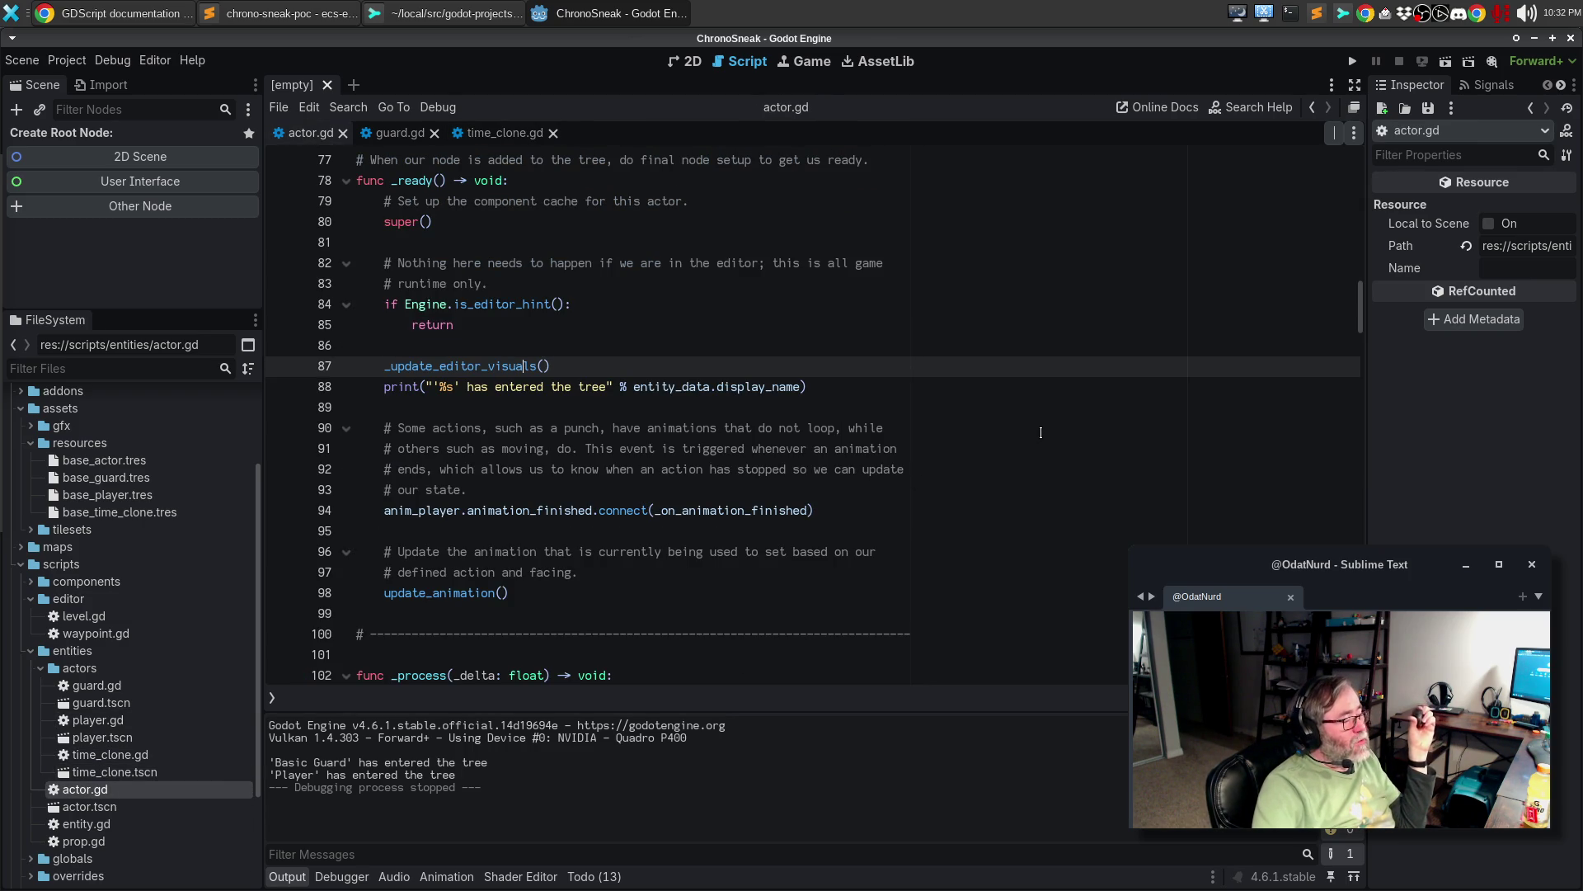
- Review actor.gd around the print statement on line 88, then quit to the Project List
{"action": "scroll", "coordinate": [1041, 432], "scroll_direction": "up", "scroll_amount": 5}
{"action": "scroll", "coordinate": [1034, 444], "scroll_direction": "down", "scroll_amount": 2}
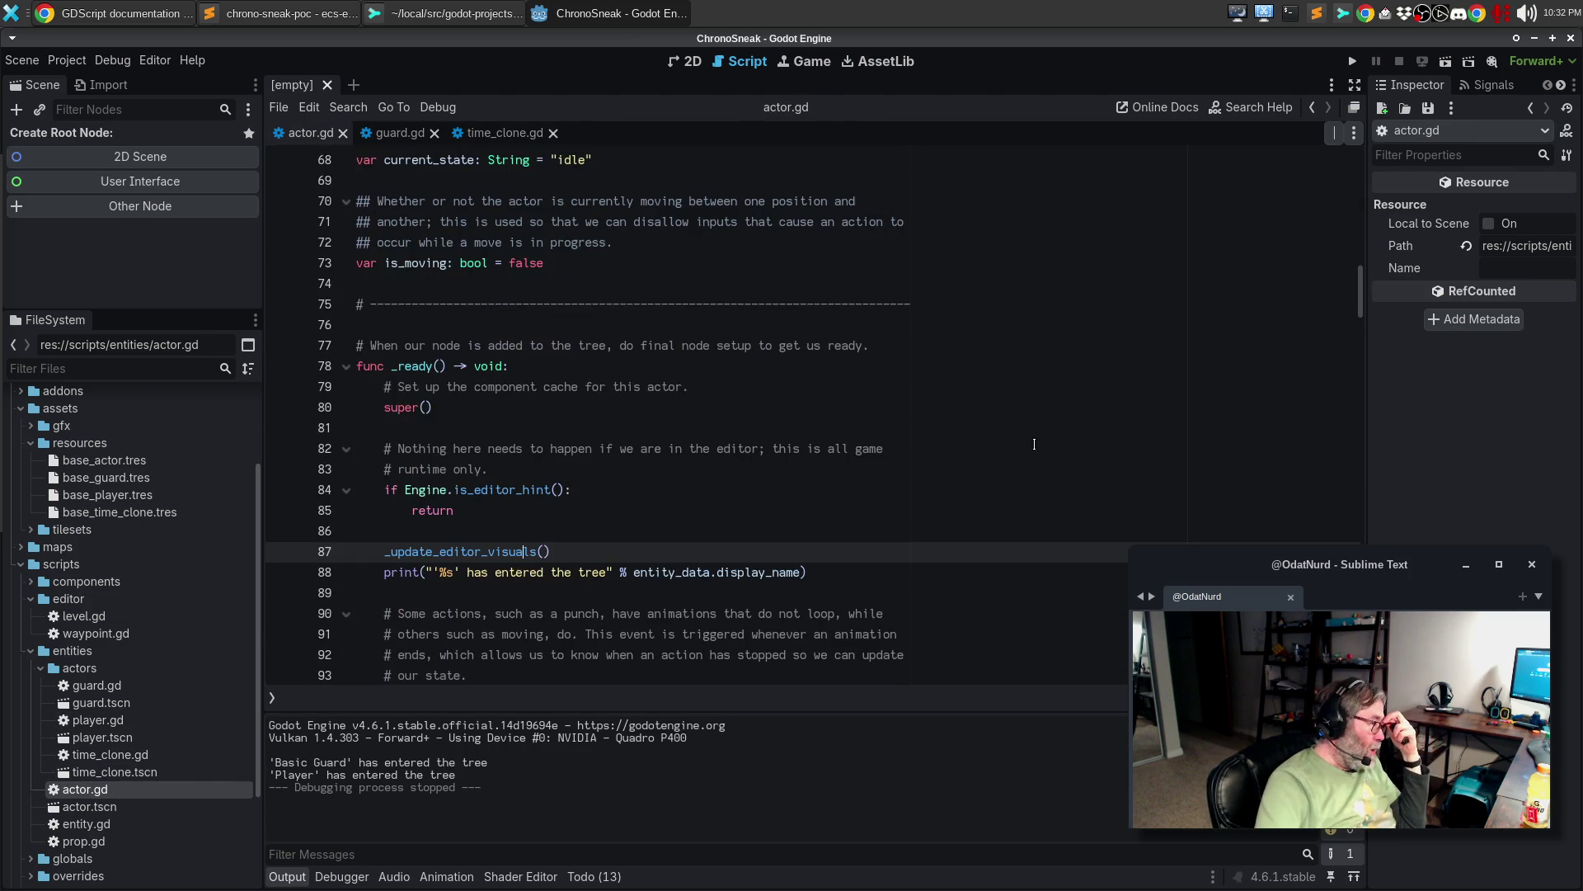
{"action": "triple_click", "coordinate": [467, 573]}
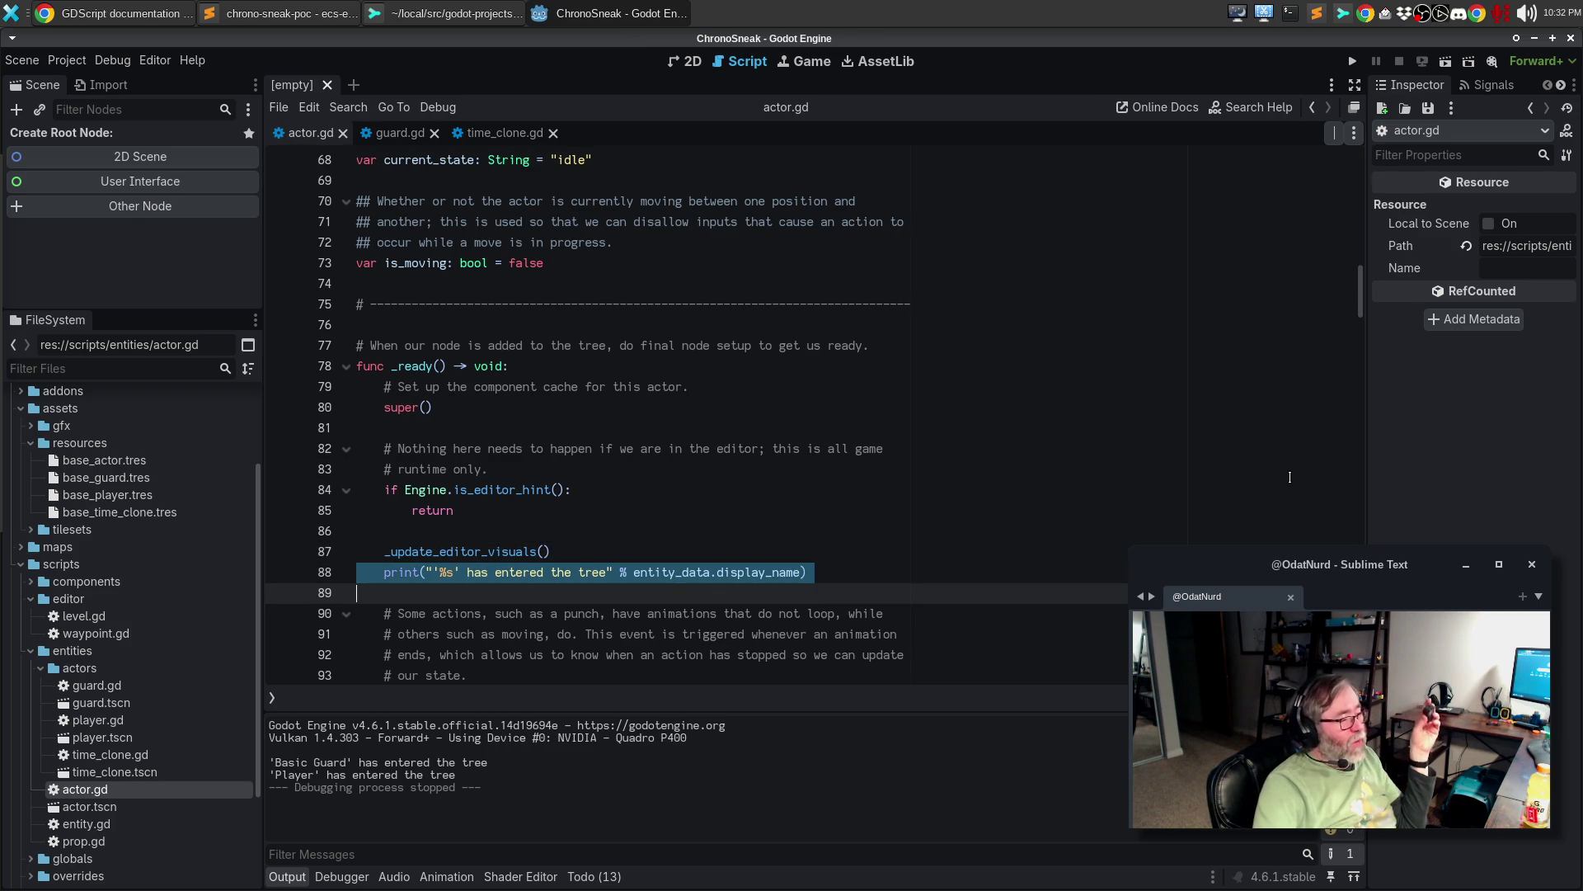
{"action": "scroll", "coordinate": [1290, 465], "scroll_direction": "up", "scroll_amount": 14}
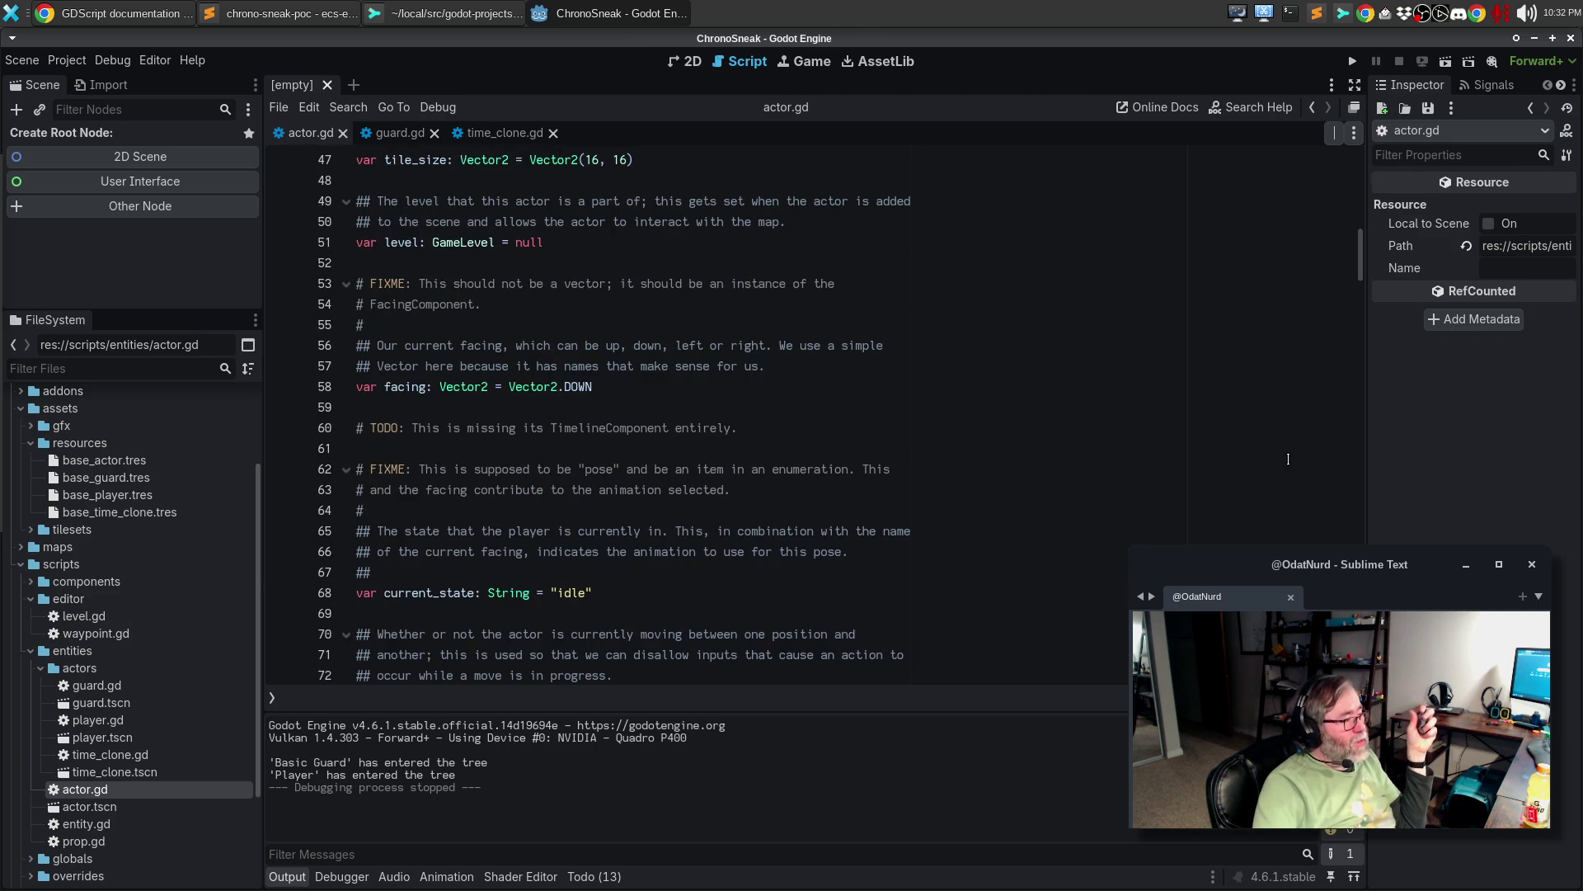
{"action": "scroll", "coordinate": [1288, 449], "scroll_direction": "up", "scroll_amount": 7}
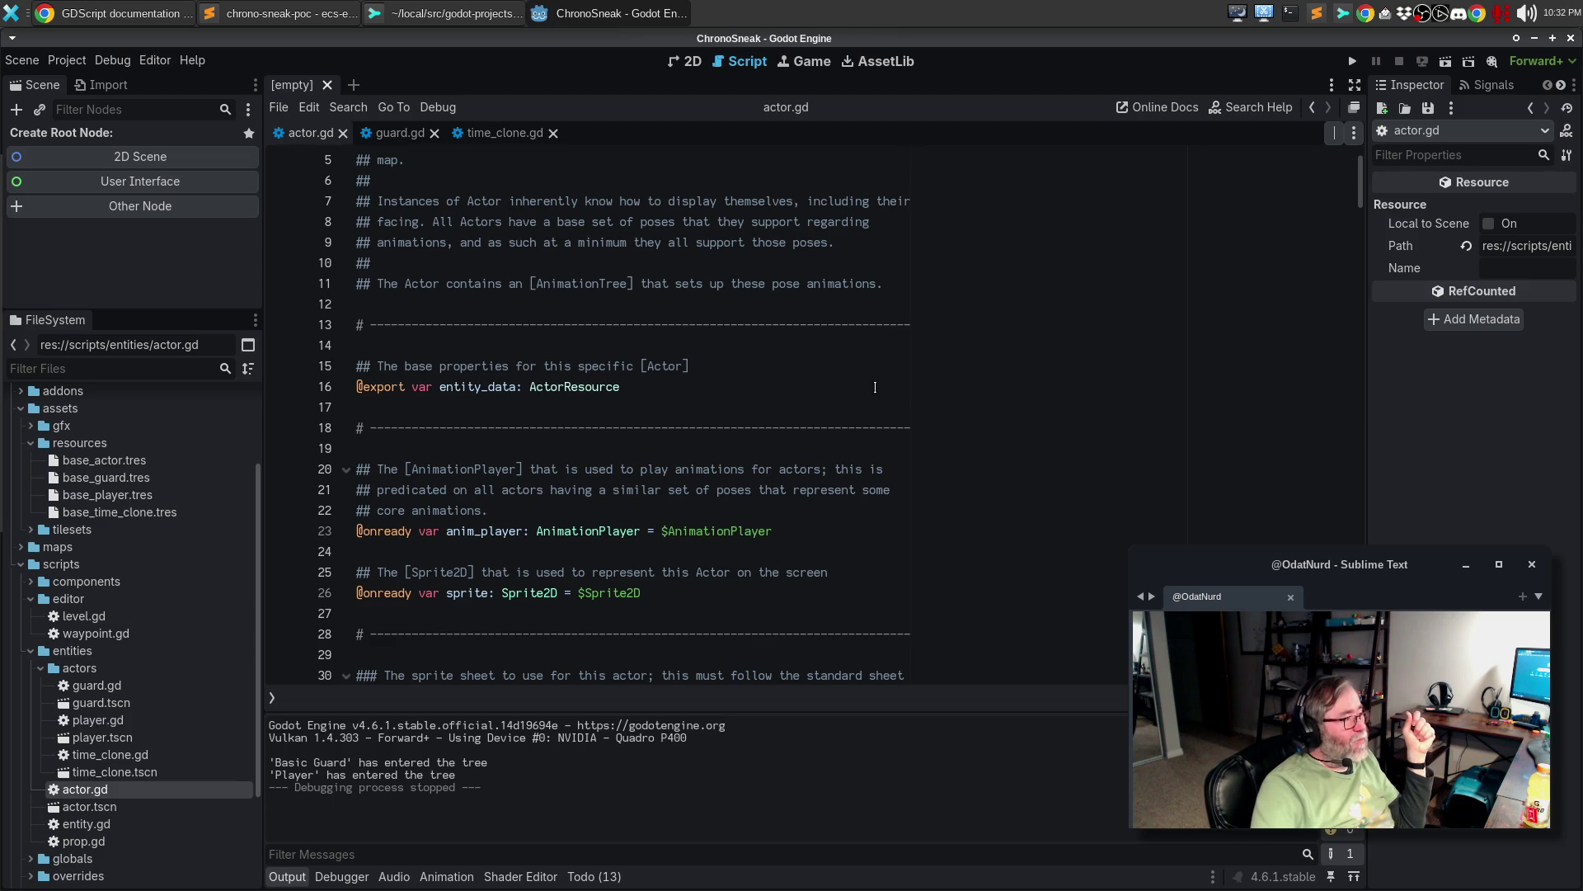
{"action": "left_click", "coordinate": [363, 304]}
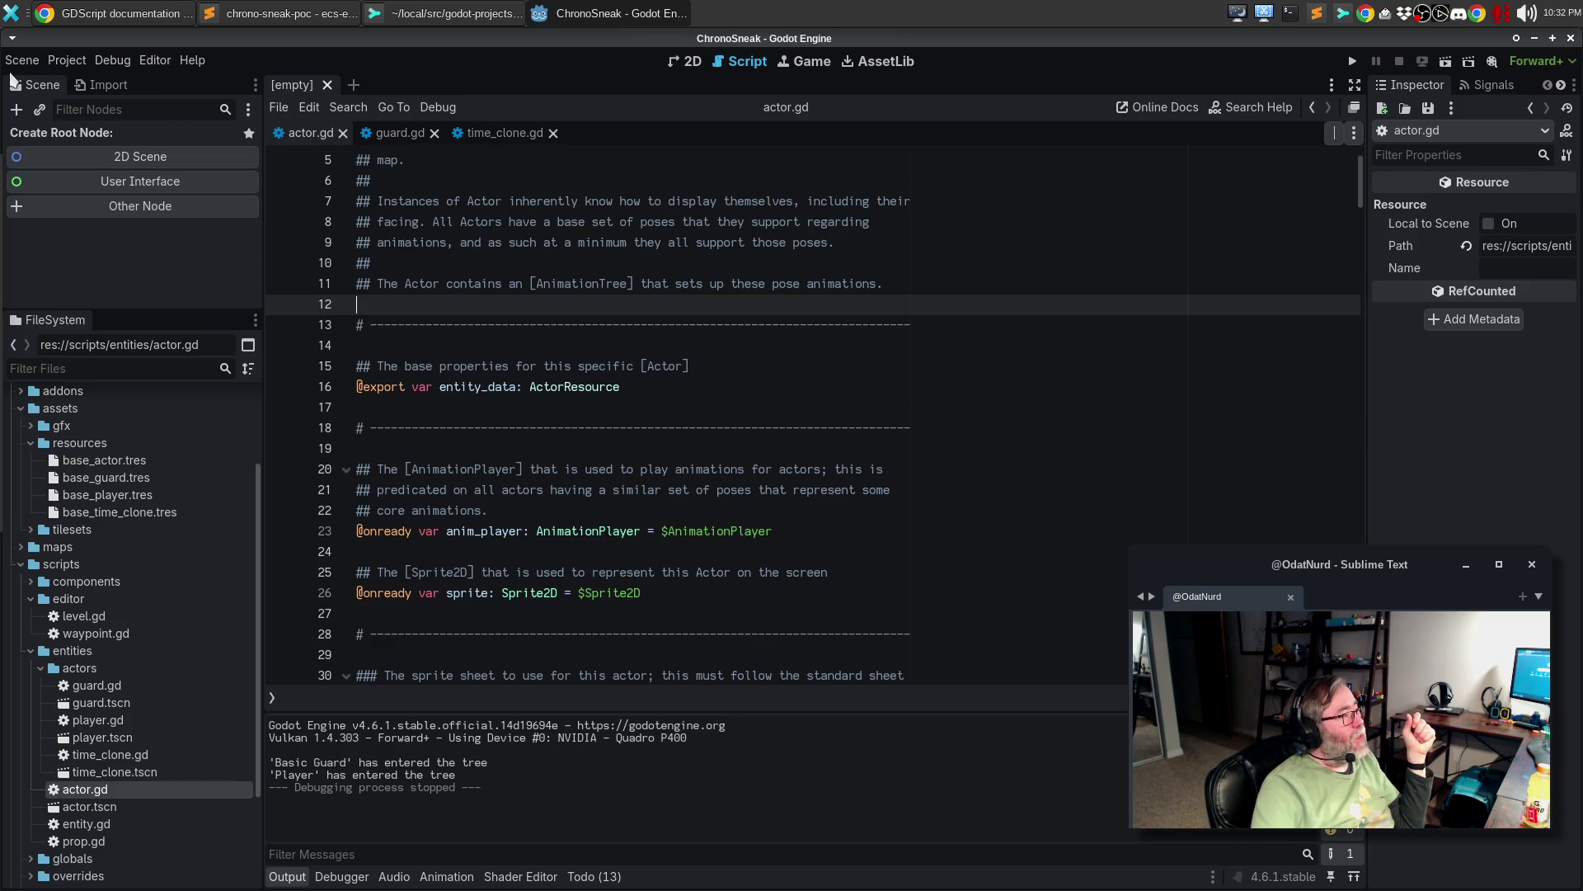
{"action": "left_click", "coordinate": [22, 61]}
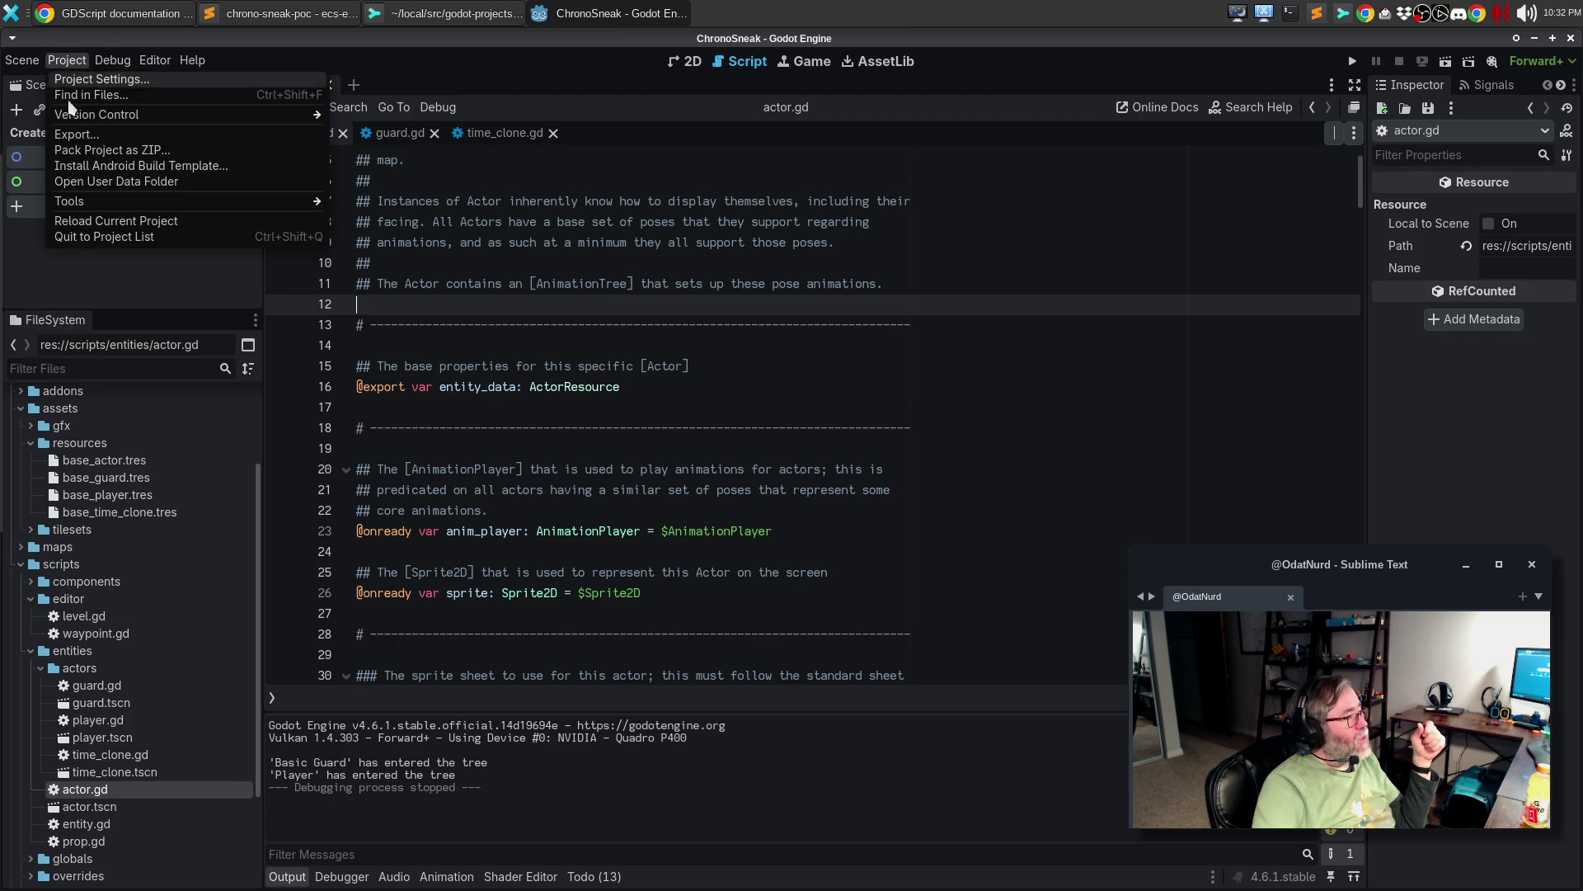
{"action": "left_click", "coordinate": [66, 238]}
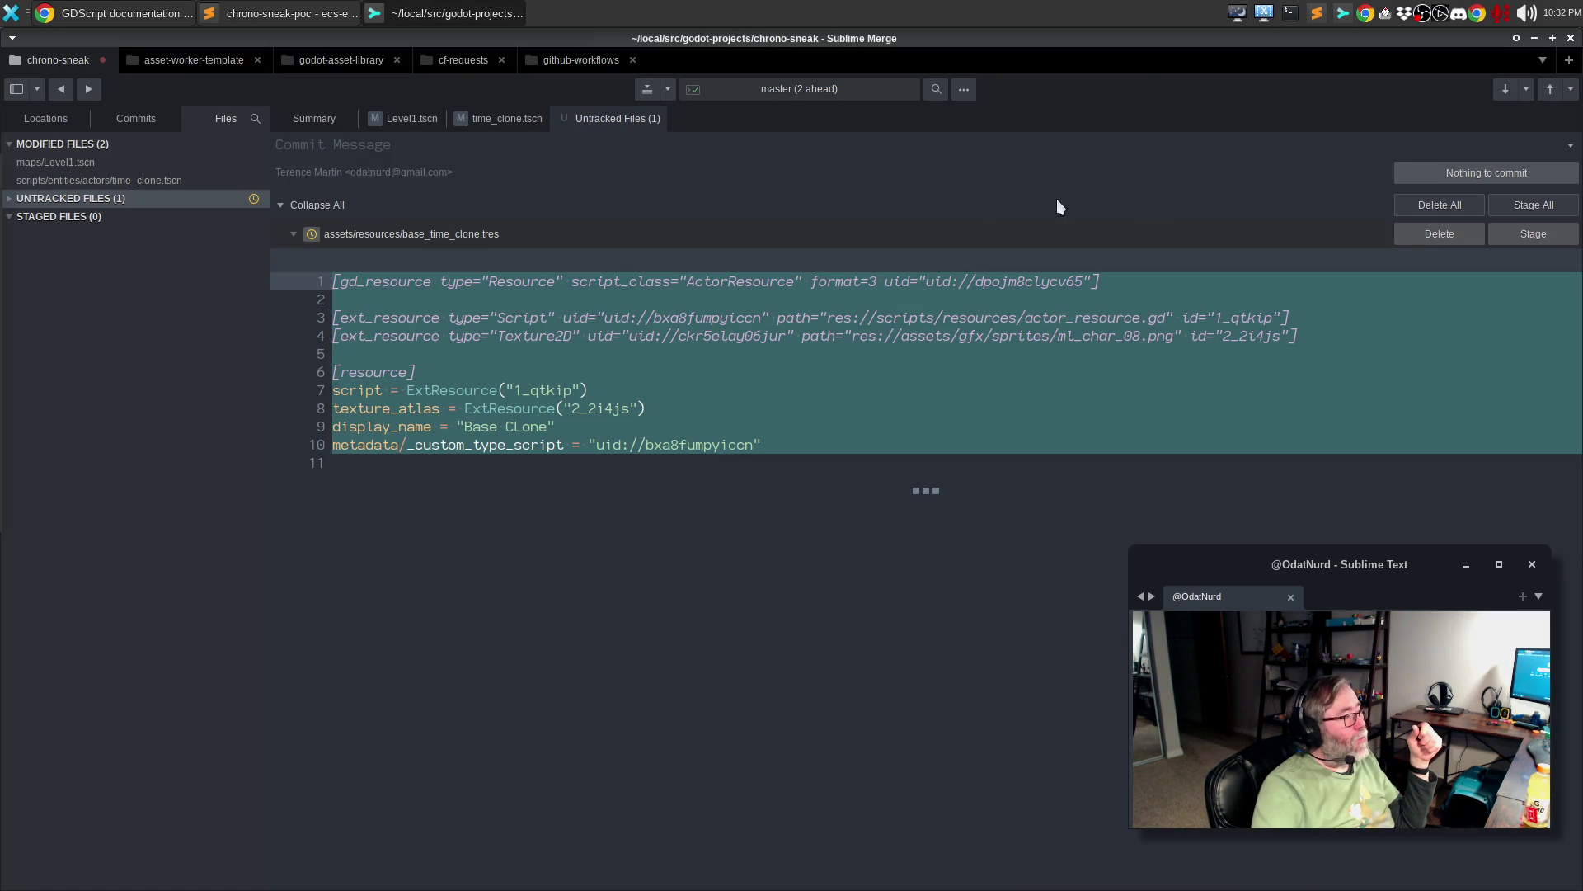
- Review Level1.tscn, time_clone.tscn and untracked base_time_clone.tres diffs, then relaunch Godot from the dock
{"action": "left_click", "coordinate": [131, 163]}
{"action": "left_click", "coordinate": [112, 183]}
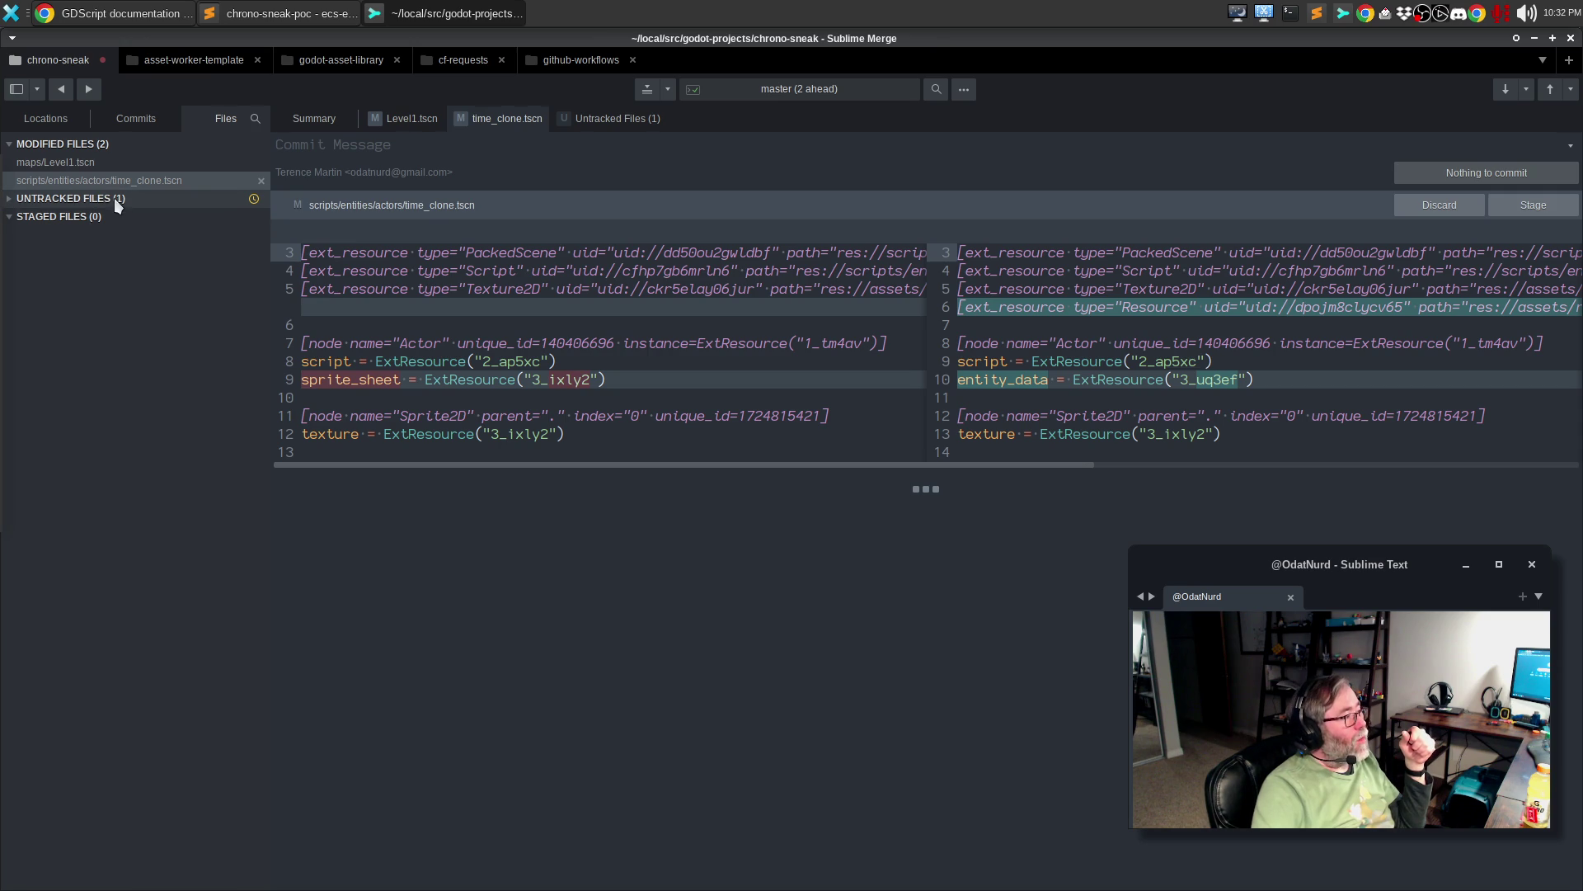
{"action": "left_click", "coordinate": [113, 198]}
{"action": "left_click", "coordinate": [10, 199]}
{"action": "left_click", "coordinate": [60, 218]}
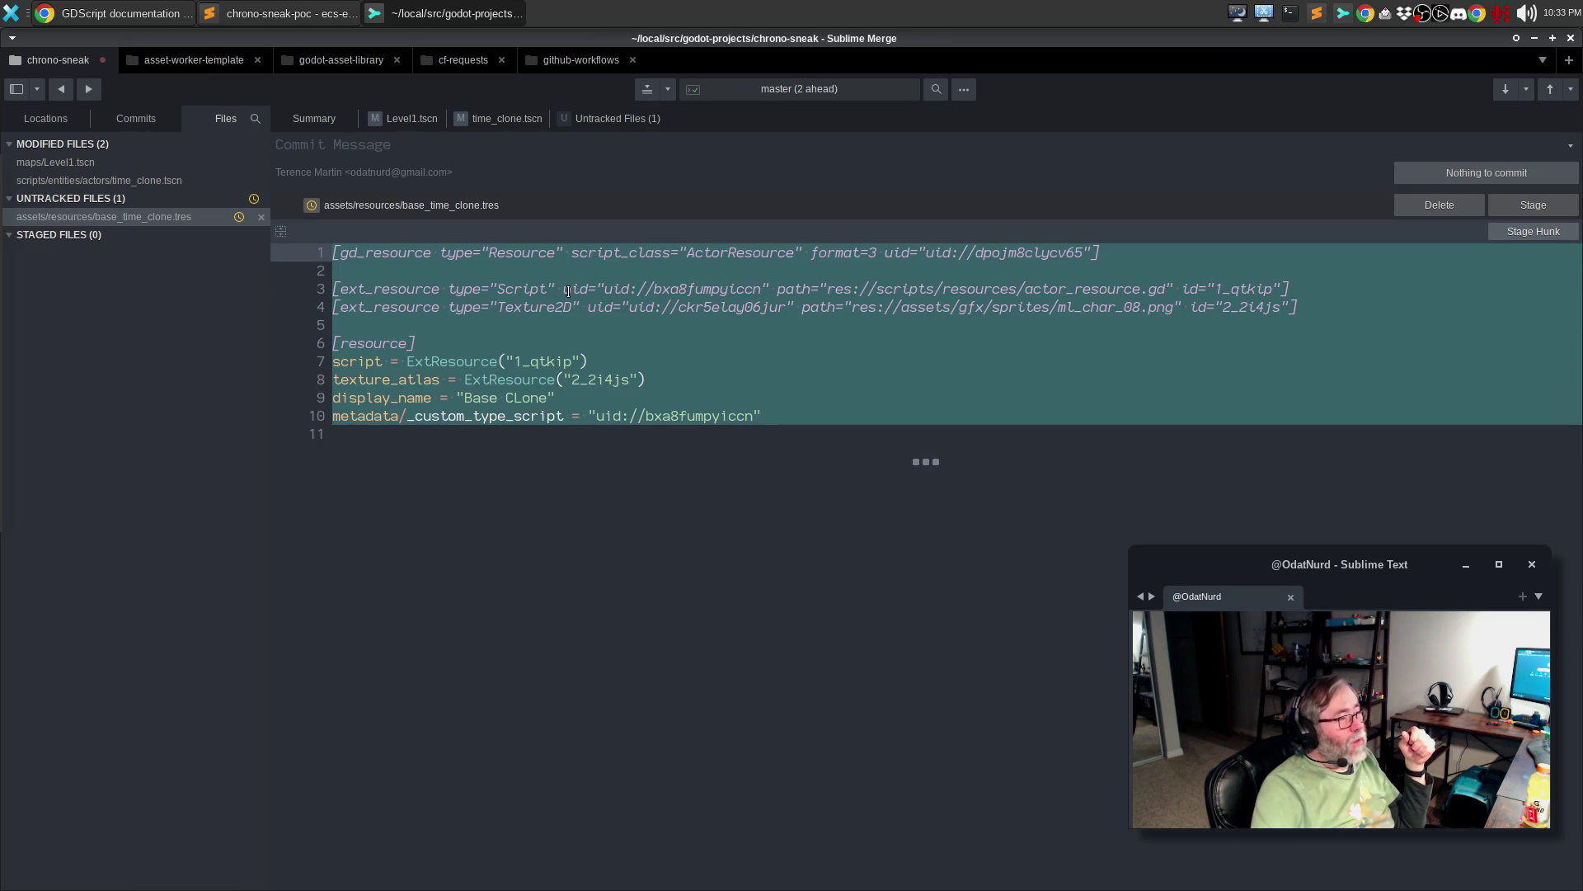
{"action": "mouse_move", "coordinate": [7, 320]}
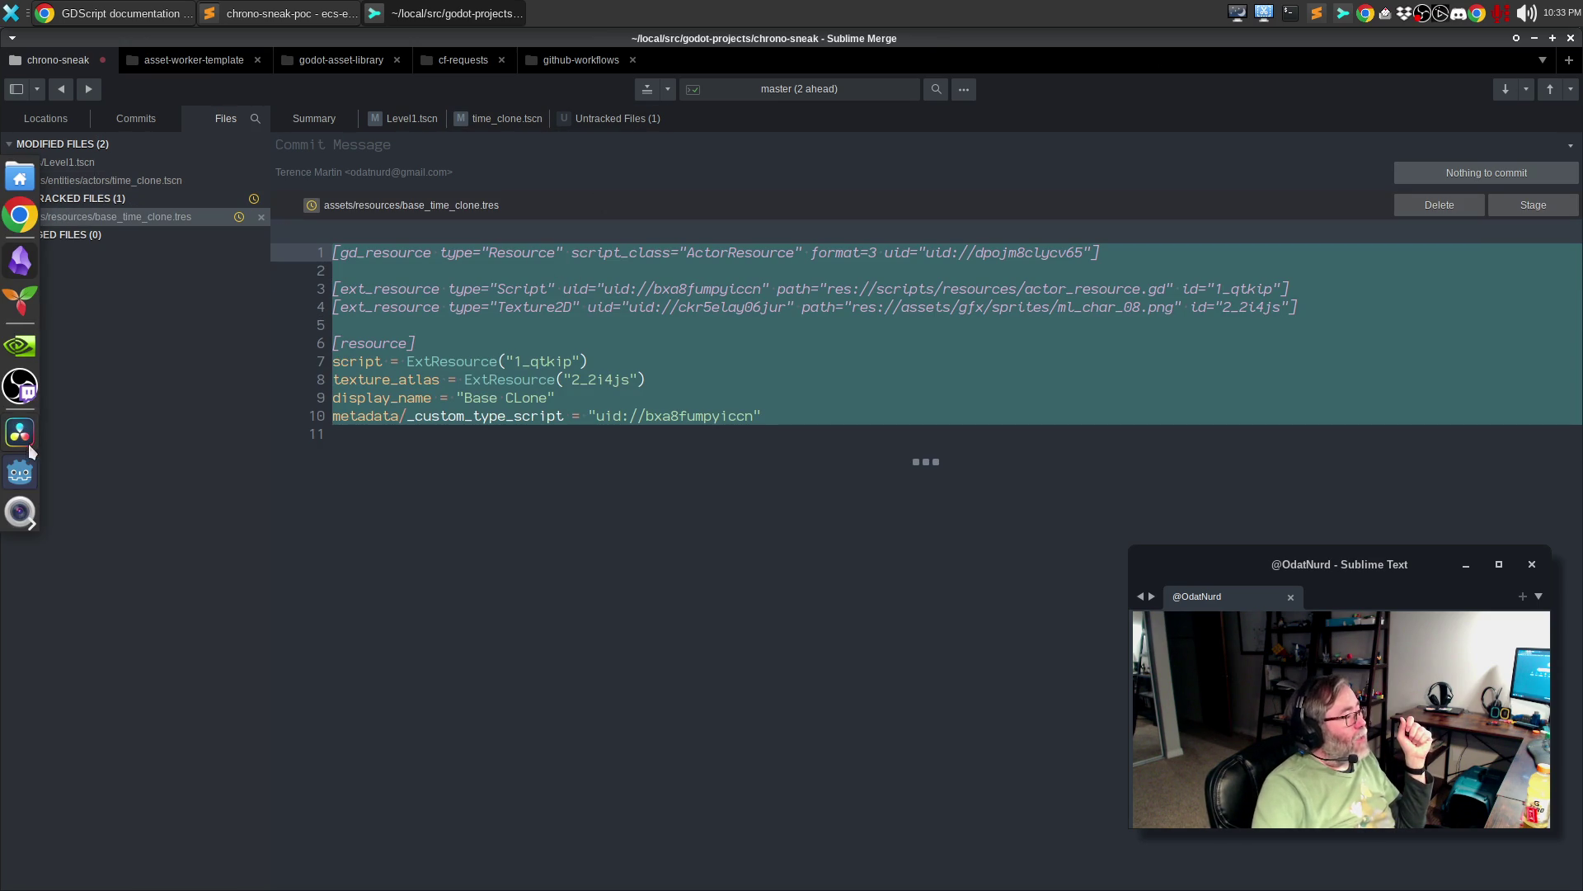
{"action": "left_click", "coordinate": [16, 478]}
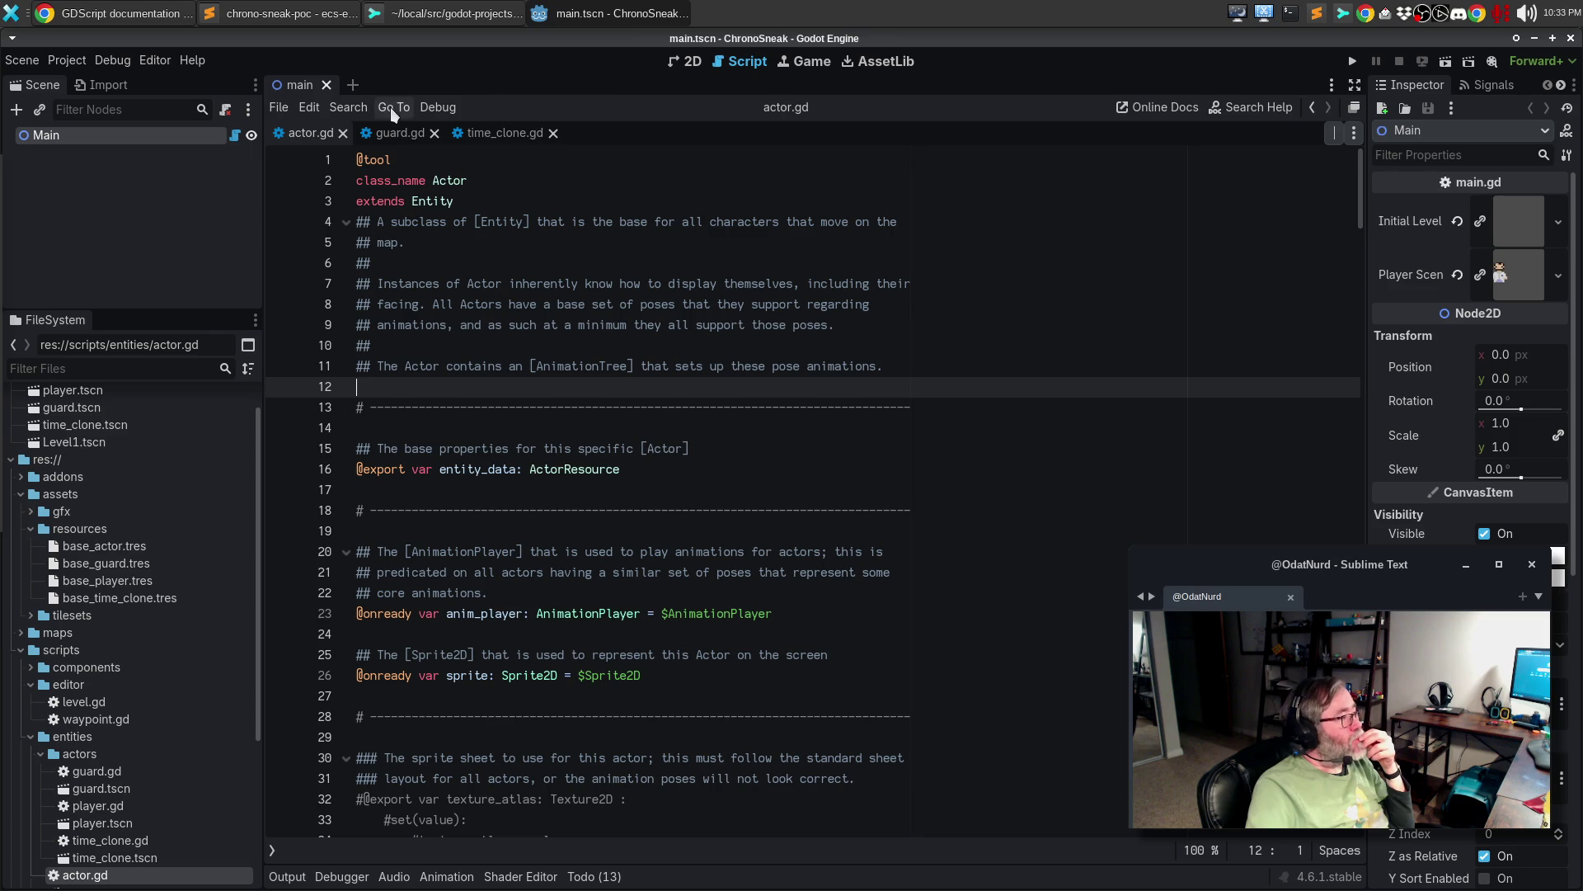
- Close the main scene and the actor, guard and time_clone script tabs
{"action": "left_click", "coordinate": [326, 86]}
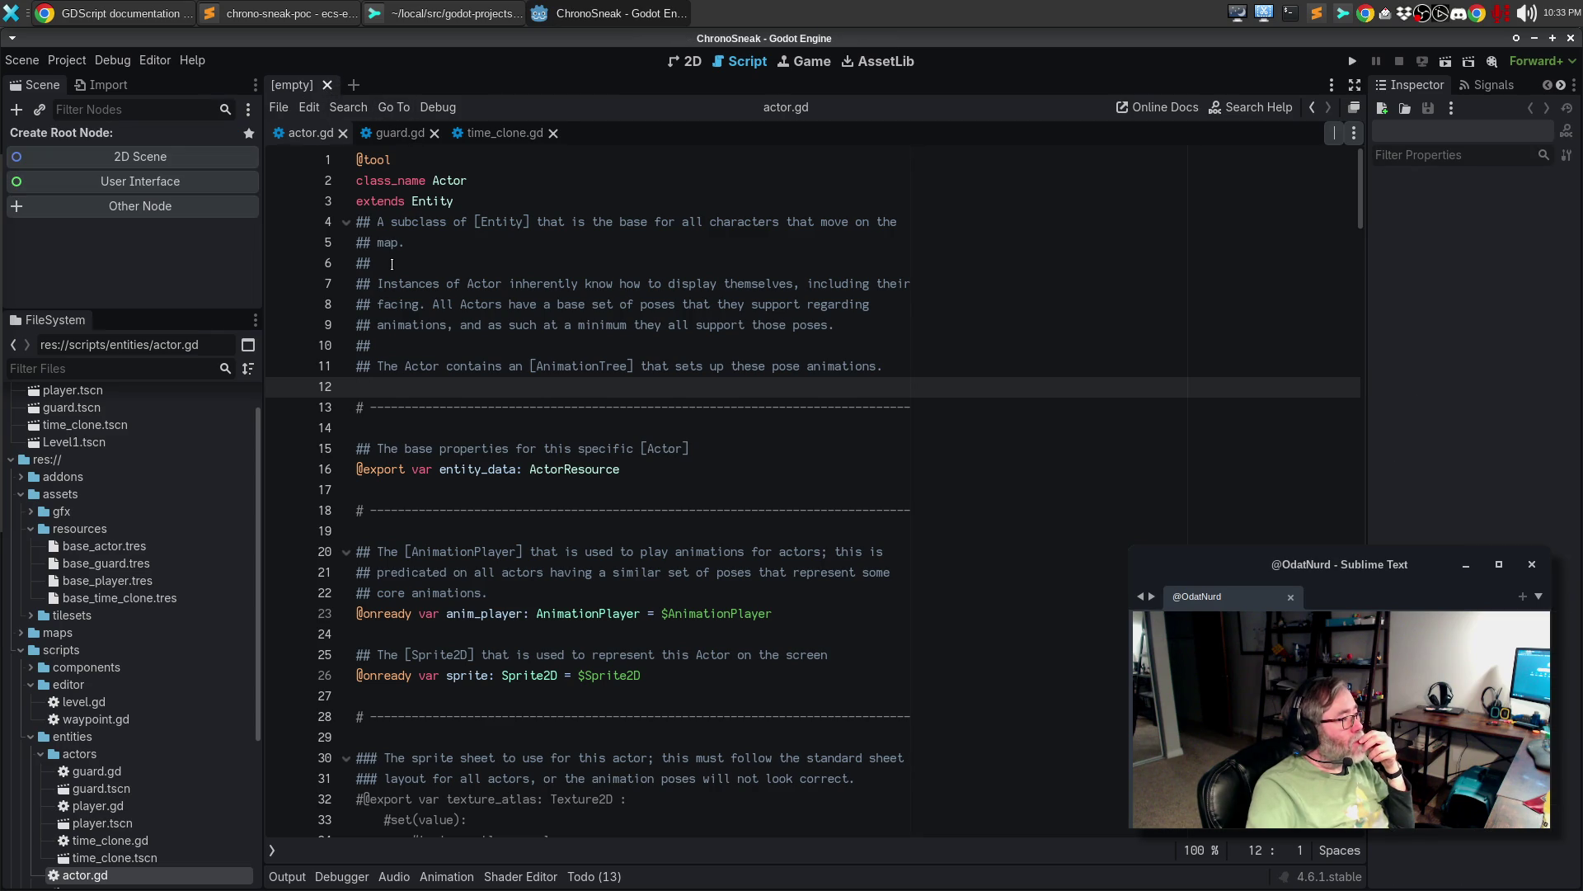
{"action": "left_click", "coordinate": [343, 133]}
{"action": "left_click", "coordinate": [352, 133]}
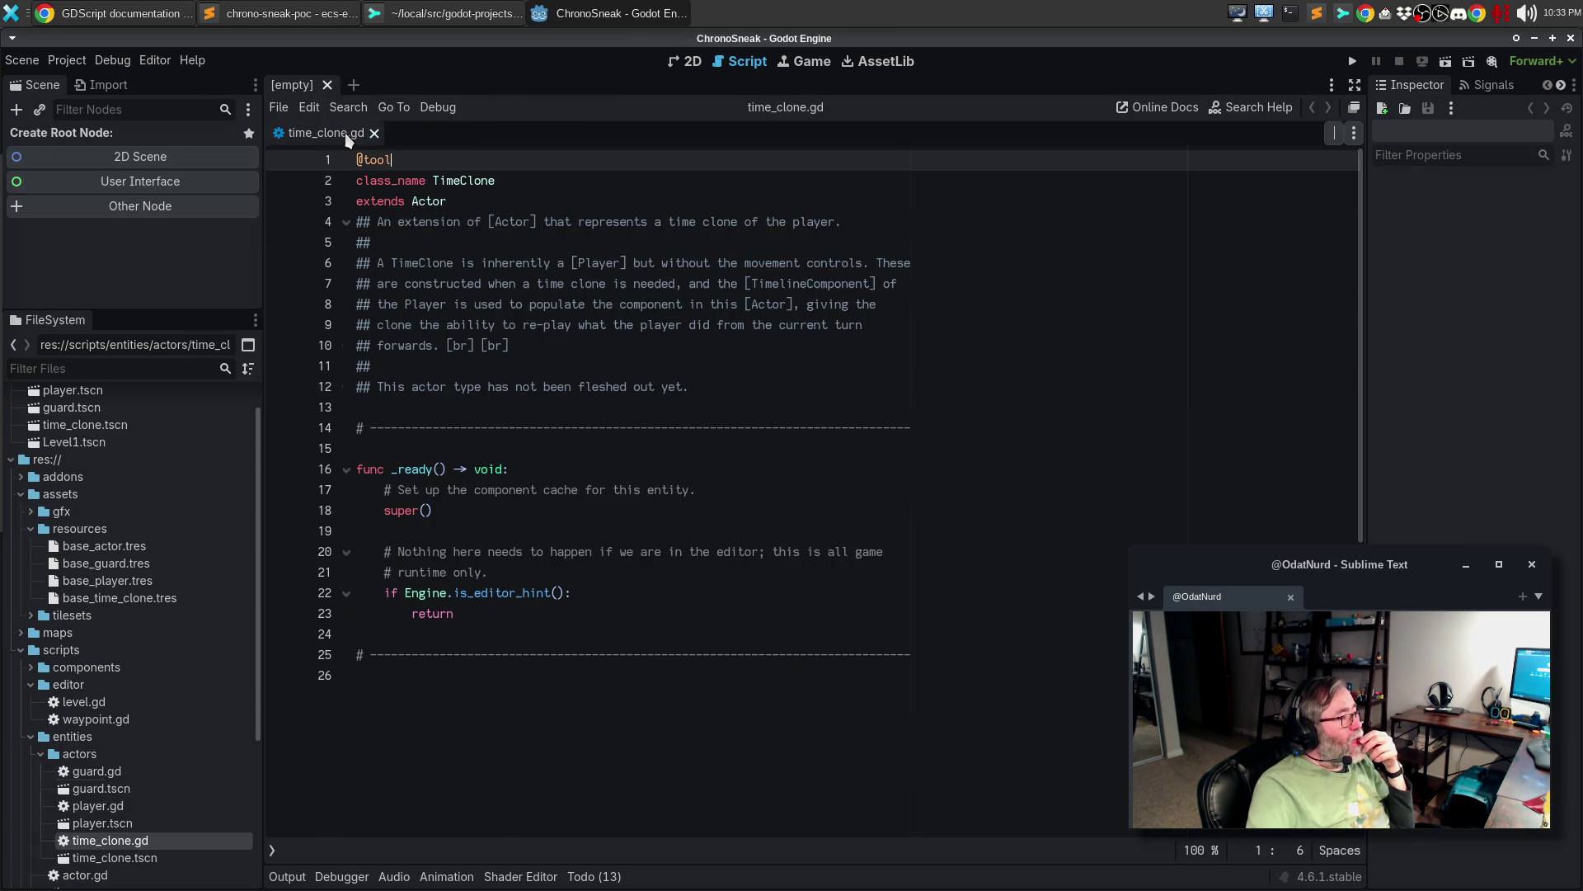
{"action": "left_click", "coordinate": [374, 134]}
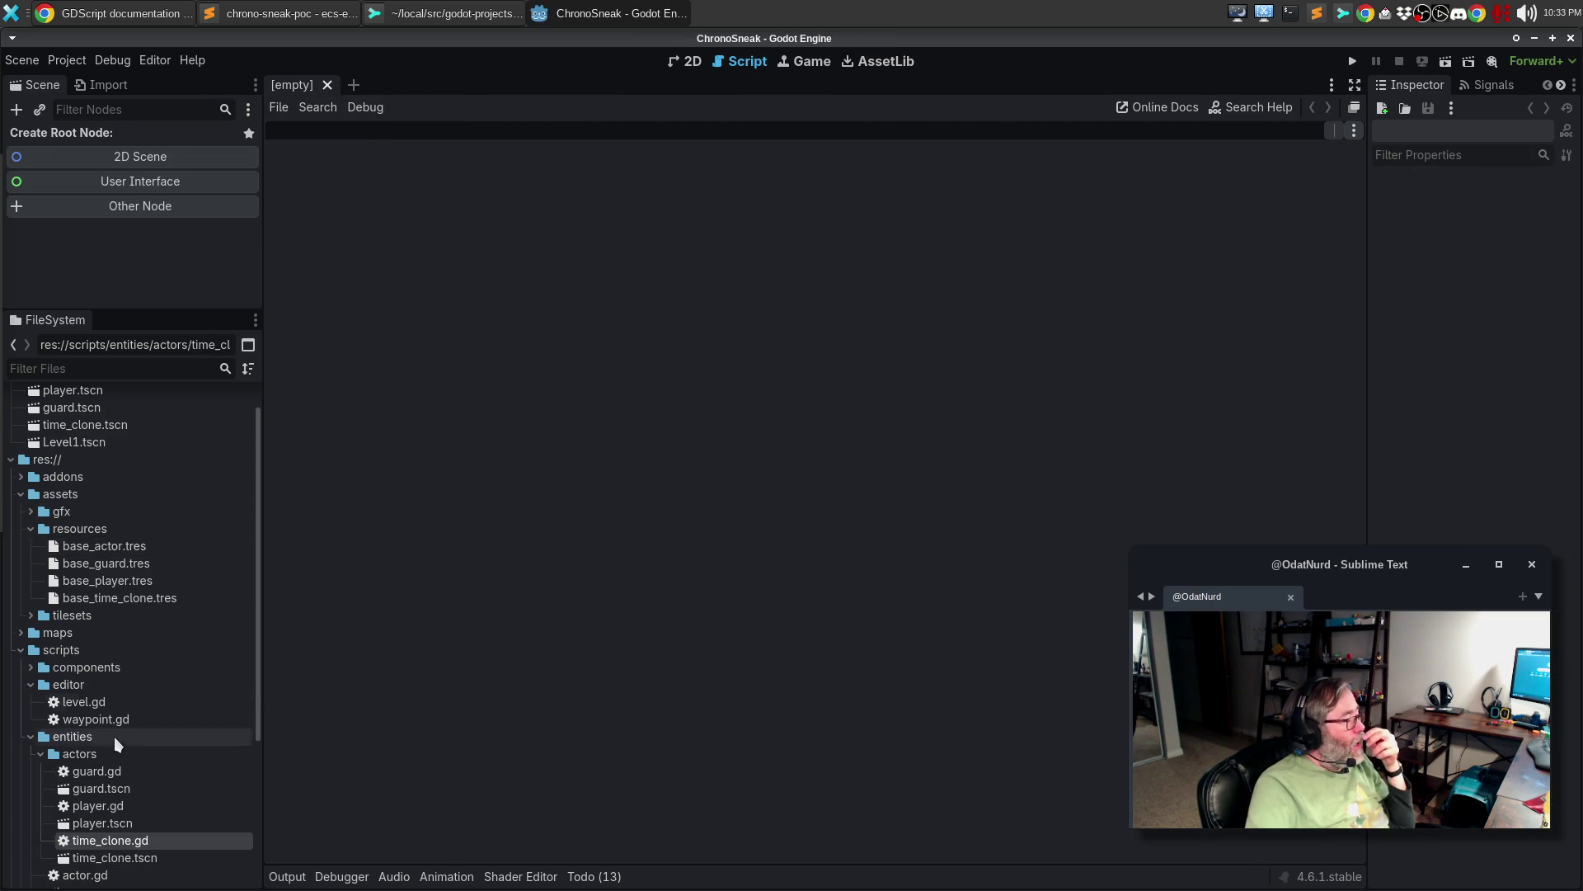
- Open Level1 and instance time_clone.tscn as a child of the Clones node
{"action": "double_click", "coordinate": [74, 442]}
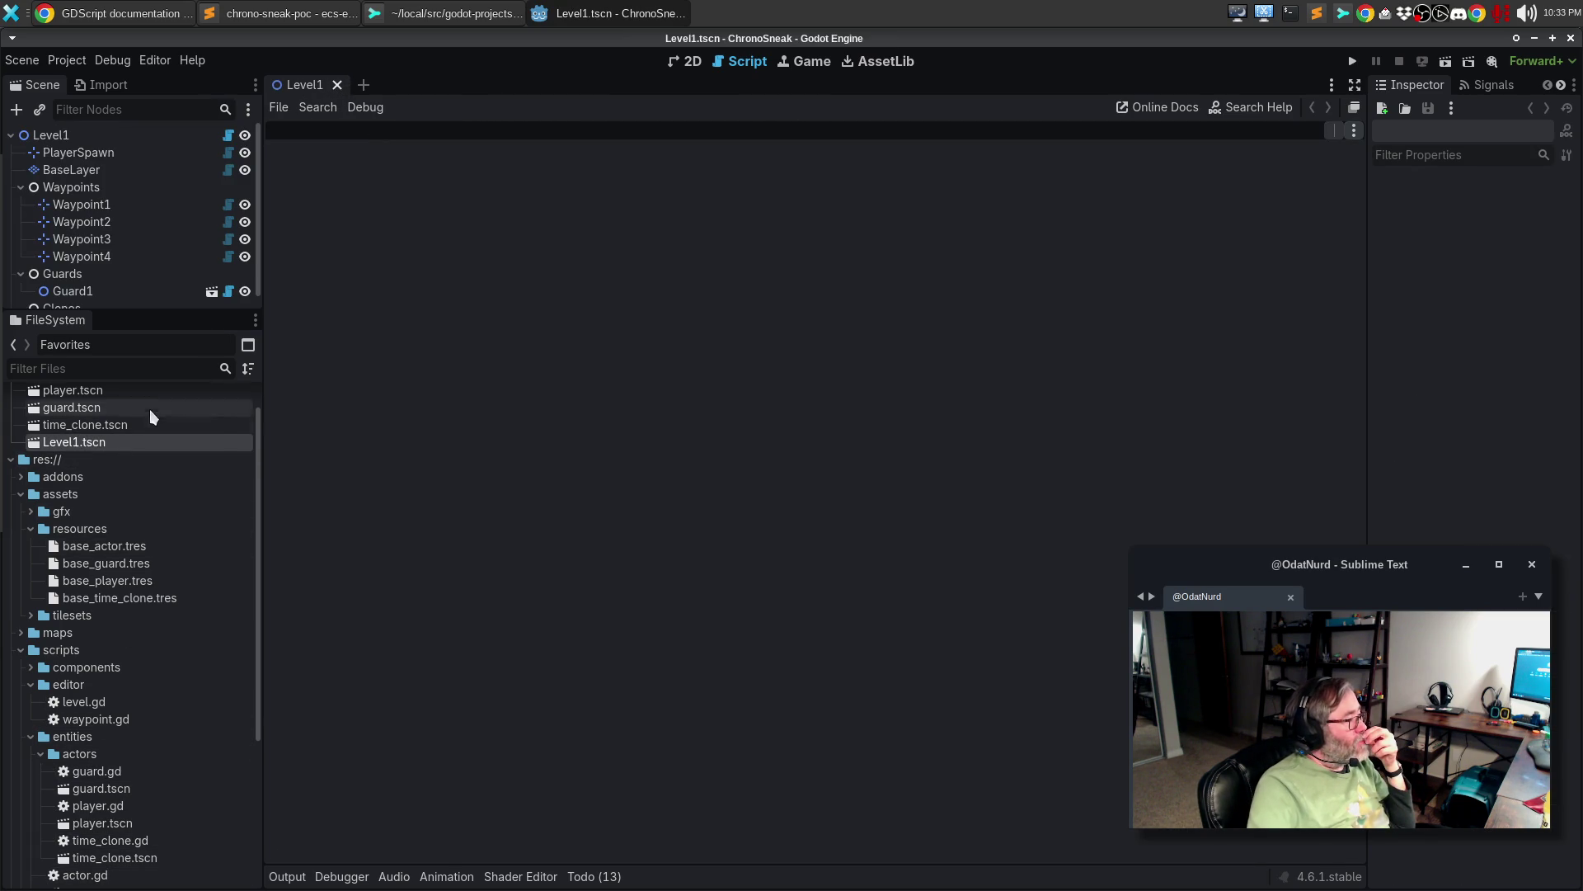
{"action": "scroll", "coordinate": [107, 275], "scroll_direction": "down", "scroll_amount": 1}
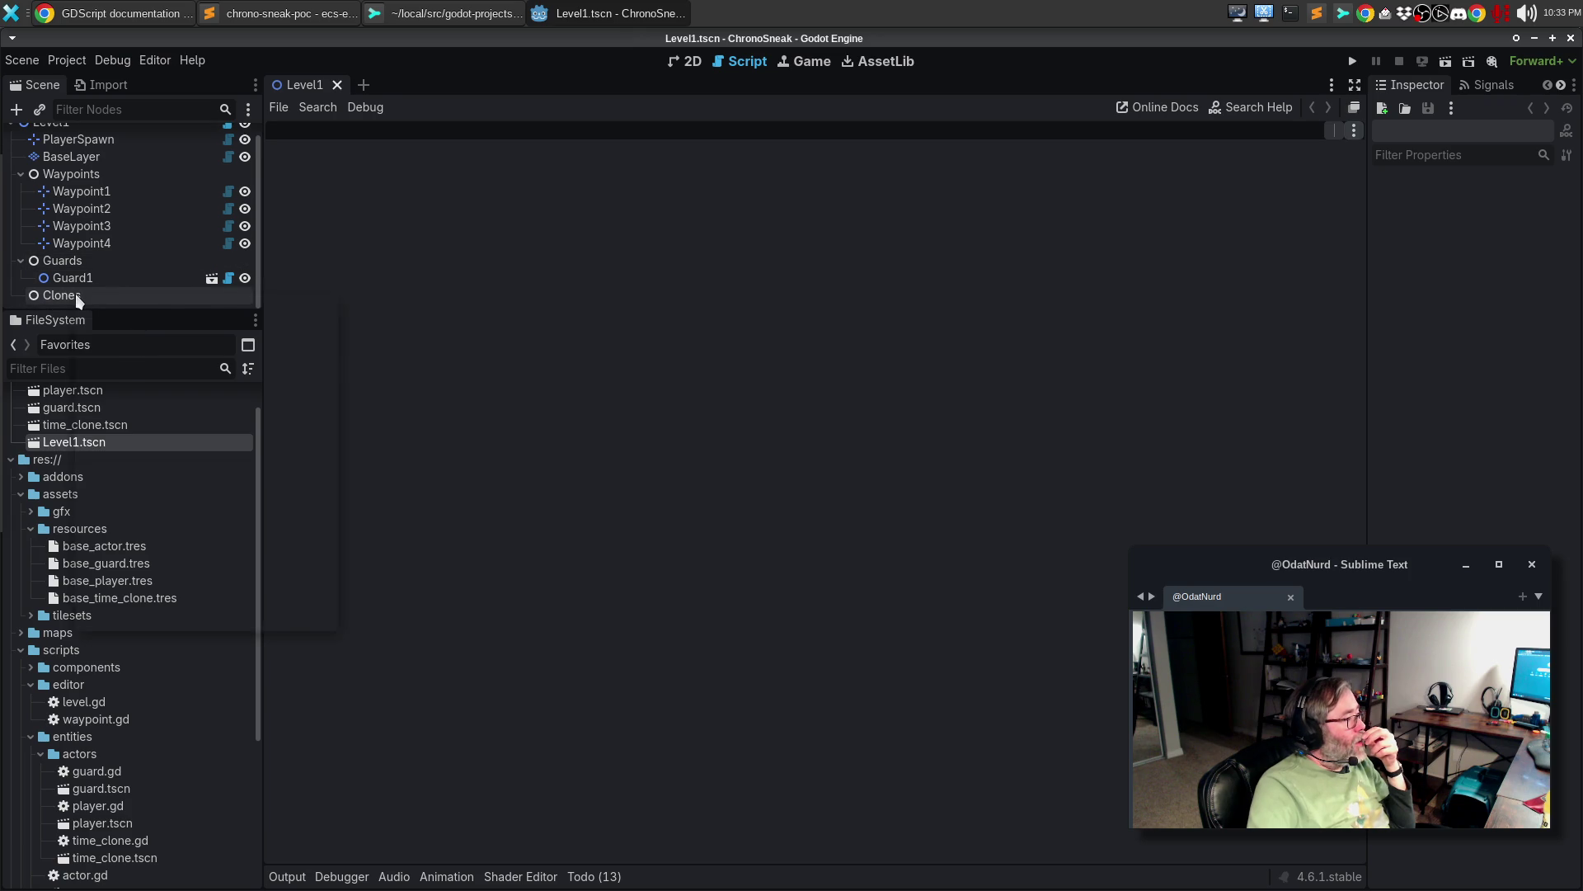
{"action": "right_click", "coordinate": [76, 293]}
{"action": "left_click", "coordinate": [247, 322]}
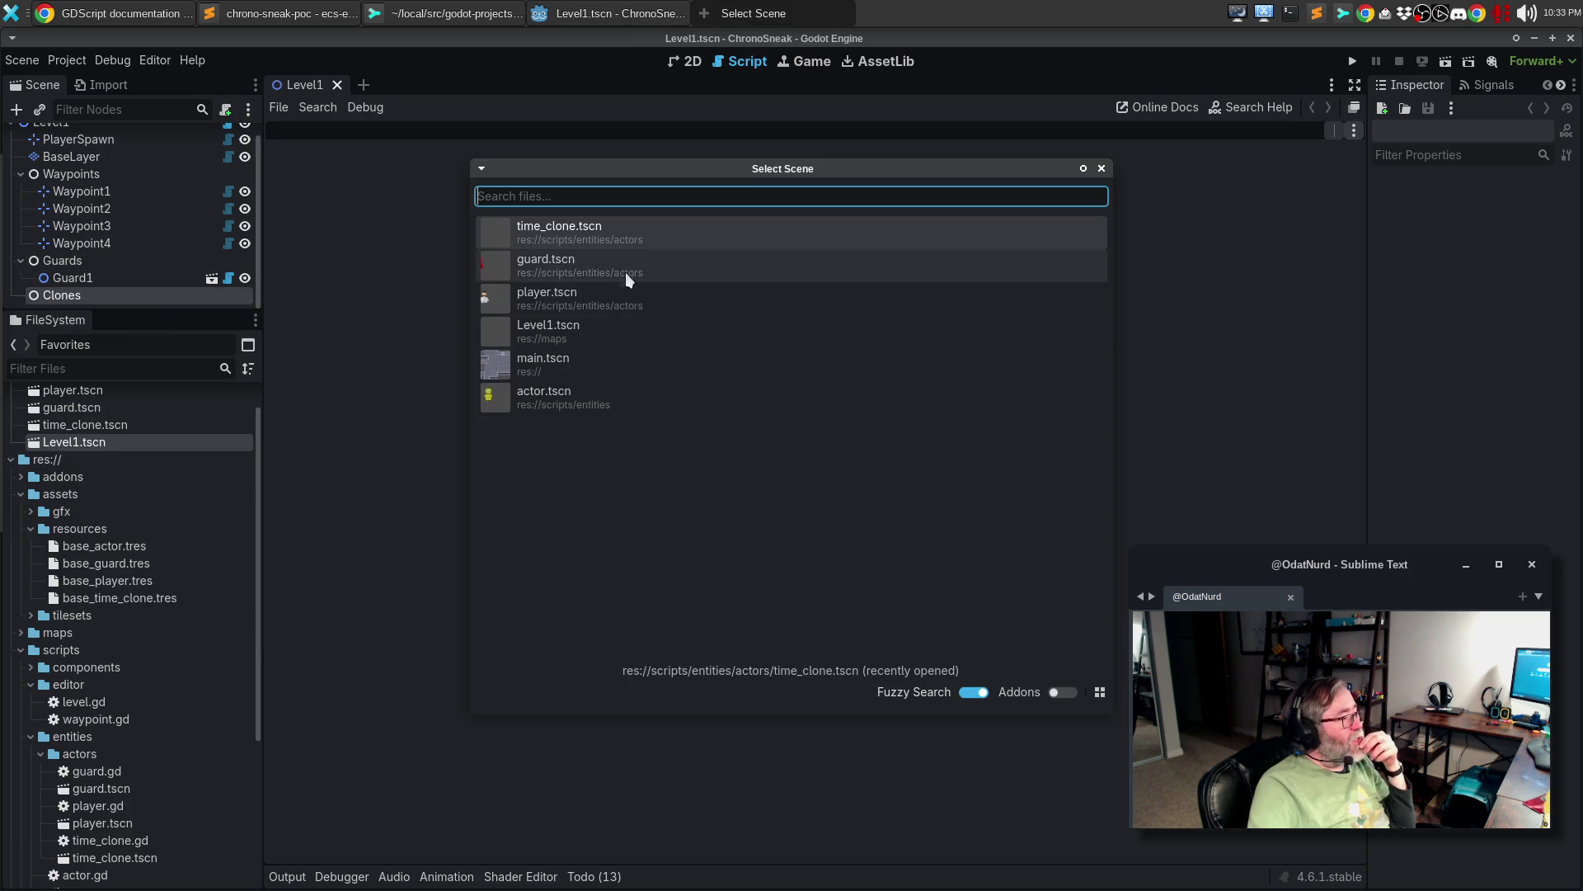
{"action": "double_click", "coordinate": [596, 236]}
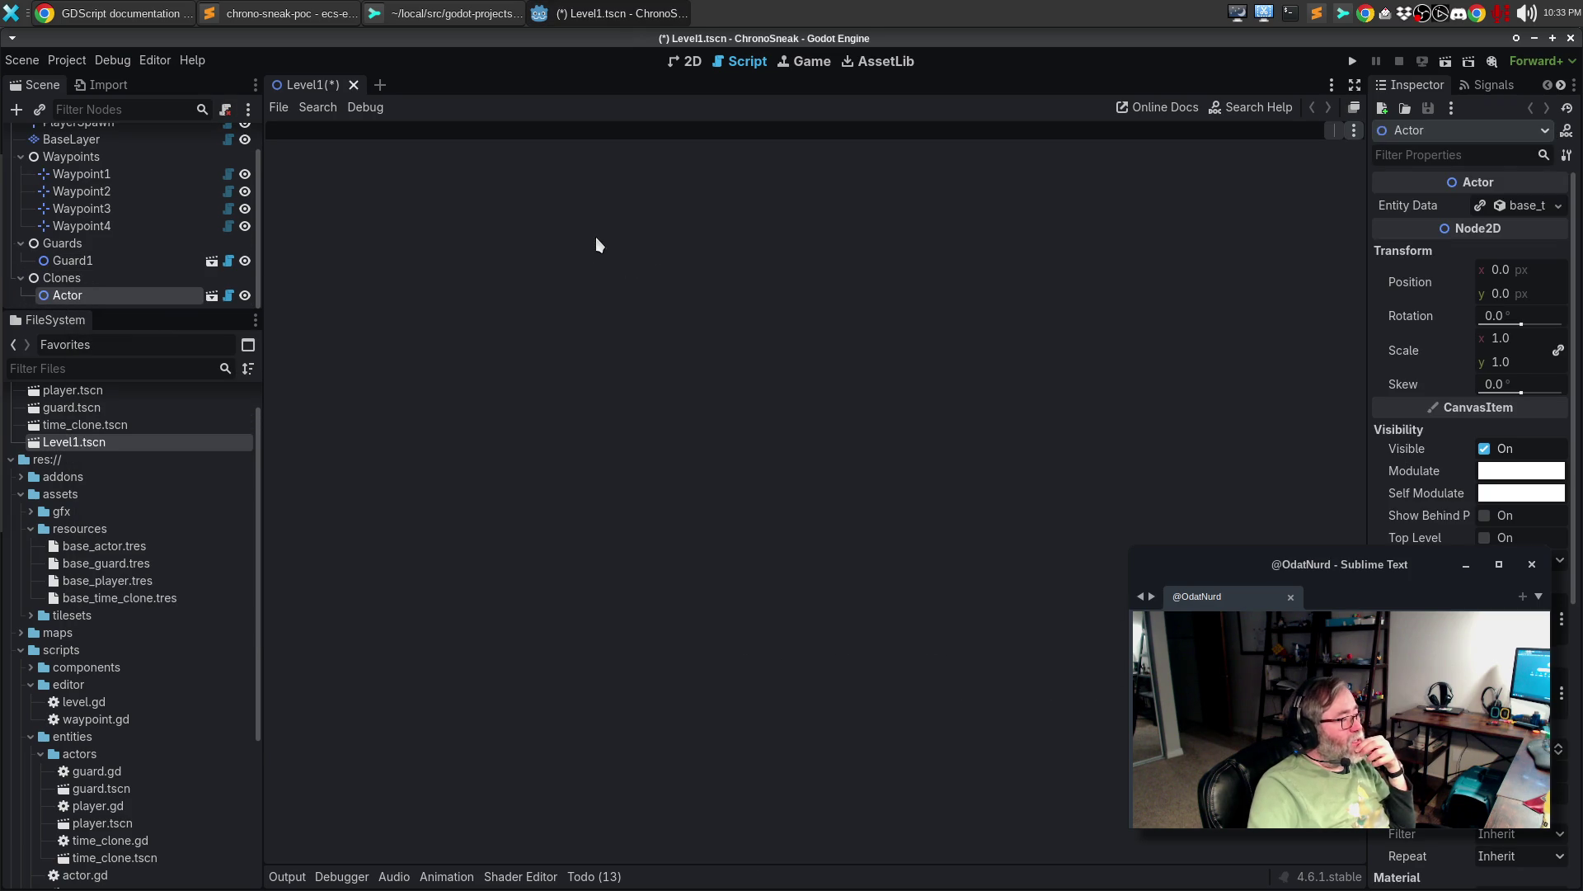
- Rename the new instance to Clone1 and expand its entity data properties
{"action": "left_click", "coordinate": [74, 294]}
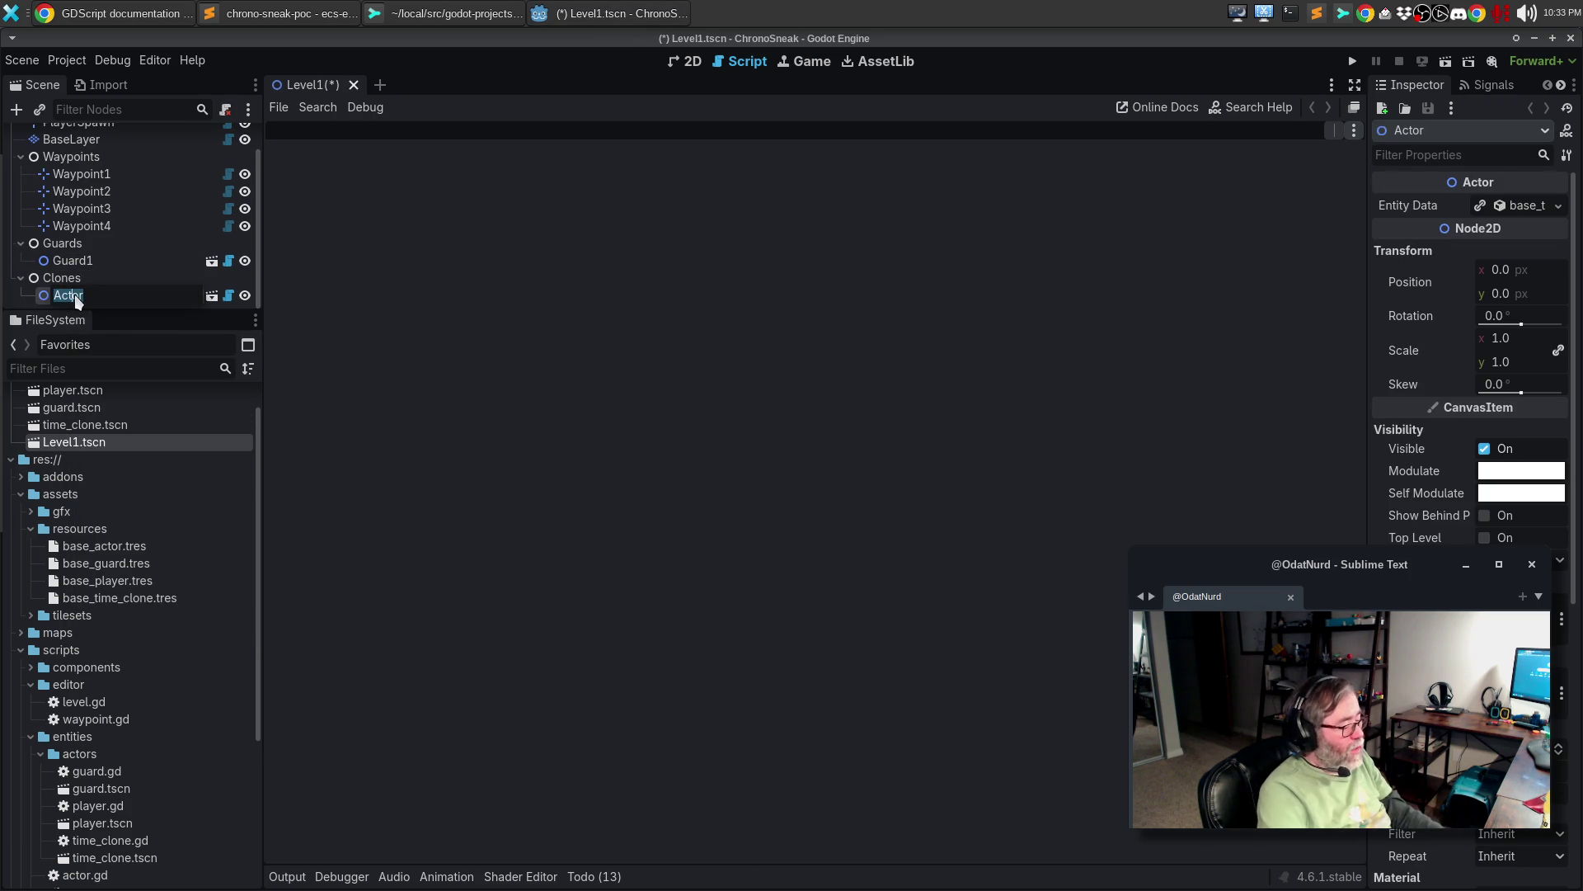
{"action": "type", "text": "Cl"}
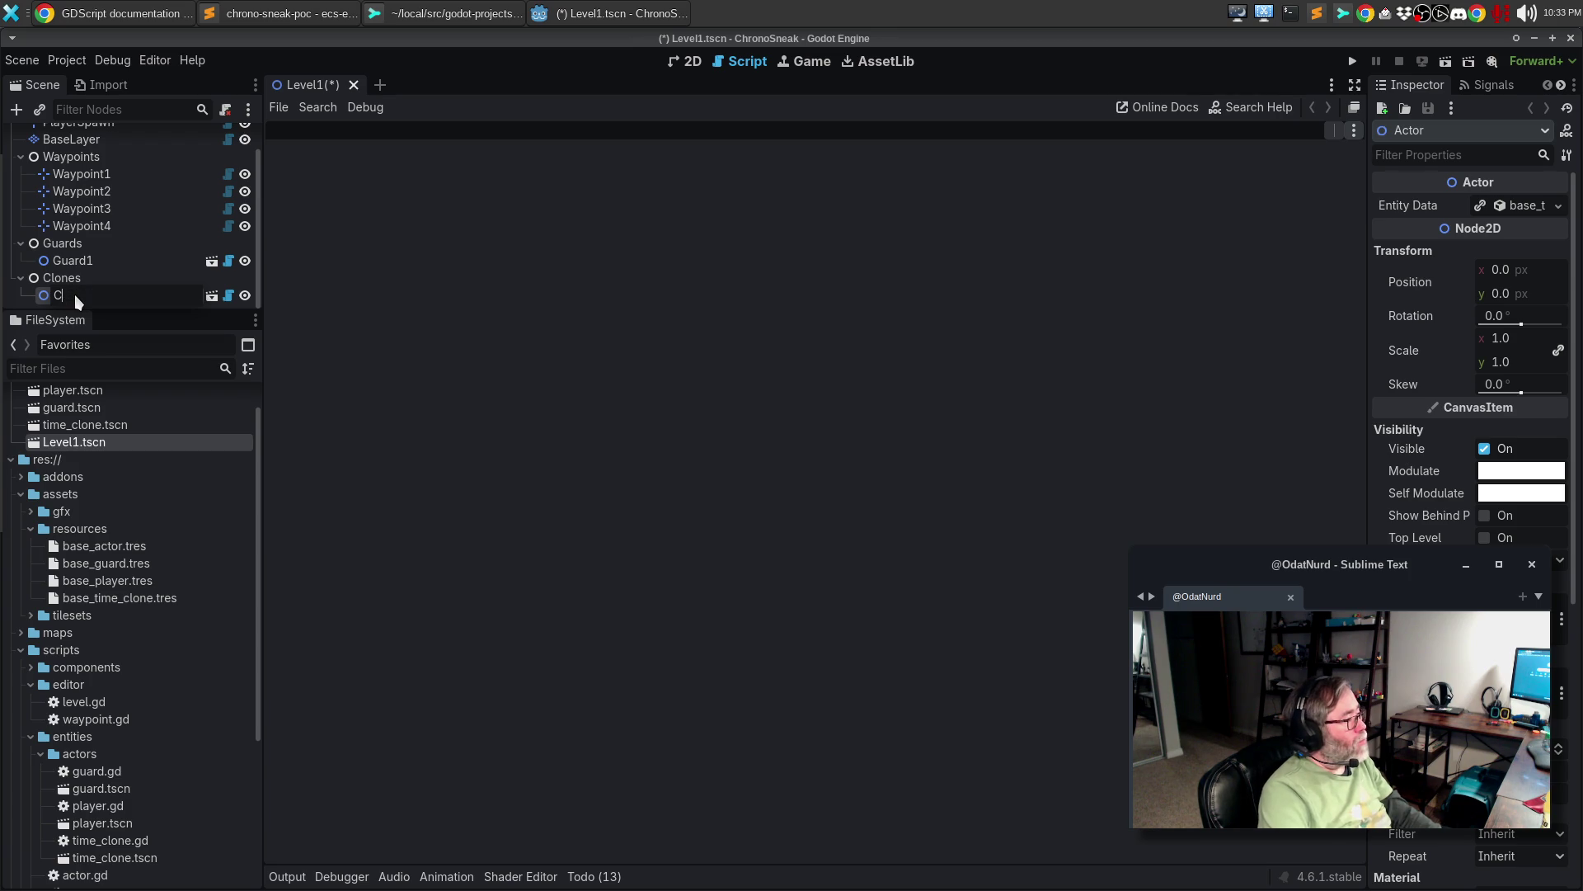
{"action": "type", "text": "one12"}
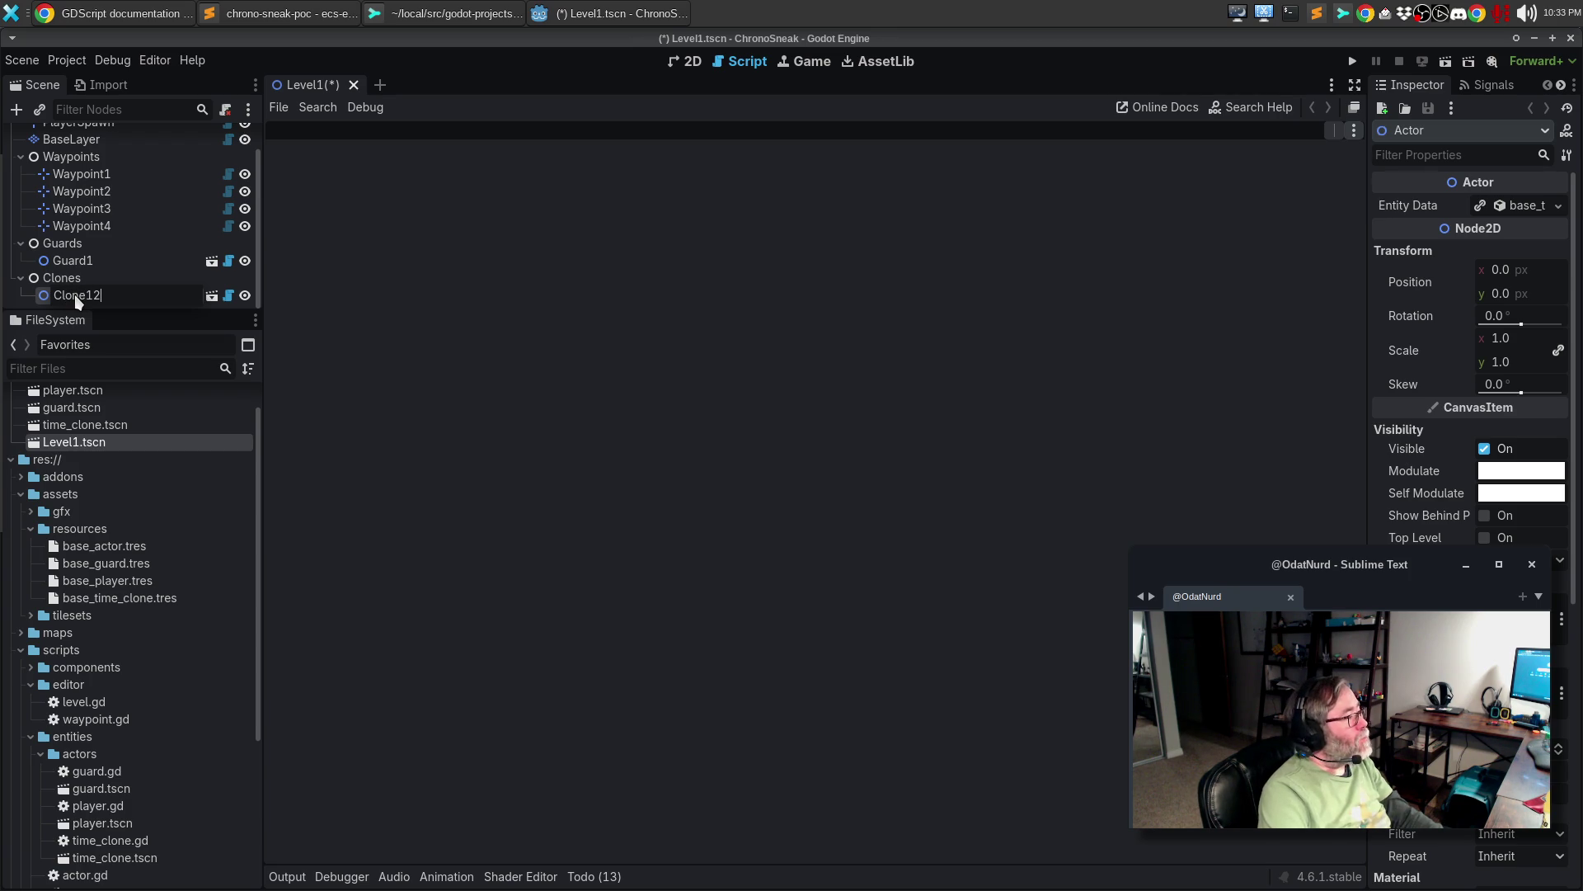
{"action": "key", "text": "BackSpace"}
{"action": "key", "text": "Return"}
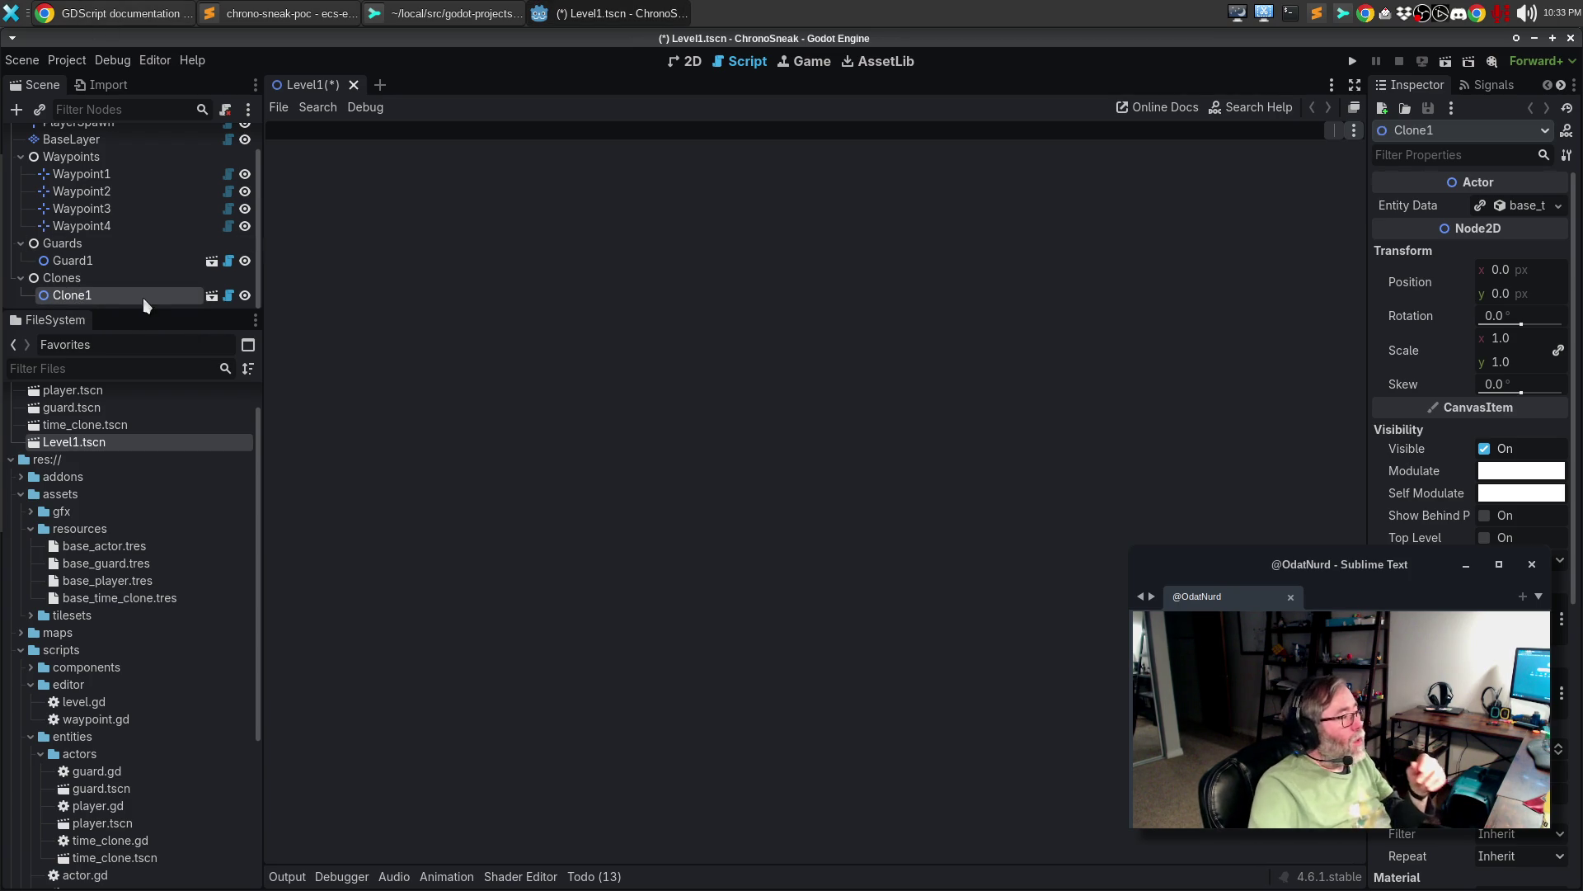
{"action": "left_click", "coordinate": [121, 297]}
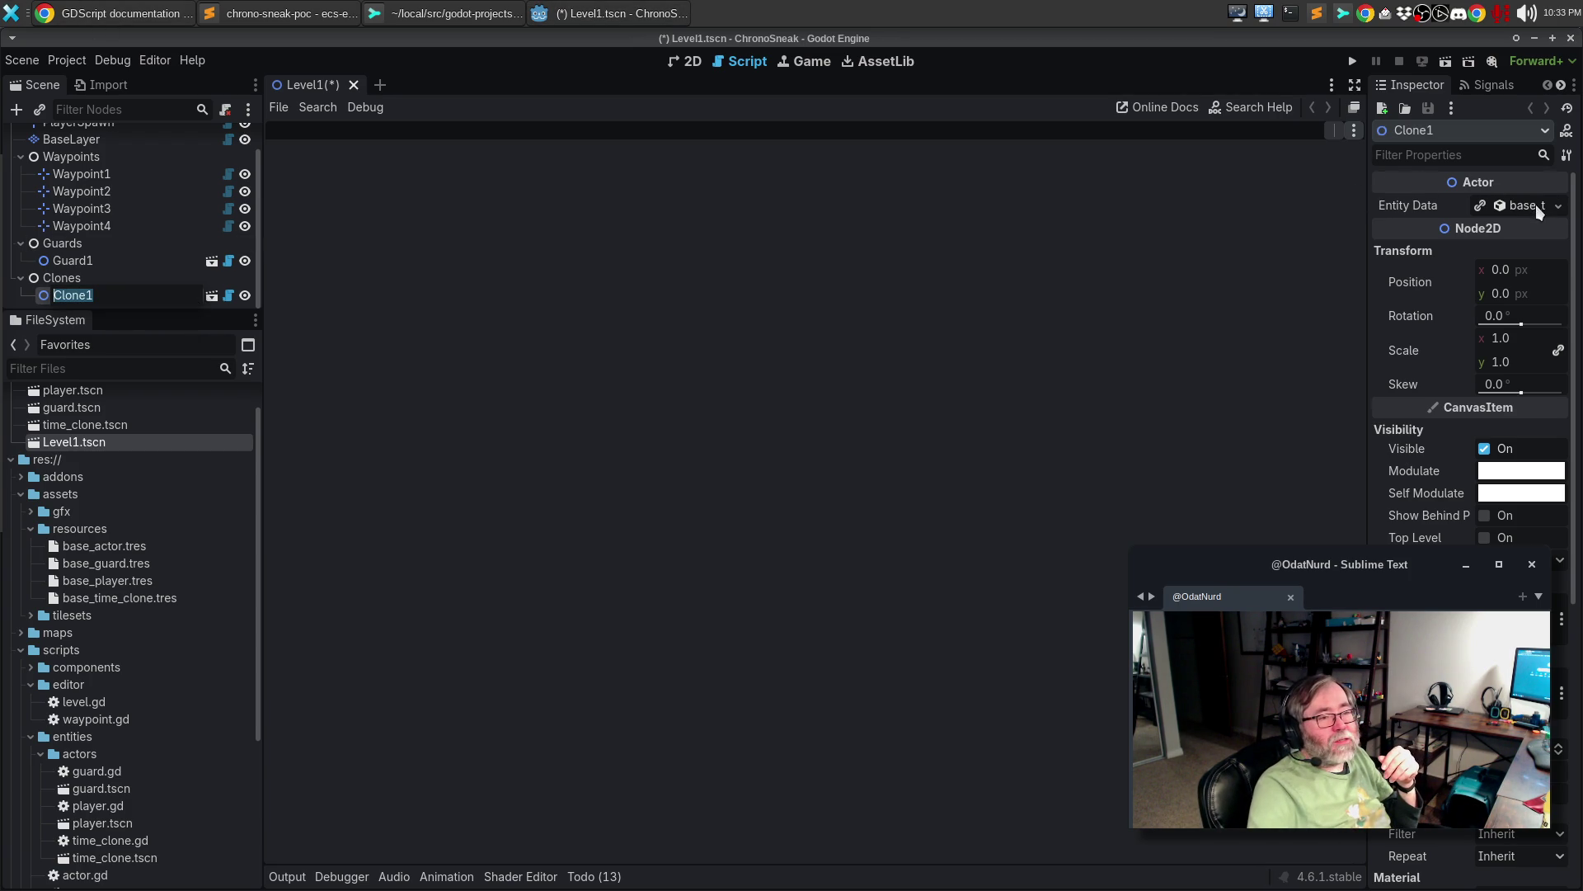
{"action": "left_click", "coordinate": [1295, 255]}
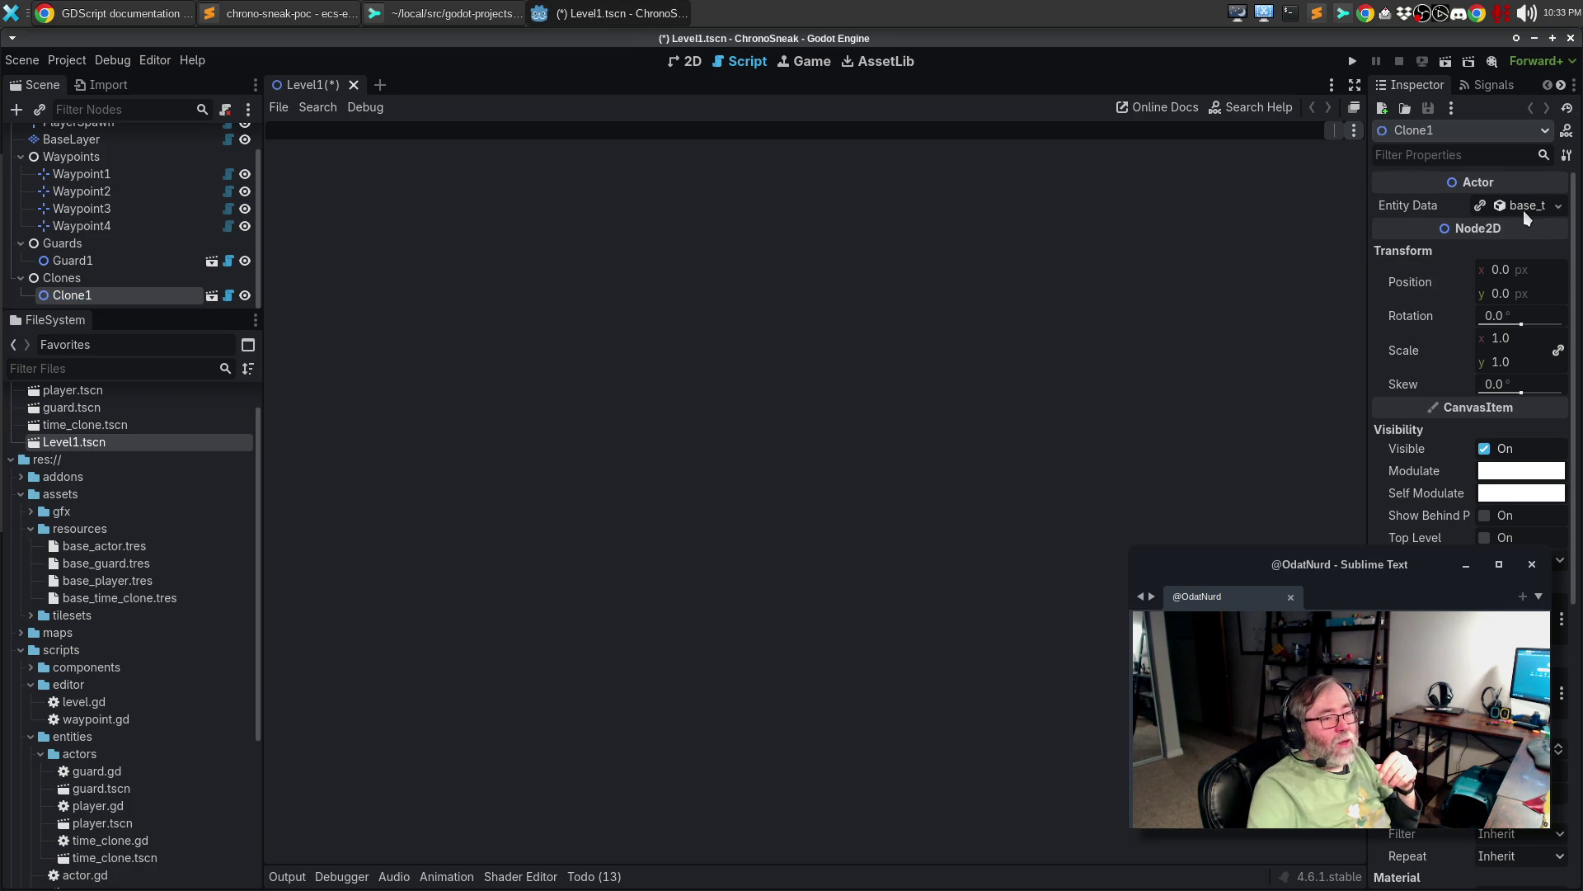
{"action": "left_click", "coordinate": [1524, 207]}
- Collapse Entity Data, save and run with F5 to see 'Base CLone' enter the tree, then stop
{"action": "left_click", "coordinate": [1525, 208]}
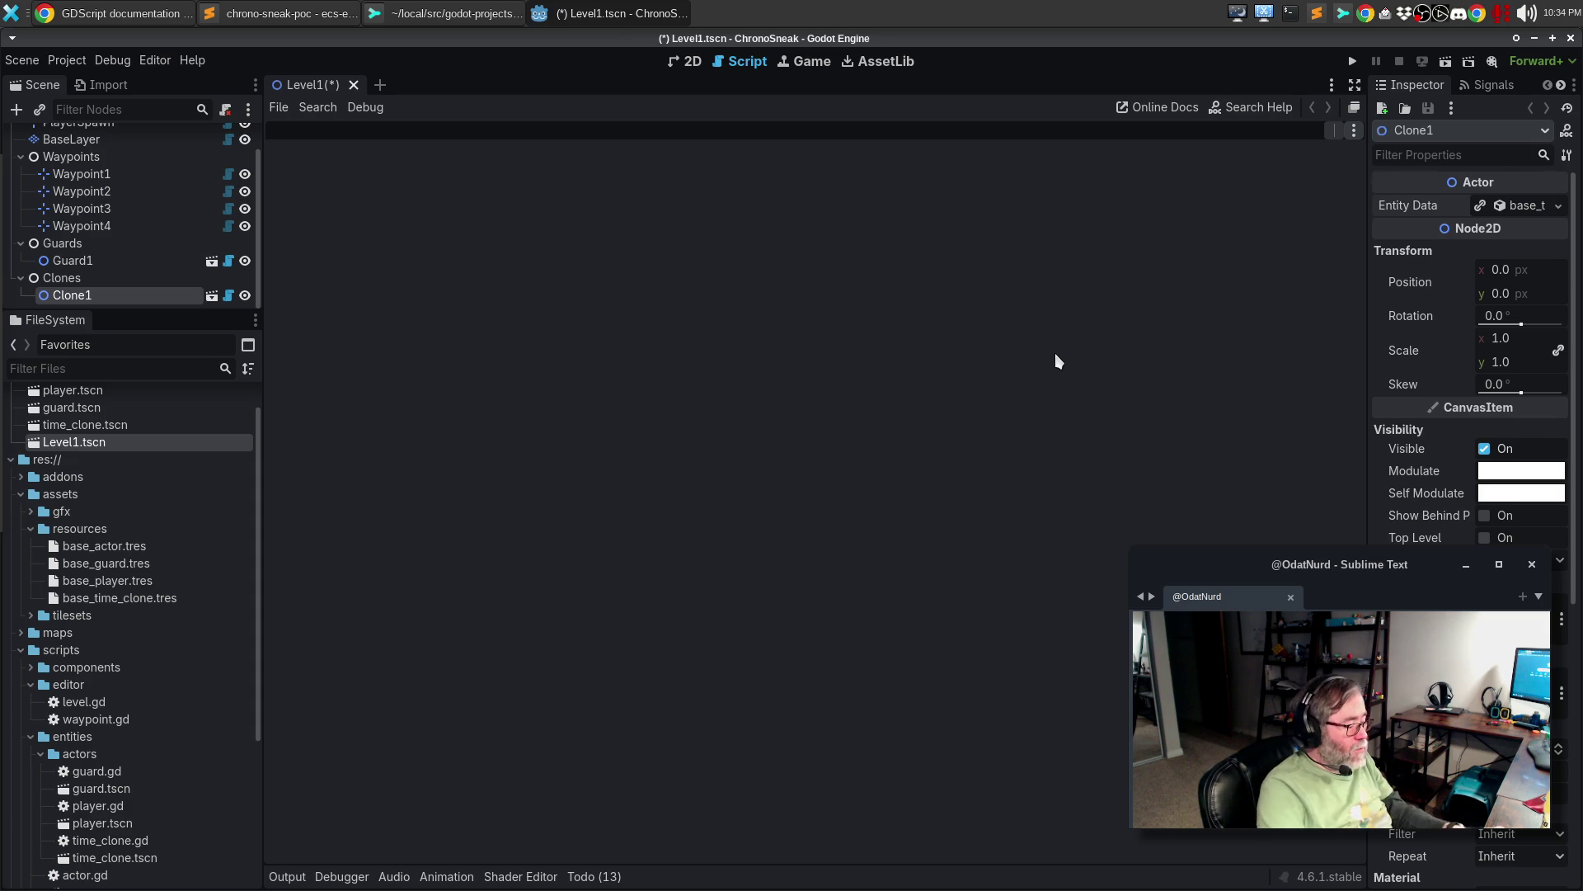
{"action": "key", "text": "F5"}
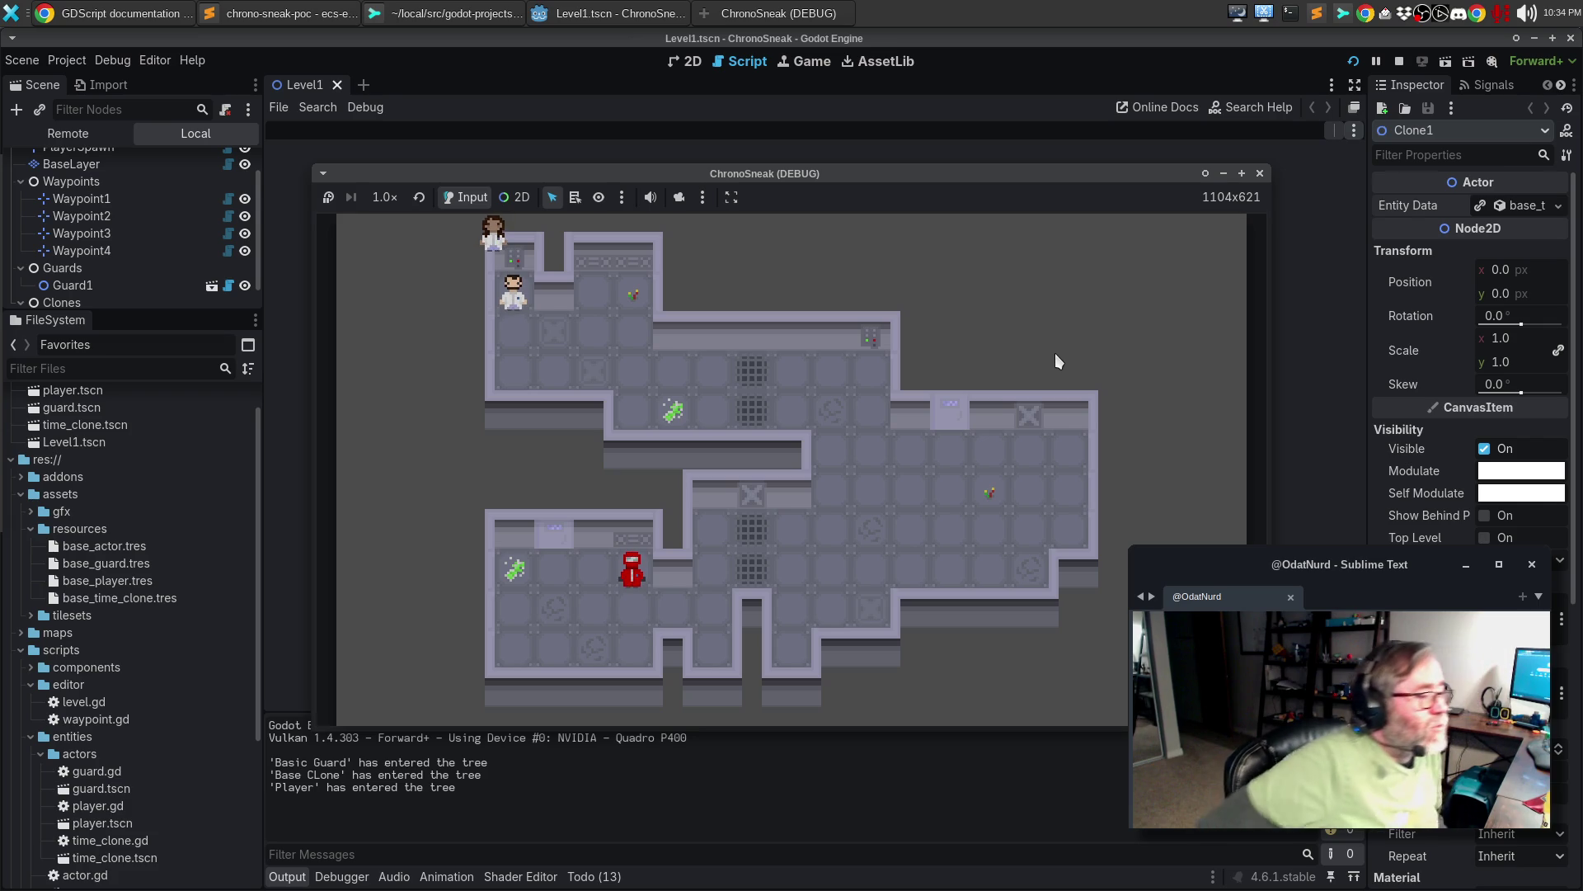
{"action": "left_click", "coordinate": [1262, 174]}
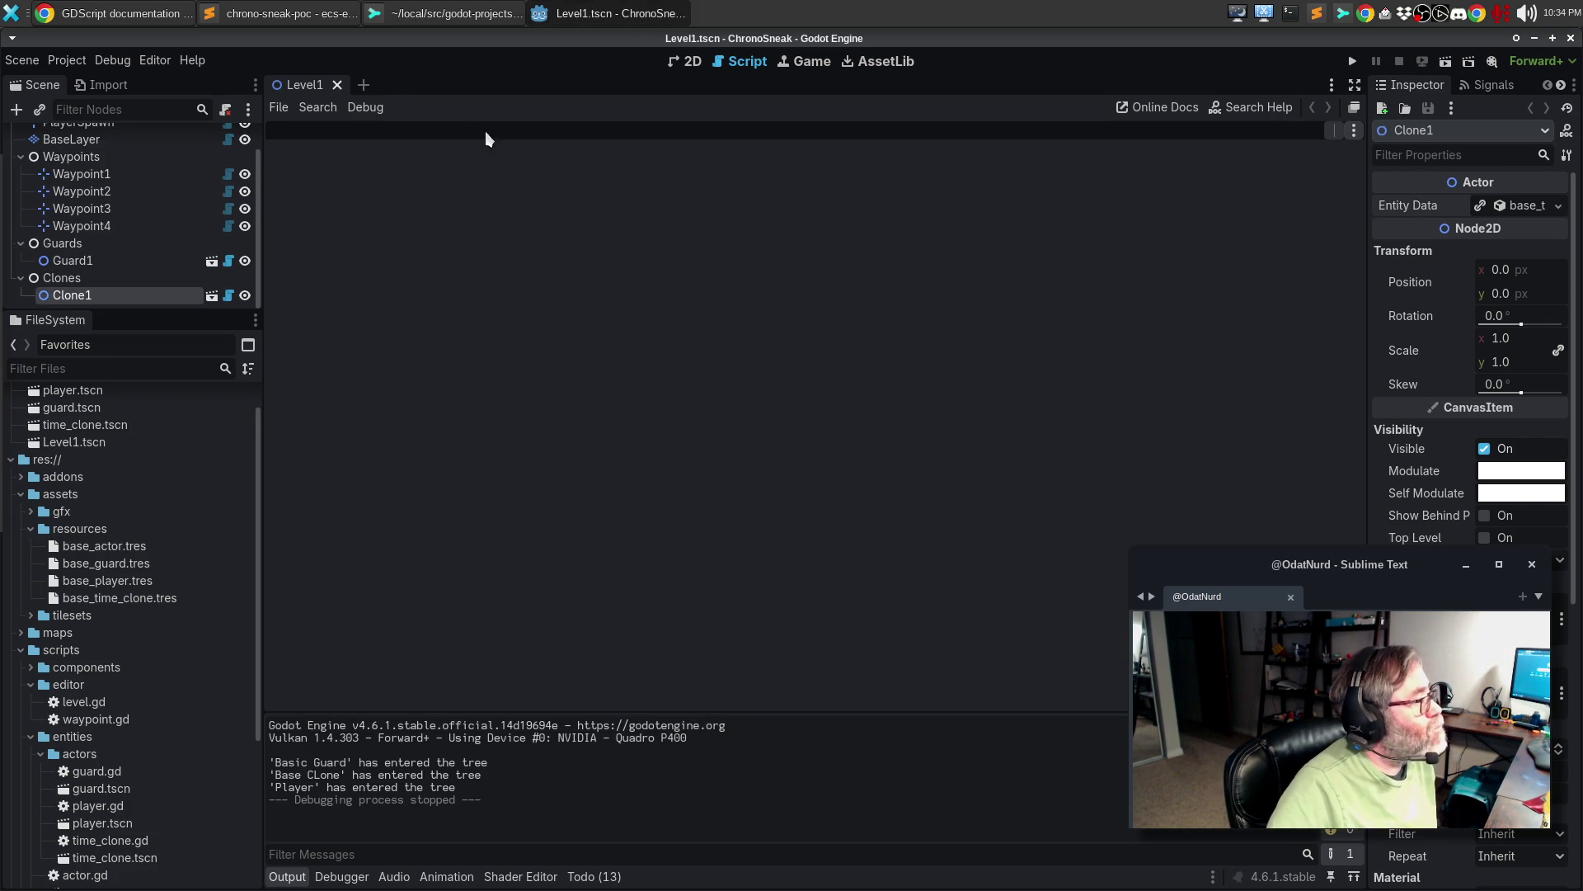
- Move Clone1 into the level at position 232, 88 in the 2D view
{"action": "left_click", "coordinate": [692, 62]}
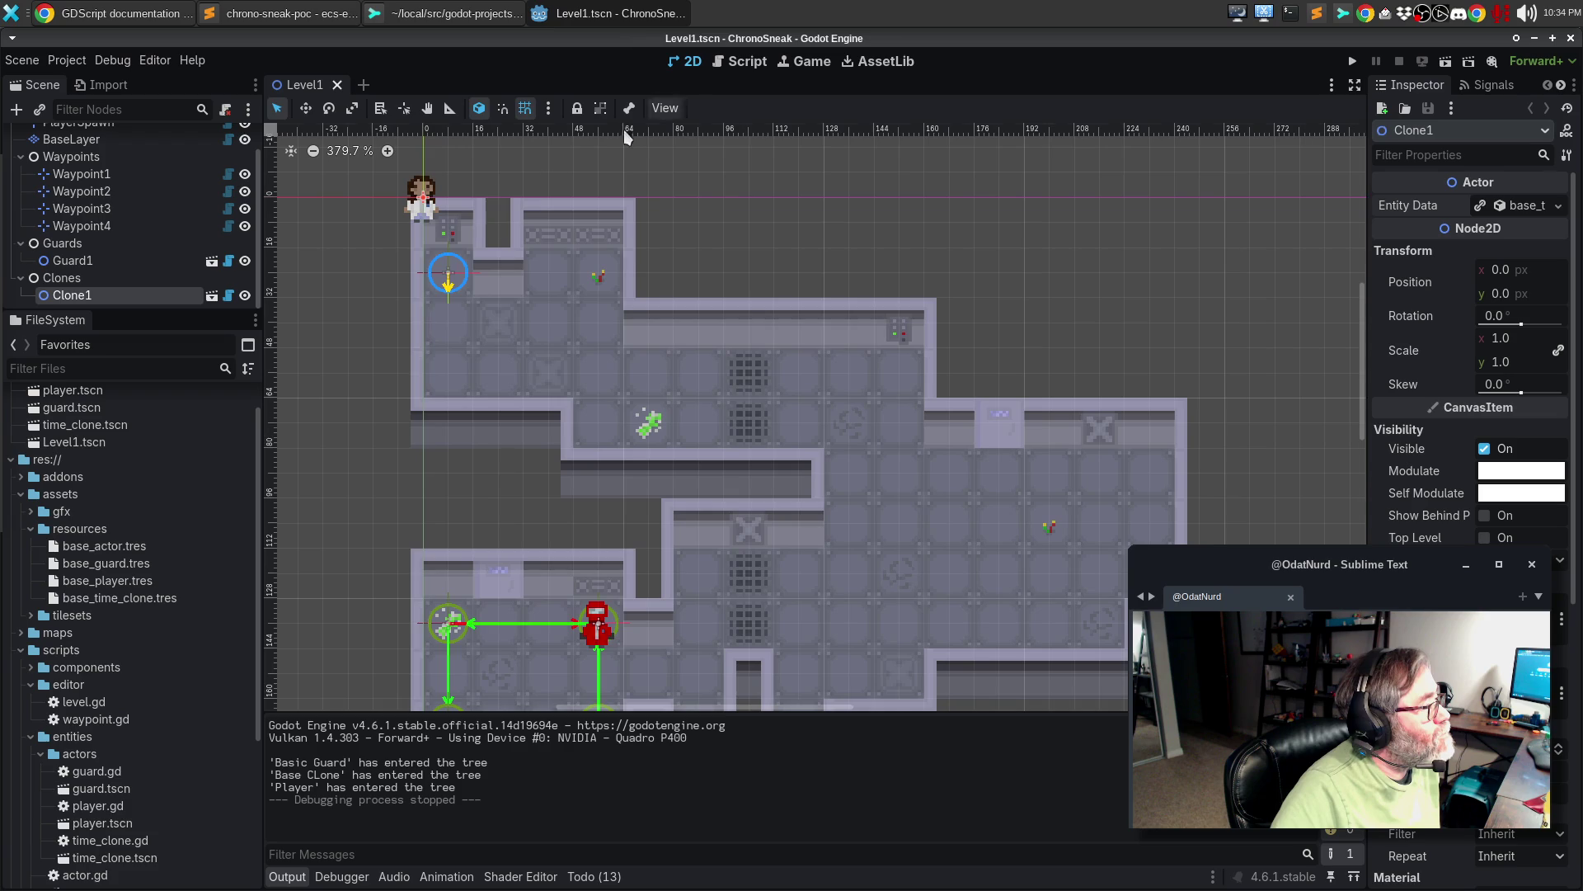
{"action": "mouse_move", "coordinate": [417, 205]}
{"action": "left_mouse_down"}
{"action": "mouse_move", "coordinate": [1142, 406]}
{"action": "mouse_move", "coordinate": [1151, 486]}
{"action": "left_mouse_up"}
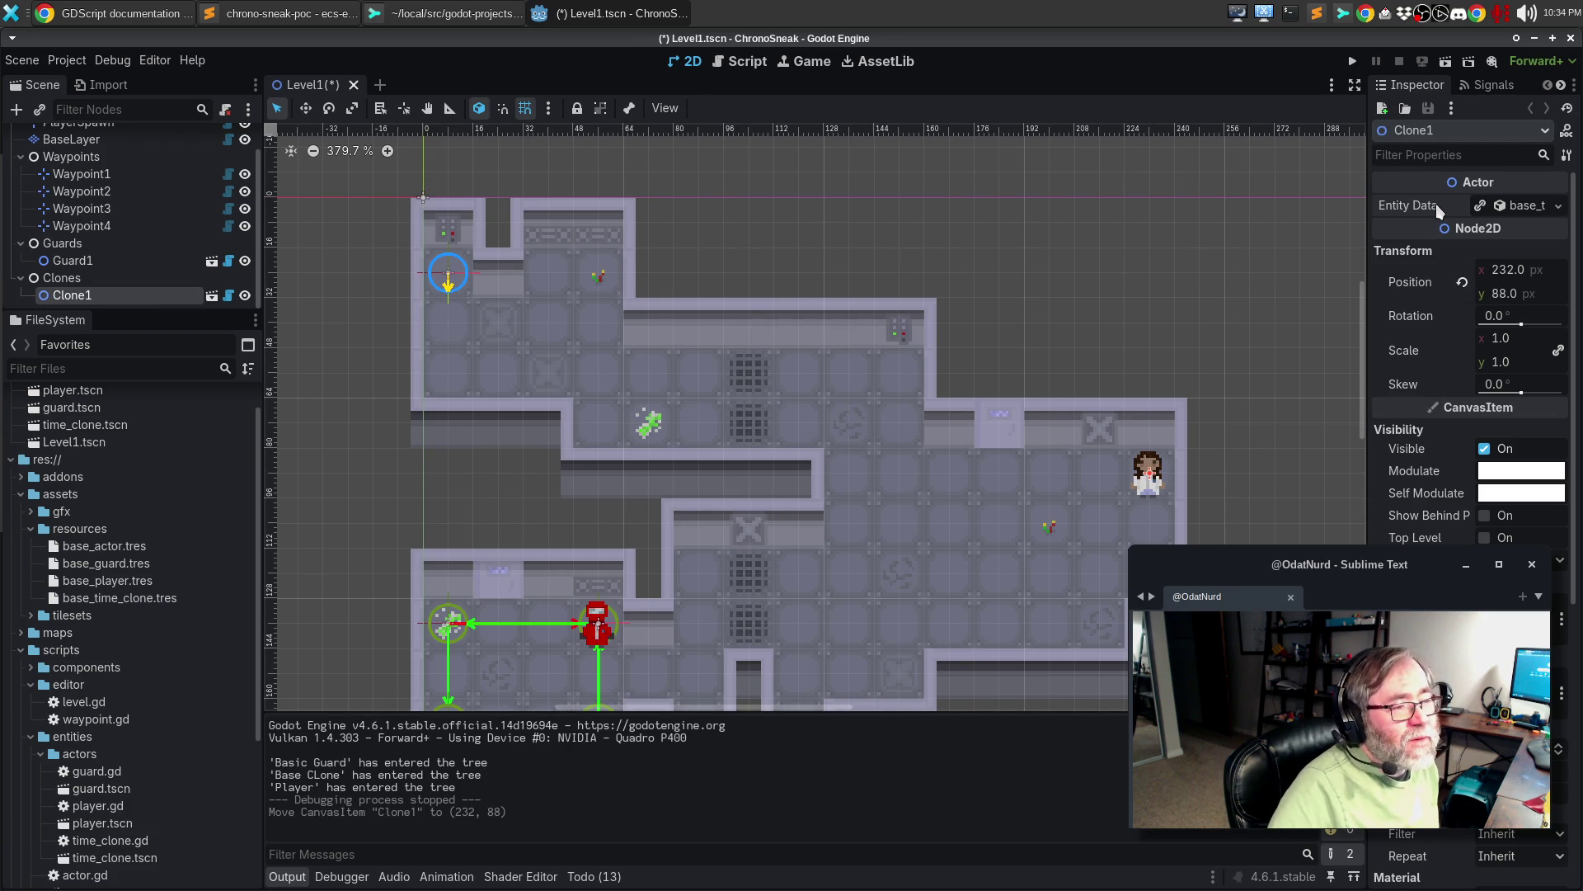
{"action": "mouse_move", "coordinate": [1433, 205]}
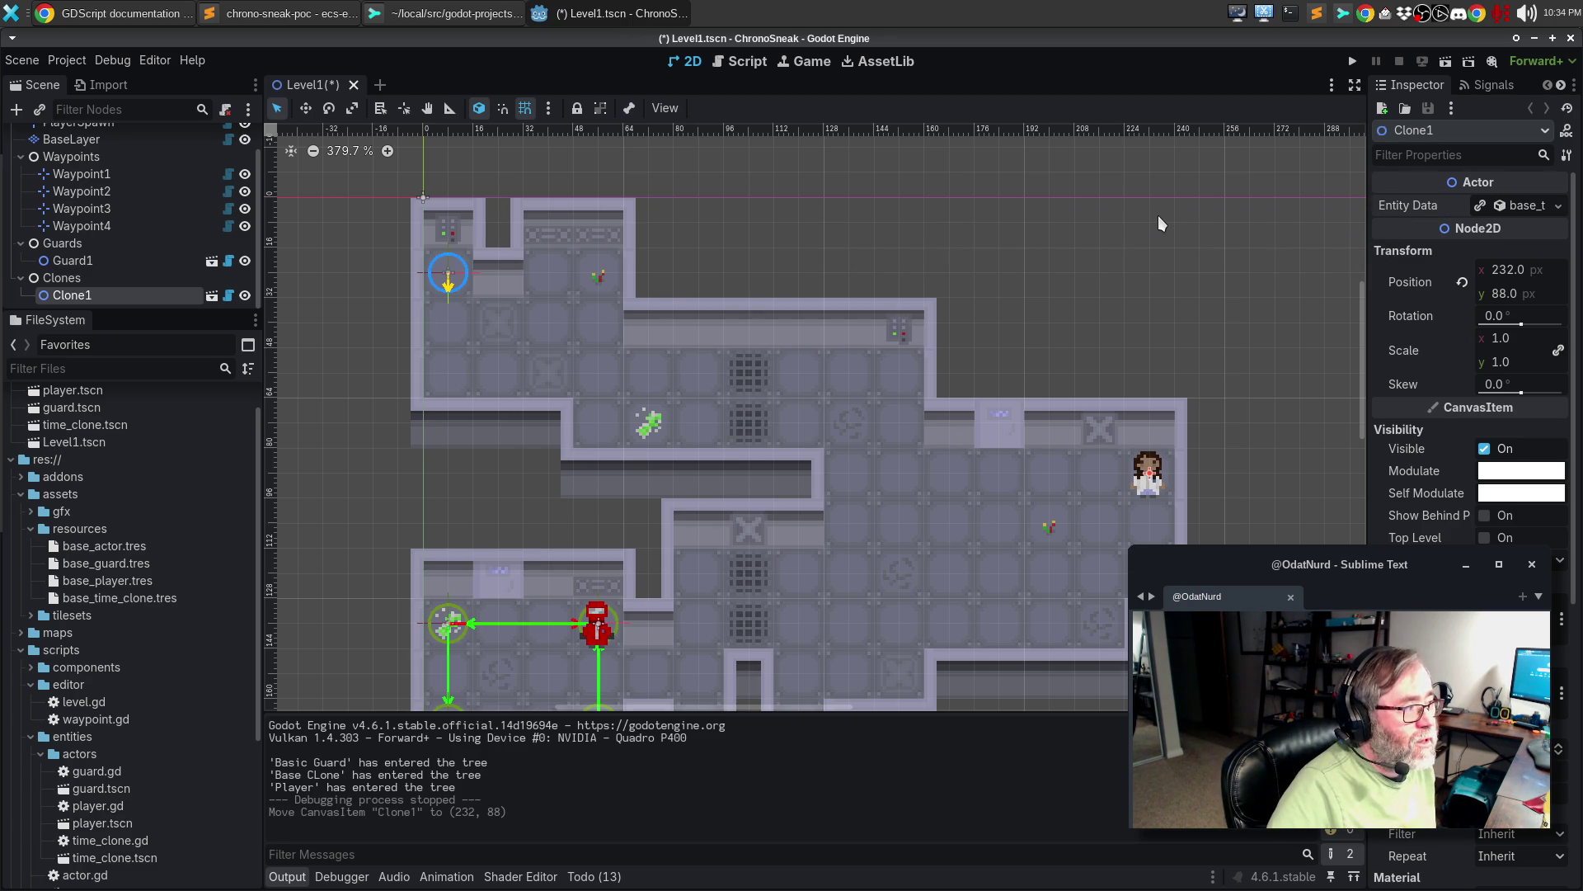
- Save Level1 and run the game to see Clone1 appear, then stop it
{"action": "key", "text": "ctrl+s"}
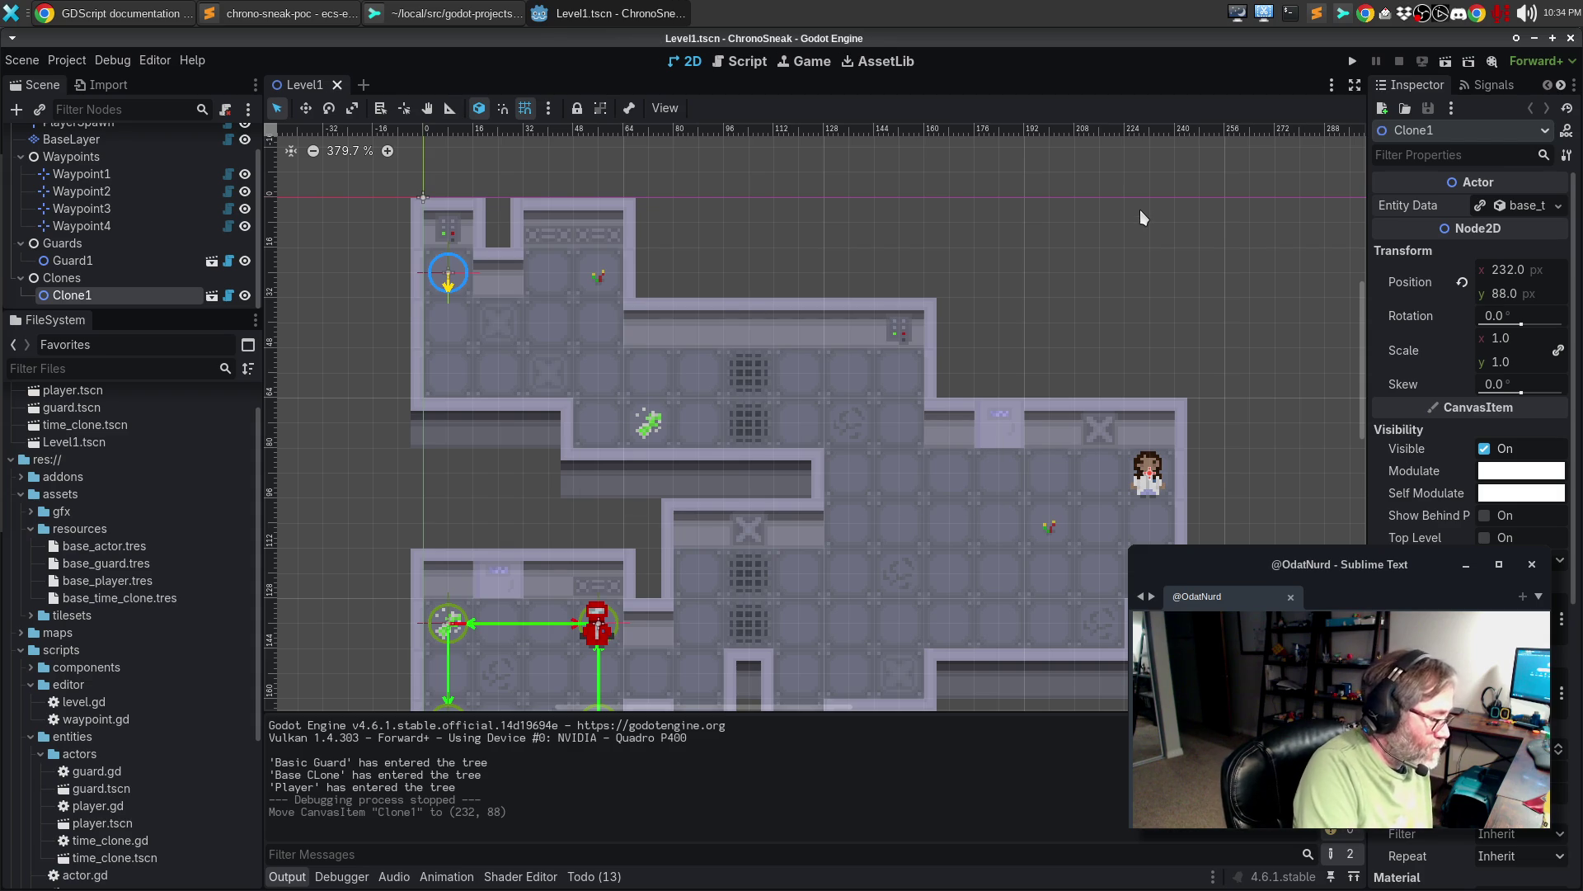
{"action": "key", "text": "F5"}
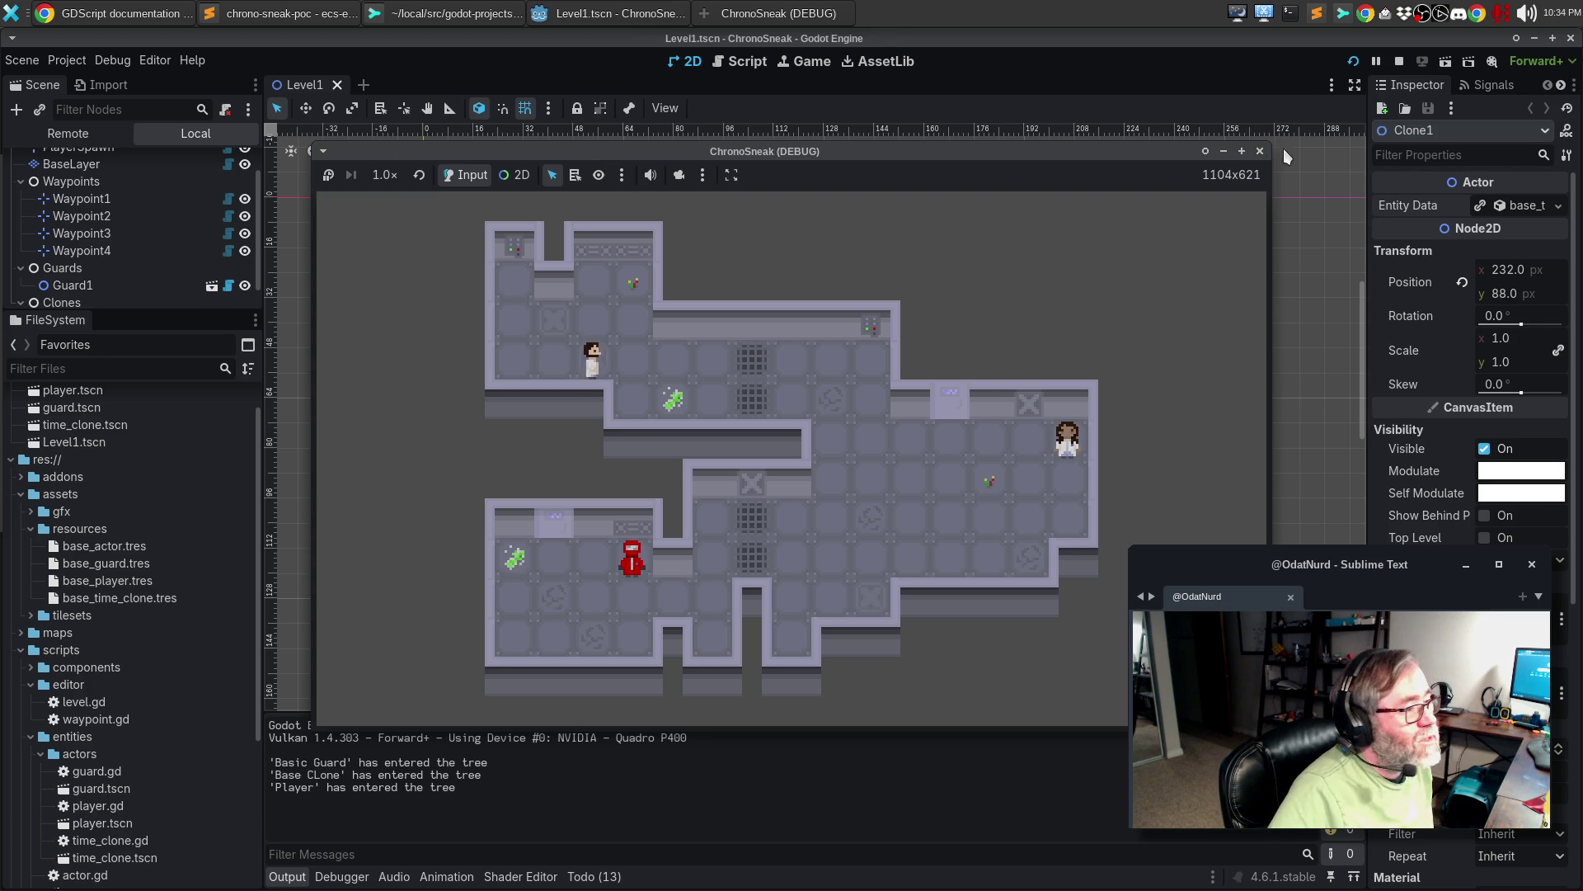
{"action": "left_click", "coordinate": [1259, 152]}
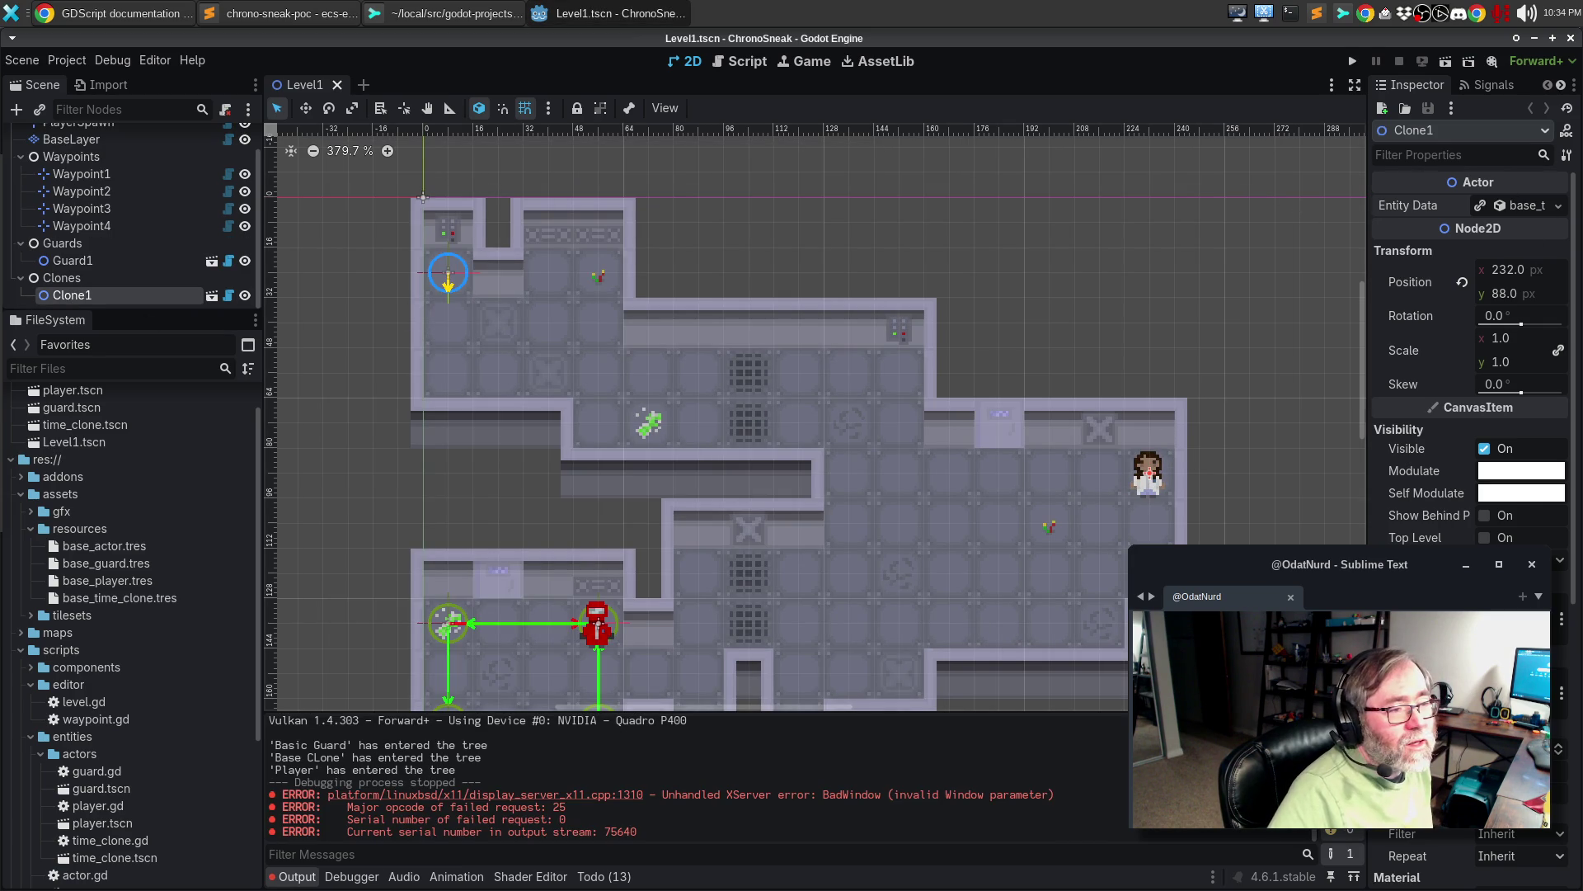
- Fix the clone's Entity Data display name to 'Base Clone' with a lowercase l
{"action": "left_click", "coordinate": [1558, 206]}
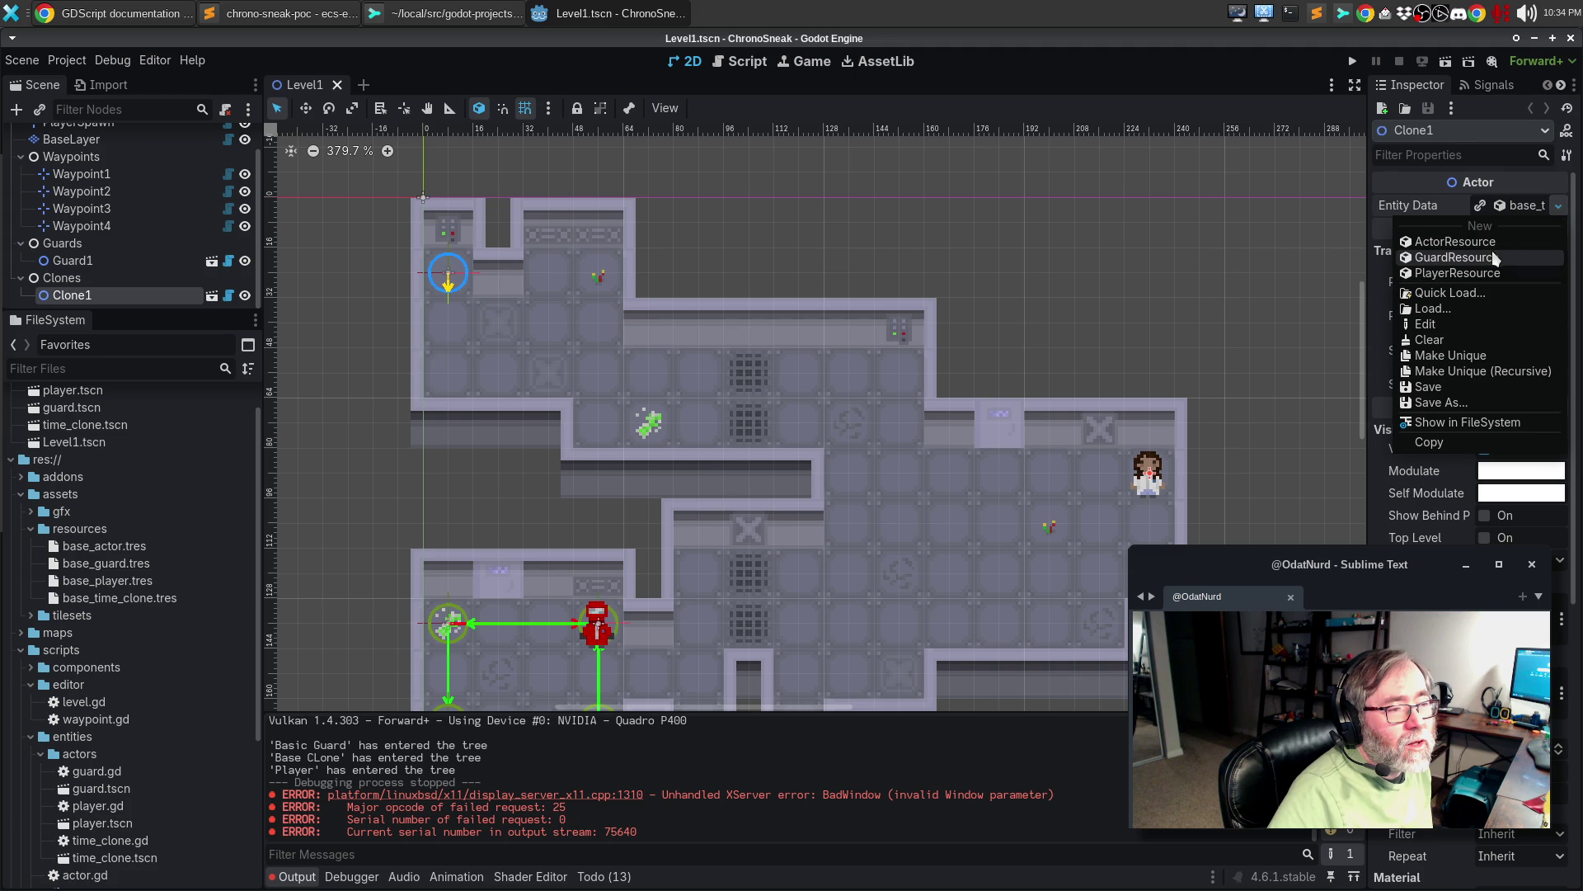
{"action": "left_click", "coordinate": [1516, 208]}
{"action": "left_click", "coordinate": [1516, 208]}
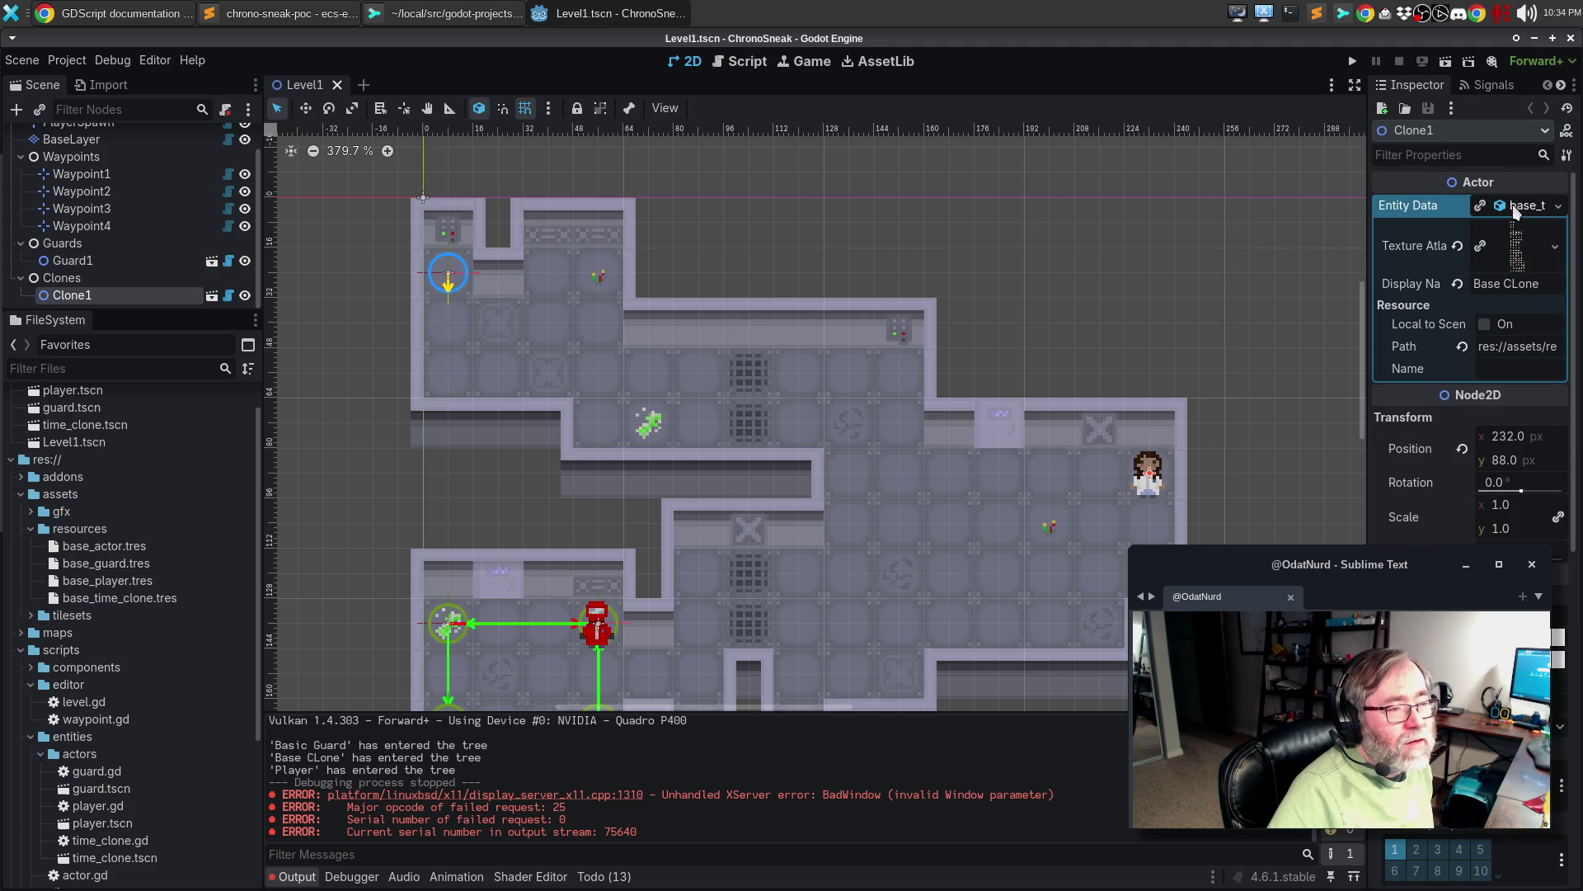
{"action": "left_click", "coordinate": [1516, 283]}
{"action": "key", "text": "BackSpace"}
{"action": "type", "text": "l"}
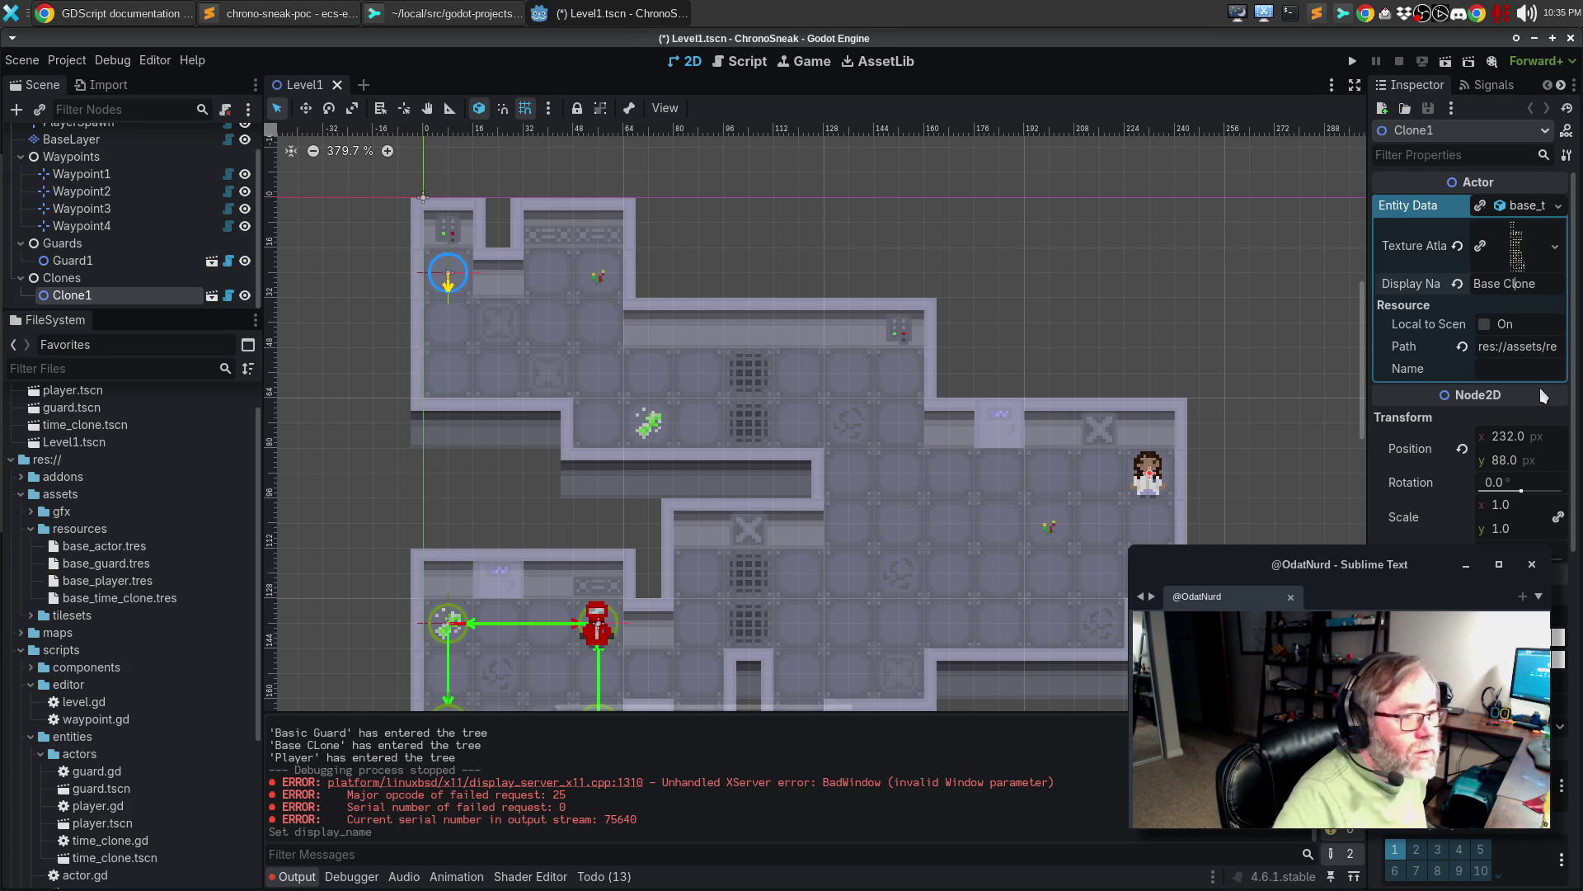
- Save Level1 and run the game again, then stop it
{"action": "key", "text": "ctrl+s"}
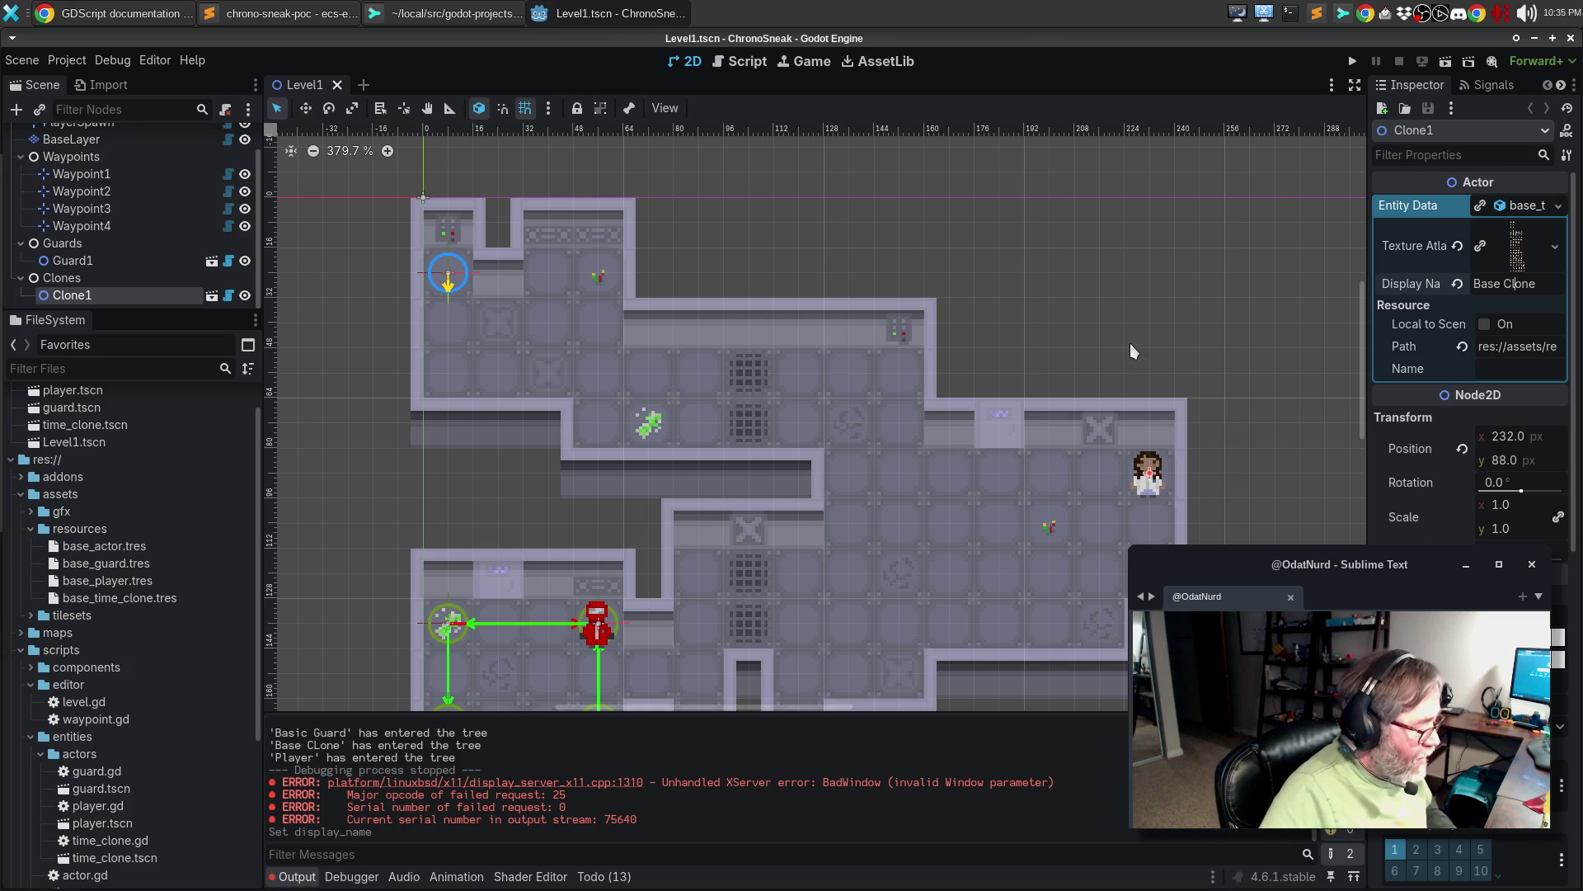
{"action": "key", "text": "F5"}
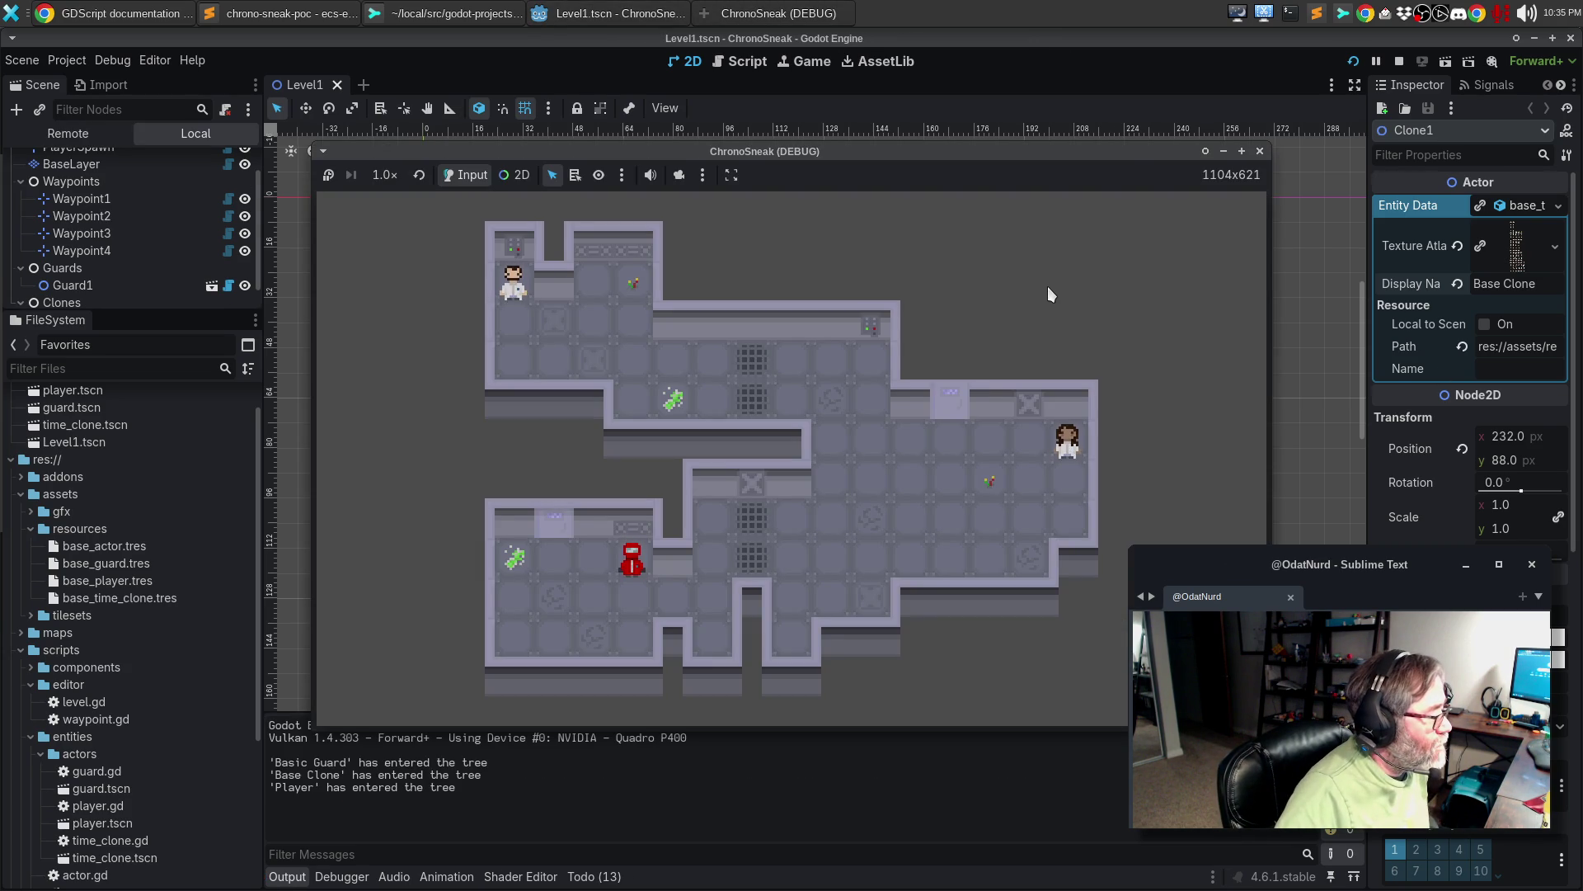
{"action": "left_click", "coordinate": [1260, 151]}
- Review the changes to Level1.tscn, time_clone.tscn and the new base_time_clone.tres in Sublime Merge
{"action": "left_click", "coordinate": [424, 13]}
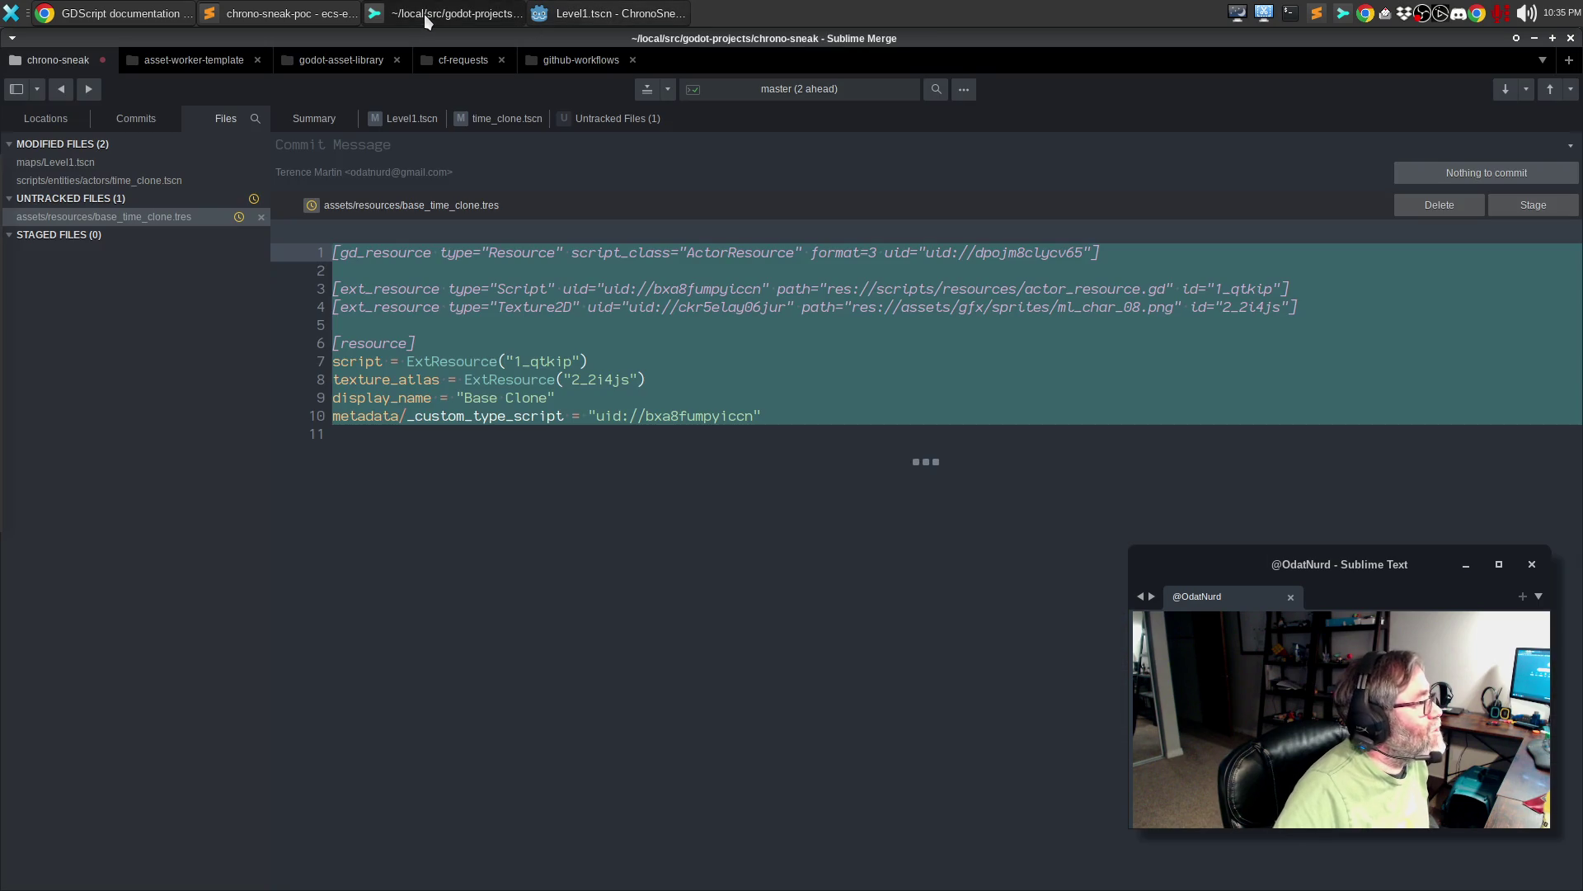
{"action": "left_click", "coordinate": [98, 165]}
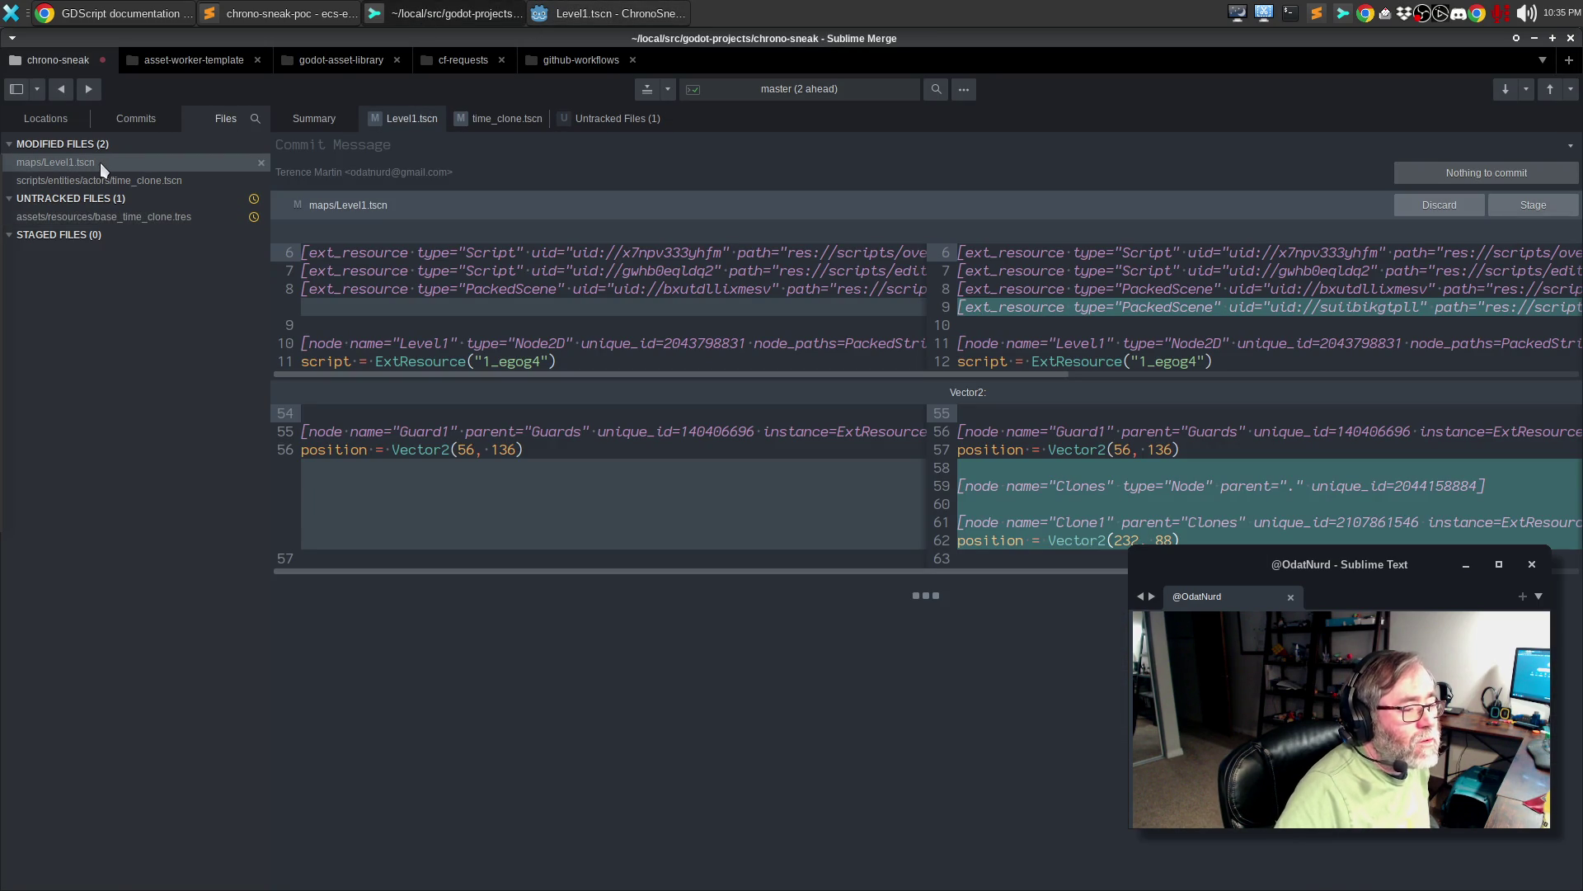
{"action": "left_click", "coordinate": [80, 182]}
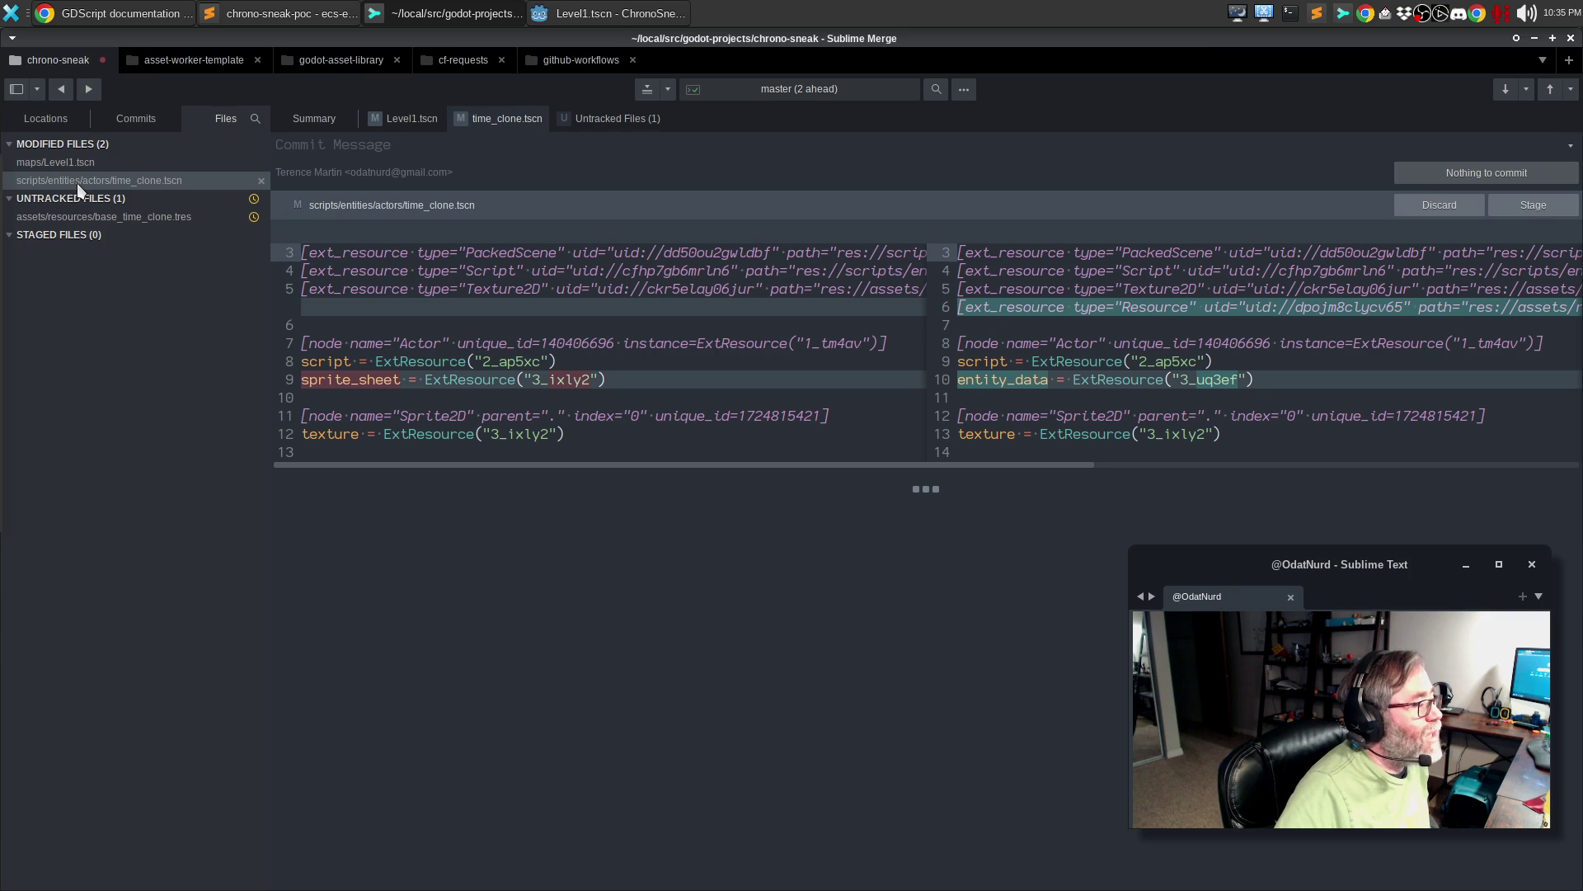
{"action": "mouse_move", "coordinate": [585, 420]}
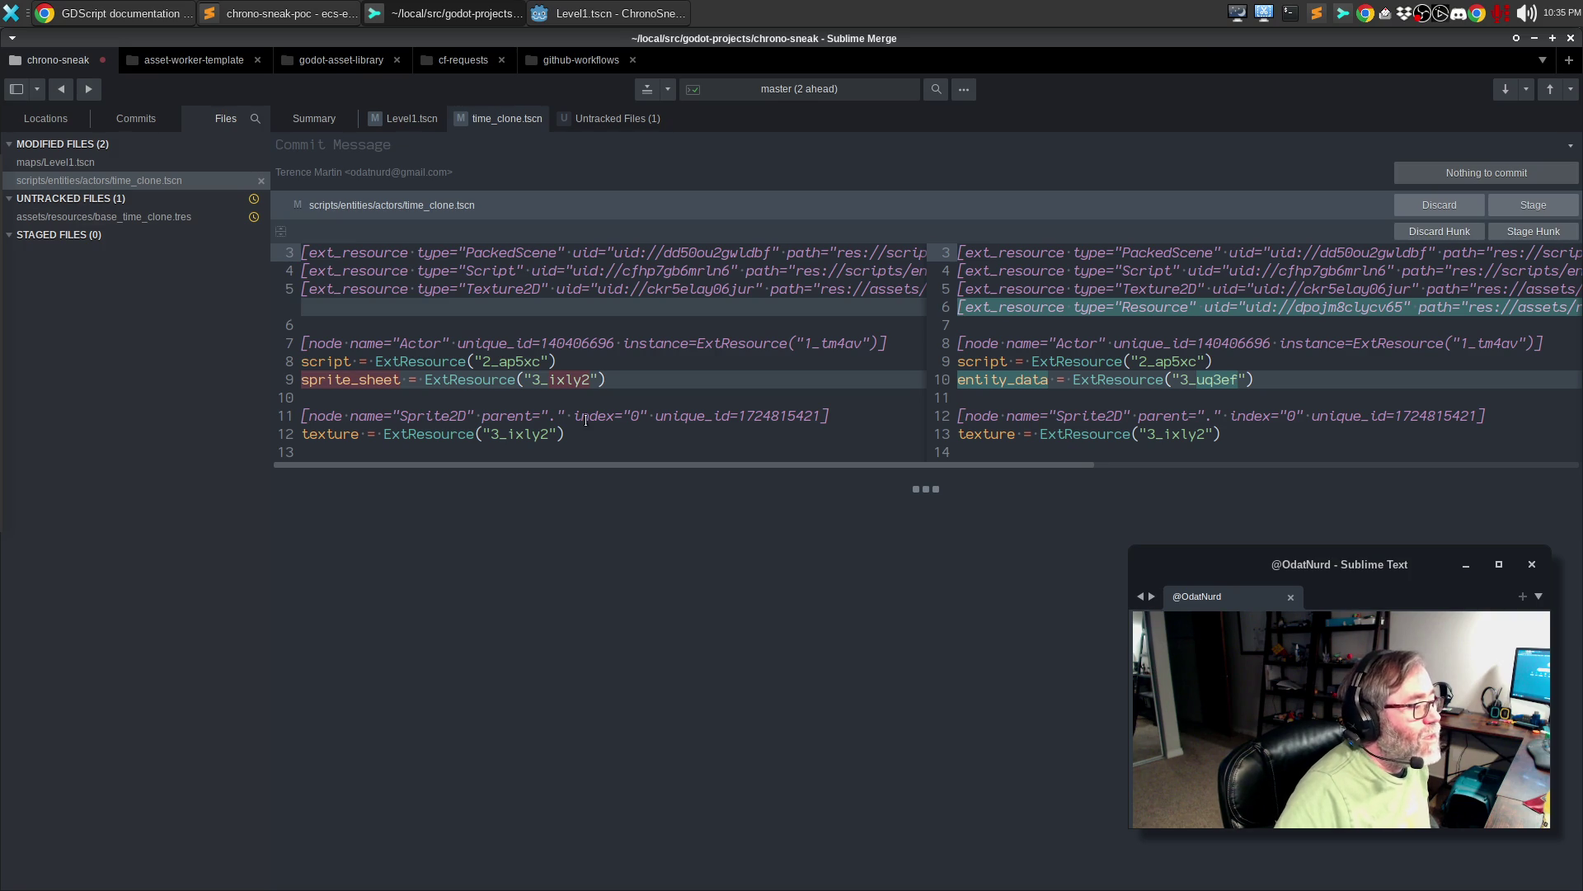
{"action": "left_click", "coordinate": [120, 217]}
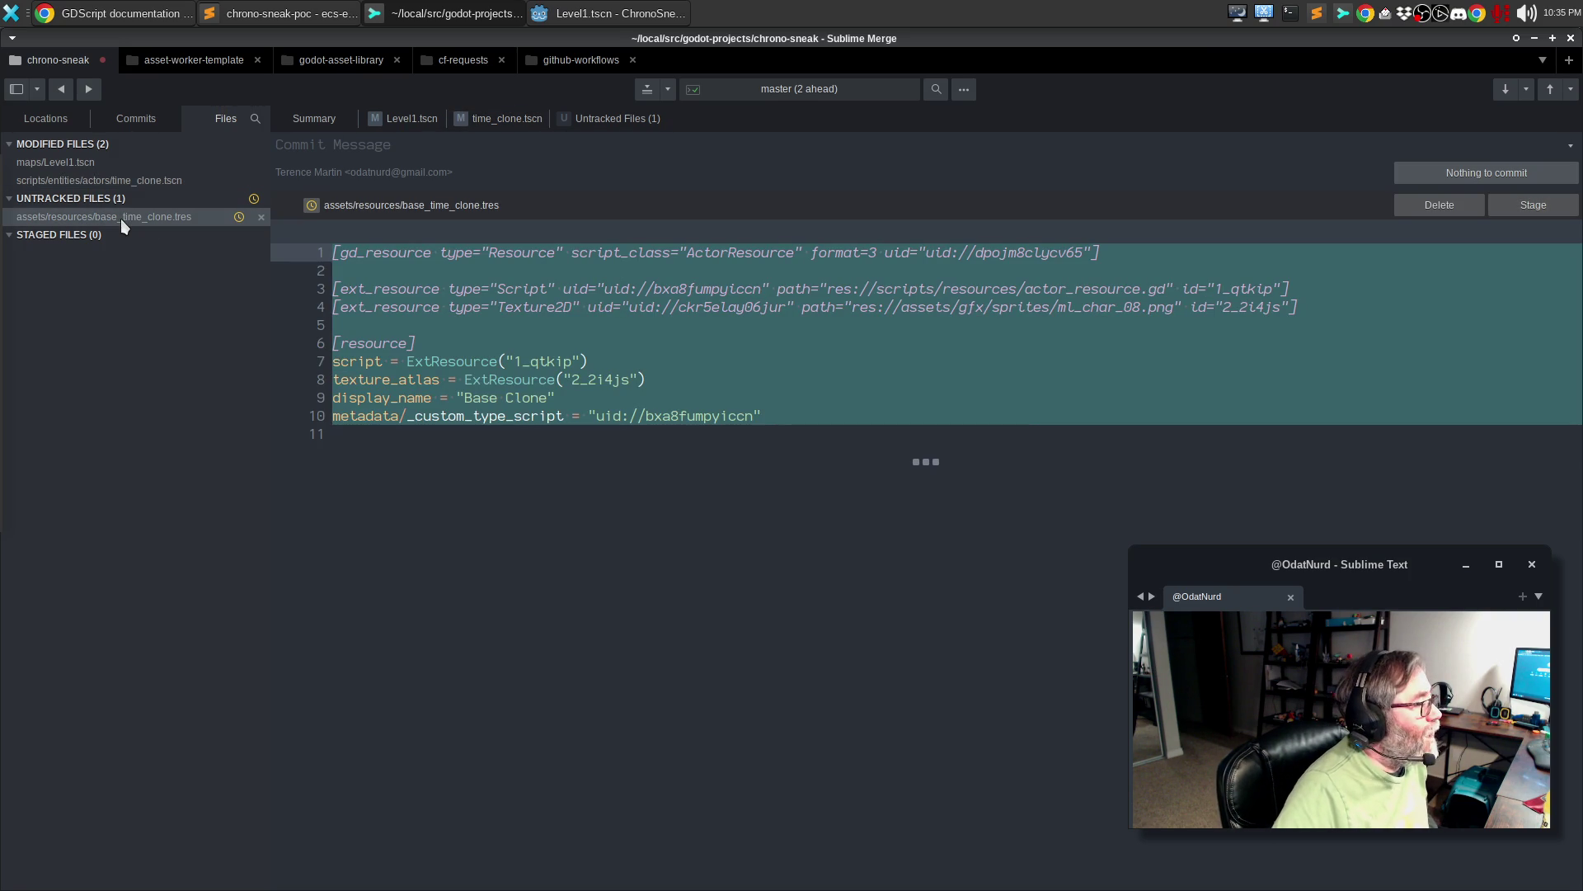
- Stage all three files, amend the previous commit, and check the commit history
{"action": "left_click", "coordinate": [1524, 204]}
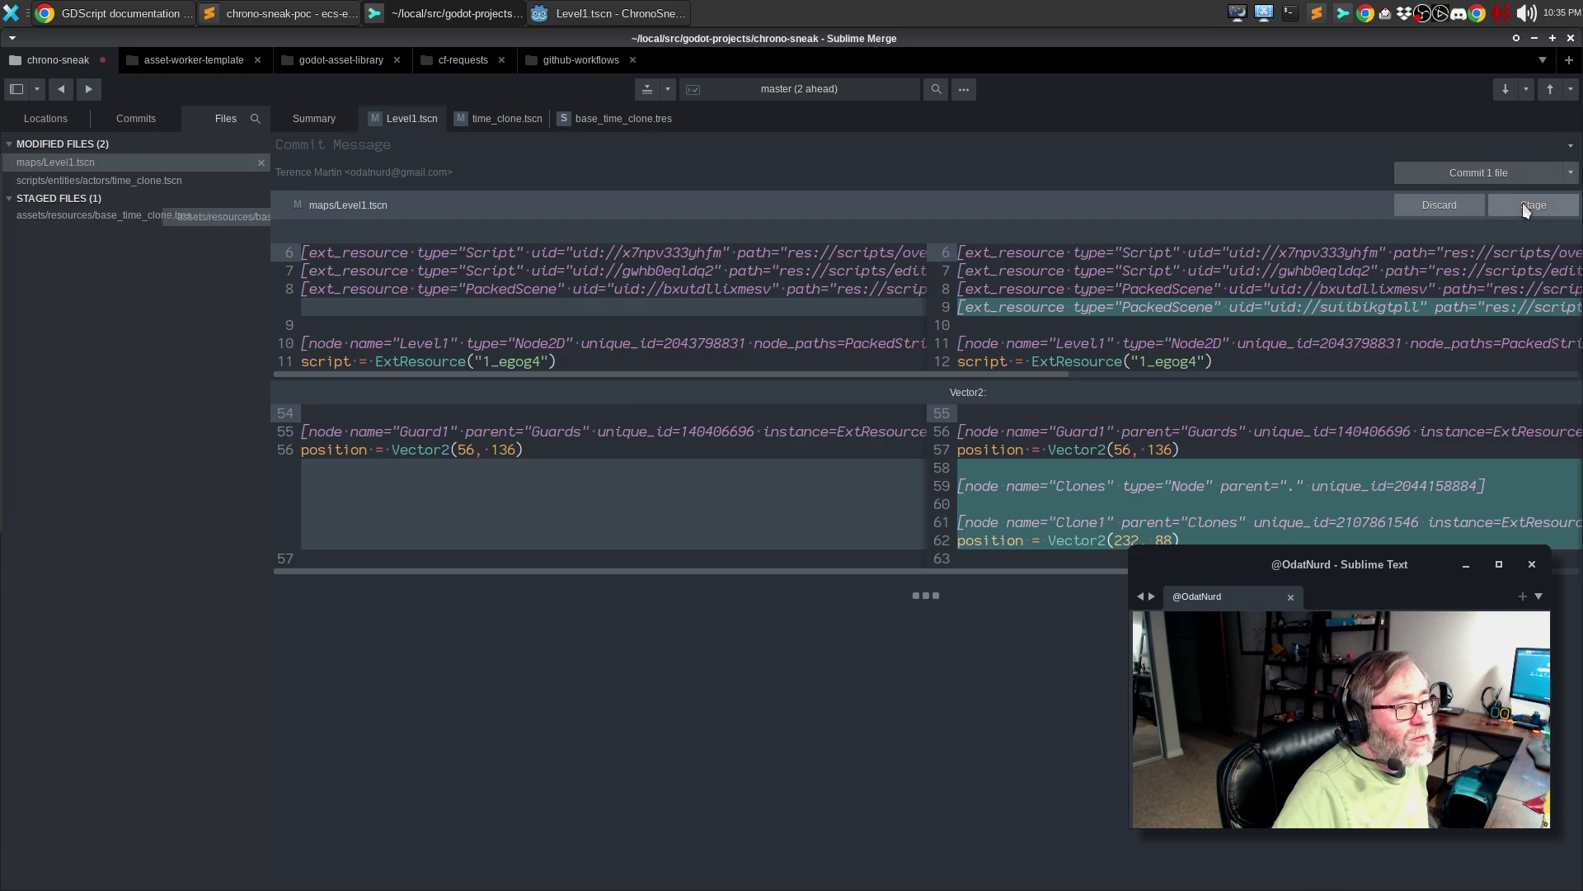
{"action": "left_click", "coordinate": [1524, 205]}
{"action": "left_click", "coordinate": [1524, 204]}
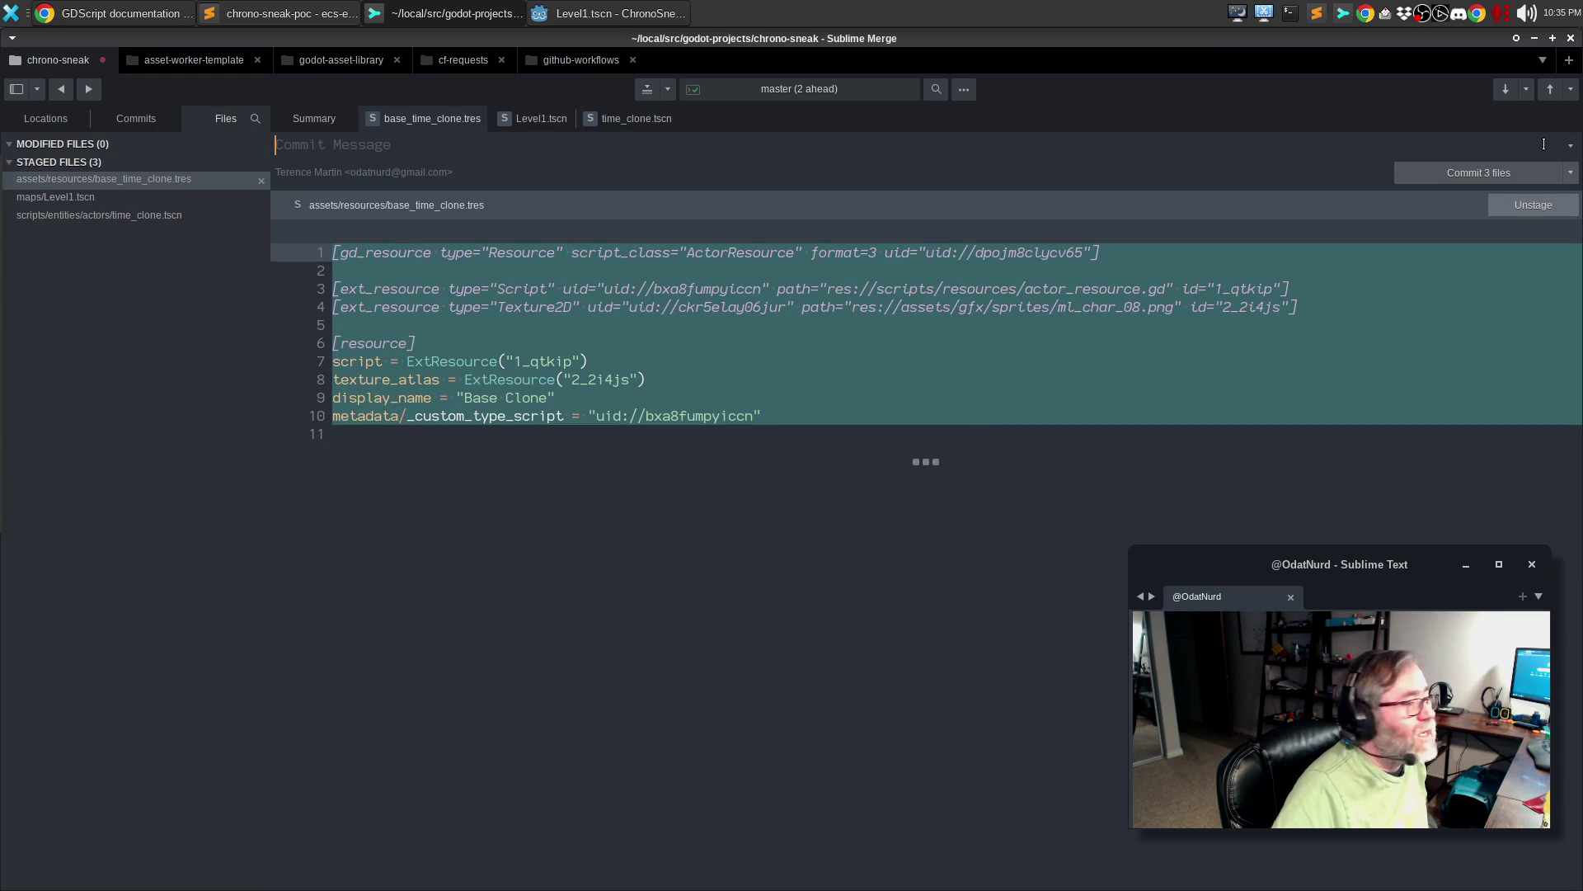
{"action": "left_click", "coordinate": [1571, 173]}
{"action": "left_click", "coordinate": [1541, 202]}
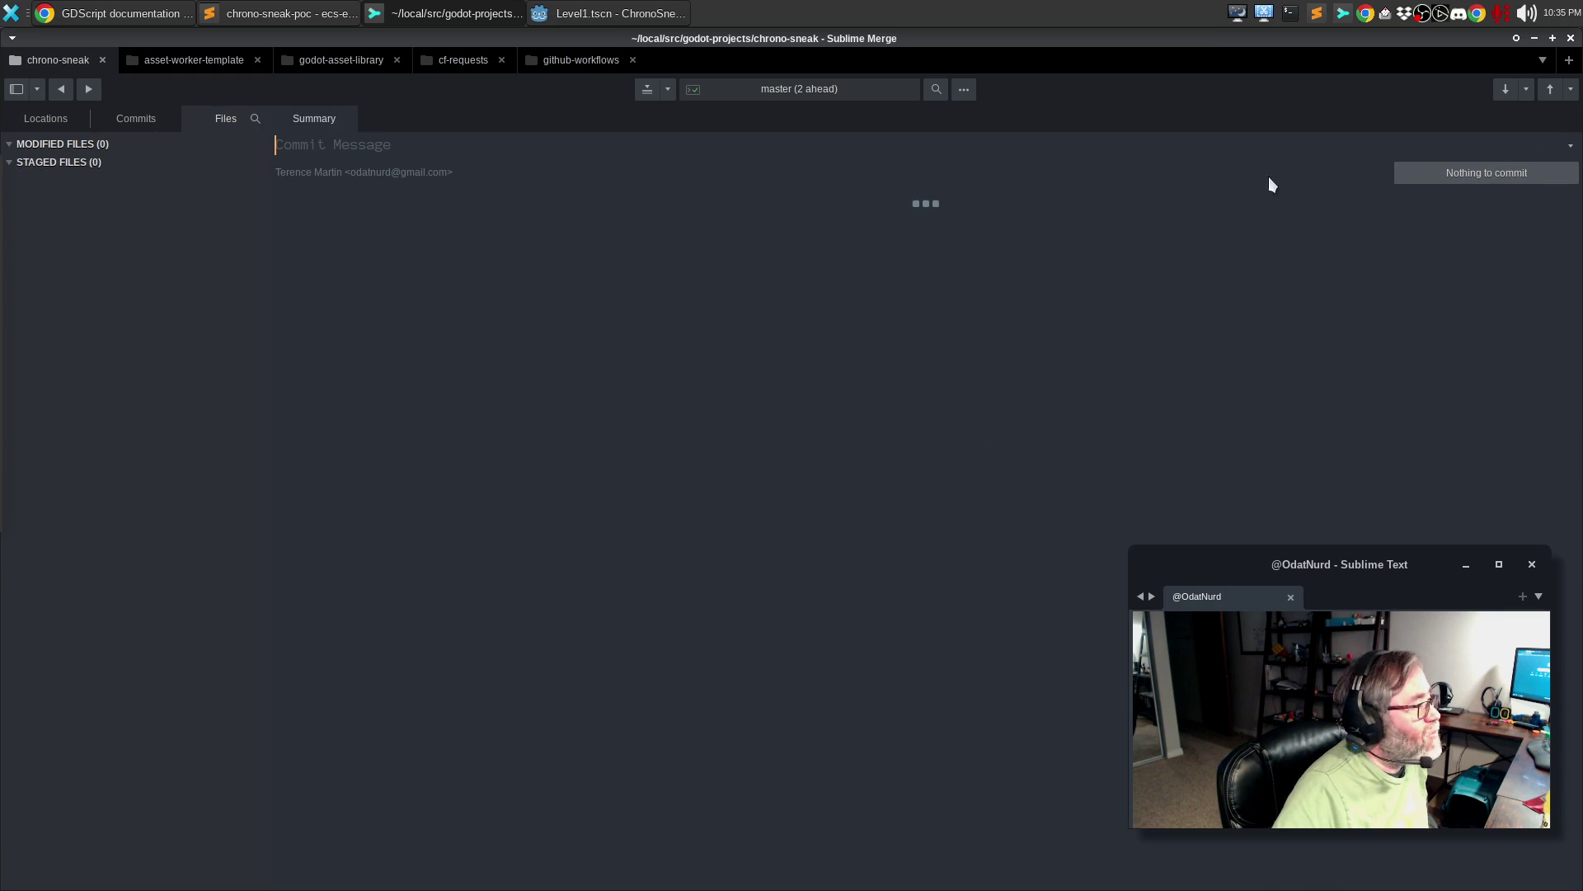
{"action": "left_click", "coordinate": [140, 118]}
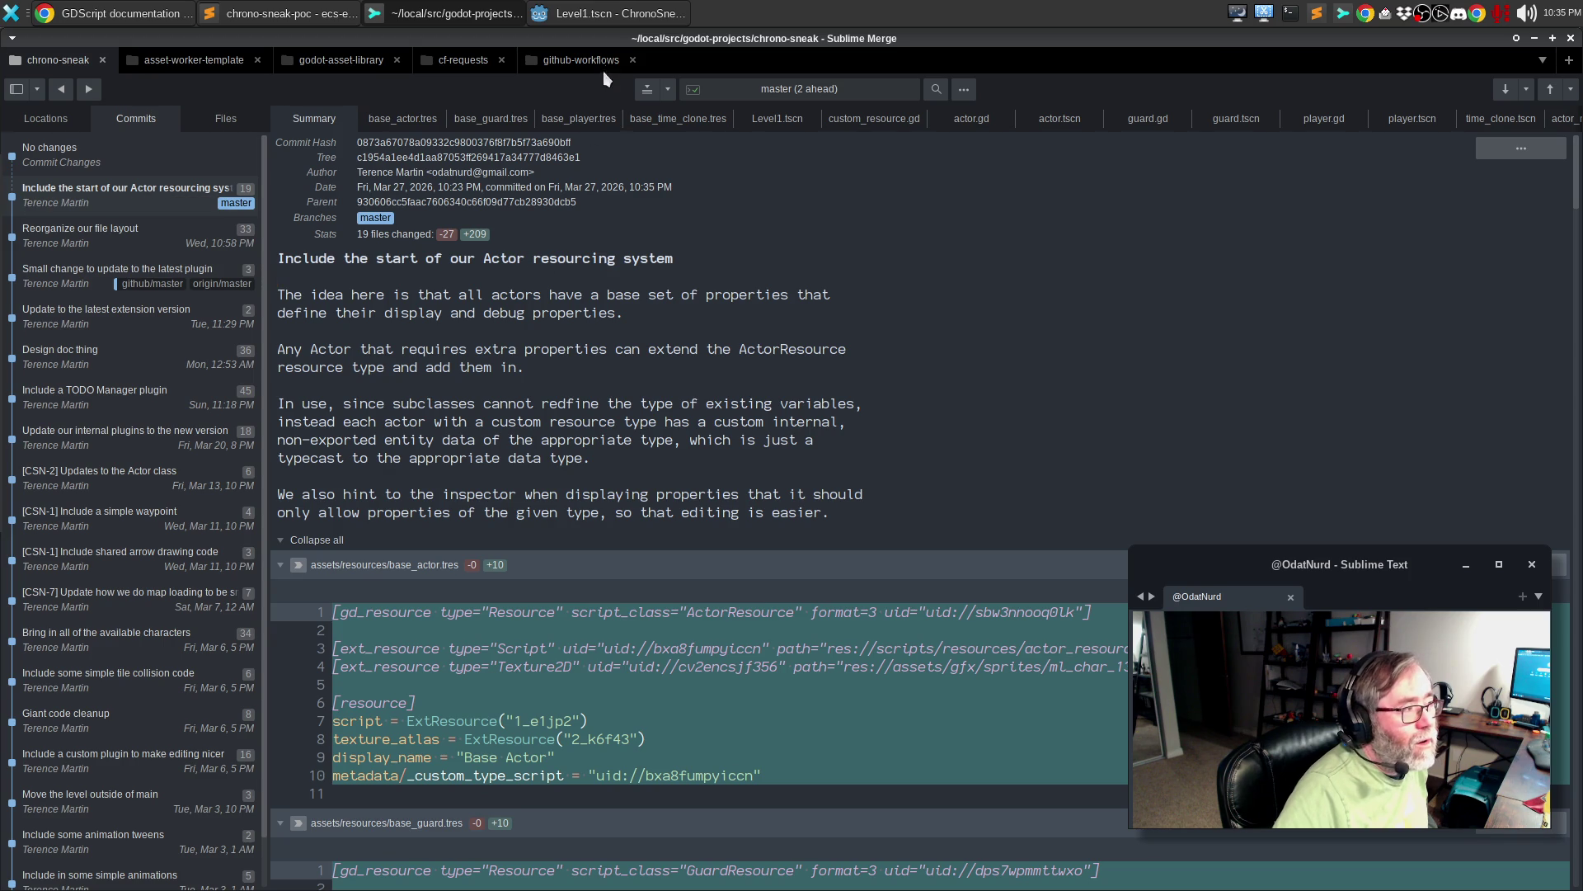
{"action": "left_click", "coordinate": [611, 13]}
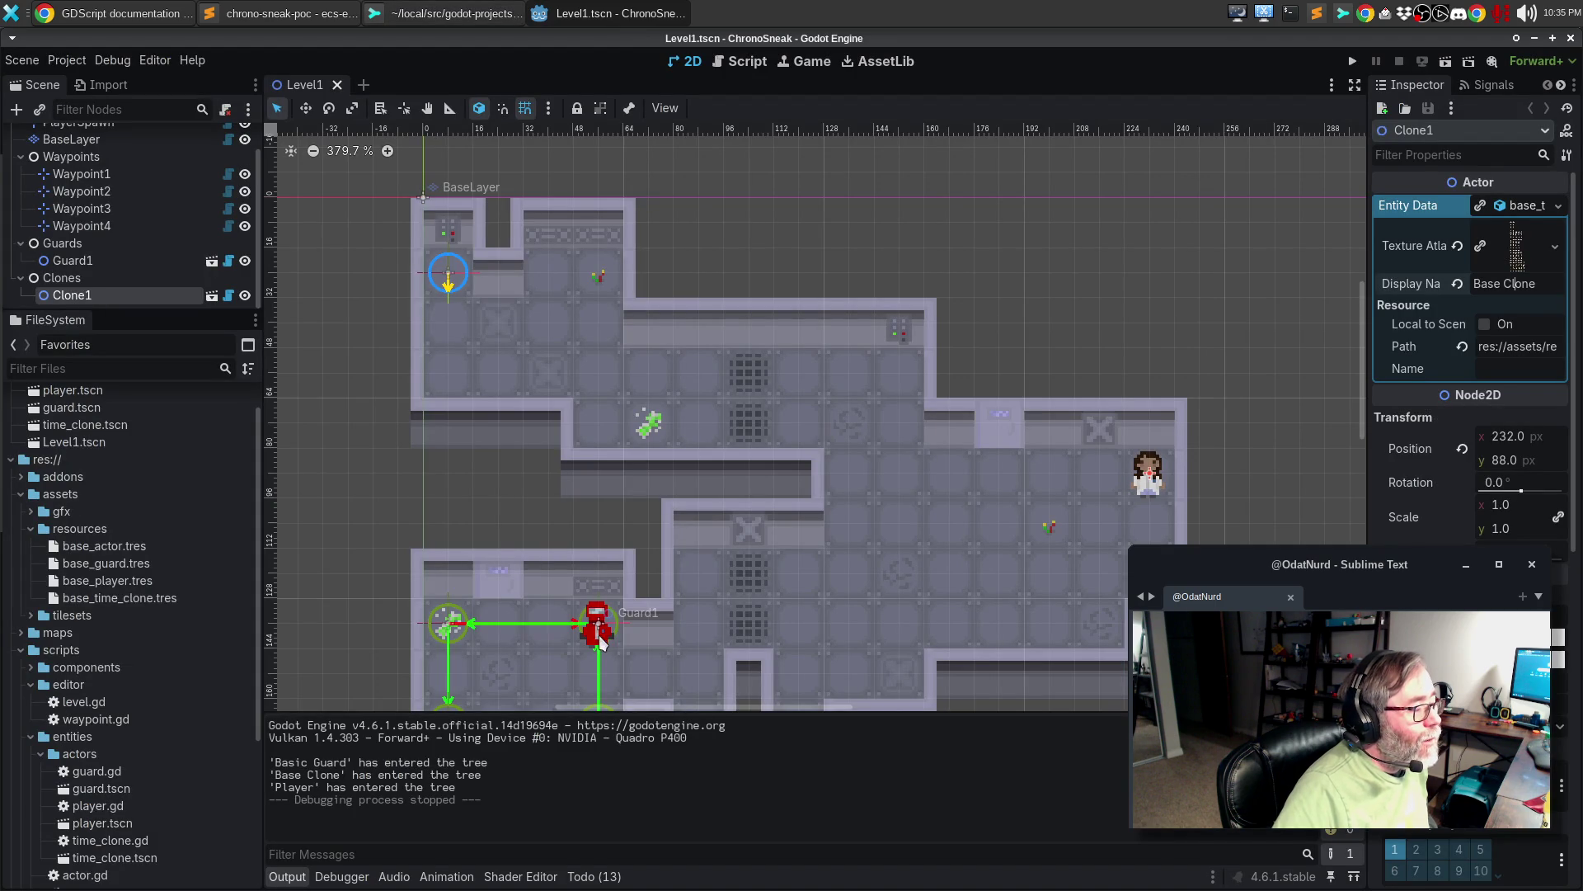
- Google 'gdscript equivalent of toString on a class' to learn about _to_string, then return to the docs
{"action": "left_click", "coordinate": [171, 23]}
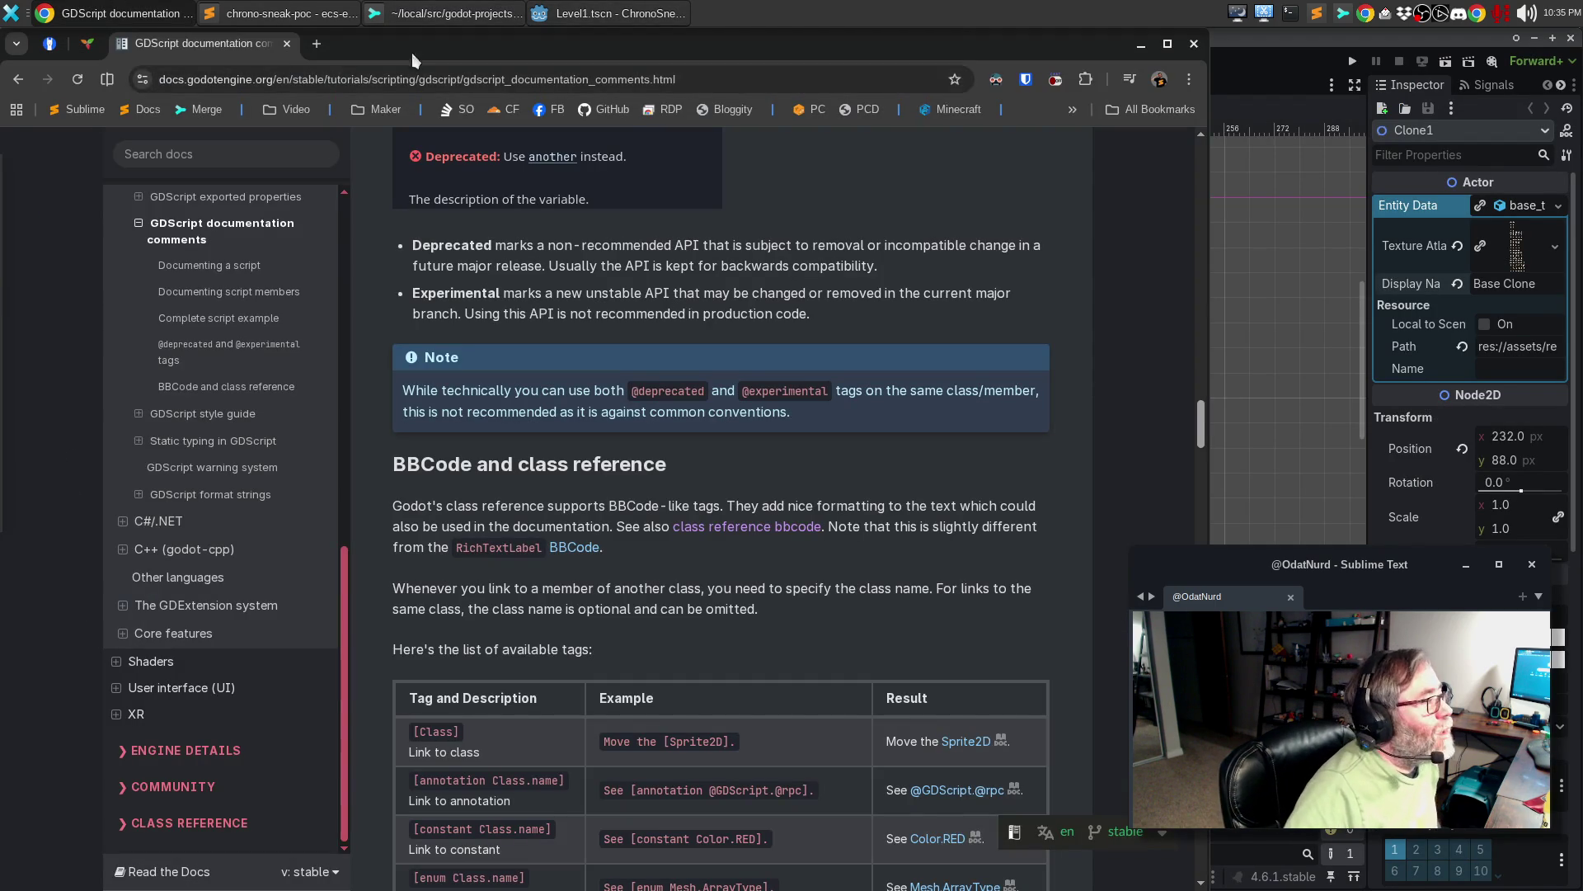
{"action": "left_click", "coordinate": [317, 43]}
{"action": "left_click", "coordinate": [320, 78]}
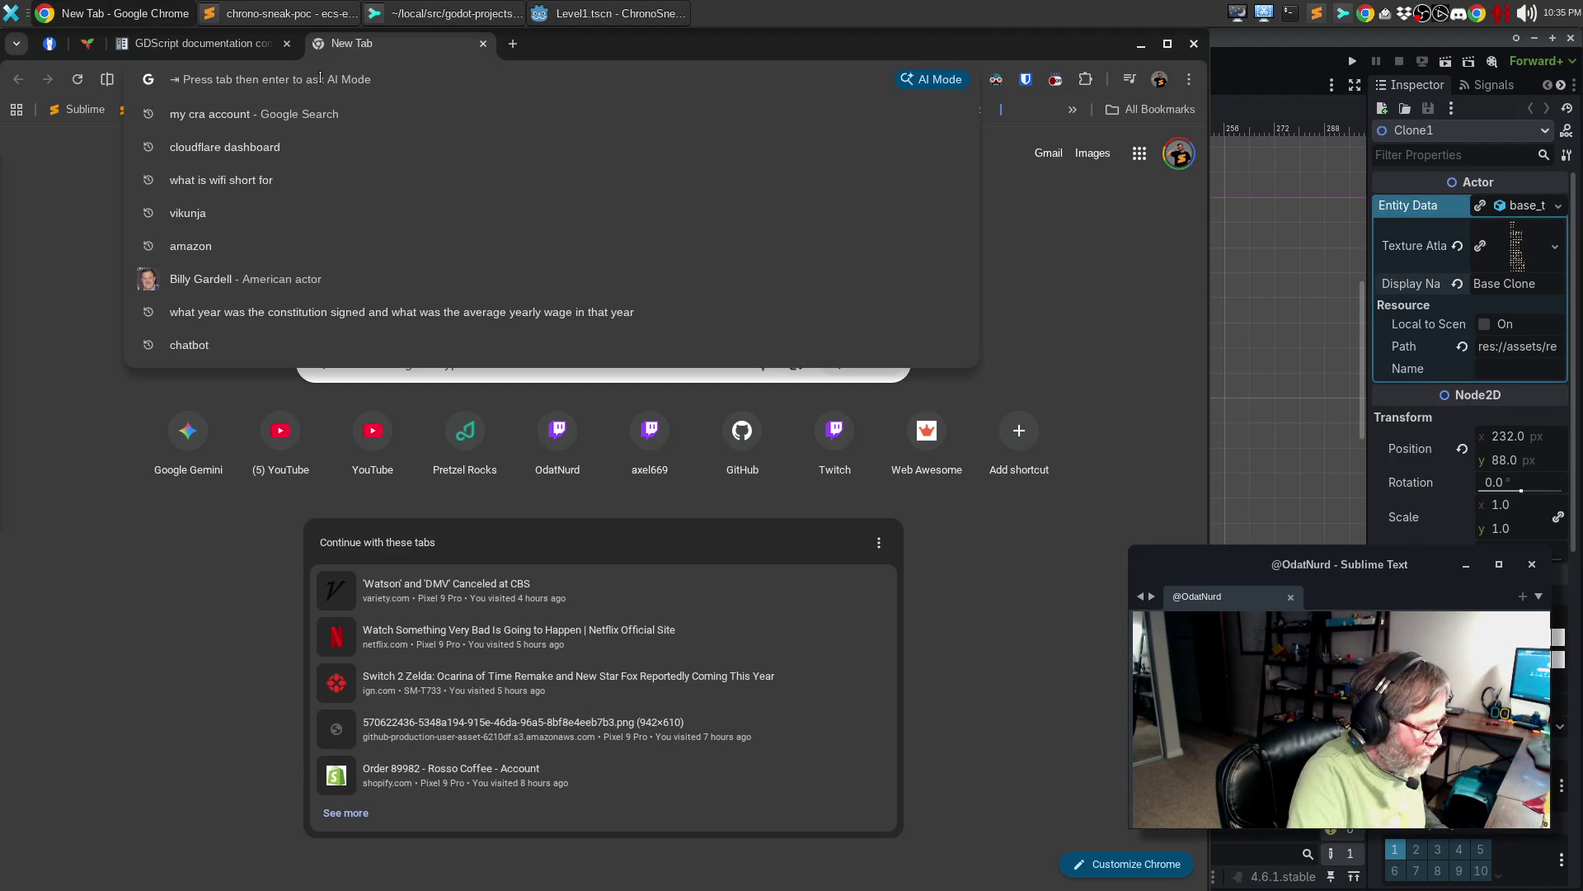
{"action": "type", "text": "gdscript "}
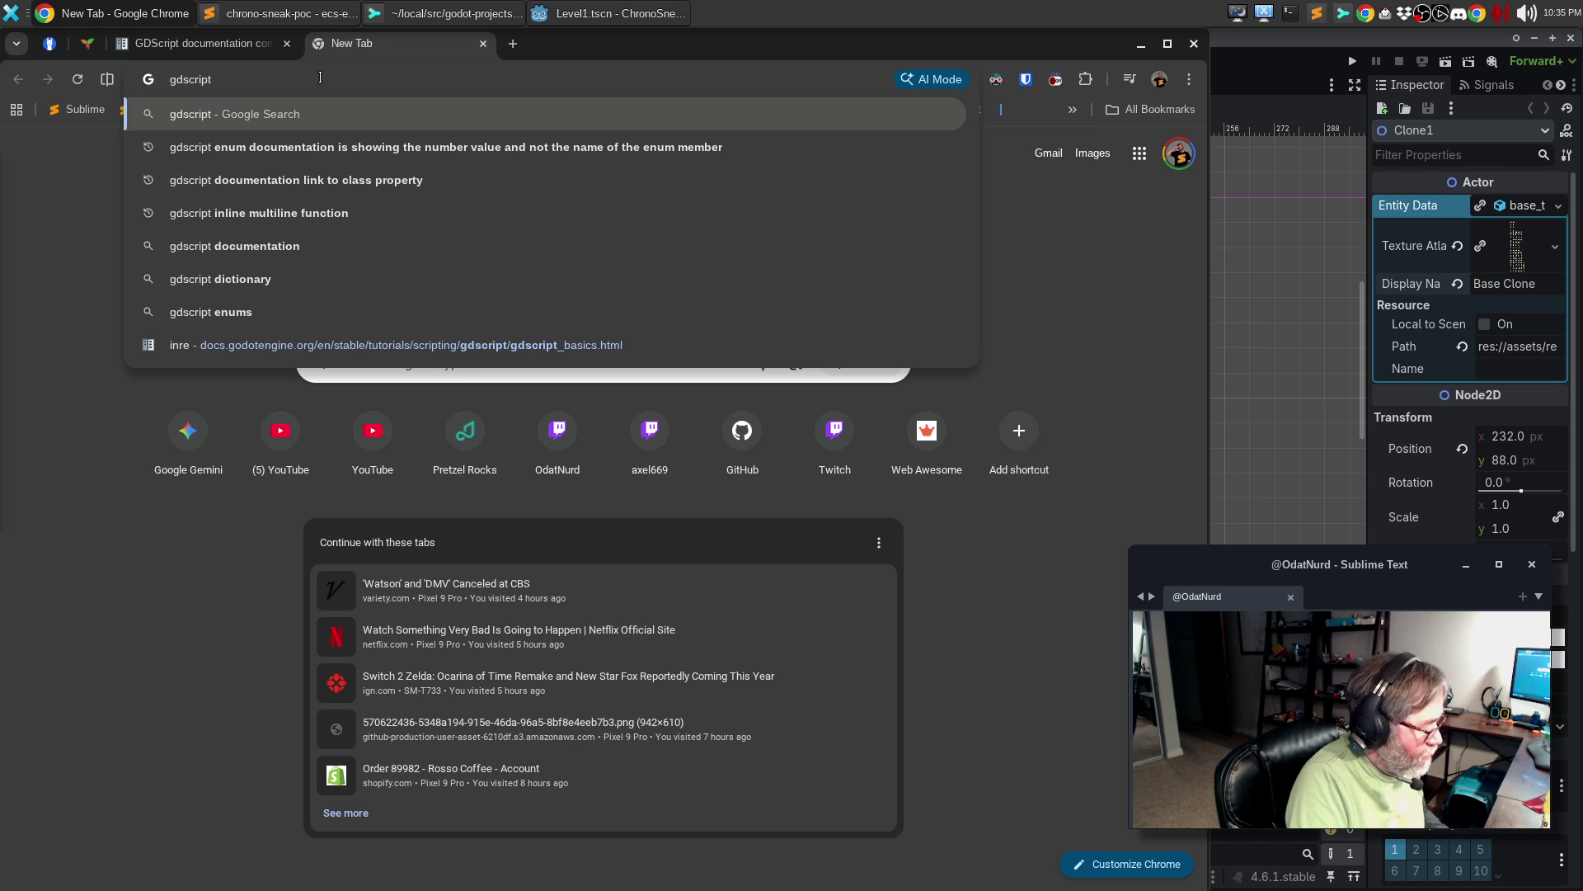
{"action": "type", "text": "equiv"}
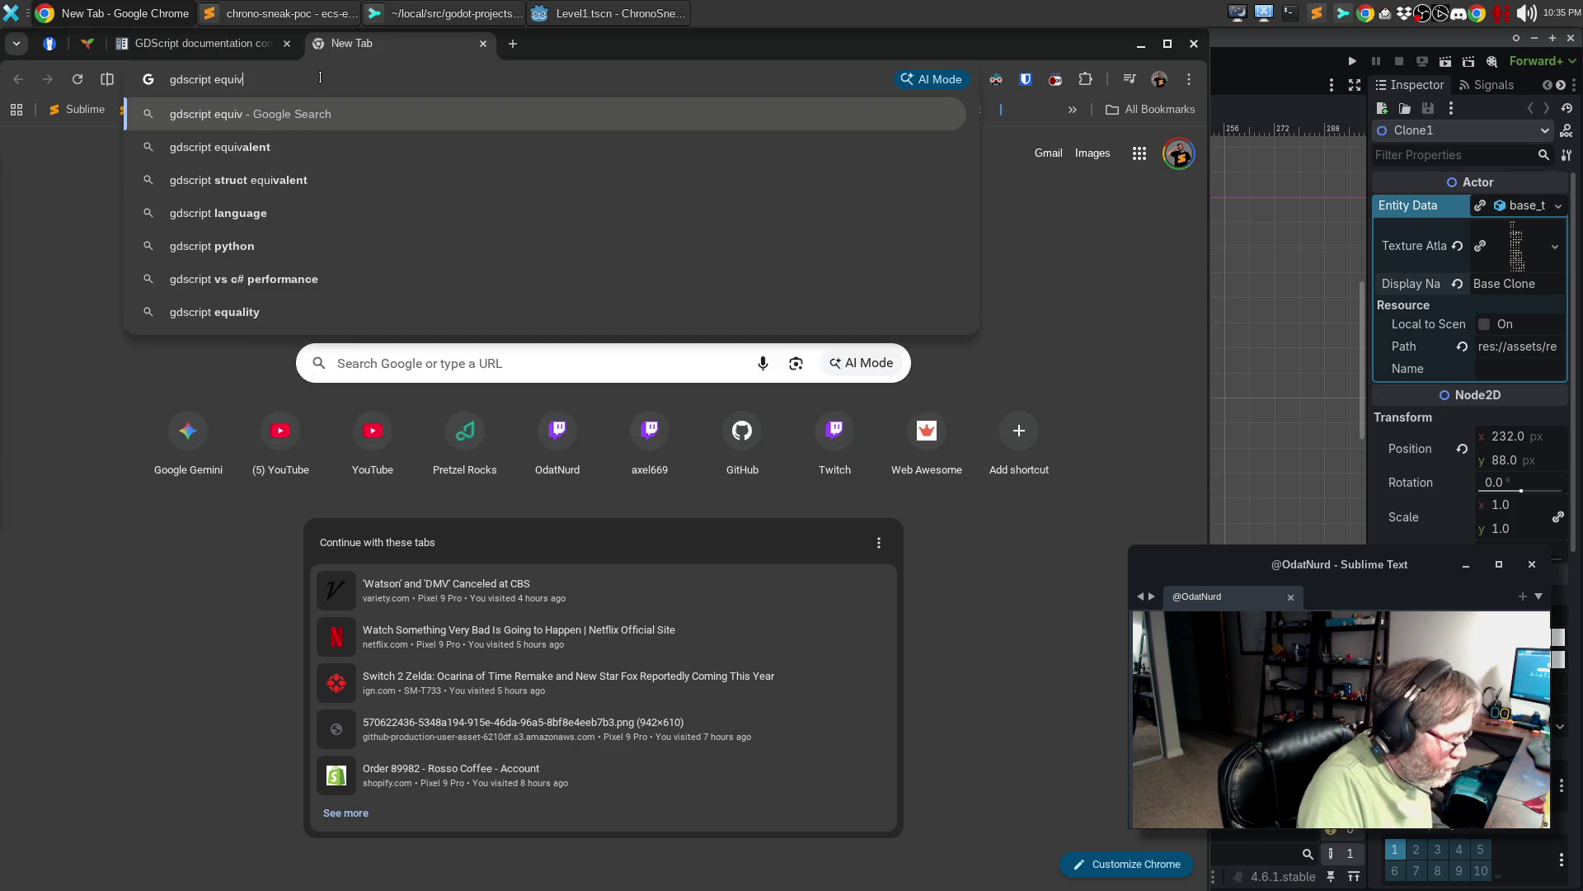
{"action": "type", "text": "alent of toString"}
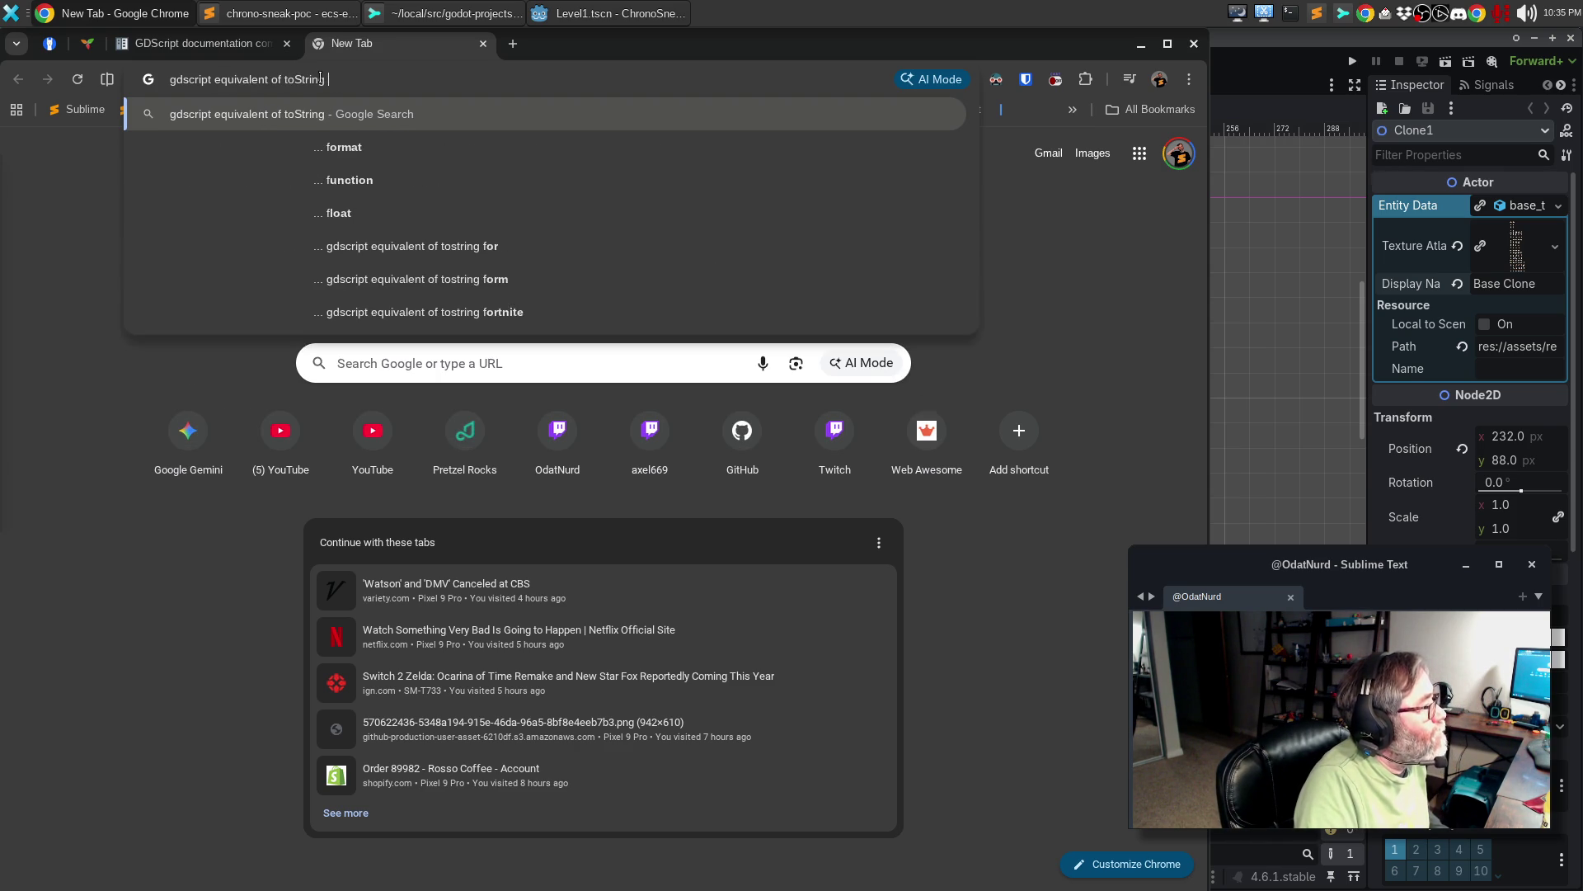
{"action": "type", "text": " on a class"}
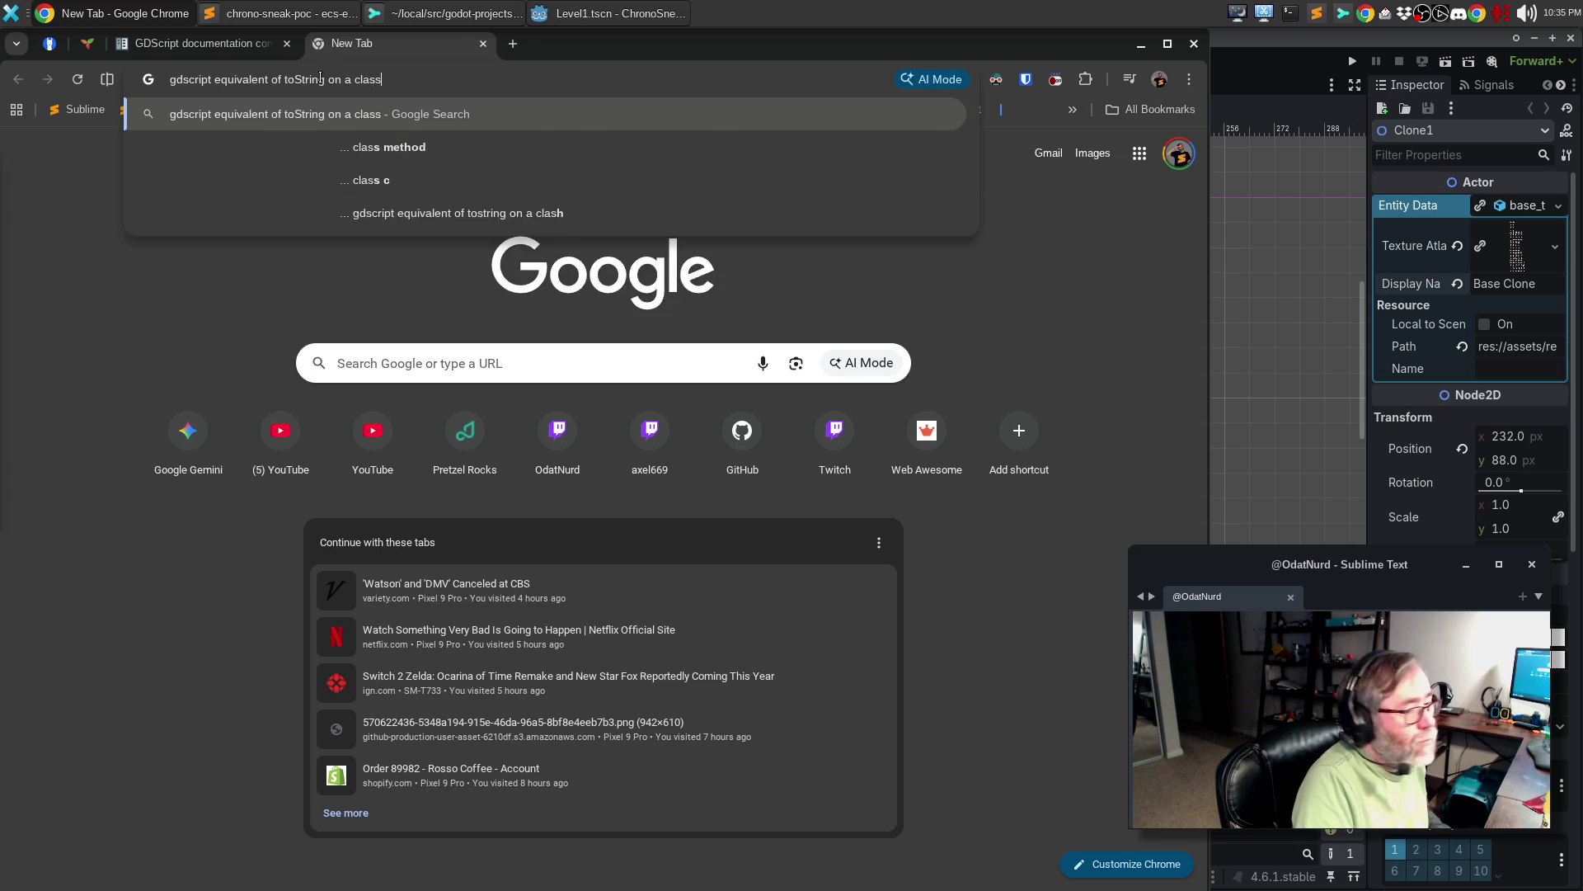
{"action": "key", "text": "Return"}
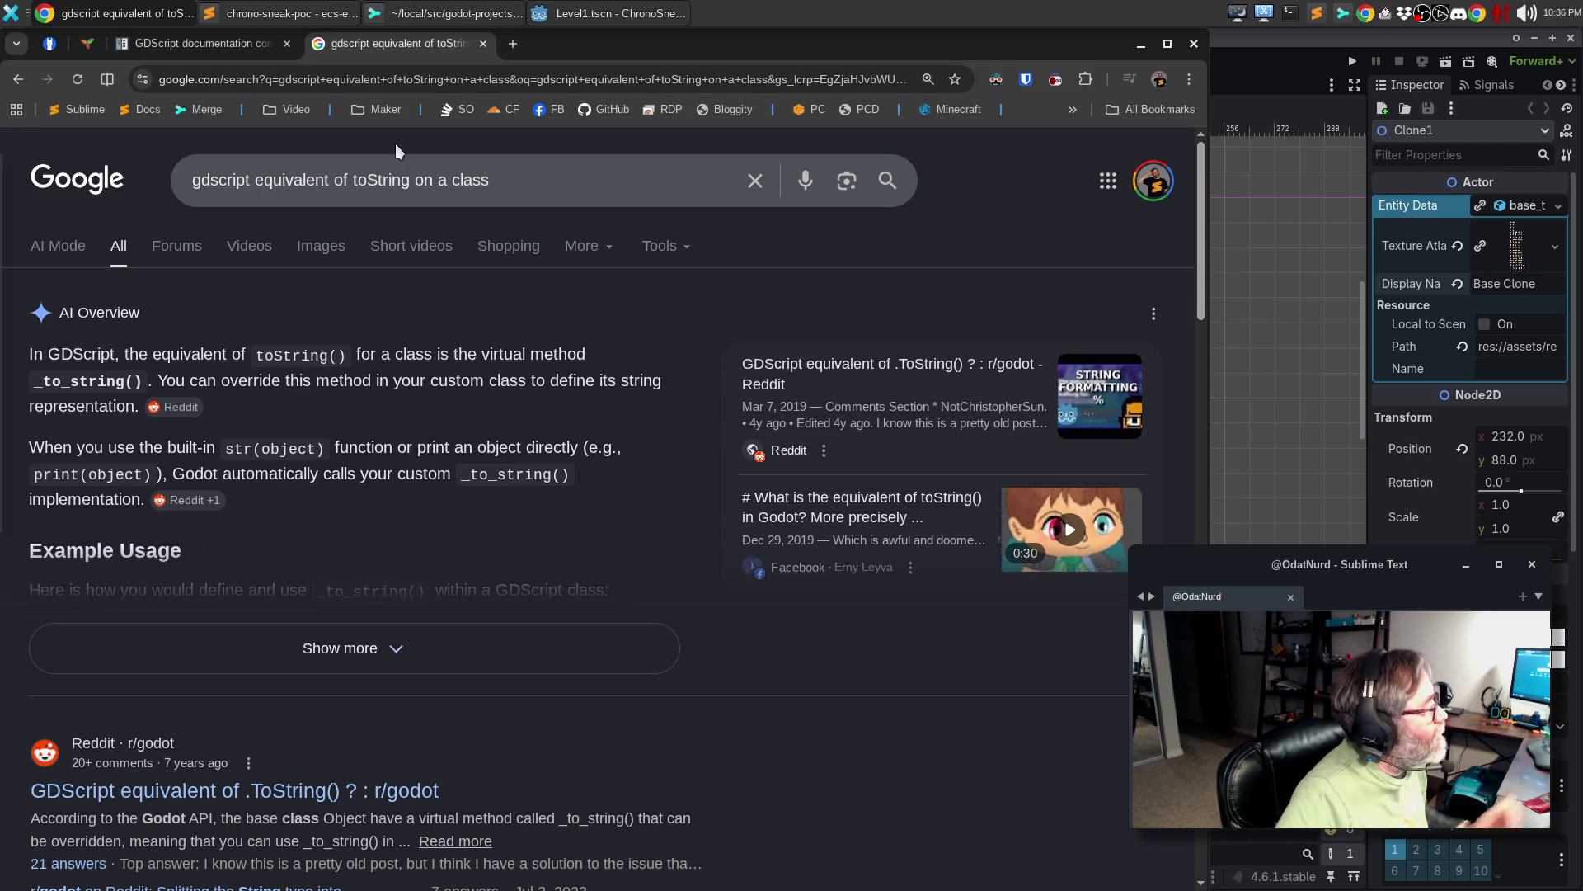
{"action": "left_click", "coordinate": [146, 41]}
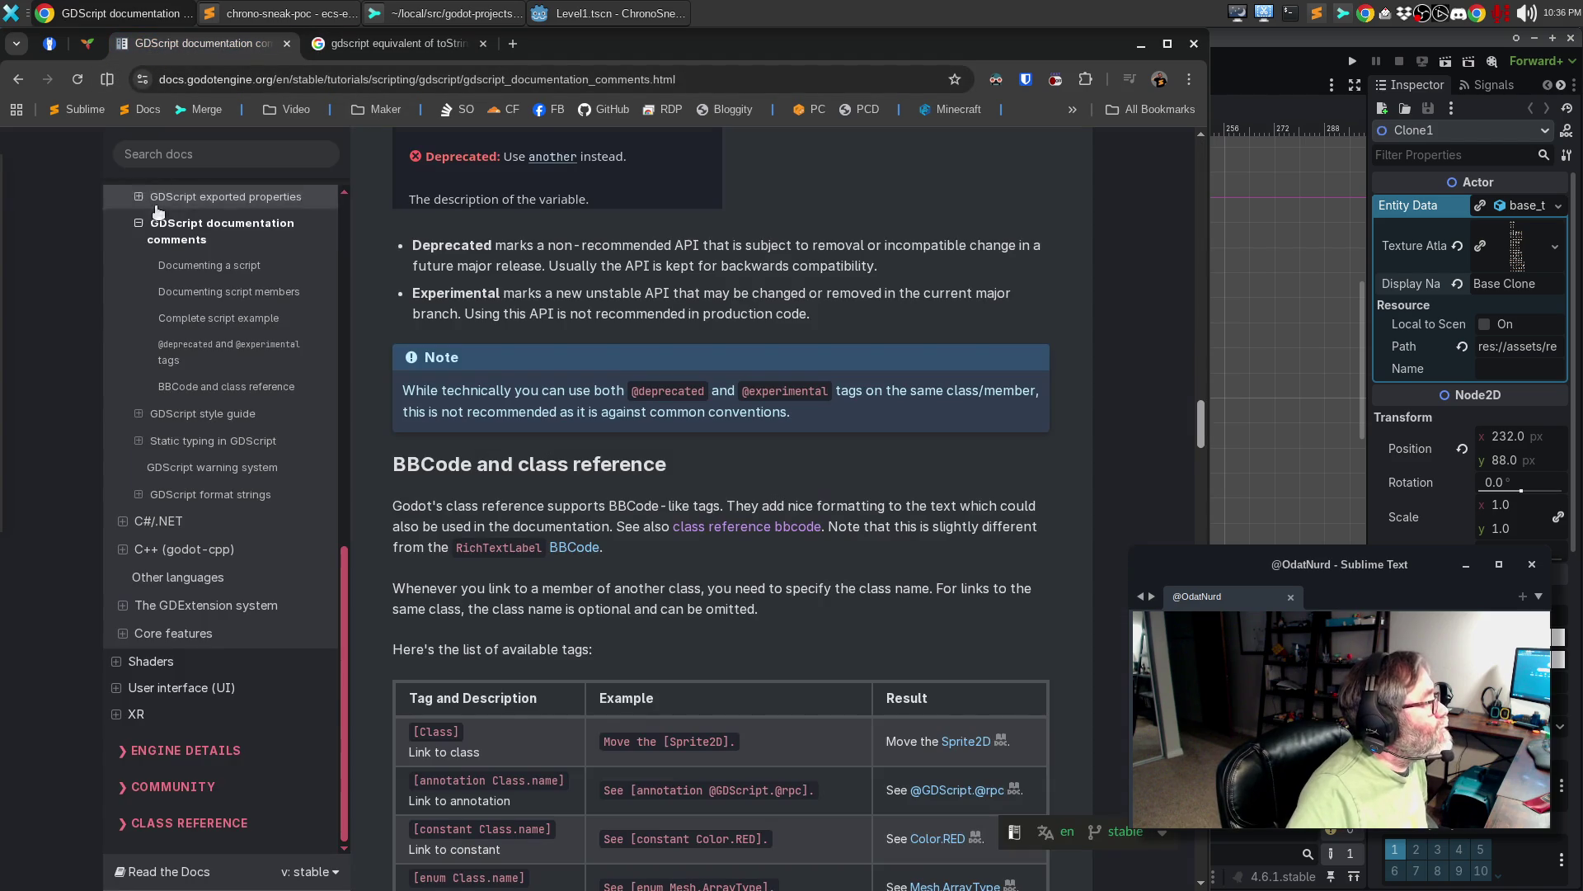
- Search the Godot docs for _to_string and open the Object method result
{"action": "left_click", "coordinate": [196, 171]}
{"action": "type", "text": "_to_string"}
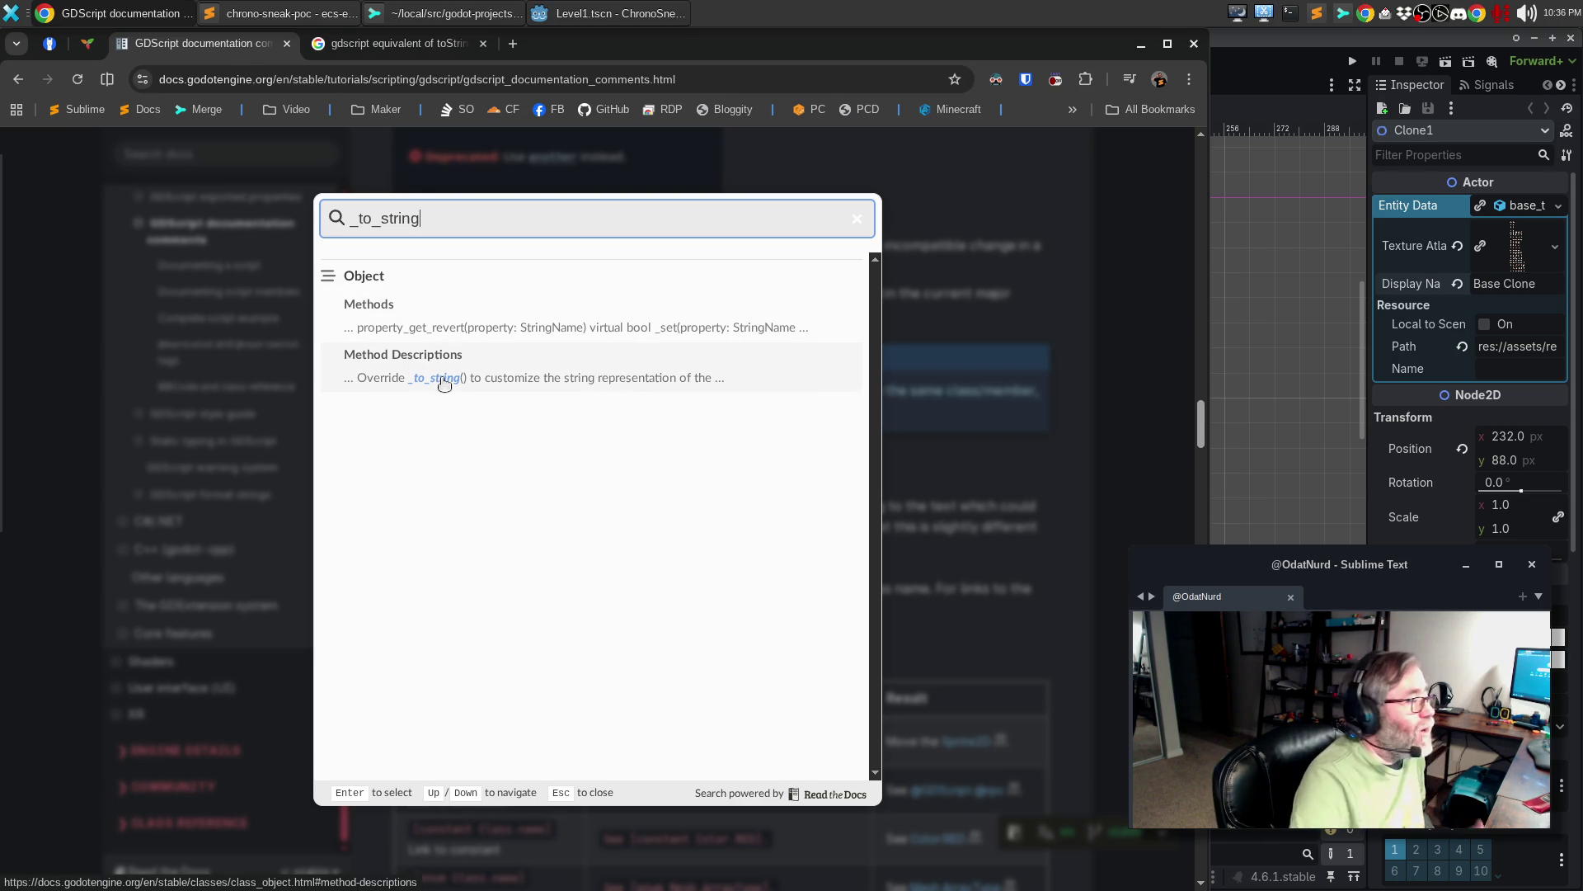
{"action": "left_click", "coordinate": [443, 379]}
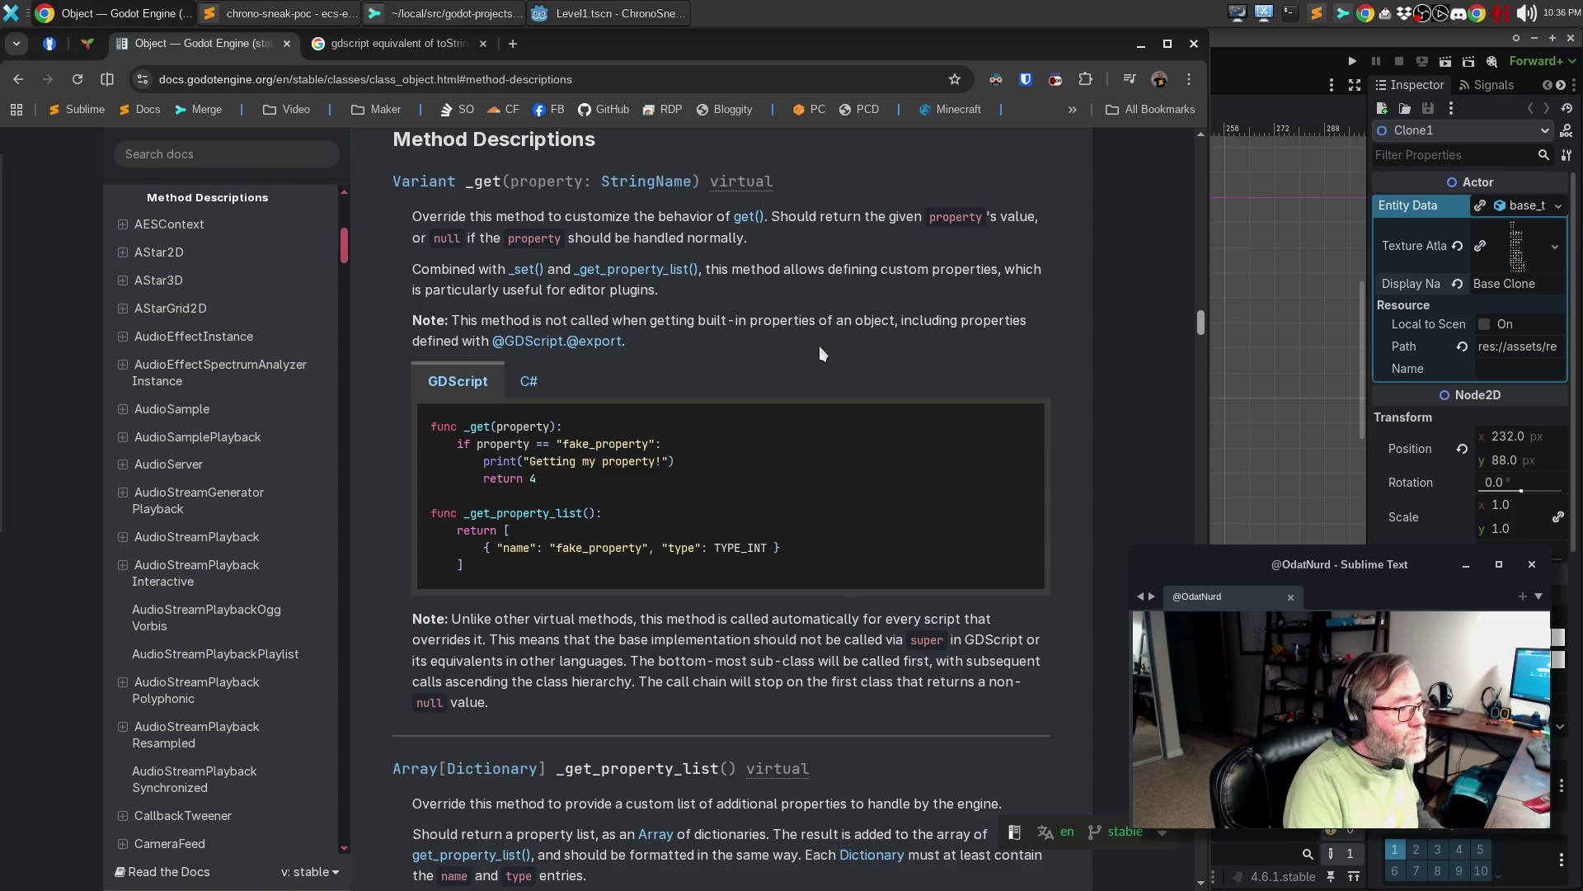
- Find and read the _to_string description on the Object page, then return to Godot
{"action": "key", "text": "ctrl+f"}
{"action": "type", "text": "_to_string"}
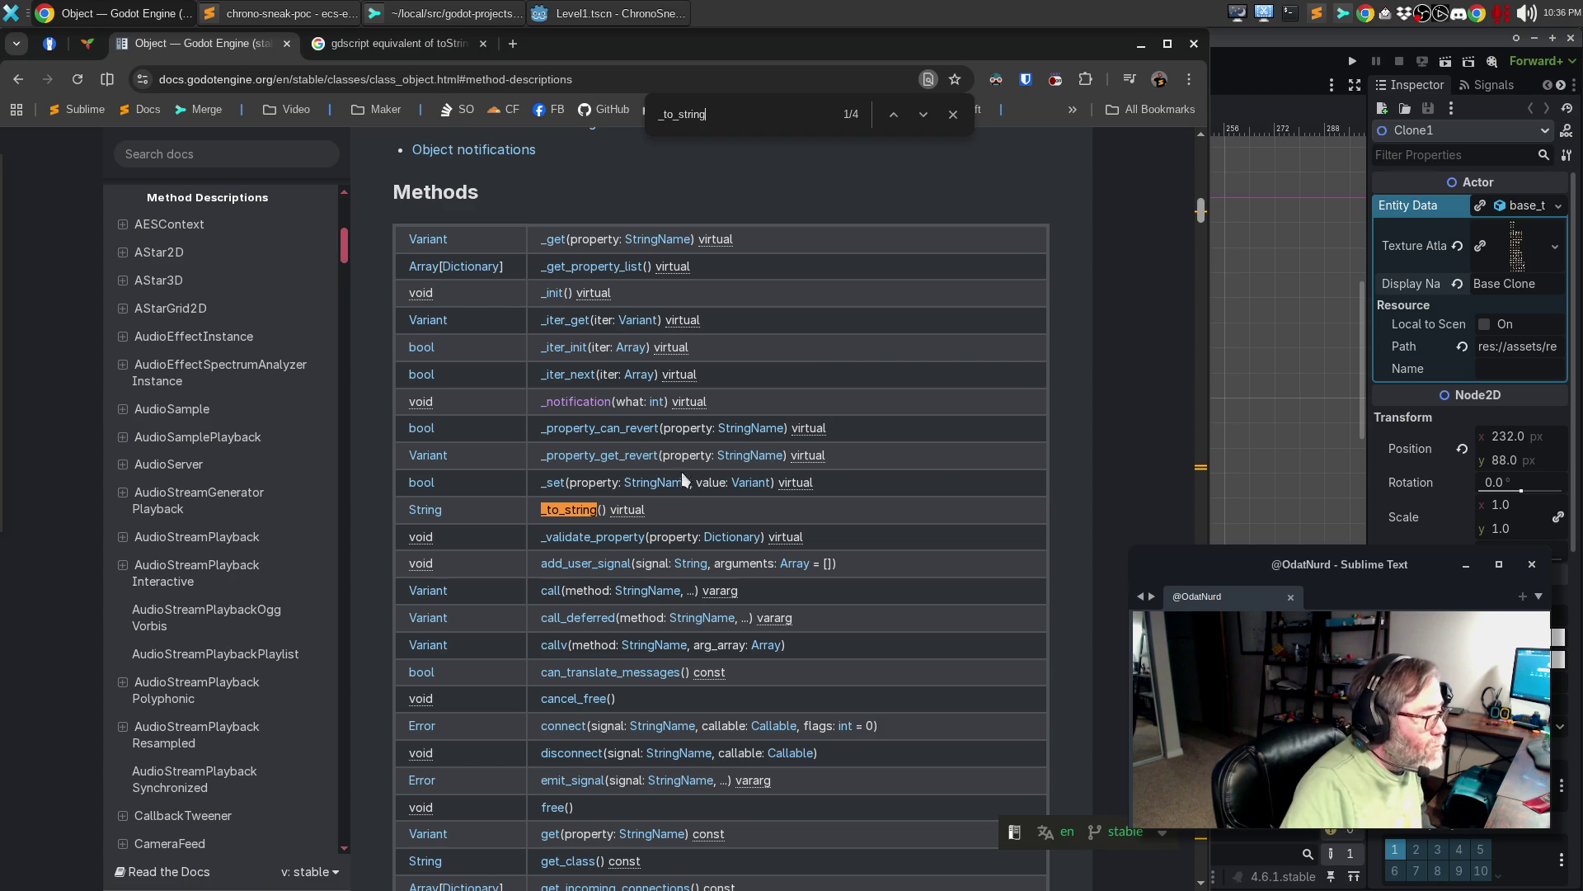
{"action": "left_click", "coordinate": [569, 510]}
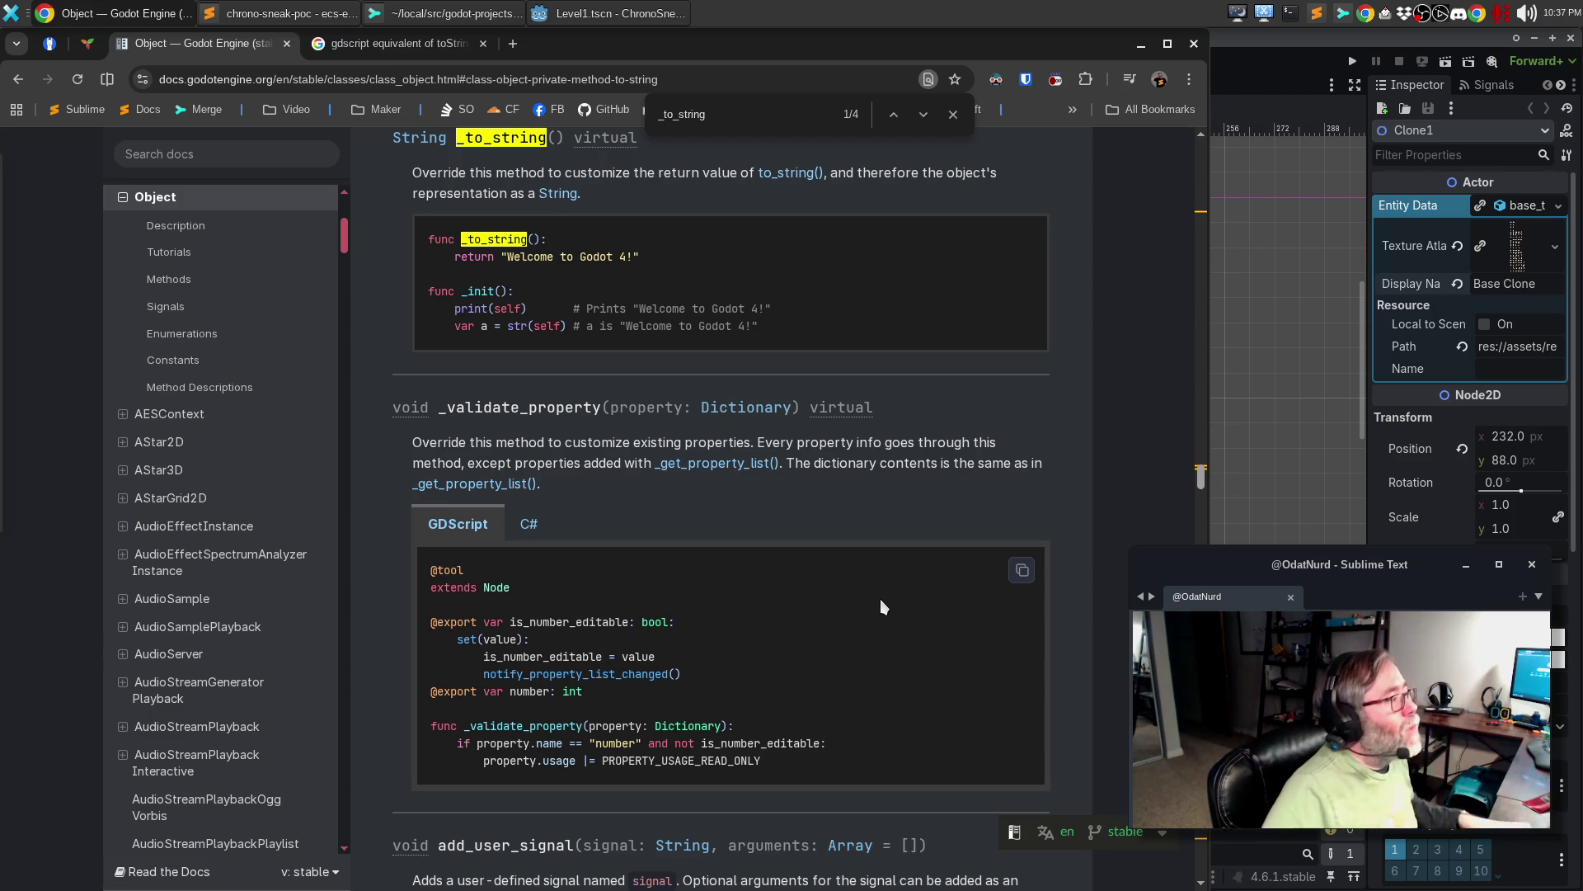
{"action": "left_click", "coordinate": [954, 114]}
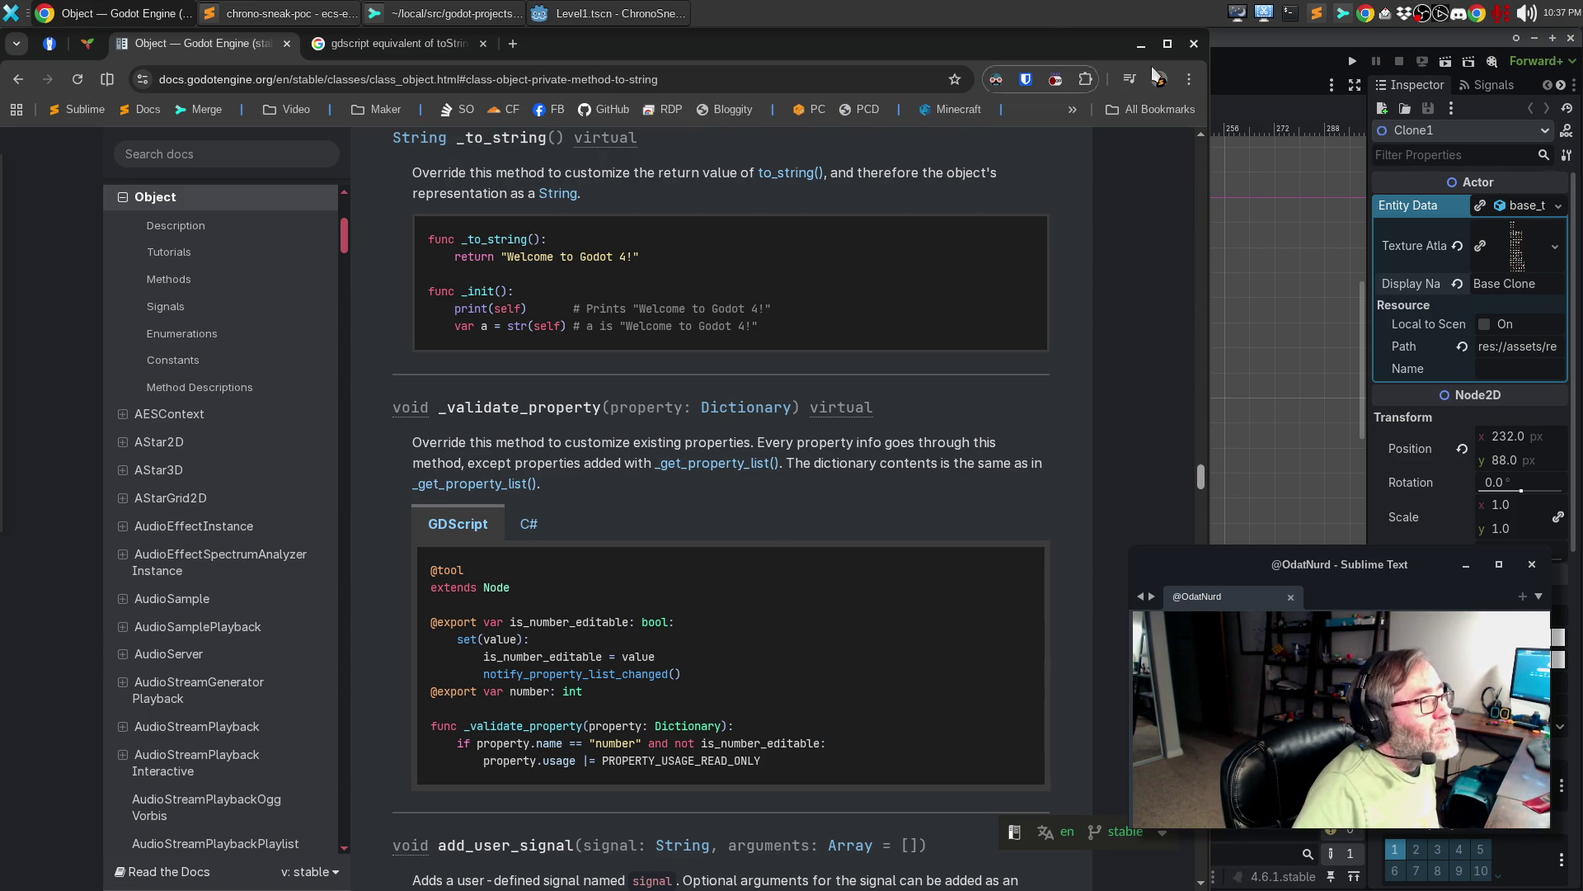
{"action": "left_click", "coordinate": [1255, 77]}
- Close Level1 and open actor_resource.gd, player_resource.gd and guard_resource.gd, viewing actor_resource.gd
{"action": "left_click", "coordinate": [338, 85]}
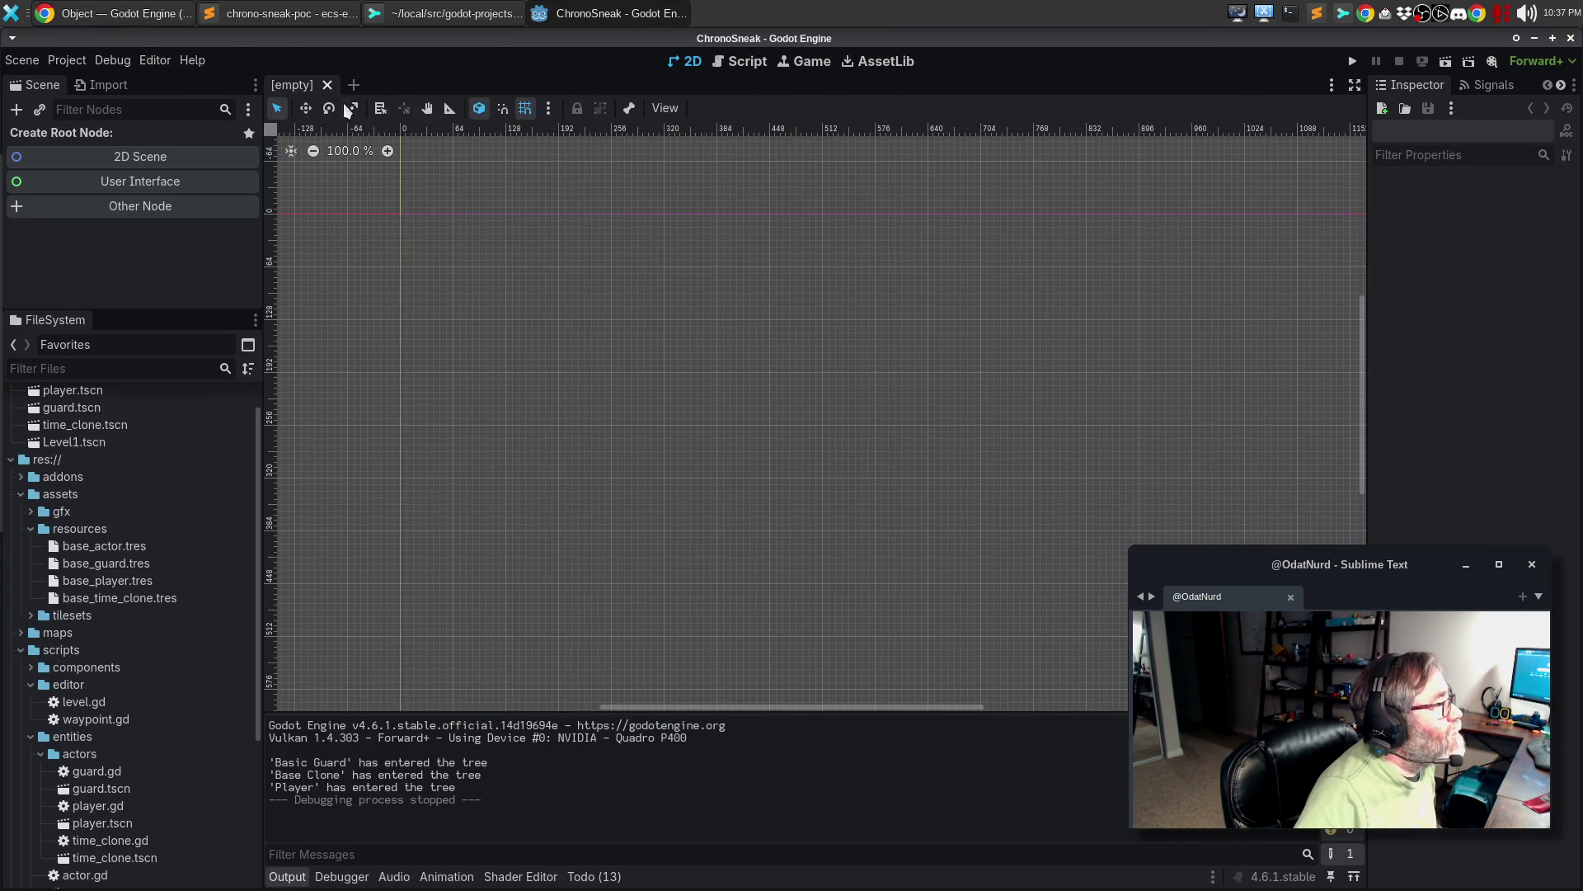
{"action": "left_click", "coordinate": [742, 64]}
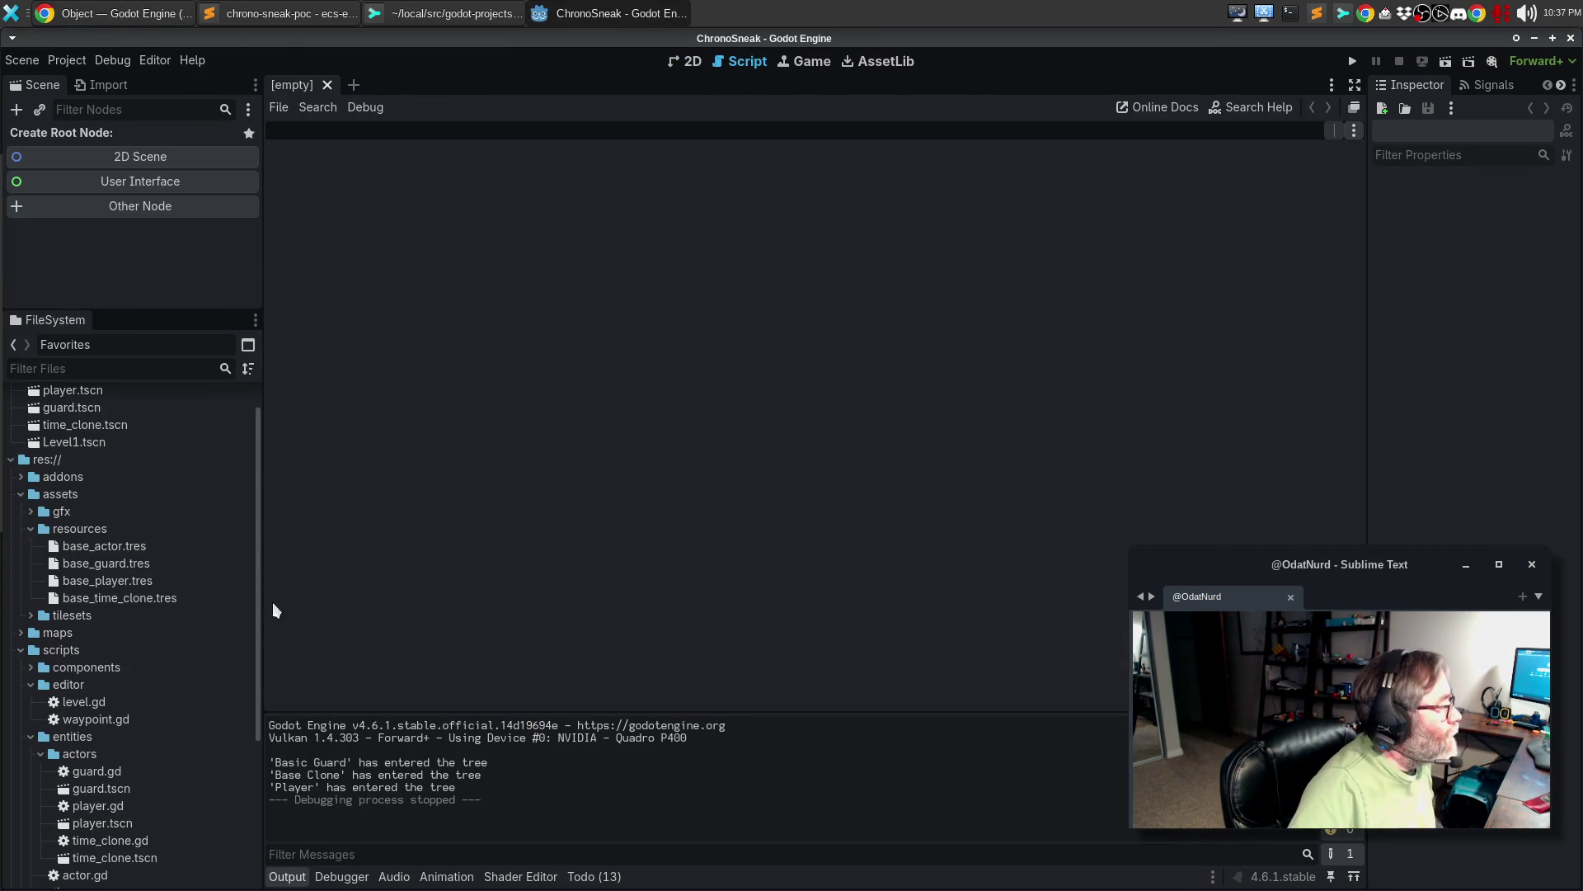
{"action": "left_click", "coordinate": [21, 494]}
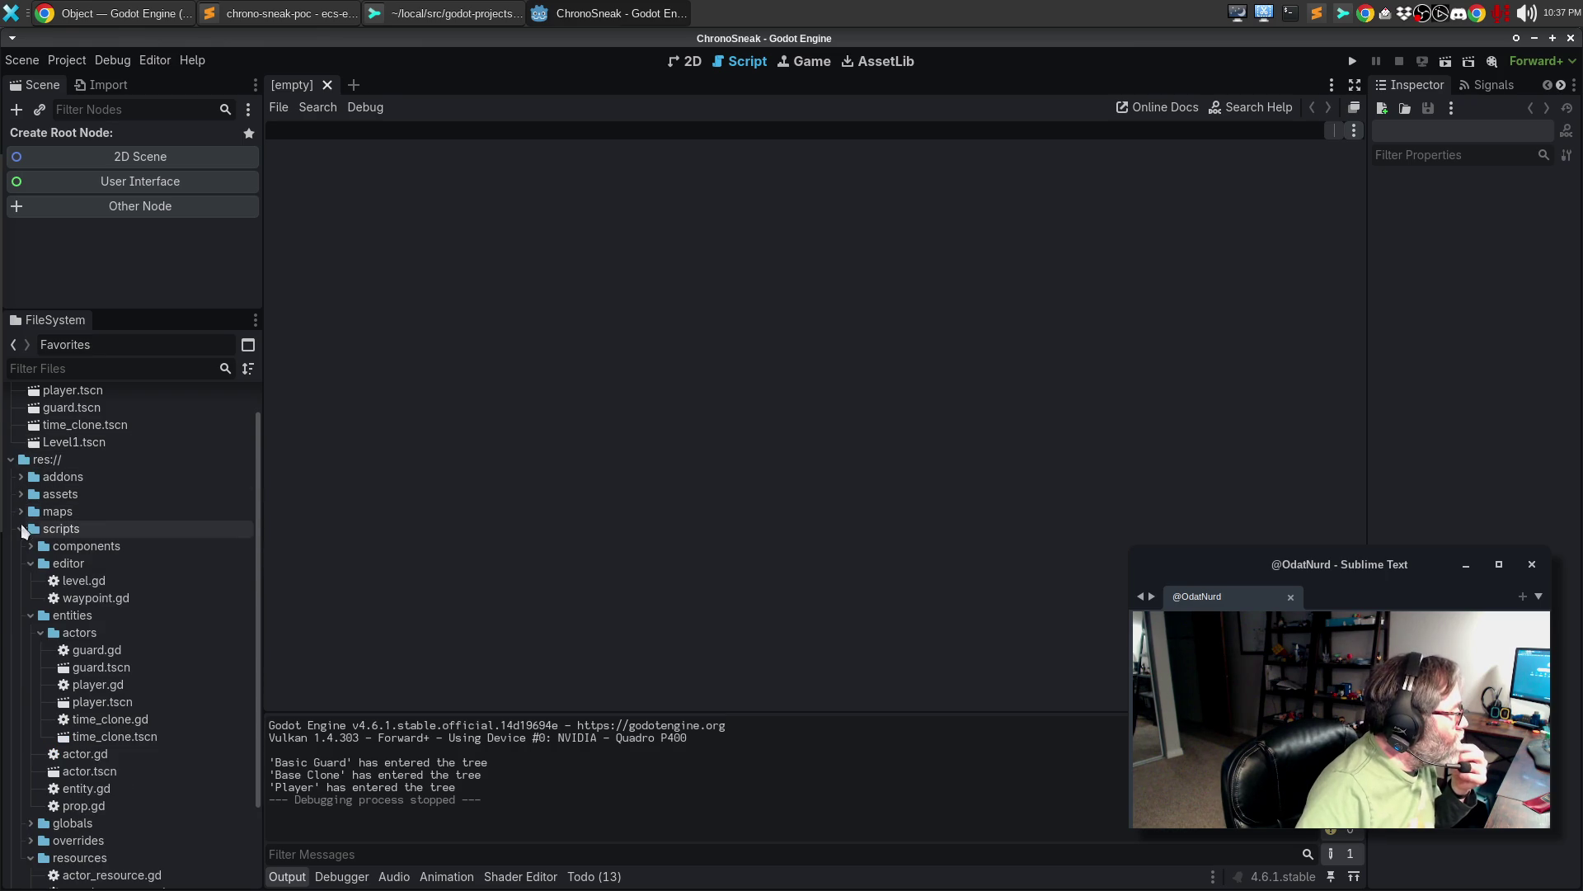
{"action": "left_click", "coordinate": [30, 564]}
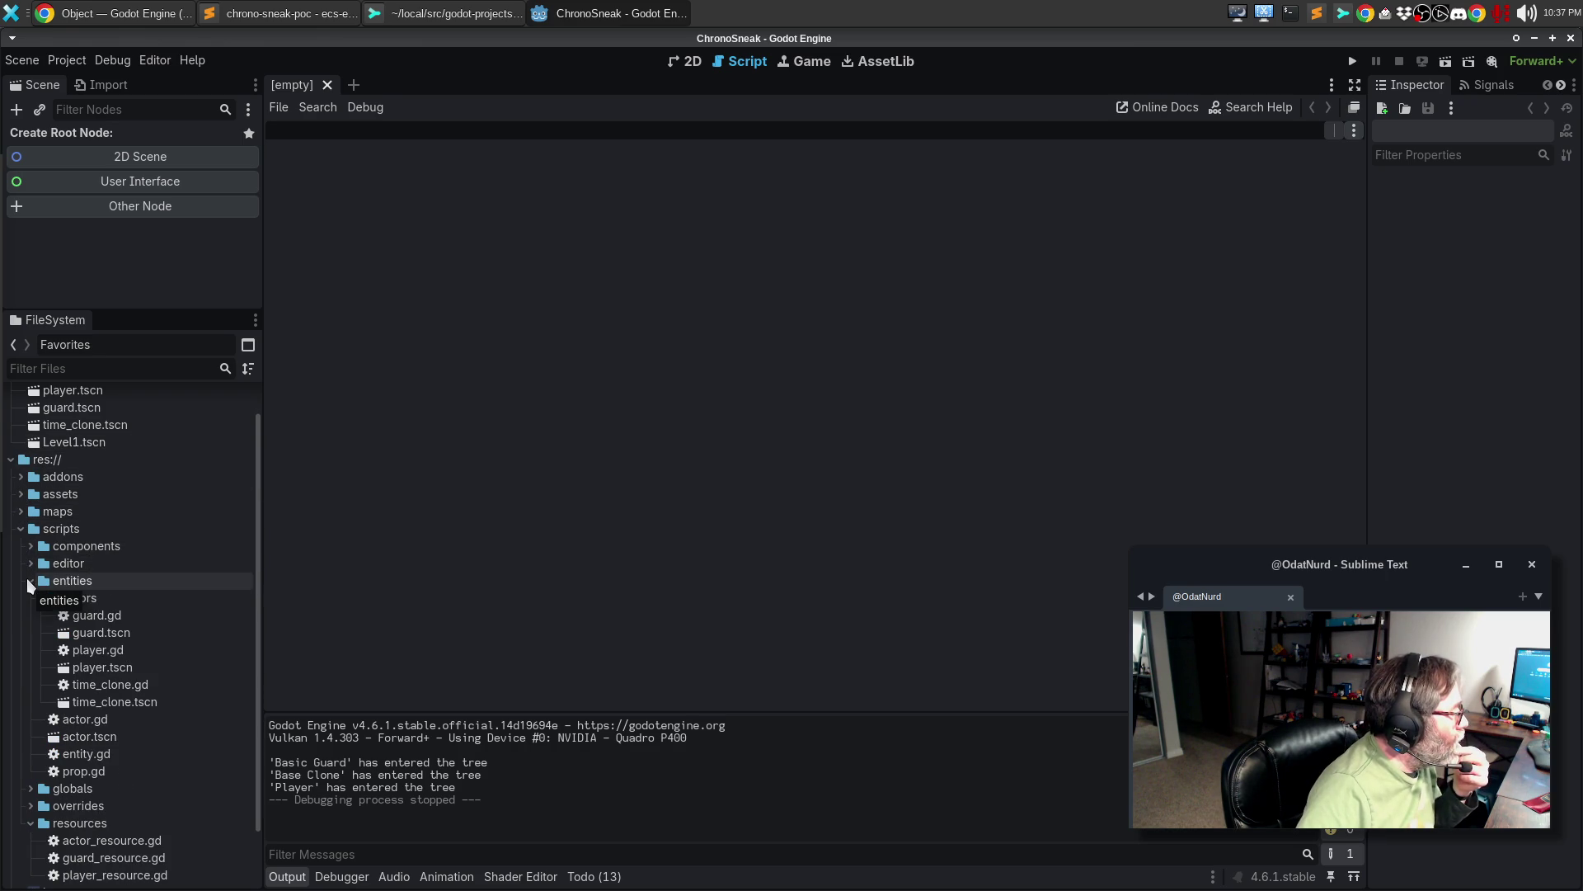
{"action": "left_click", "coordinate": [31, 582]}
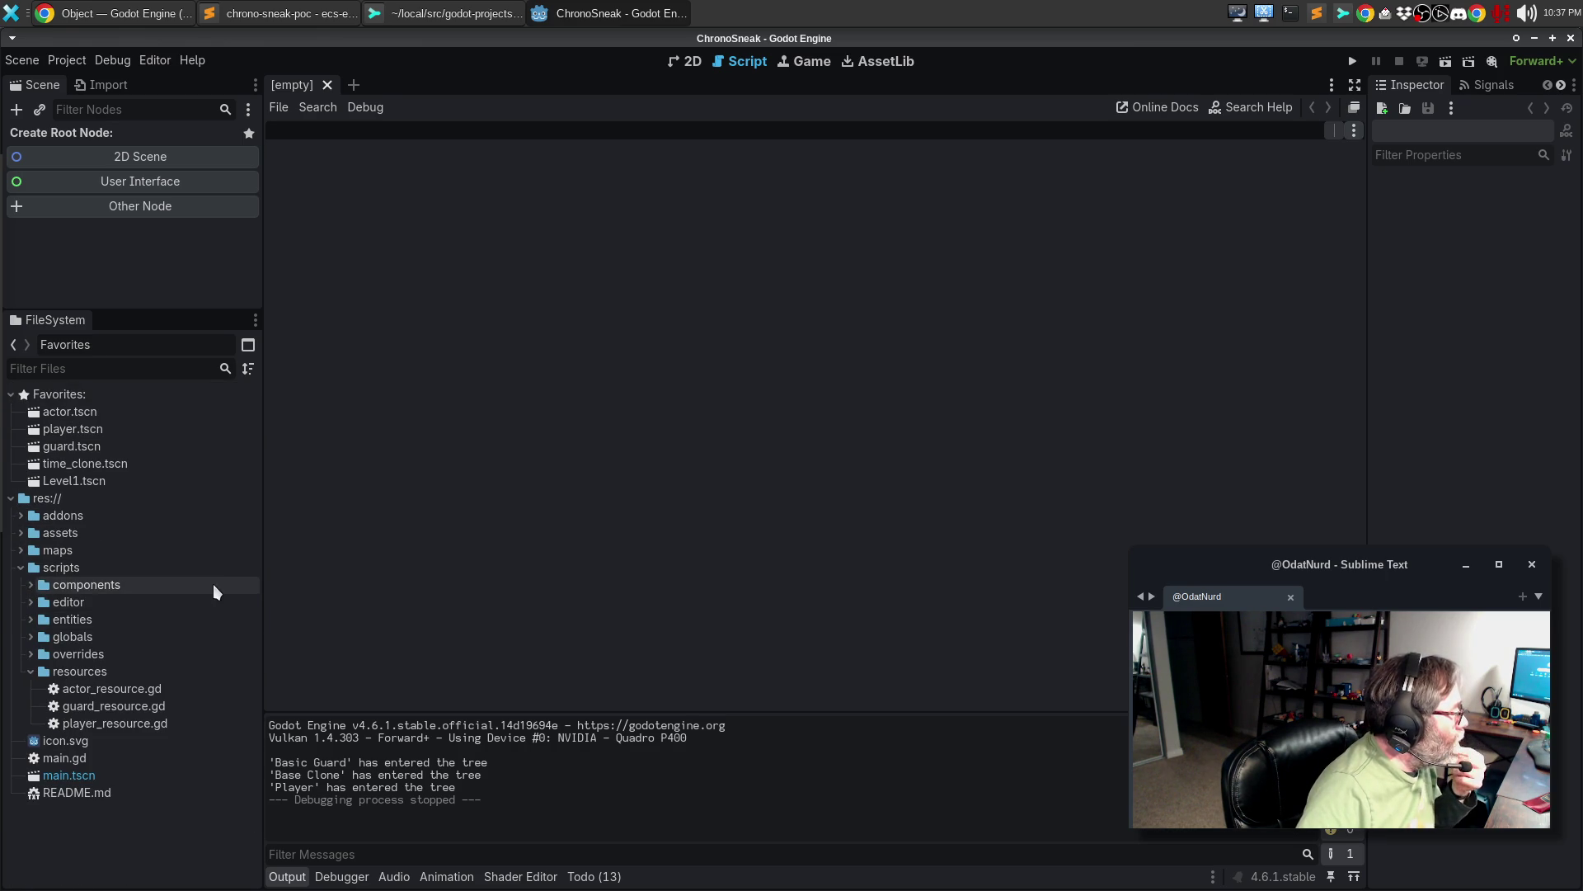
{"action": "double_click", "coordinate": [101, 691]}
{"action": "double_click", "coordinate": [102, 723]}
{"action": "double_click", "coordinate": [101, 707]}
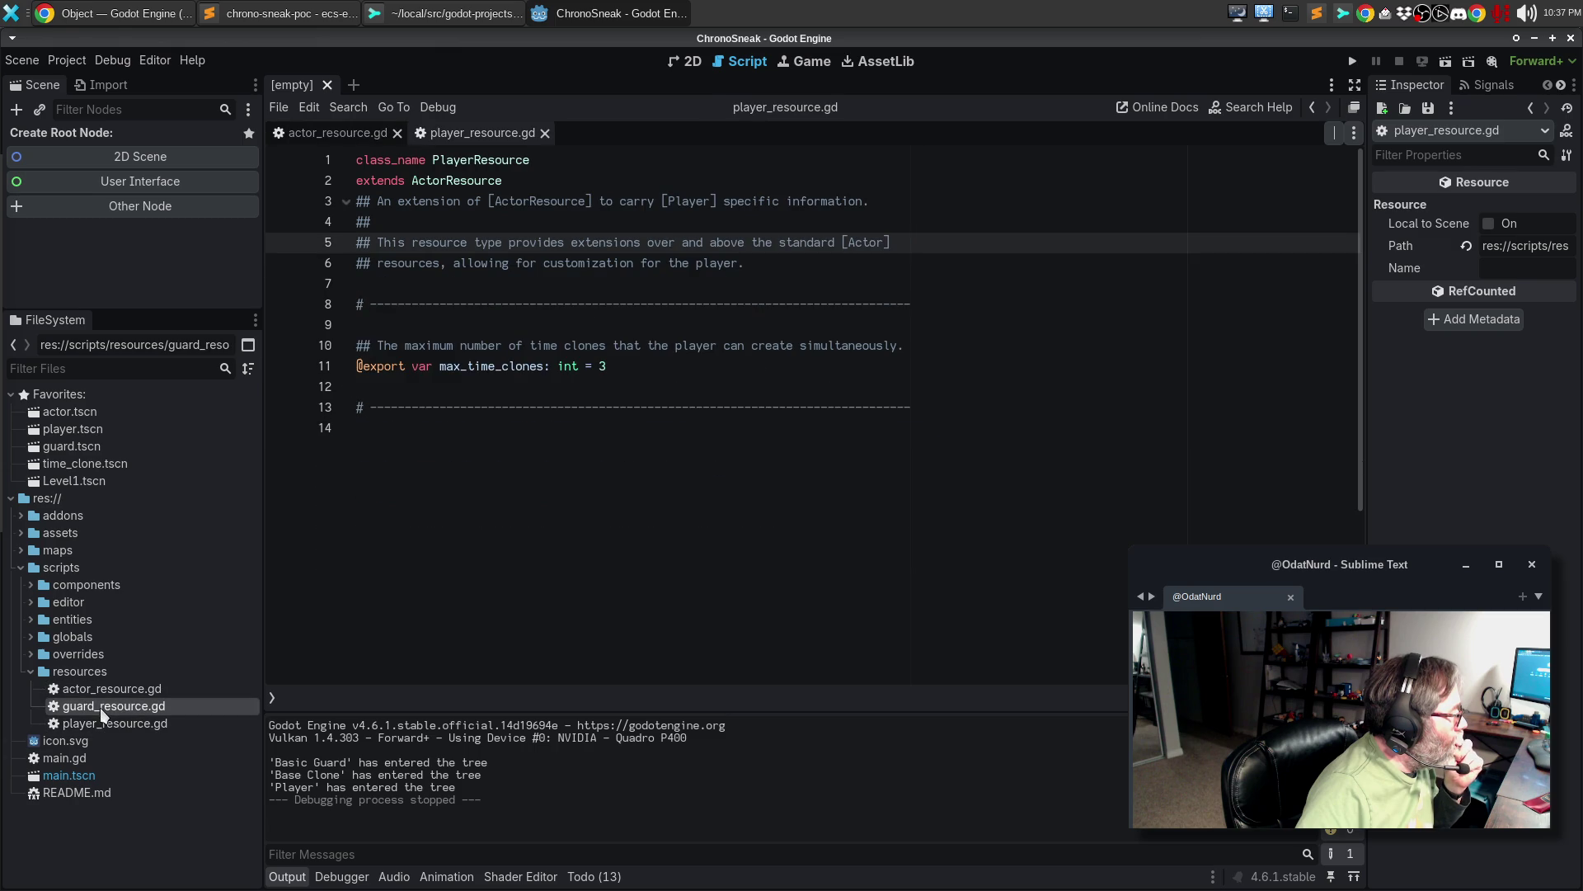
{"action": "left_click", "coordinate": [325, 136]}
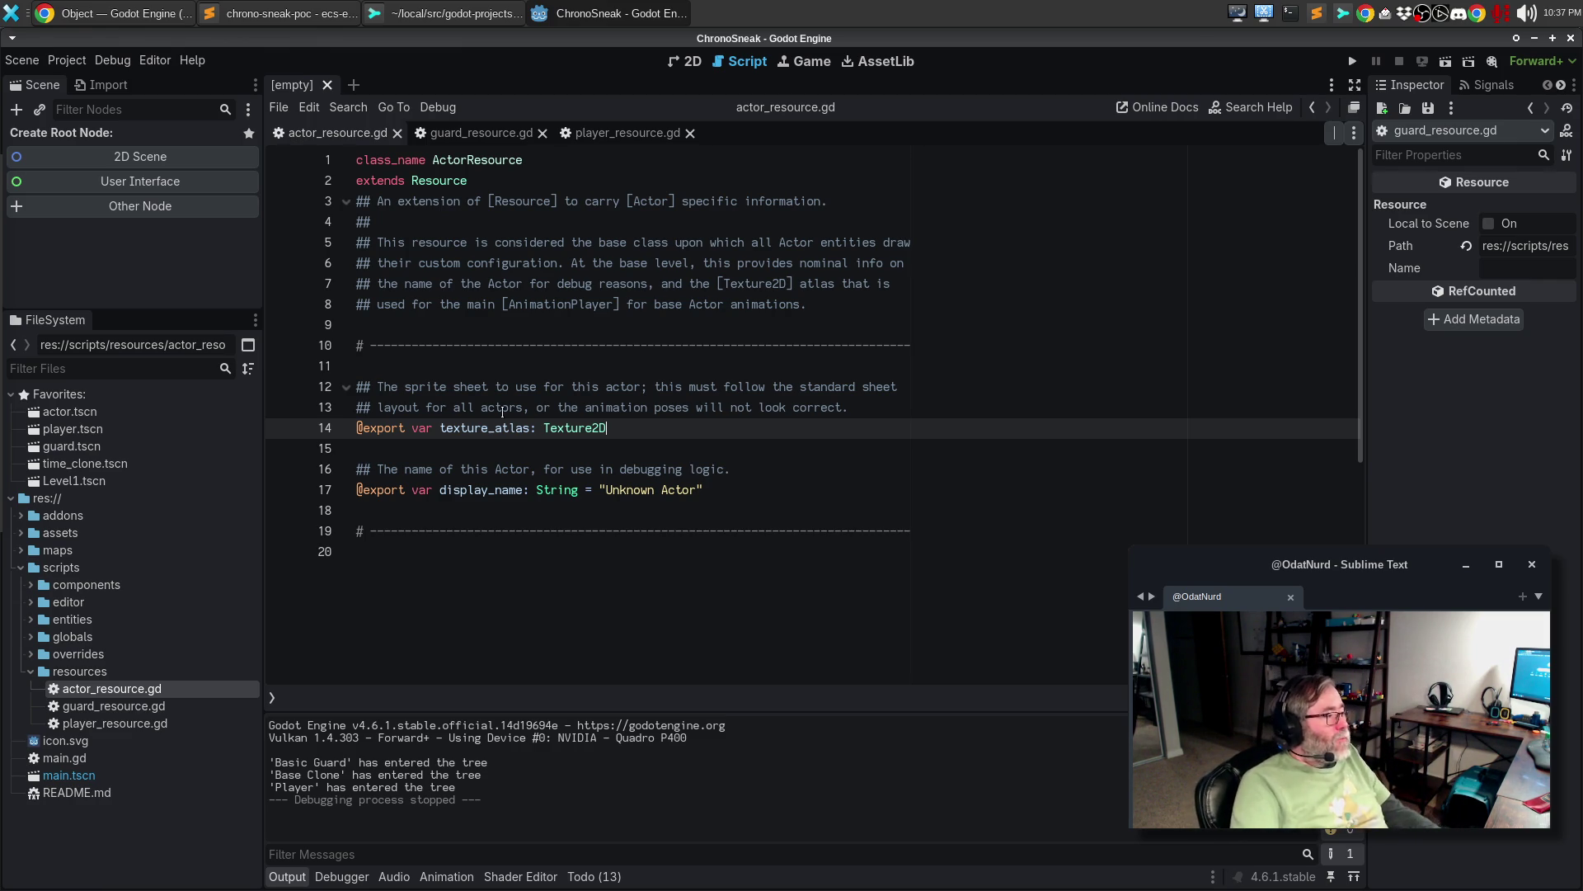
- Duplicate the separator comment line in actor_resource.gd with blank lines between
{"action": "left_click", "coordinate": [475, 348]}
{"action": "left_click", "coordinate": [467, 368]}
{"action": "left_click", "coordinate": [417, 511]}
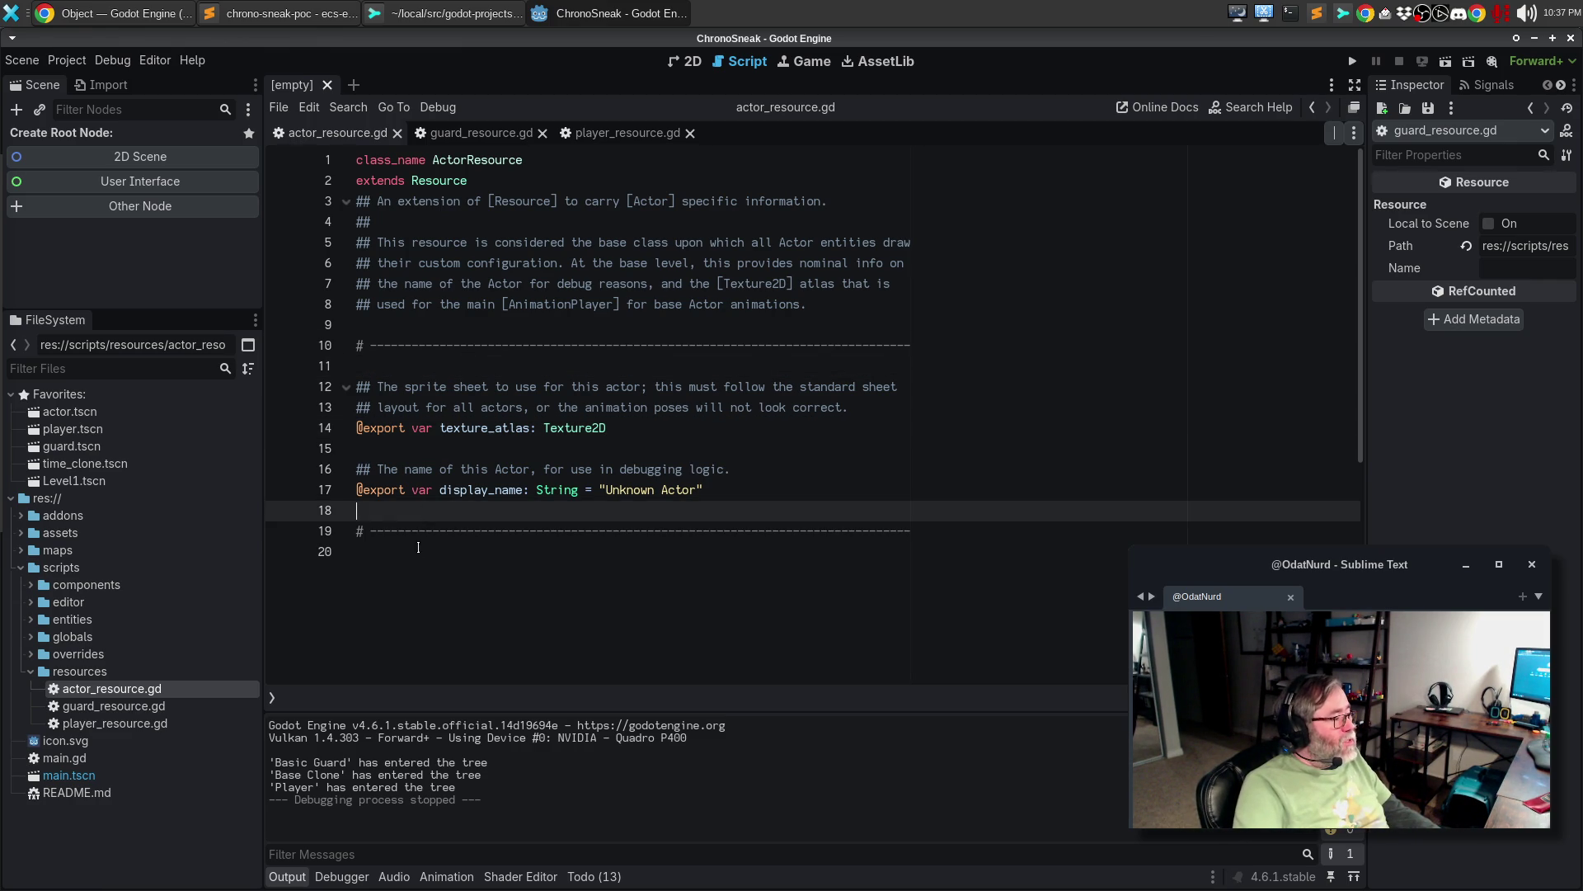
{"action": "left_click", "coordinate": [423, 559]}
{"action": "key", "text": "Up"}
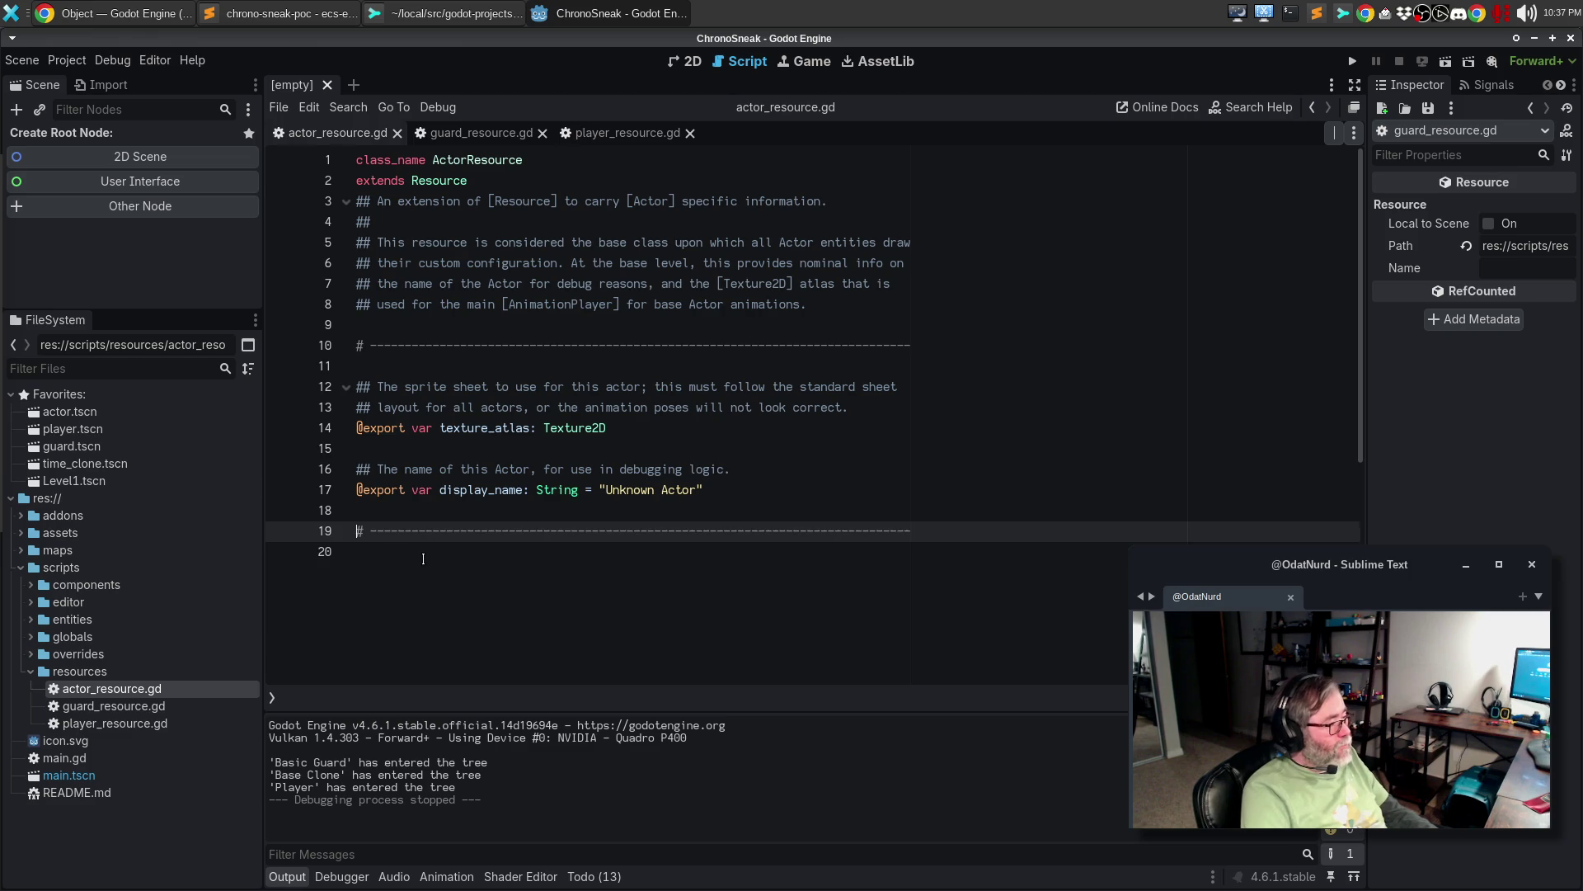
{"action": "key", "text": "ctrl+shift+d"}
{"action": "key", "text": "Return"}
{"action": "key", "text": "Return"}
{"action": "key", "text": "Up"}
{"action": "key", "text": "Up"}
{"action": "key", "text": "Down"}
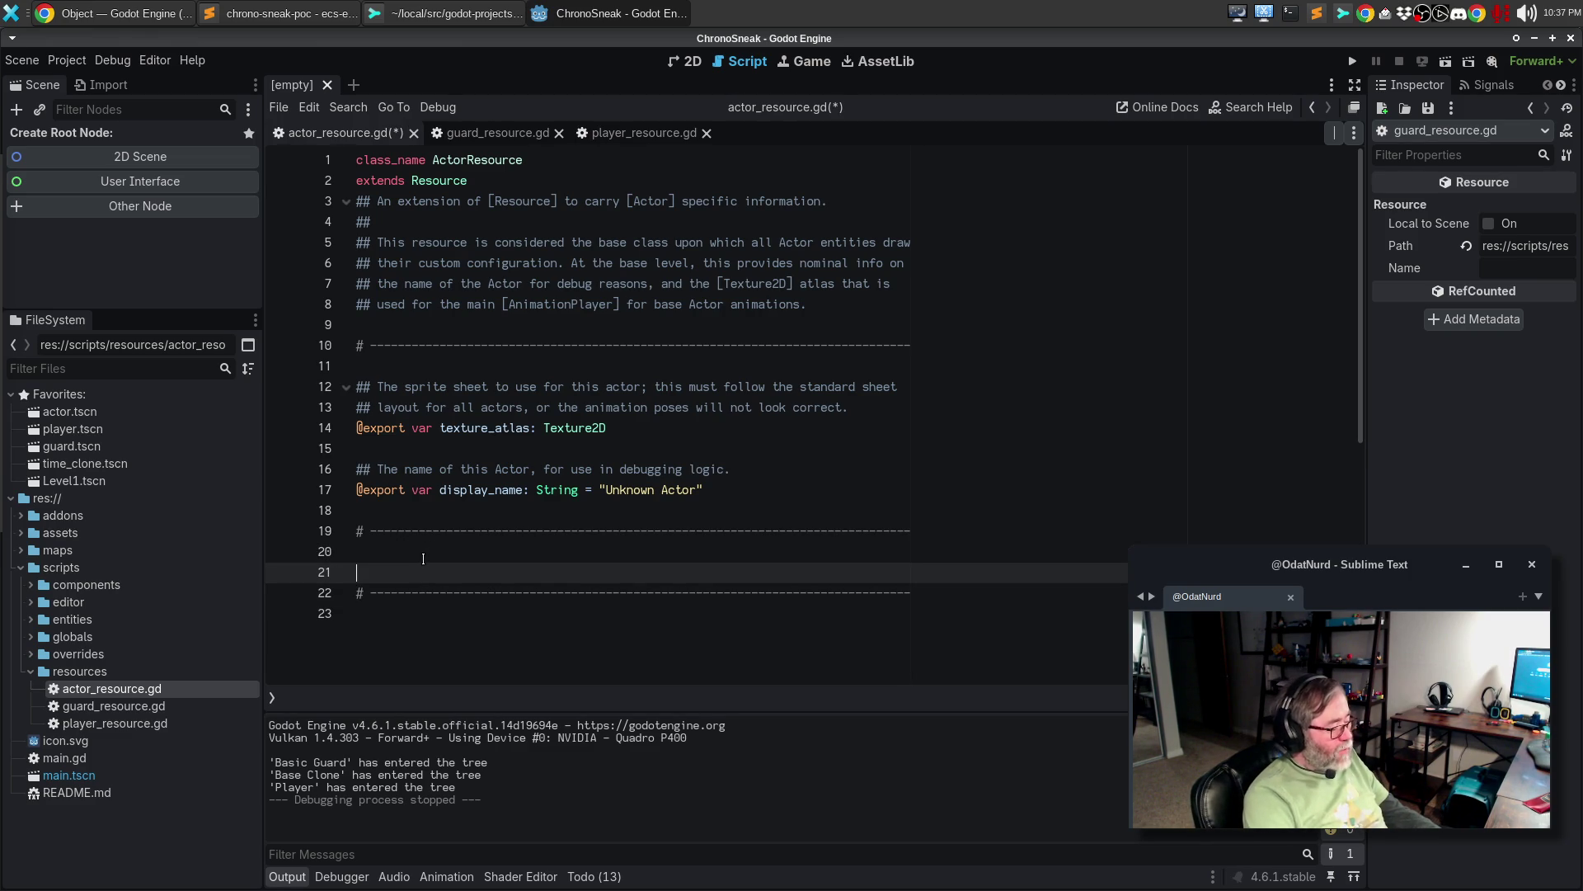
- Write func _repr() -> String: returning "poop"
{"action": "type", "text": "func _re"}
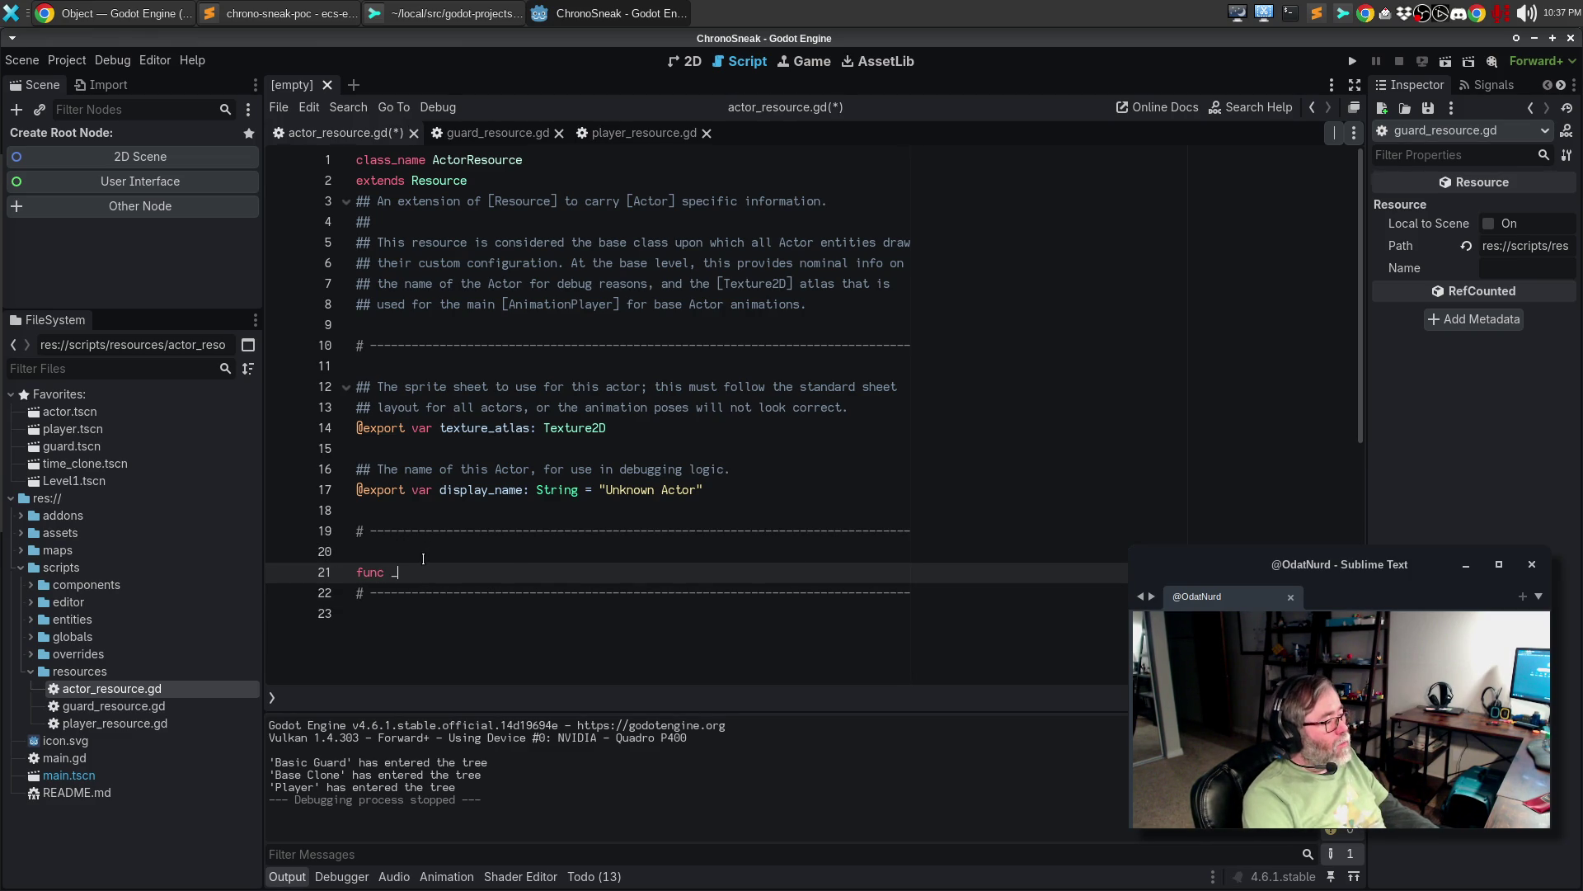
{"action": "type", "text": "p"}
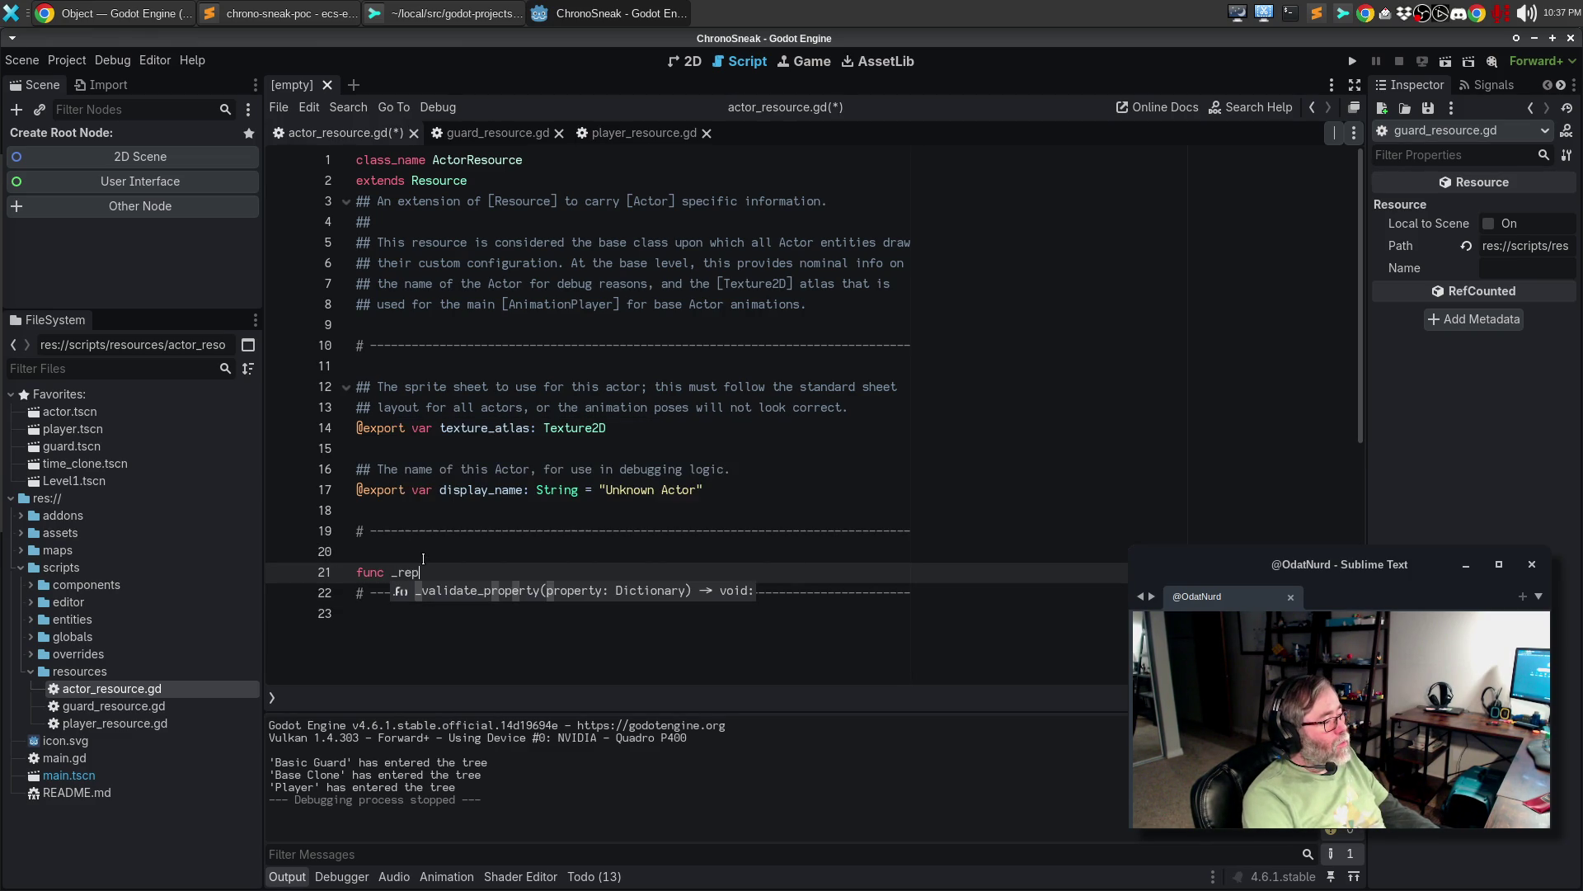
{"action": "type", "text": "r() "}
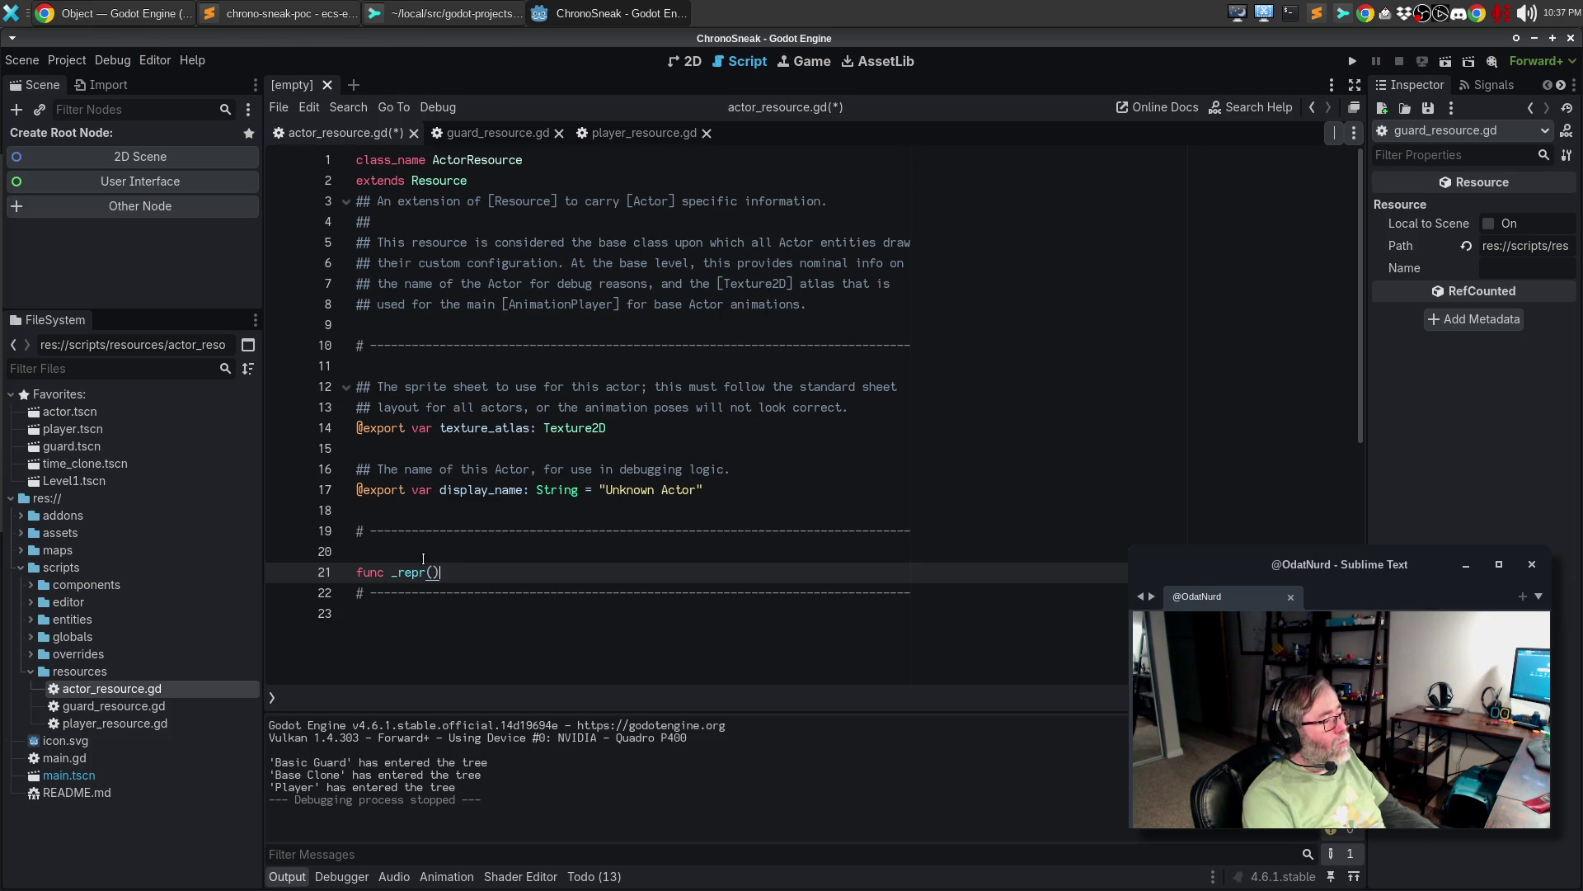
{"action": "type", "text": "-> string"}
{"action": "type", "text": ":"}
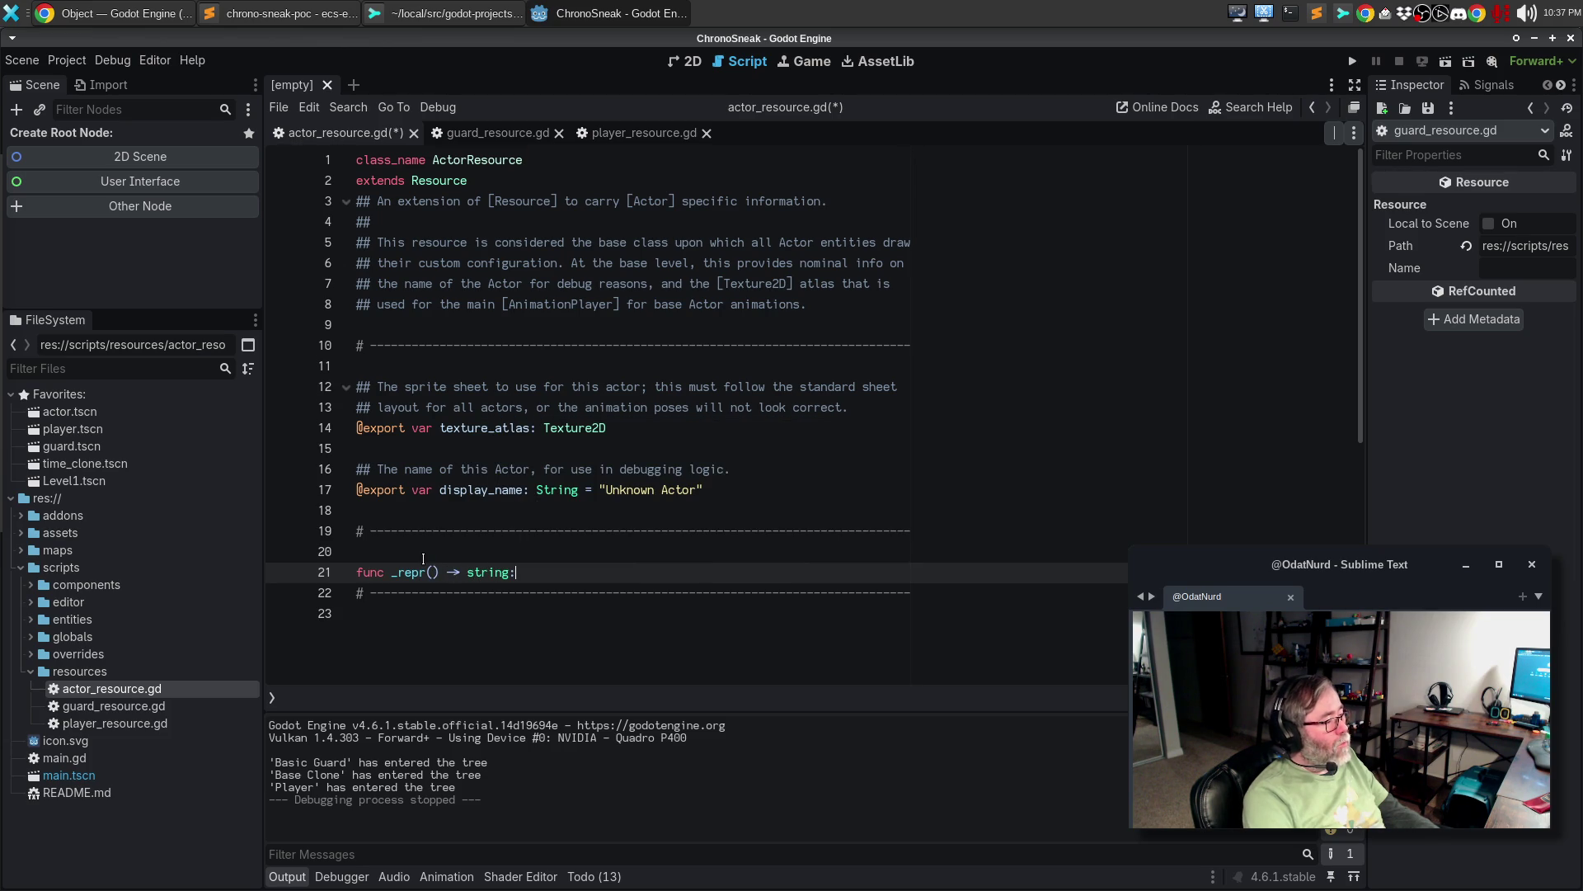
{"action": "key", "text": "ctrl+Left"}
{"action": "key", "text": "ctrl+Left"}
{"action": "key", "text": "Delete"}
{"action": "type", "text": "S"}
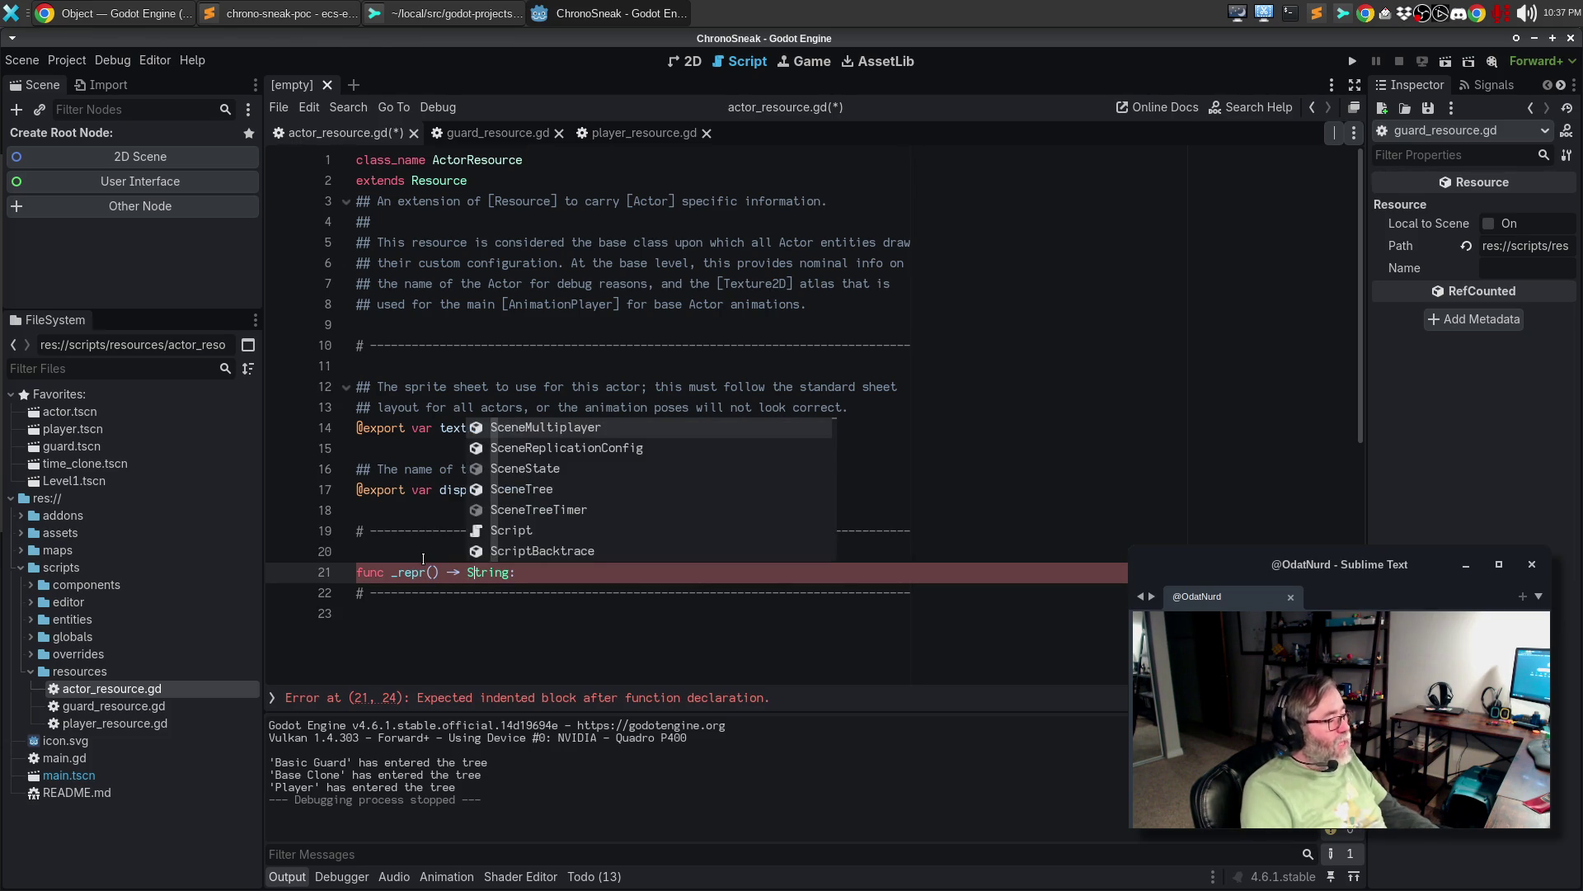
{"action": "key", "text": "Escape"}
{"action": "key", "text": "End"}
{"action": "key", "text": "Return"}
{"action": "type", "text": "return \"poop"}
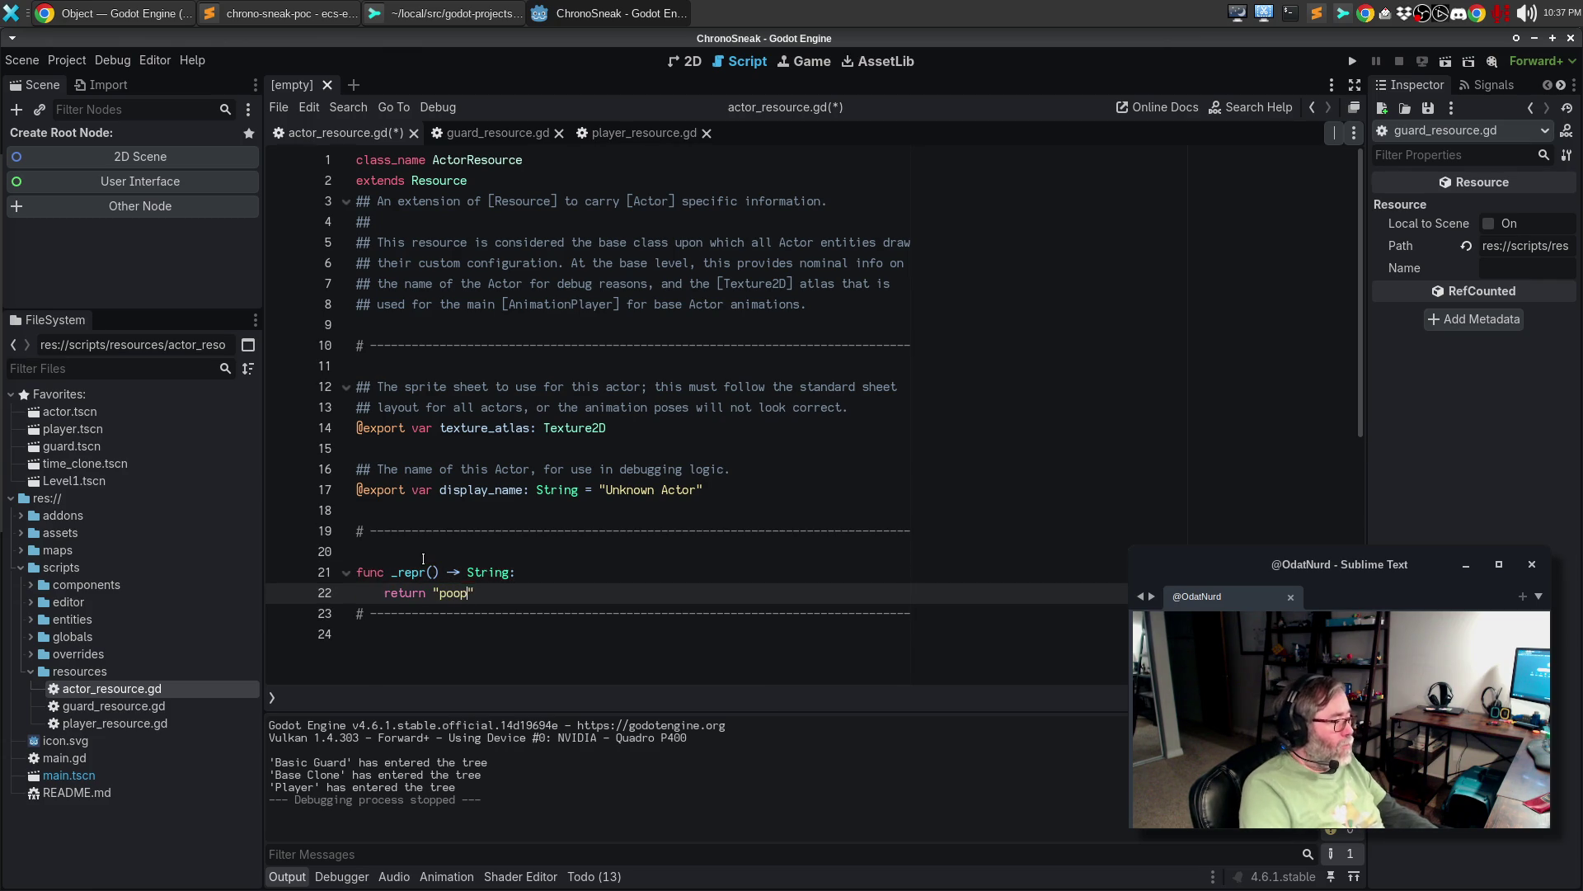
{"action": "key", "text": "End"}
{"action": "key", "text": "Return"}
{"action": "key", "text": "Down"}
{"action": "key", "text": "Down"}
- Paste another dashed separator line below the _repr function
{"action": "key", "text": "Up"}
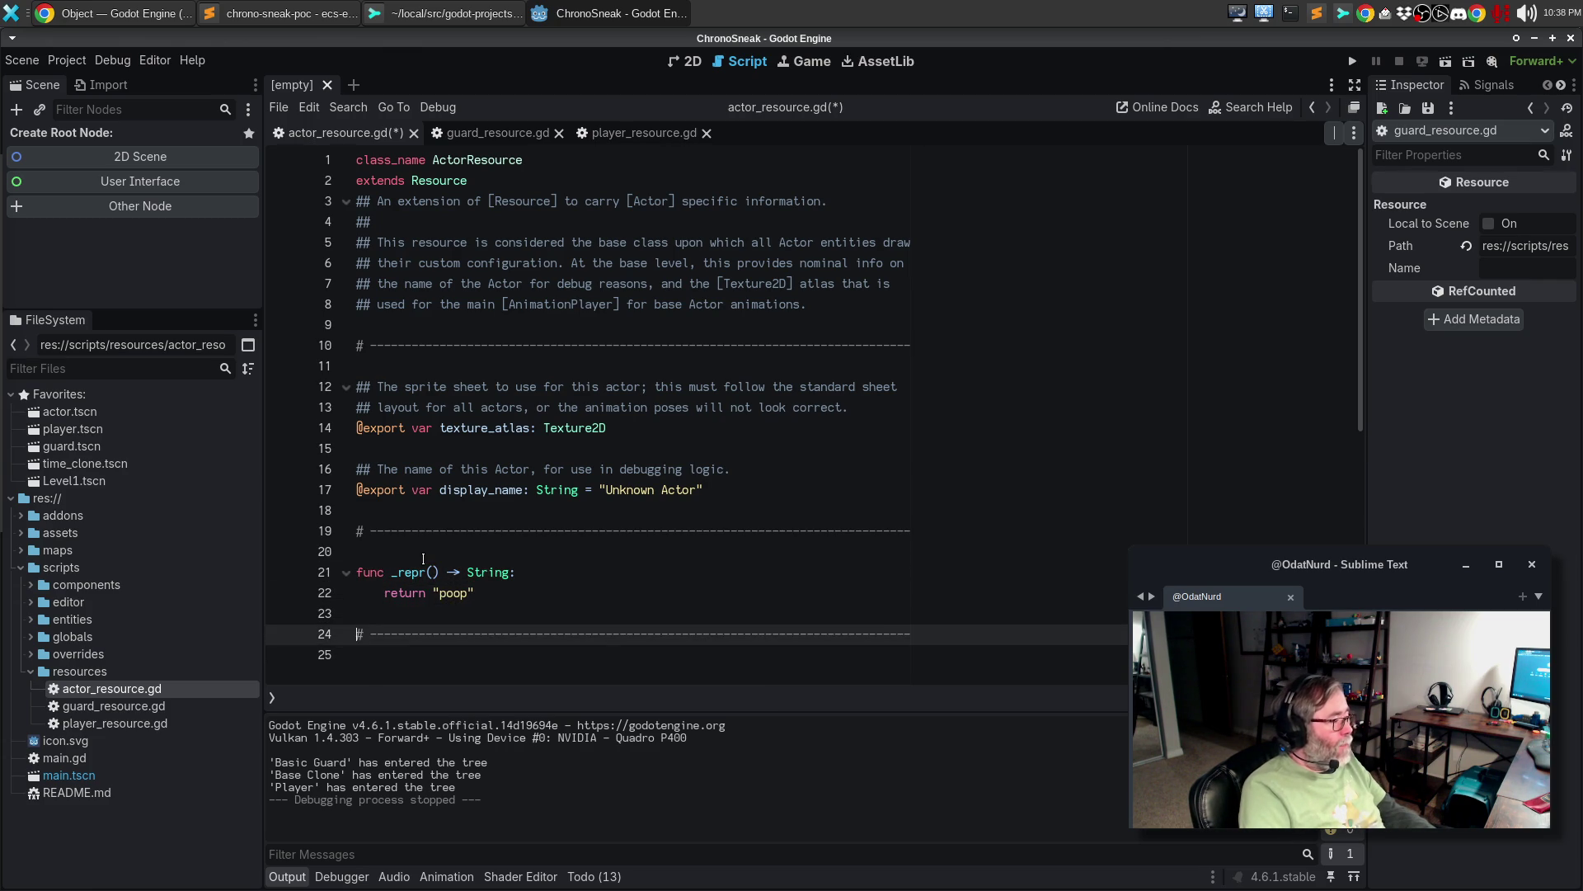
{"action": "key", "text": "Down"}
{"action": "key", "text": "Return"}
{"action": "type", "text": "# ------------------------------------------------------------------------------"}
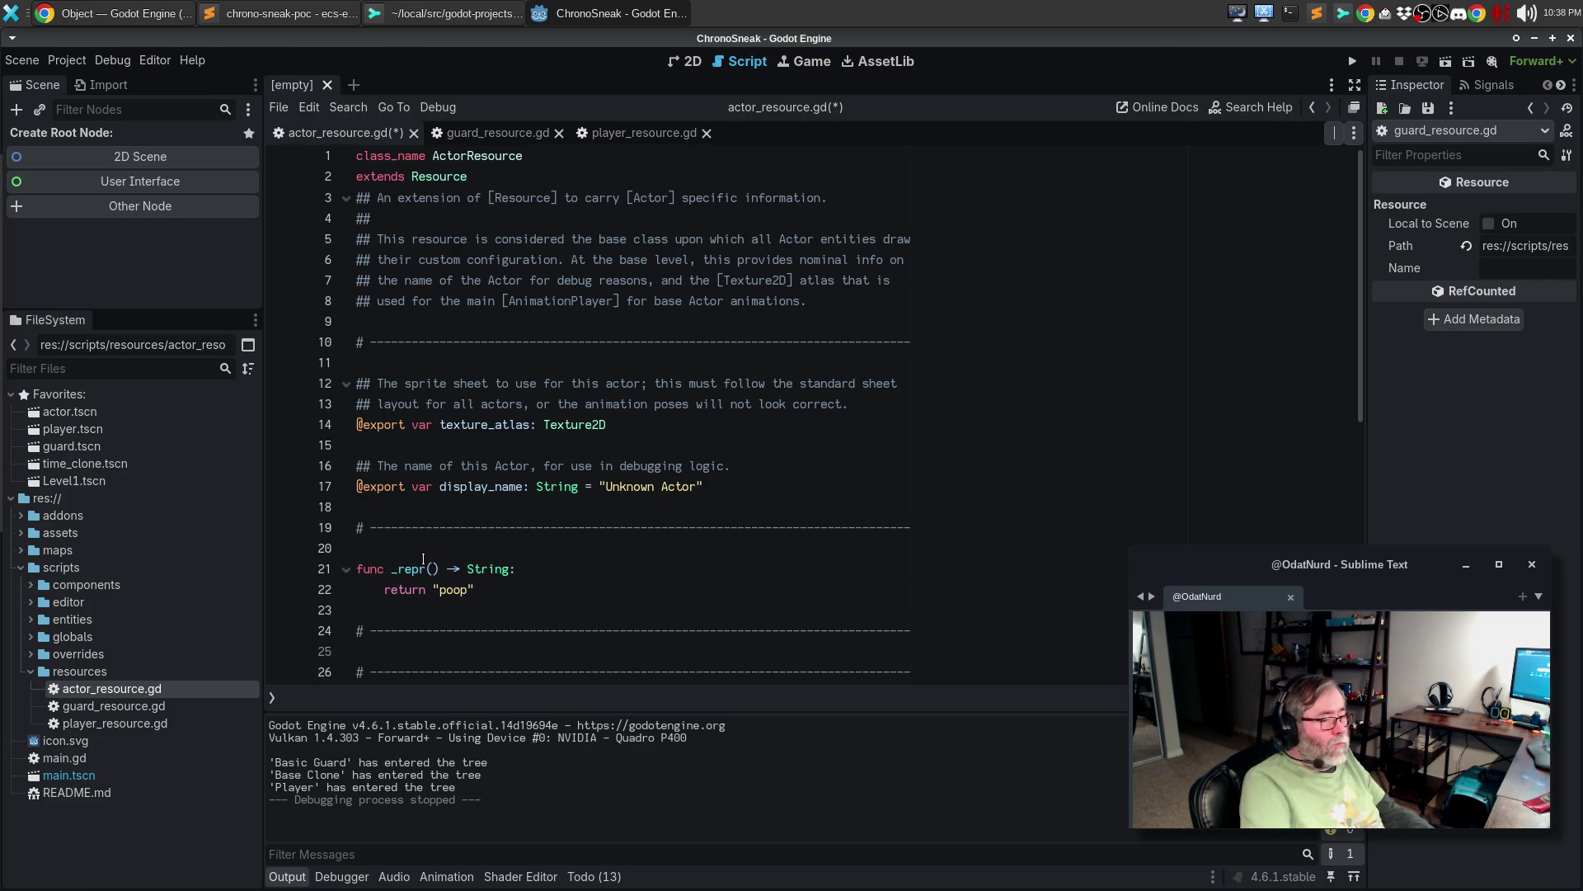
{"action": "key", "text": "Return"}
{"action": "key", "text": "Up"}
{"action": "key", "text": "Up"}
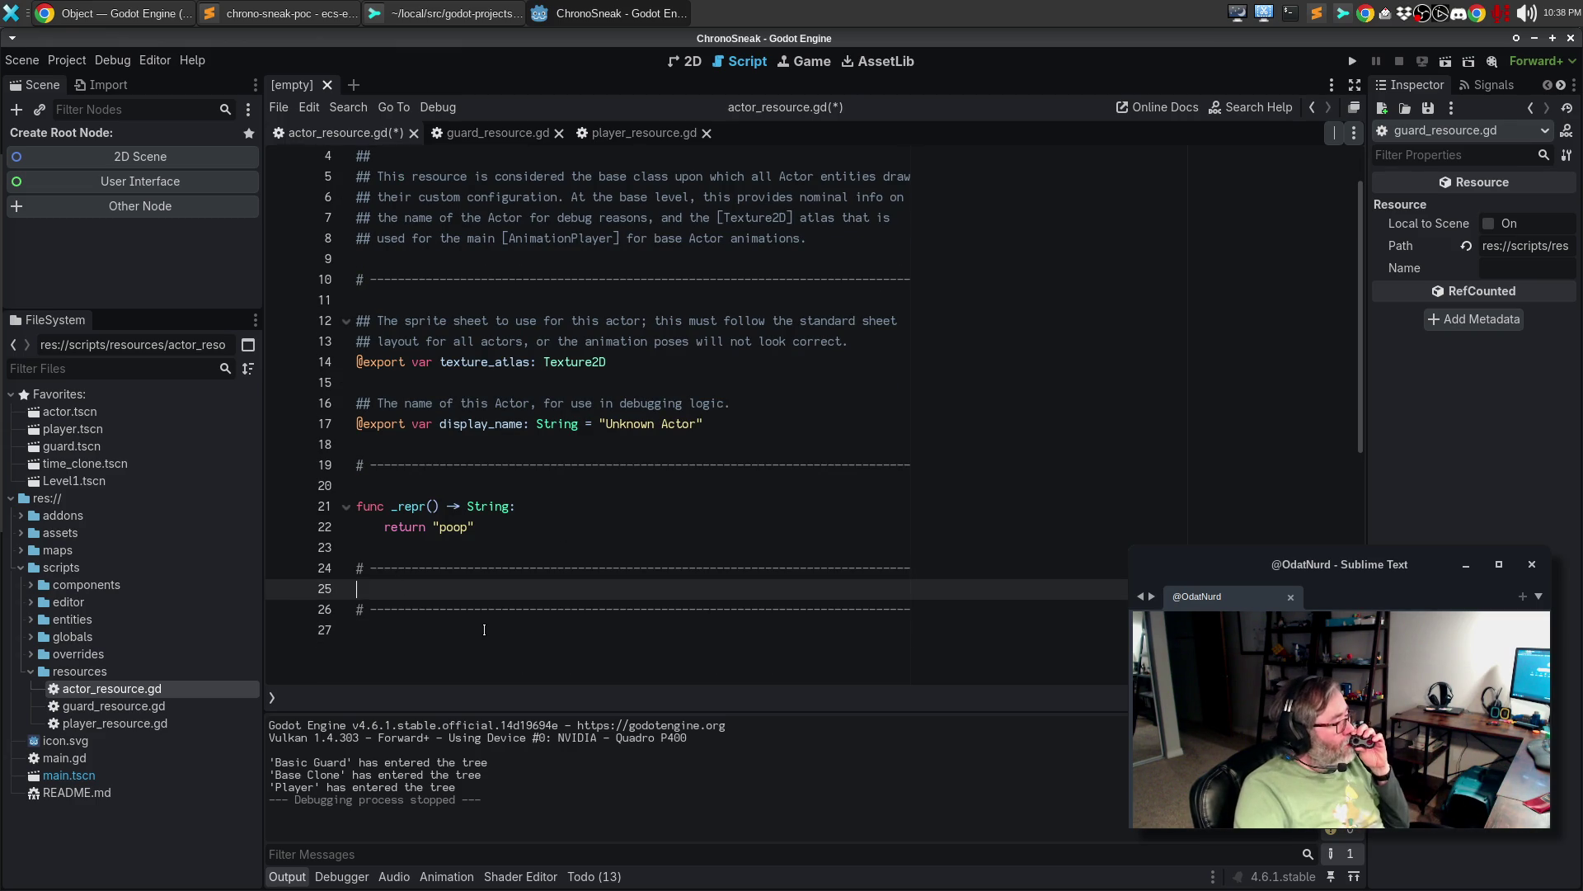
- Add func _to_string() -> String: returning _repr(), and save actor_resource.gd
{"action": "key", "text": "Return"}
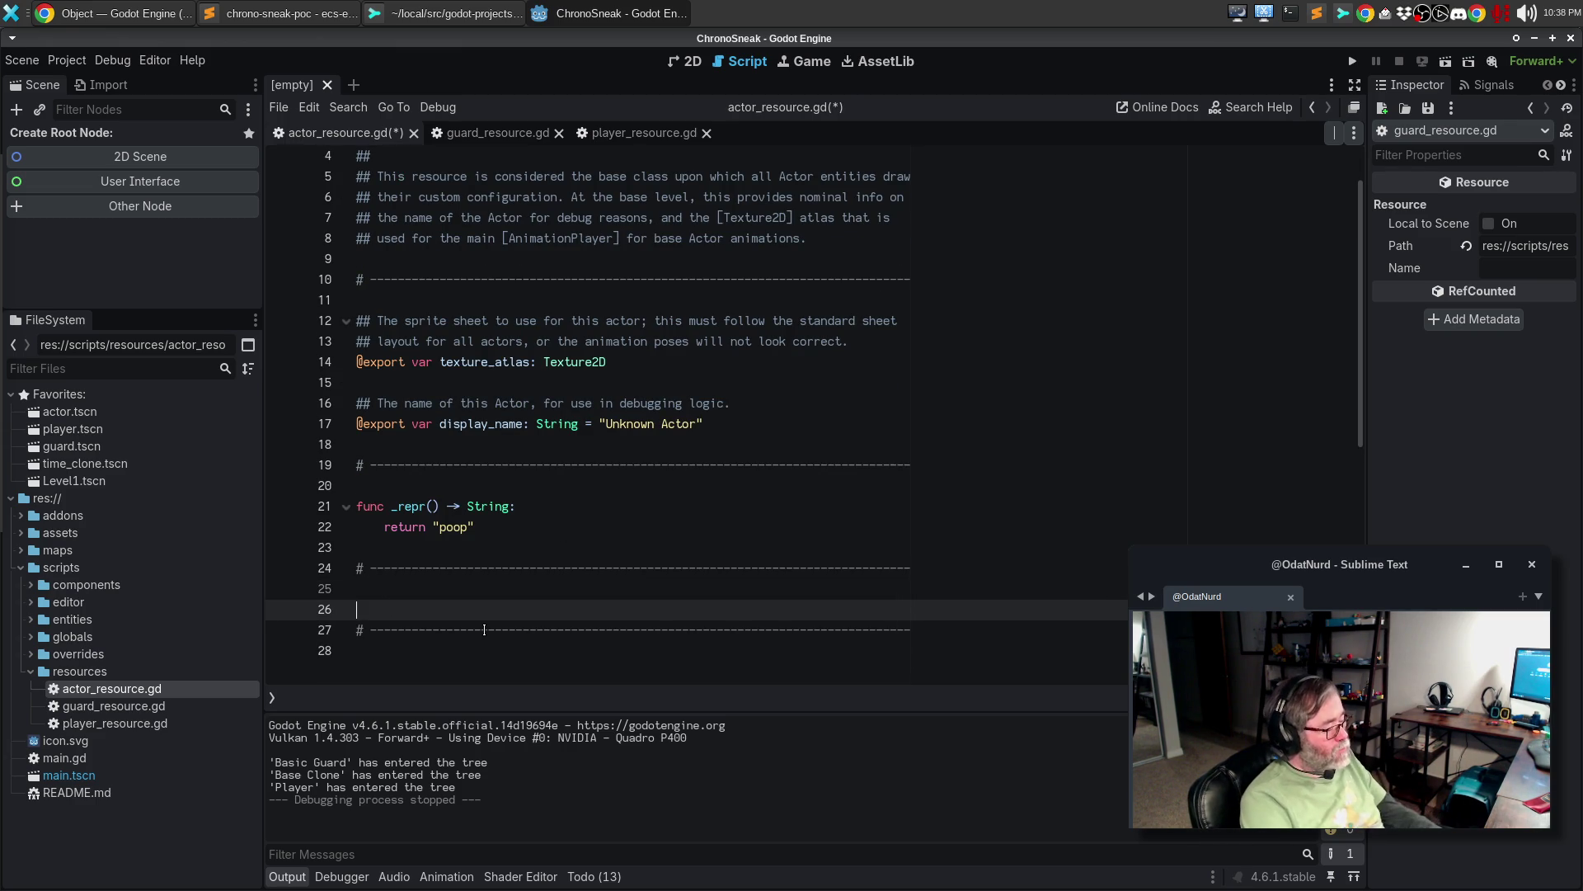
{"action": "type", "text": "func _to_s"}
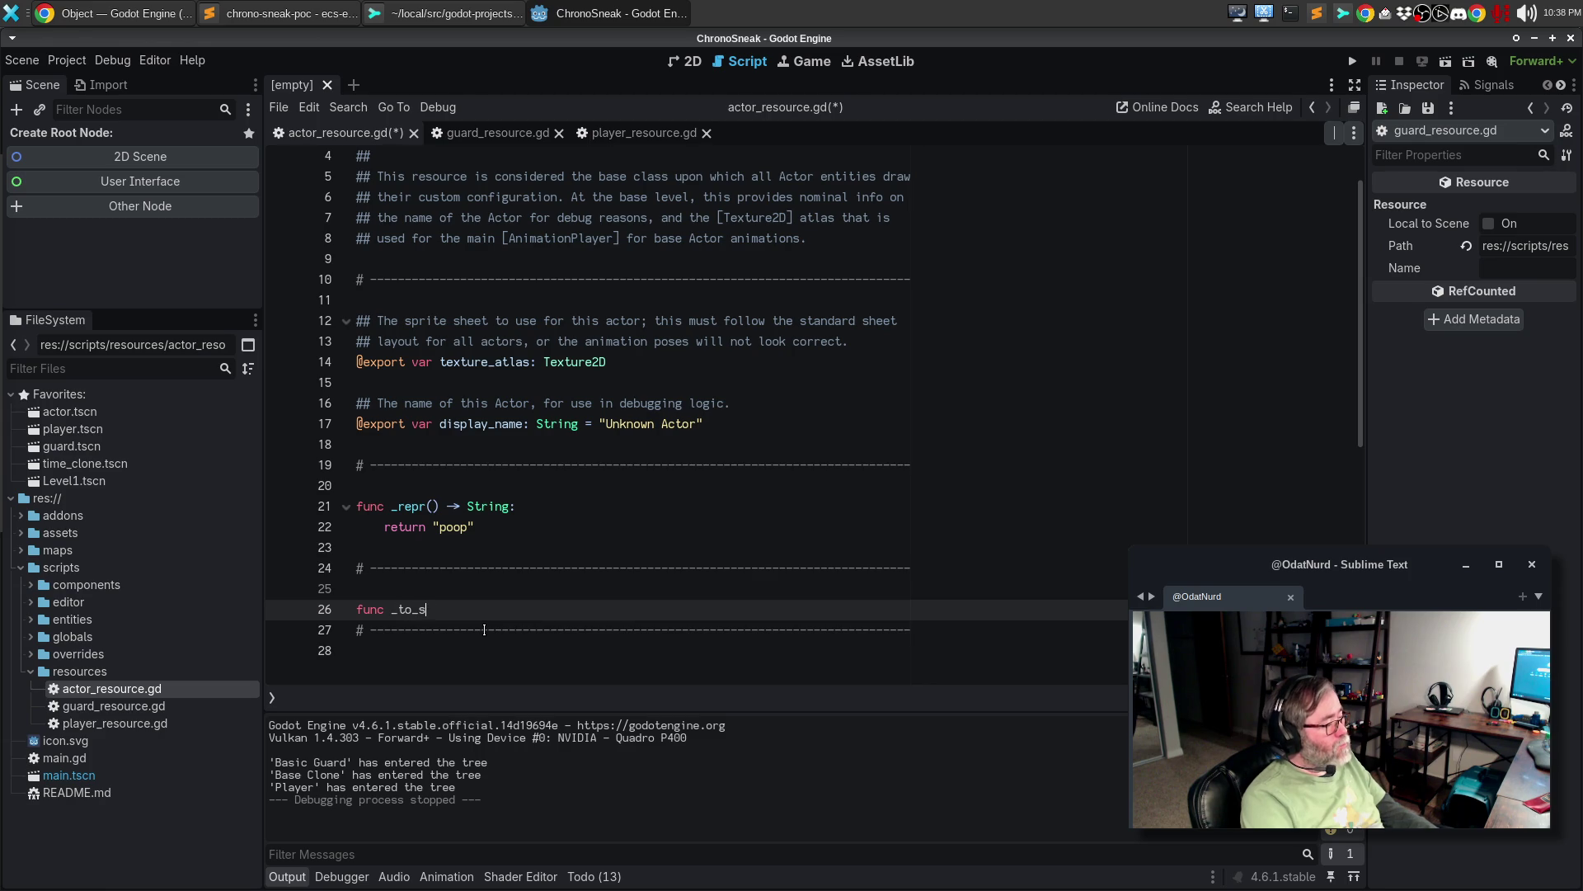
{"action": "type", "text": "tring() ="}
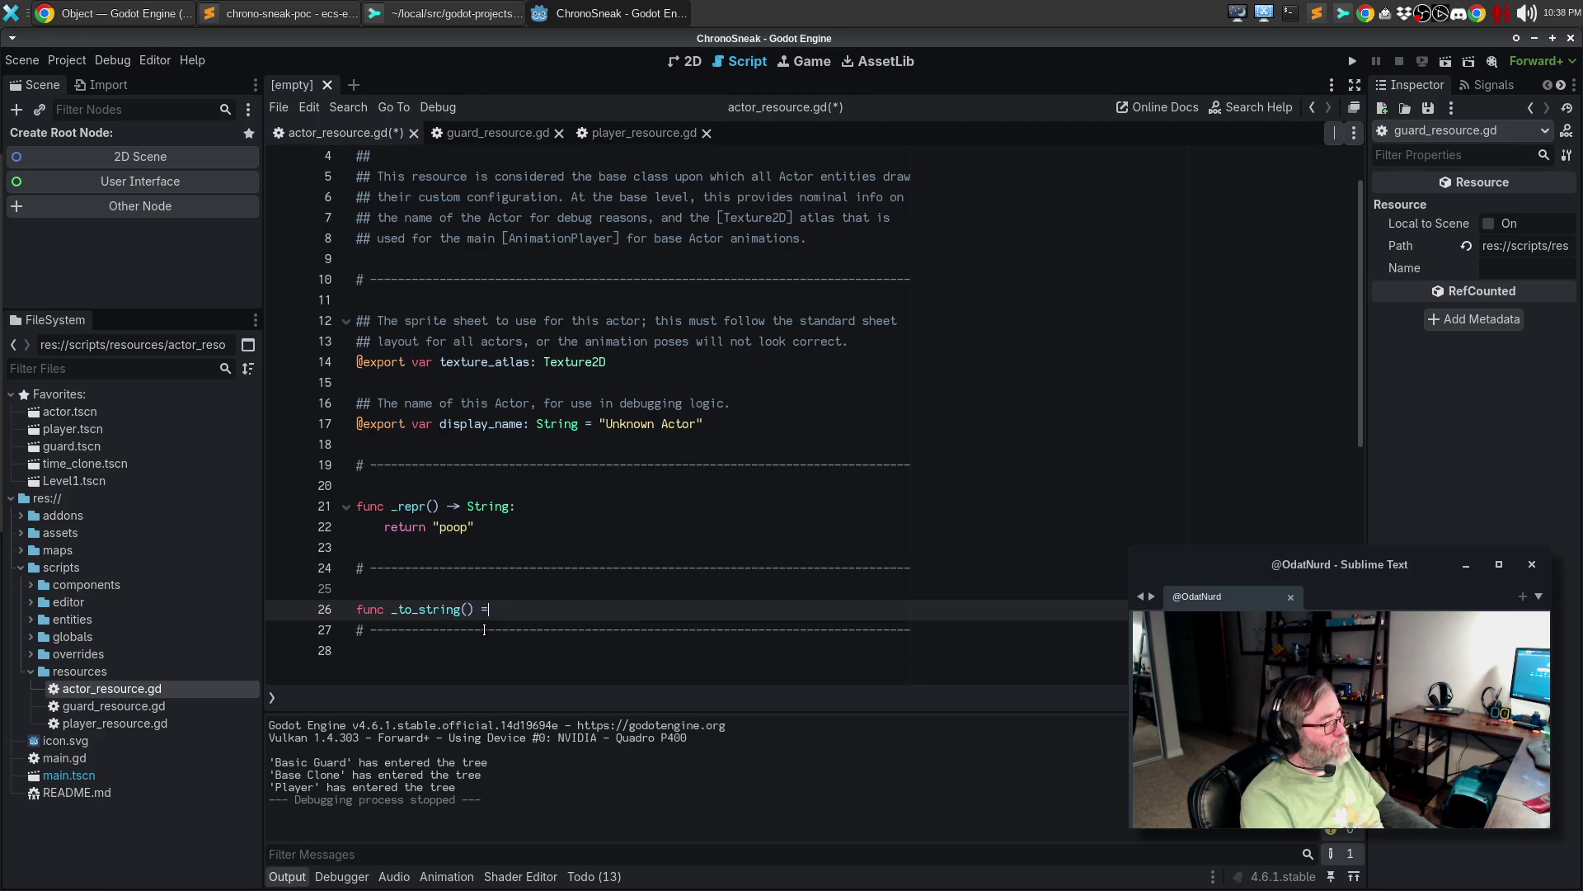
{"action": "key", "text": "BackSpace"}
{"action": "type", "text": "-> String:"}
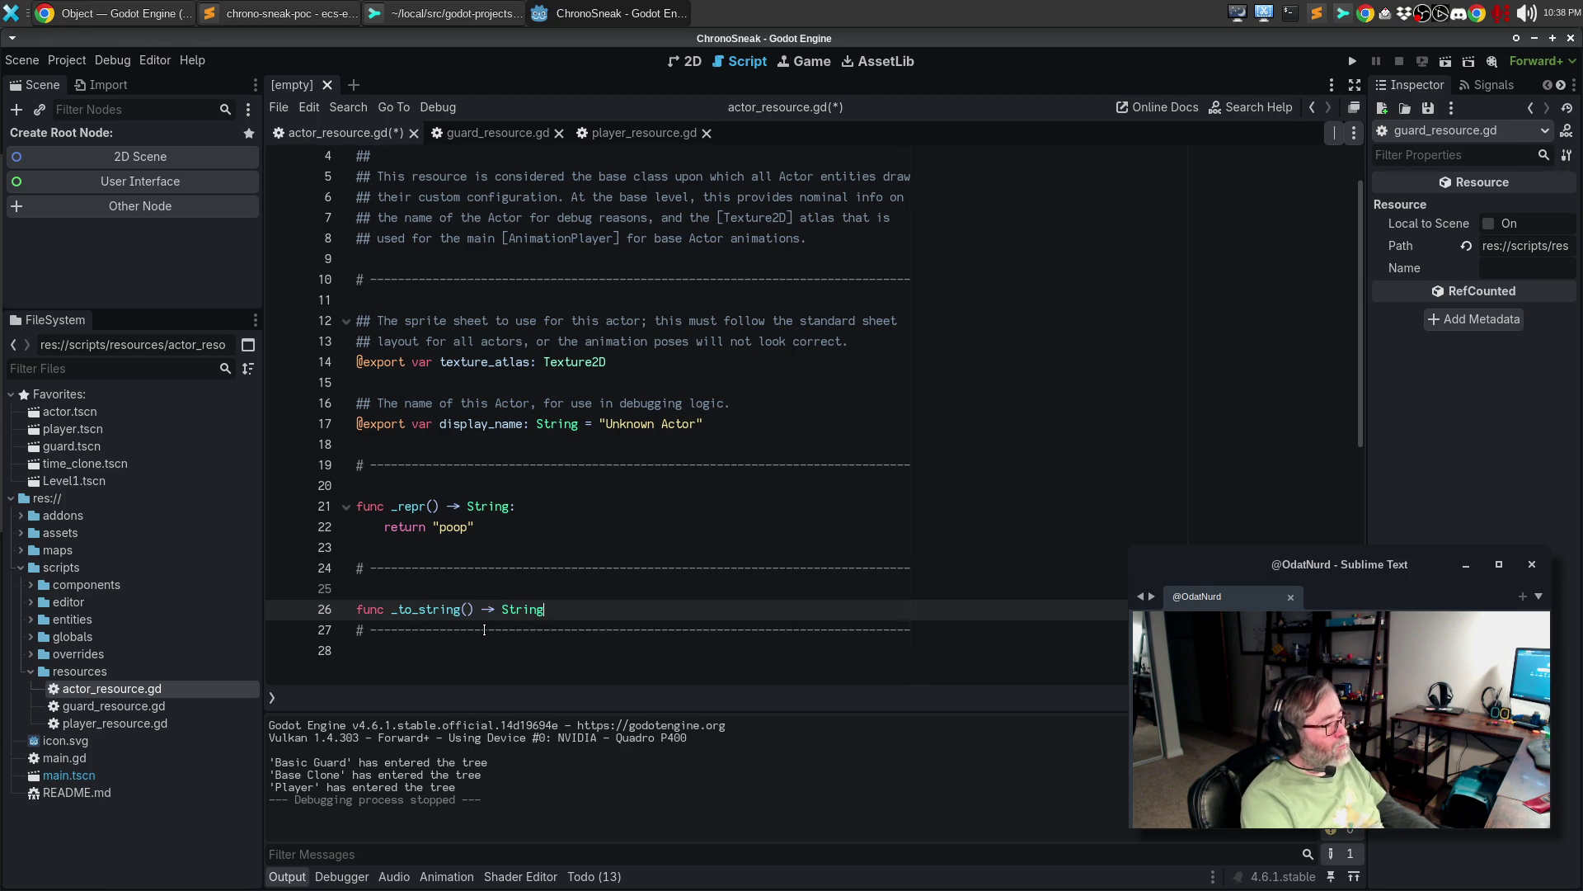
{"action": "key", "text": "Return"}
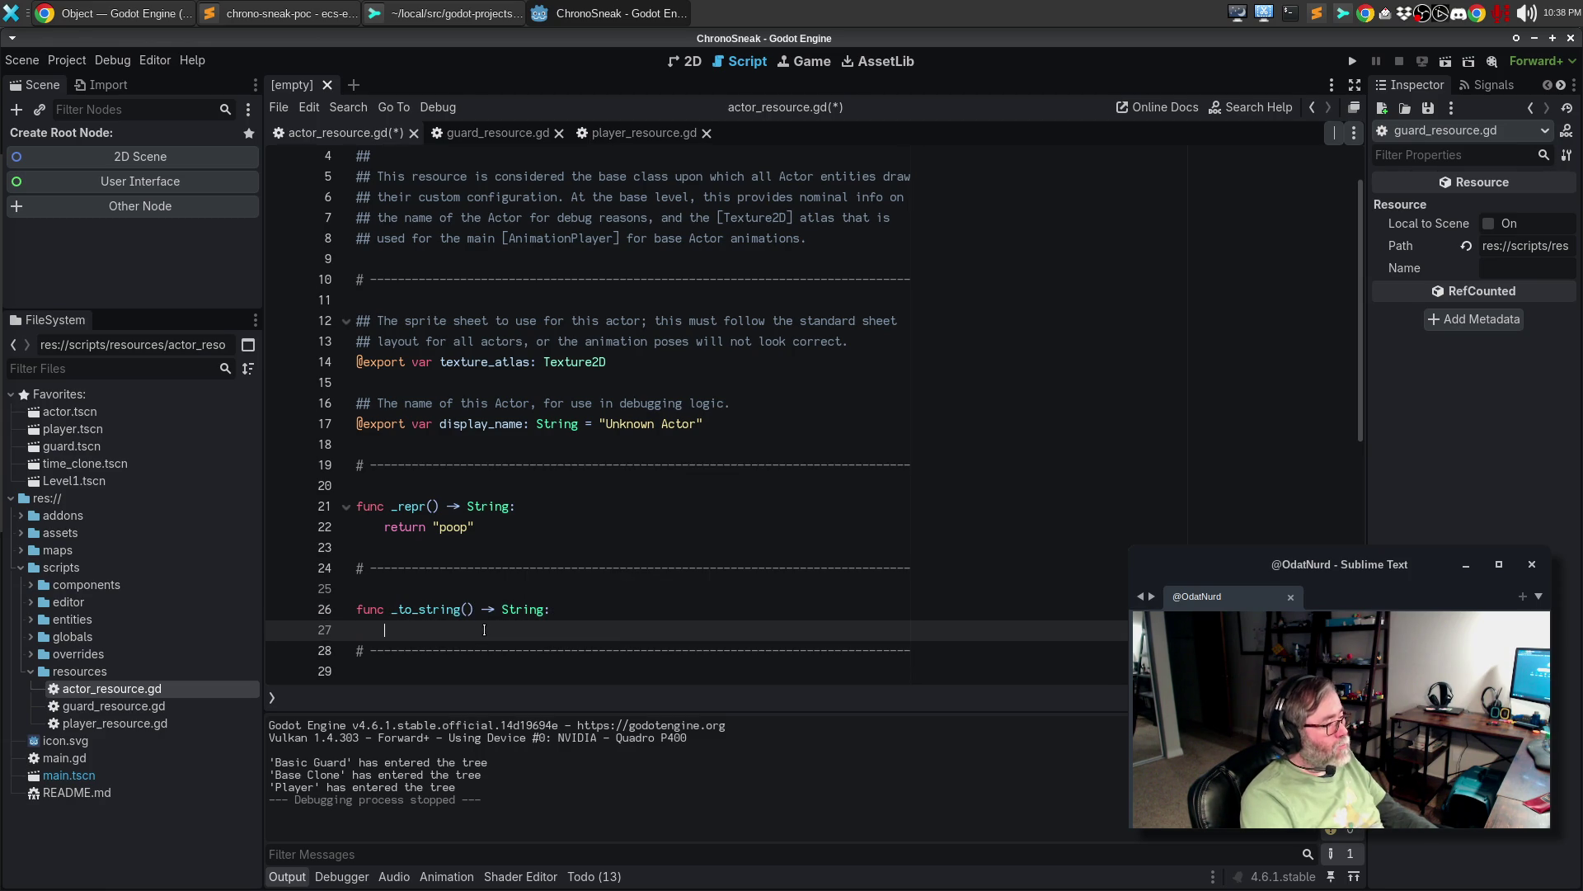
{"action": "key", "text": "Return"}
{"action": "key", "text": "Up"}
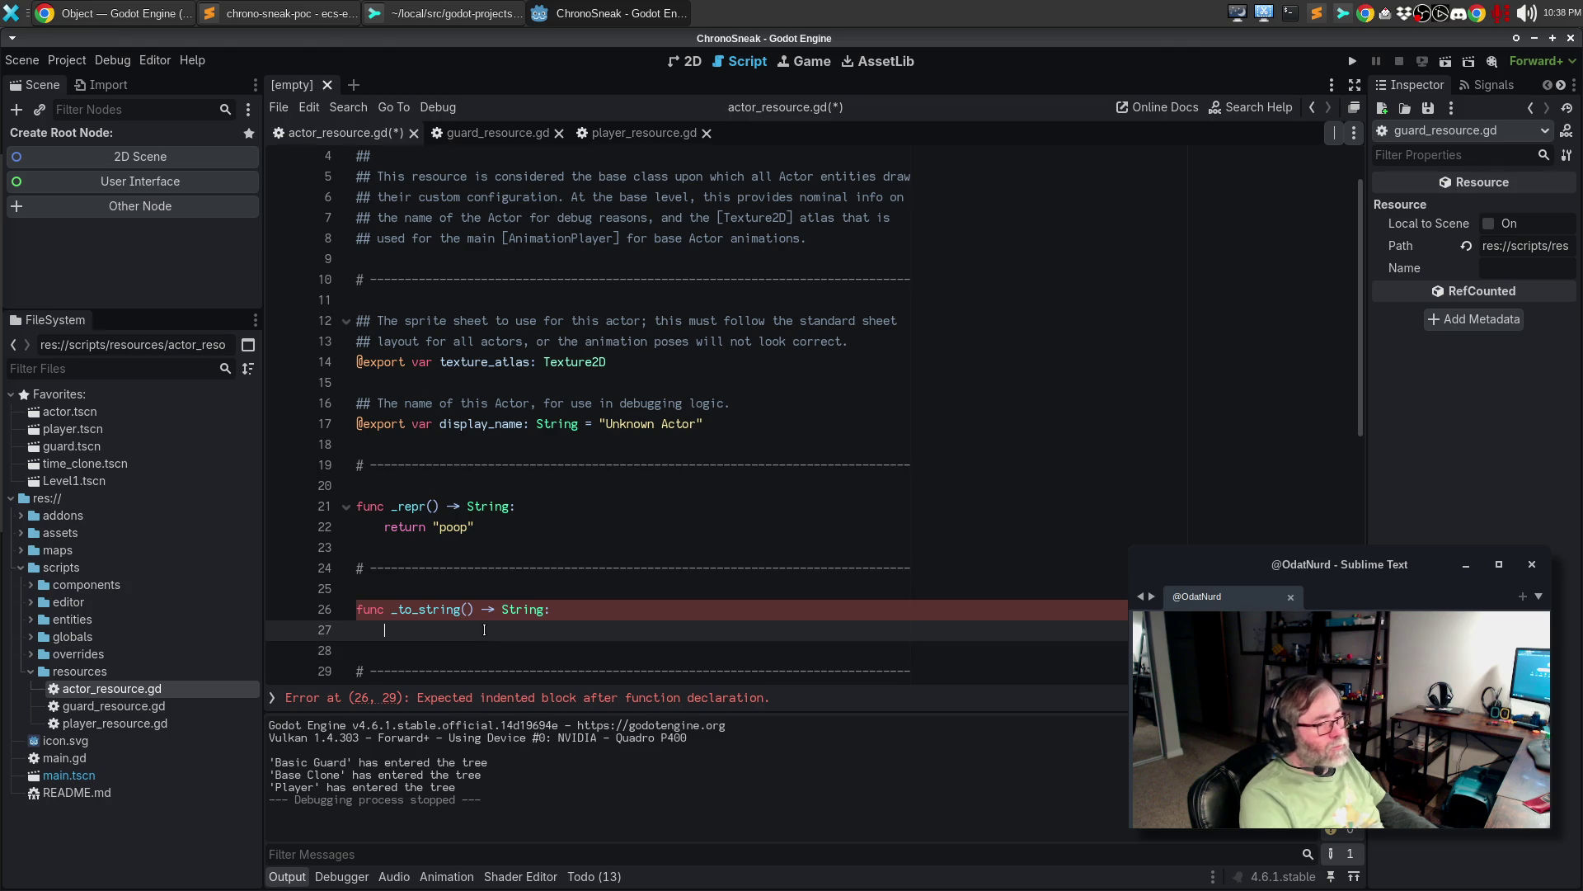
{"action": "type", "text": "r"}
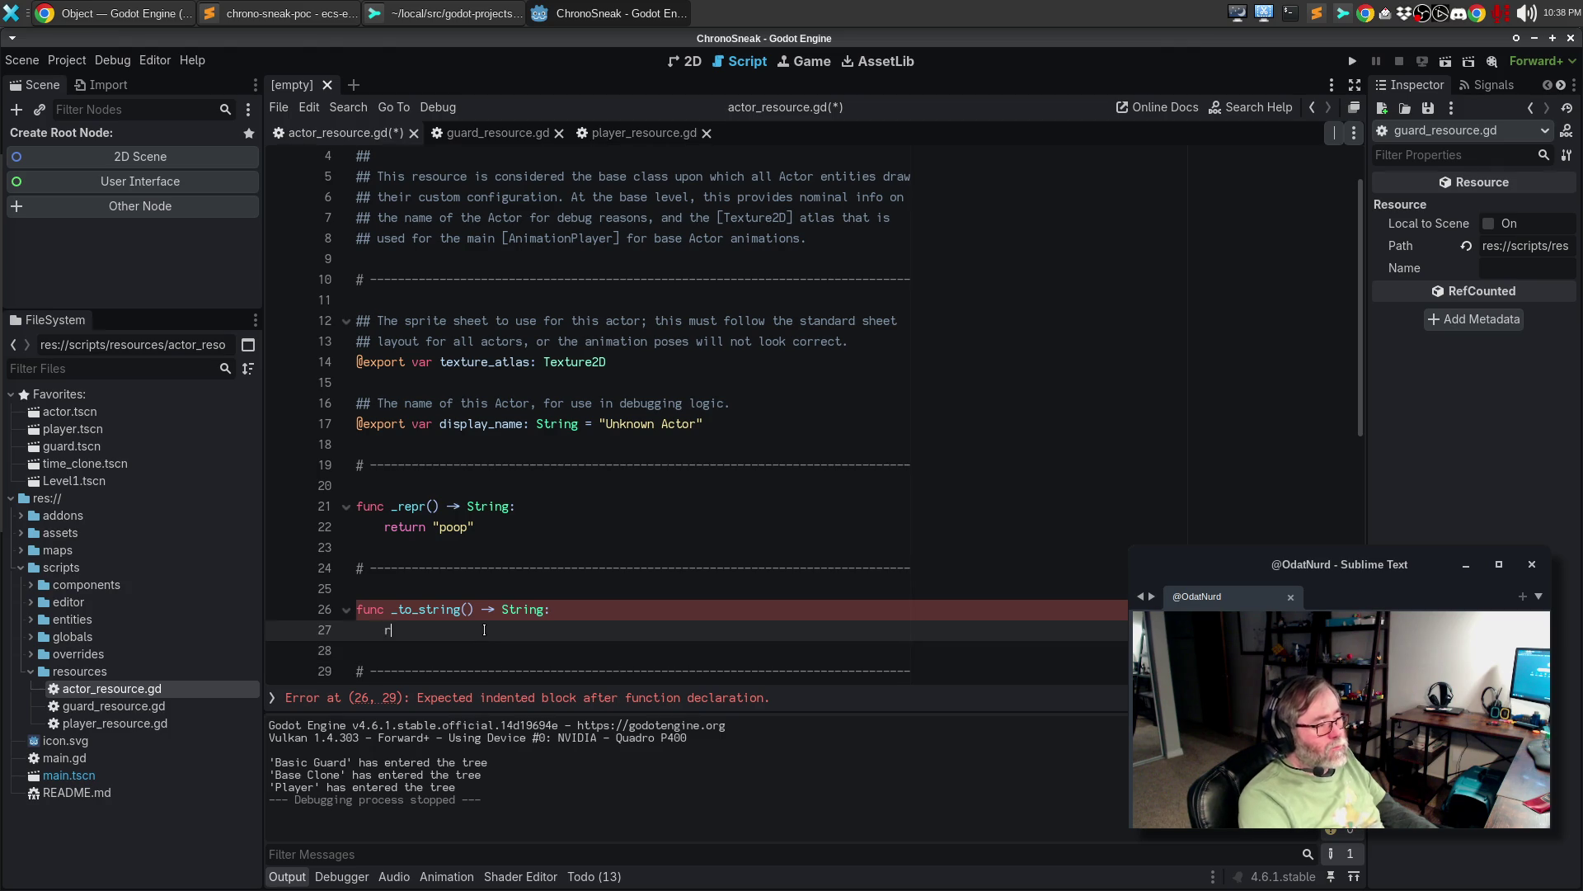
{"action": "type", "text": "eturn _"}
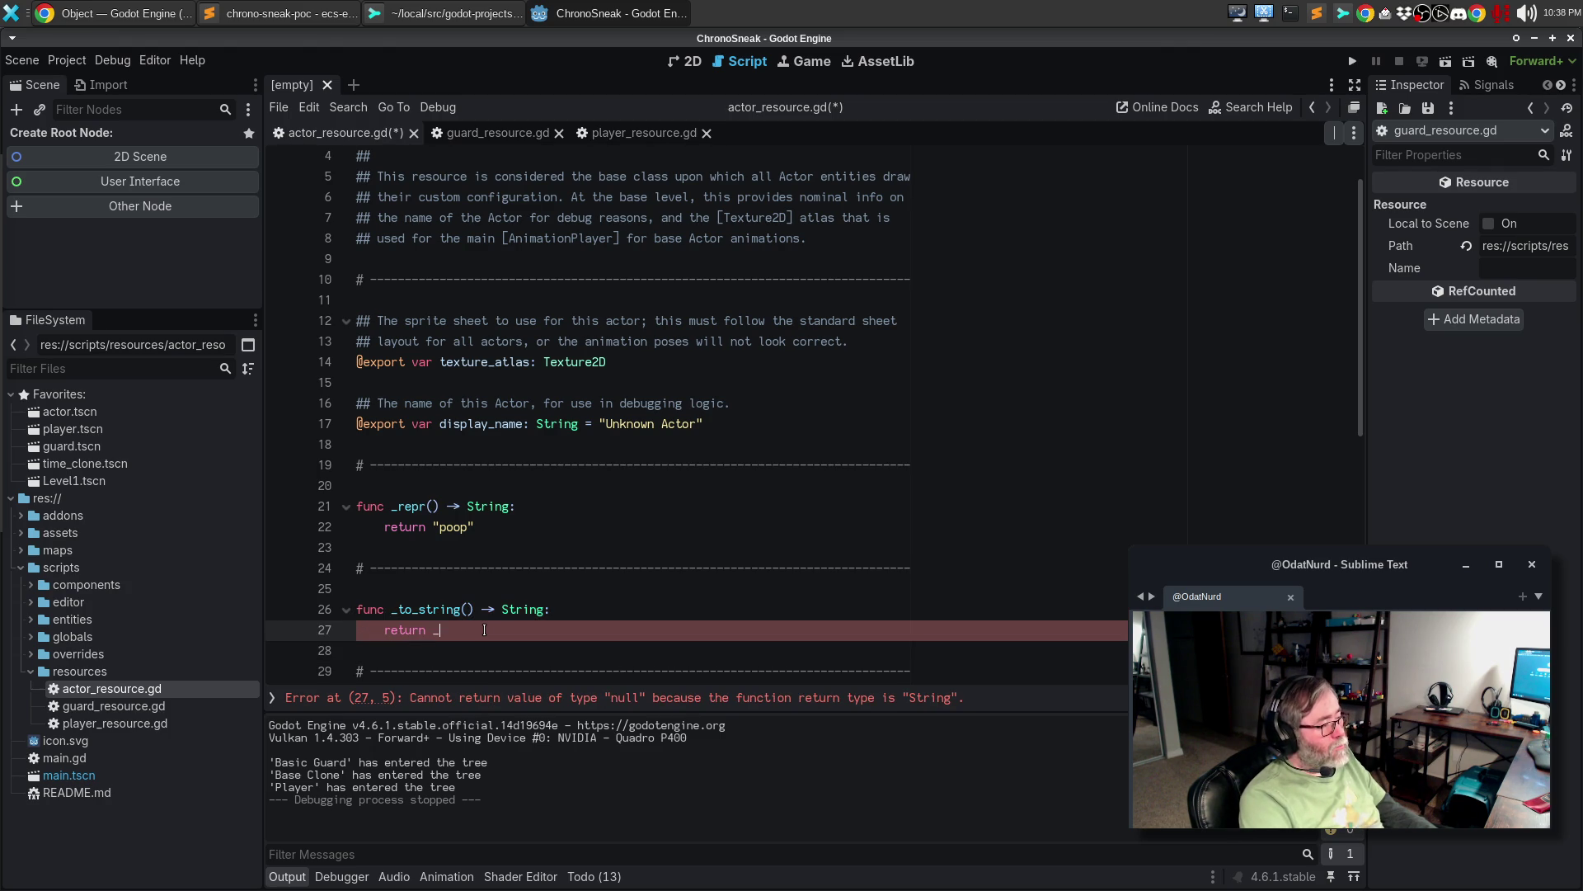
{"action": "type", "text": "repr()"}
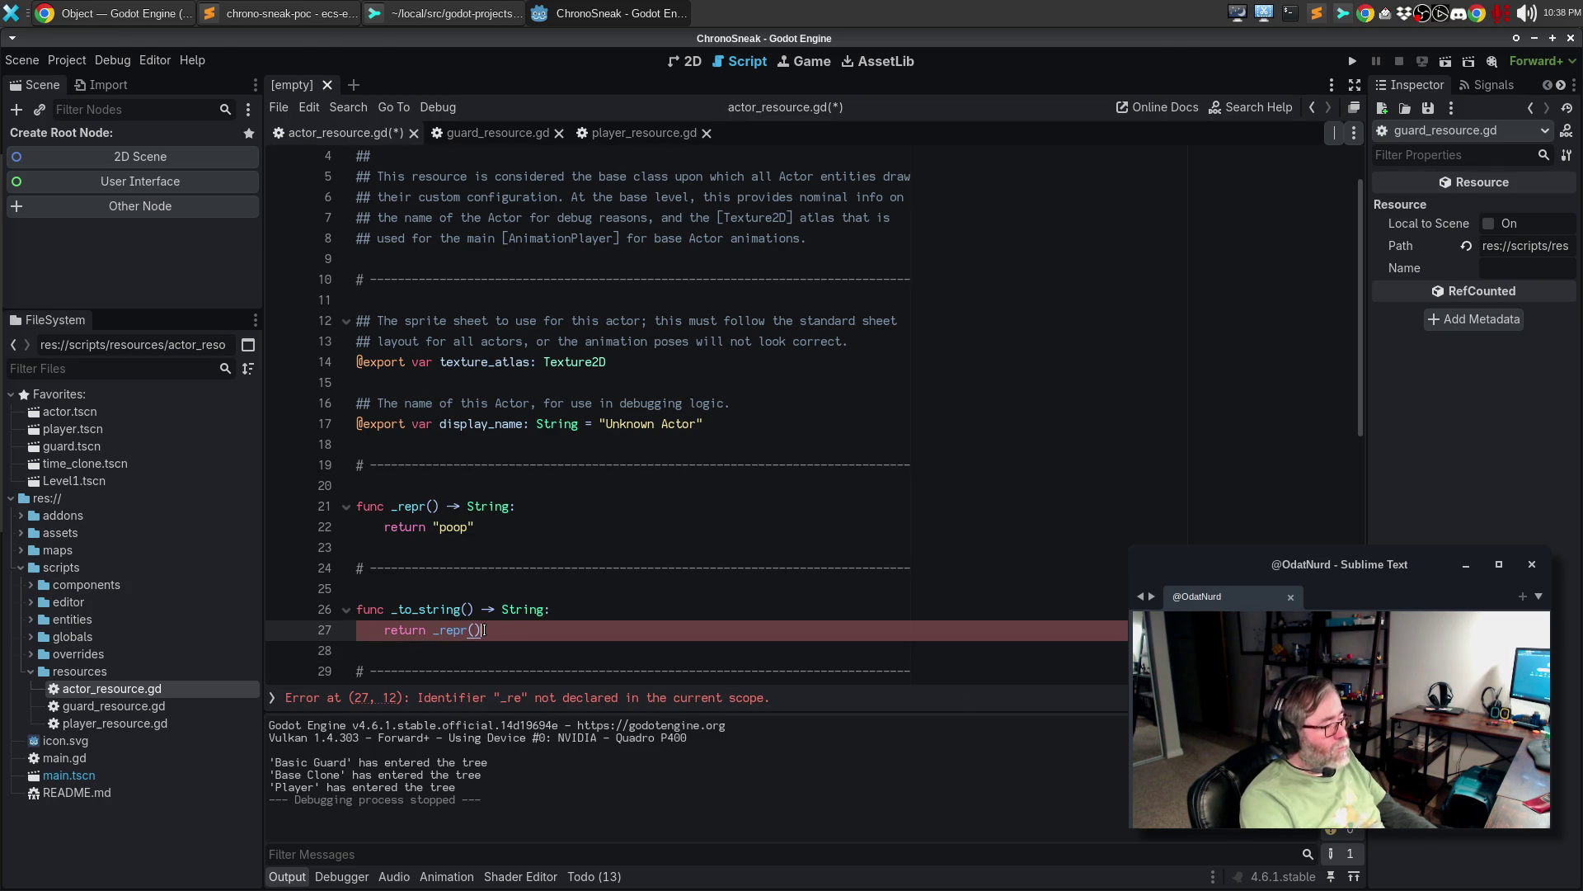
{"action": "key", "text": "ctrl+s"}
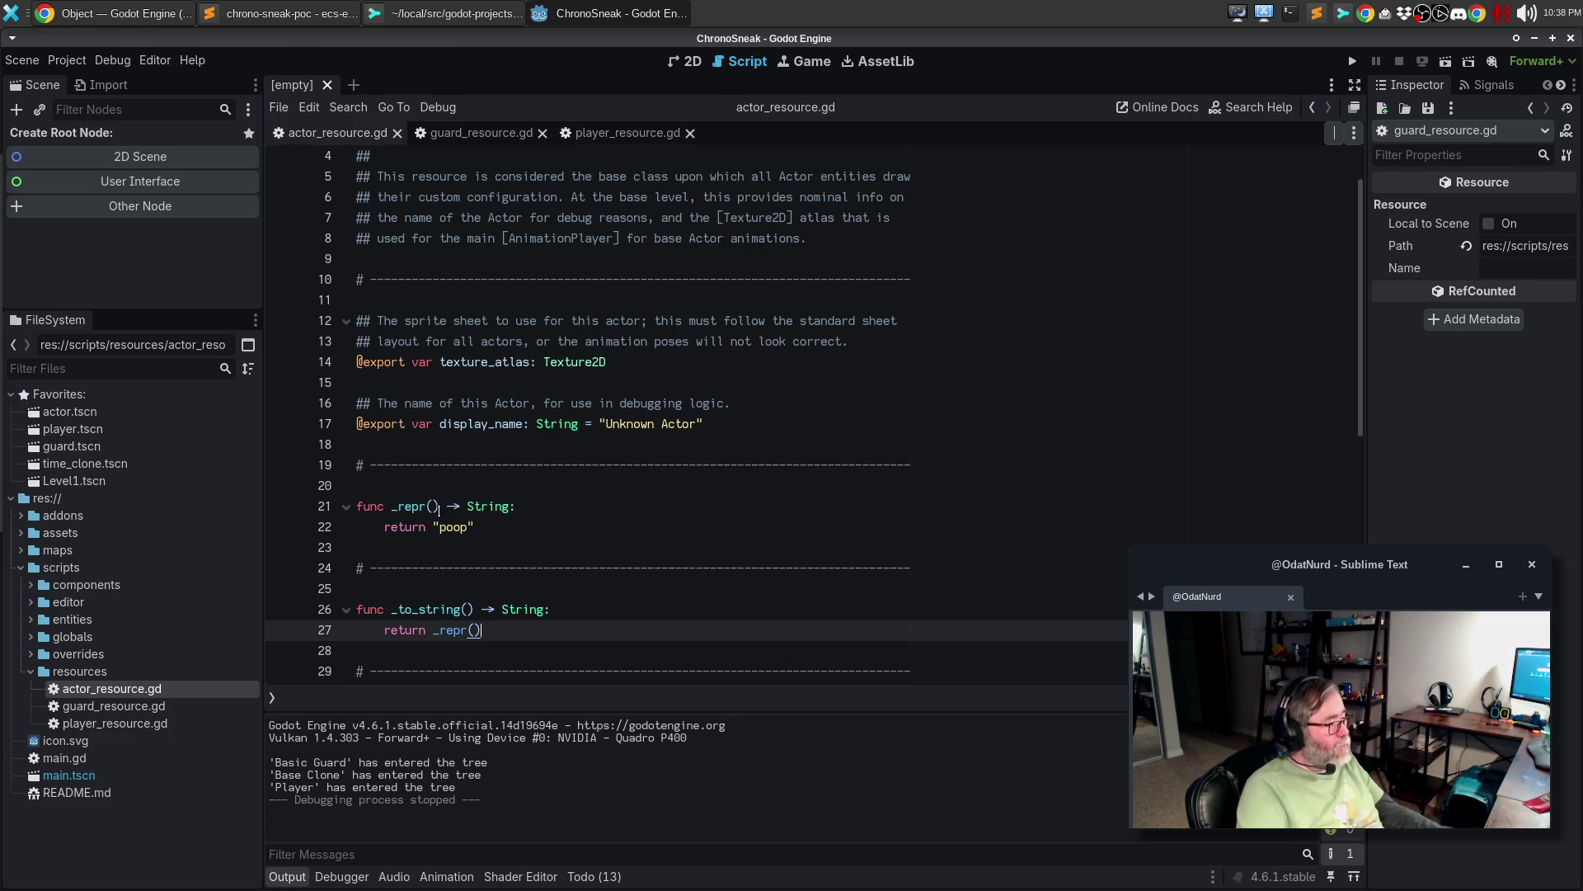
- Add the comment '# Override the internal functionality here to' above _to_string
{"action": "left_click", "coordinate": [424, 590]}
{"action": "key", "text": "Return"}
{"action": "type", "text": "# "}
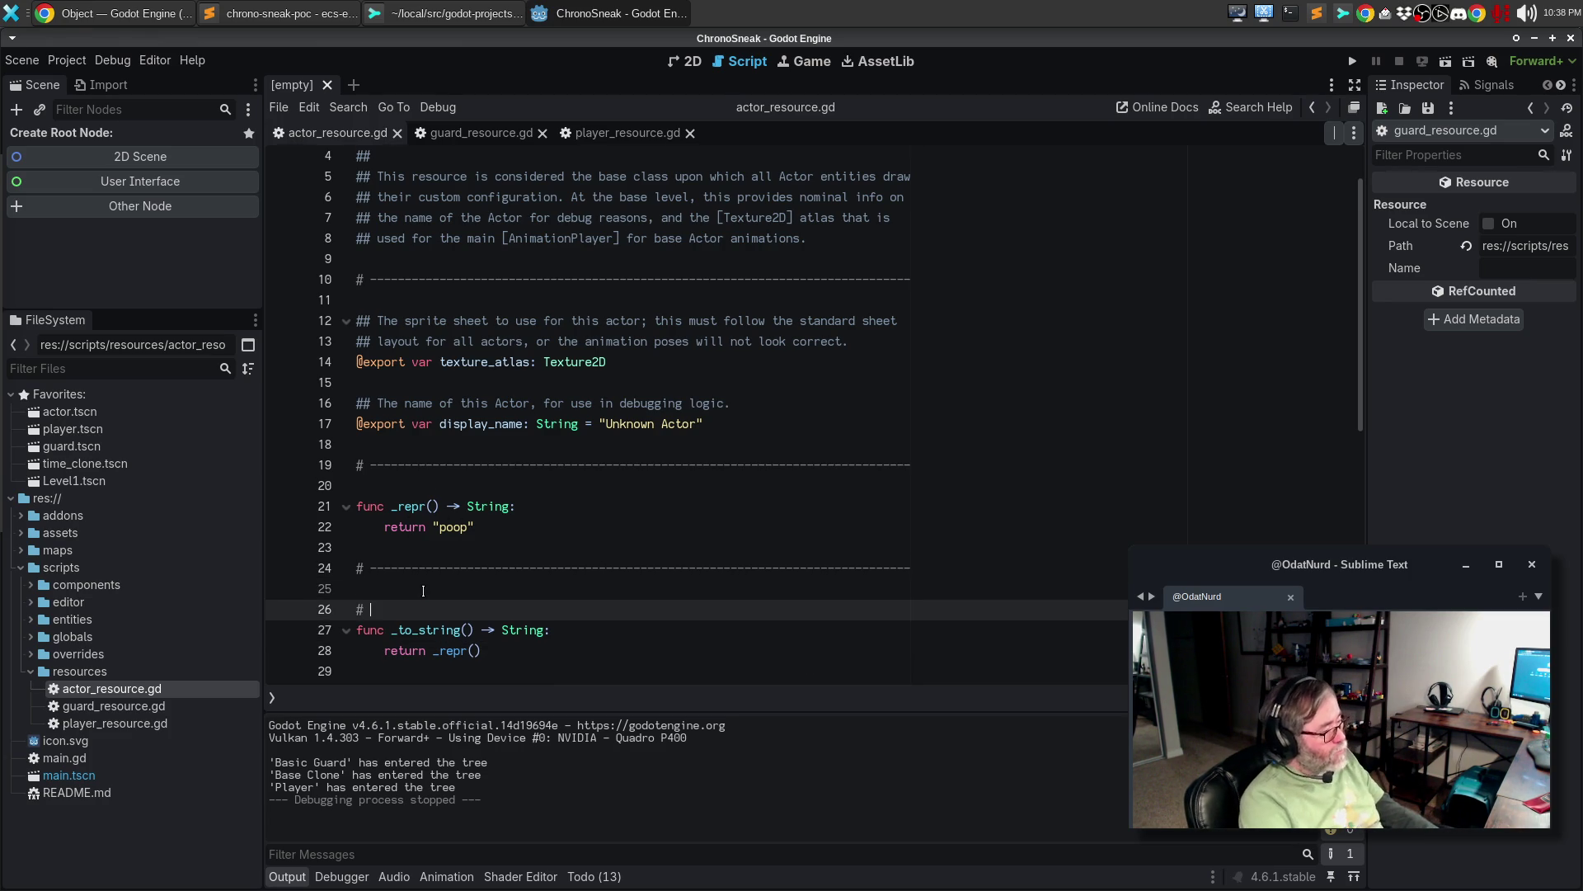
{"action": "type", "text": "Overru"}
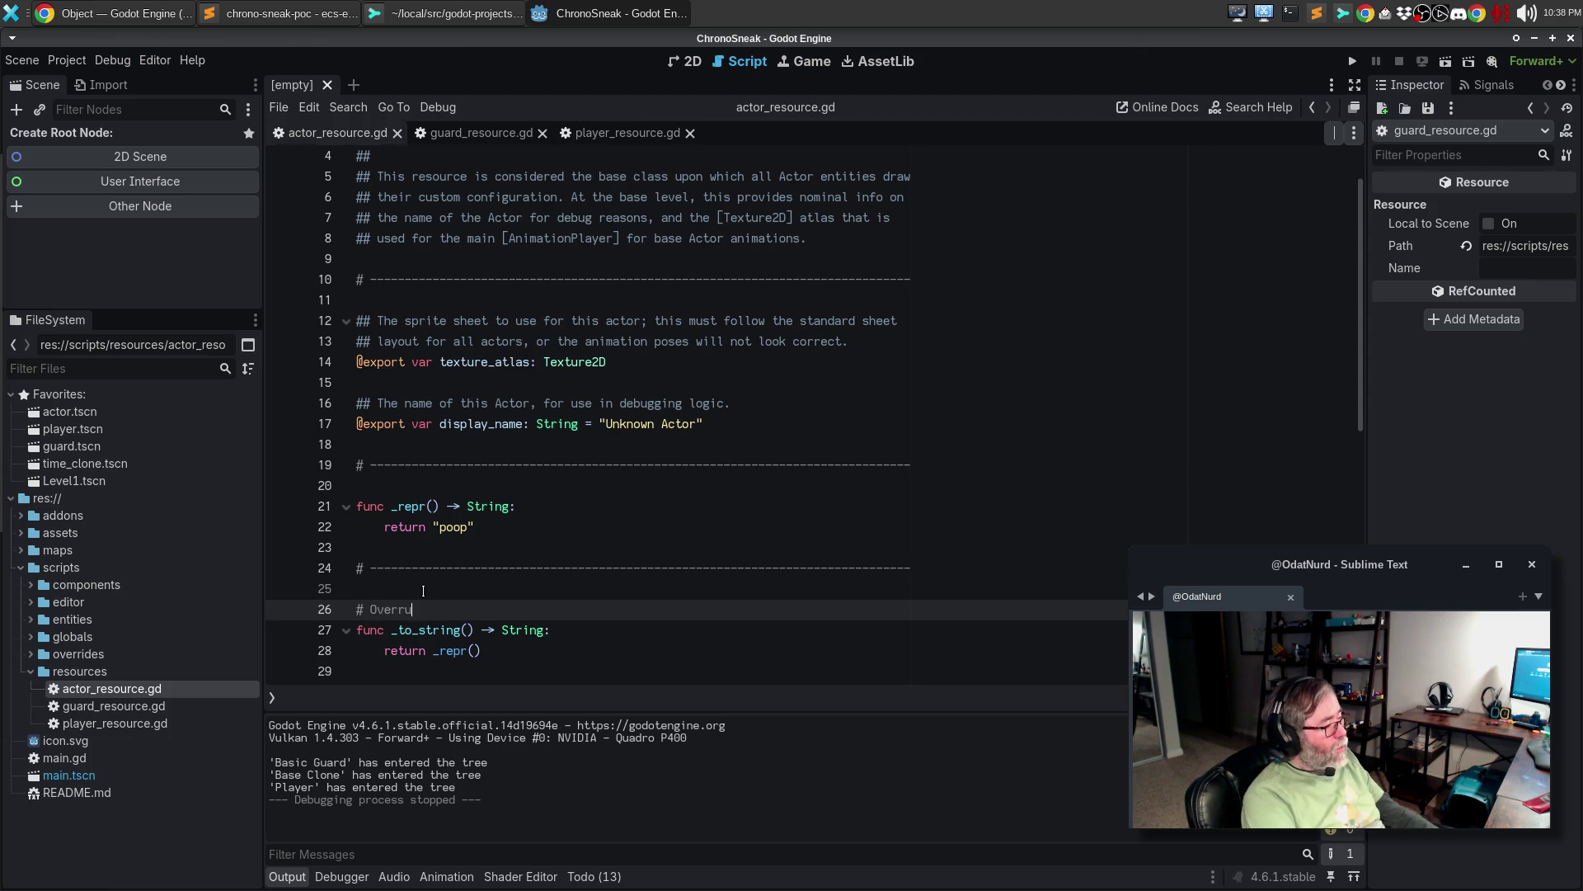
{"action": "key", "text": "BackSpace"}
{"action": "type", "text": "ide the internal f"}
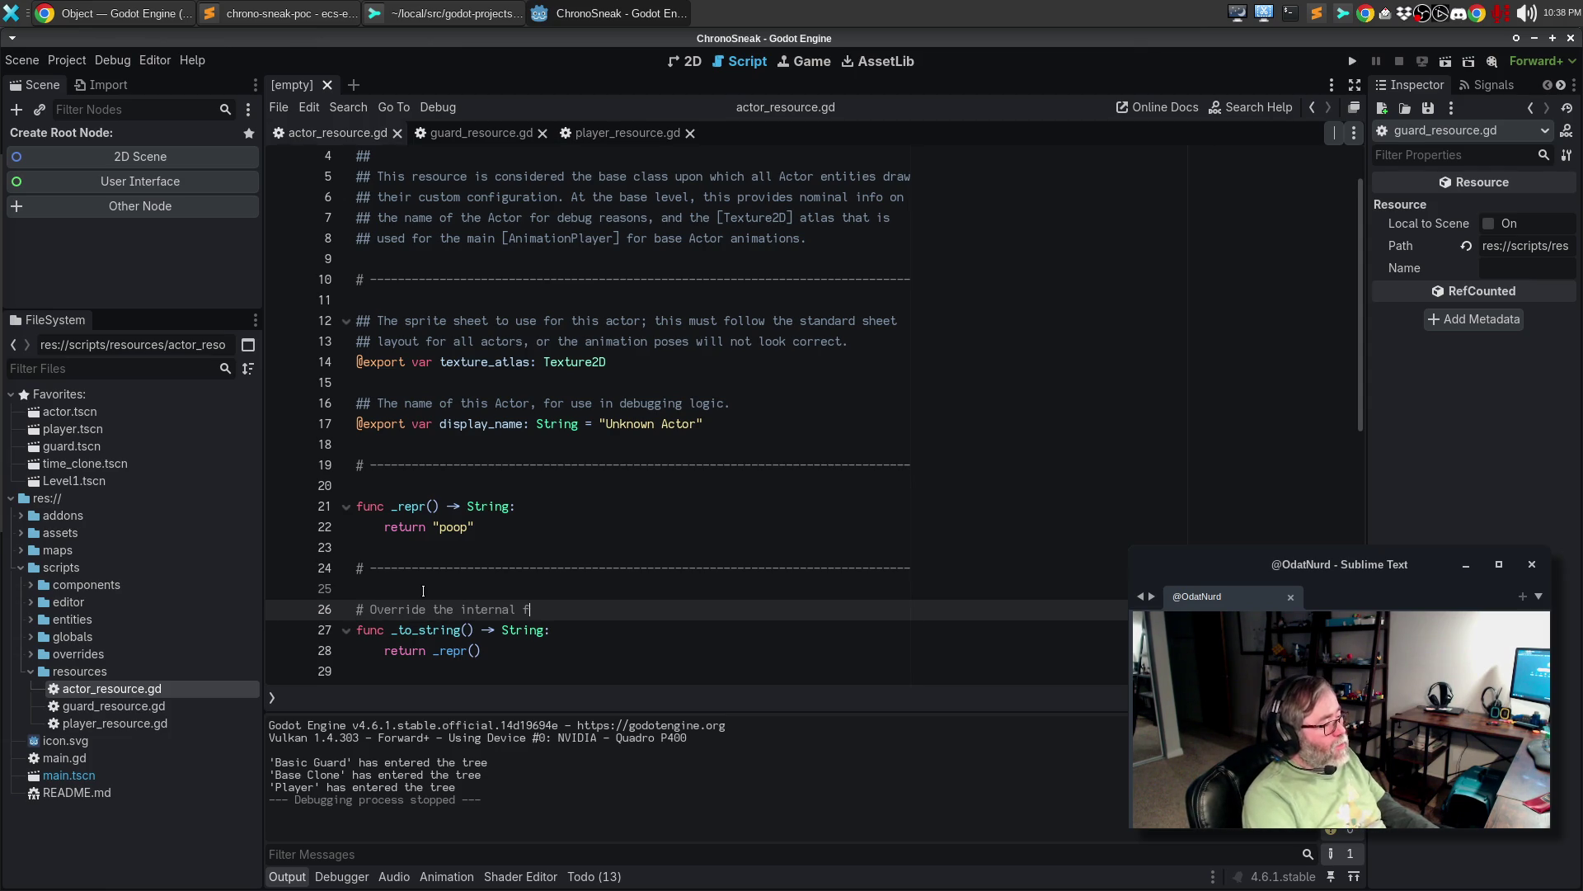
{"action": "type", "text": "unctionality here "}
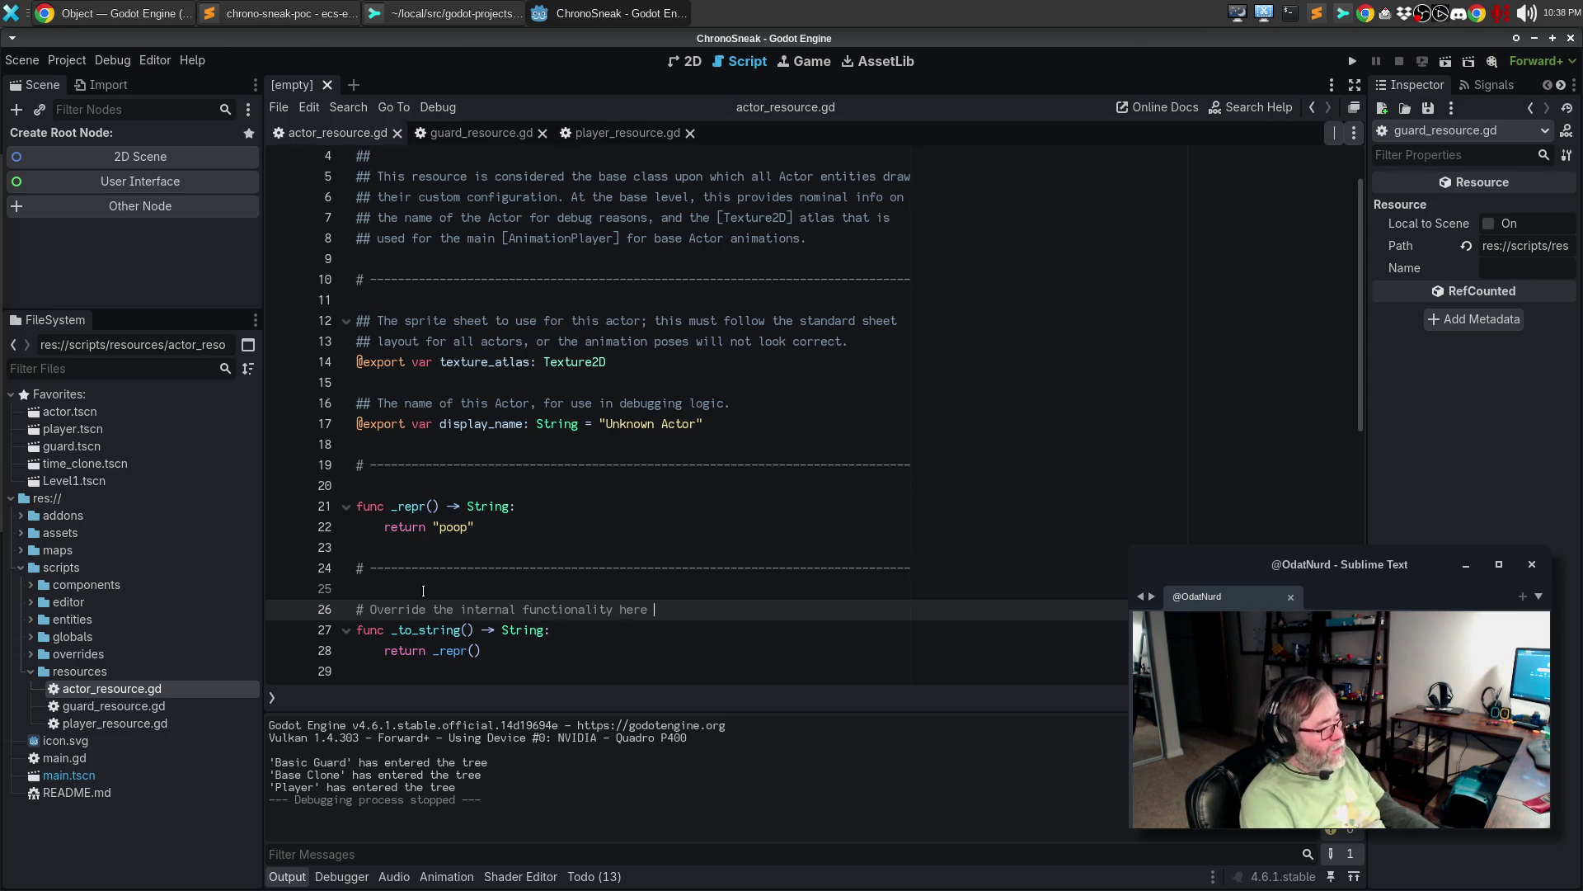
{"action": "type", "text": "to"}
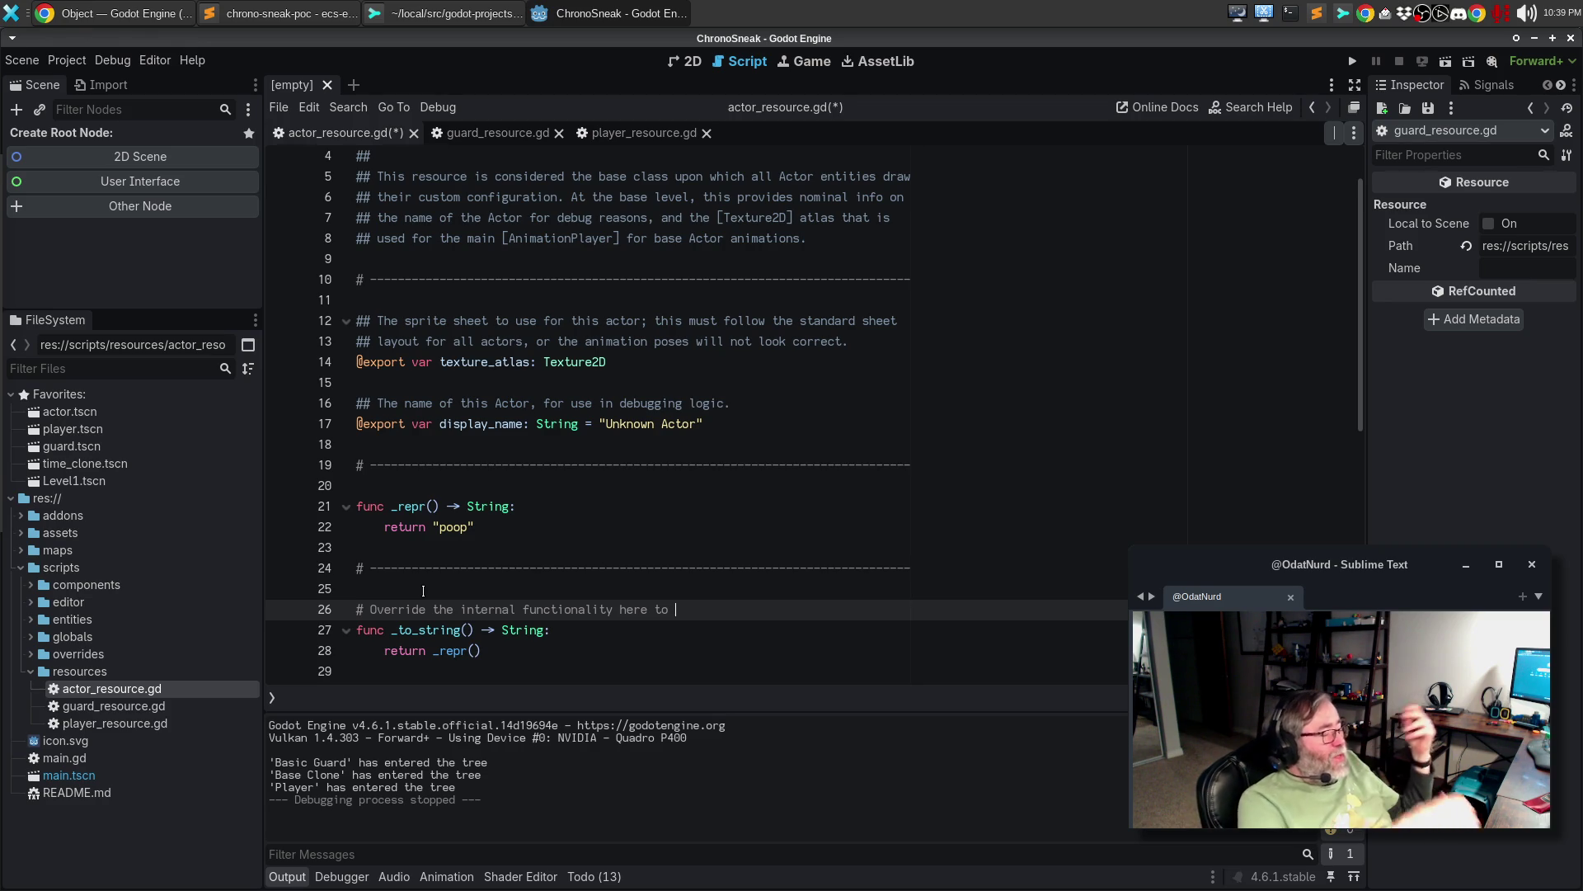
- Delete the _repr function and its separator
{"action": "scroll", "coordinate": [677, 590], "scroll_direction": "down", "scroll_amount": 2}
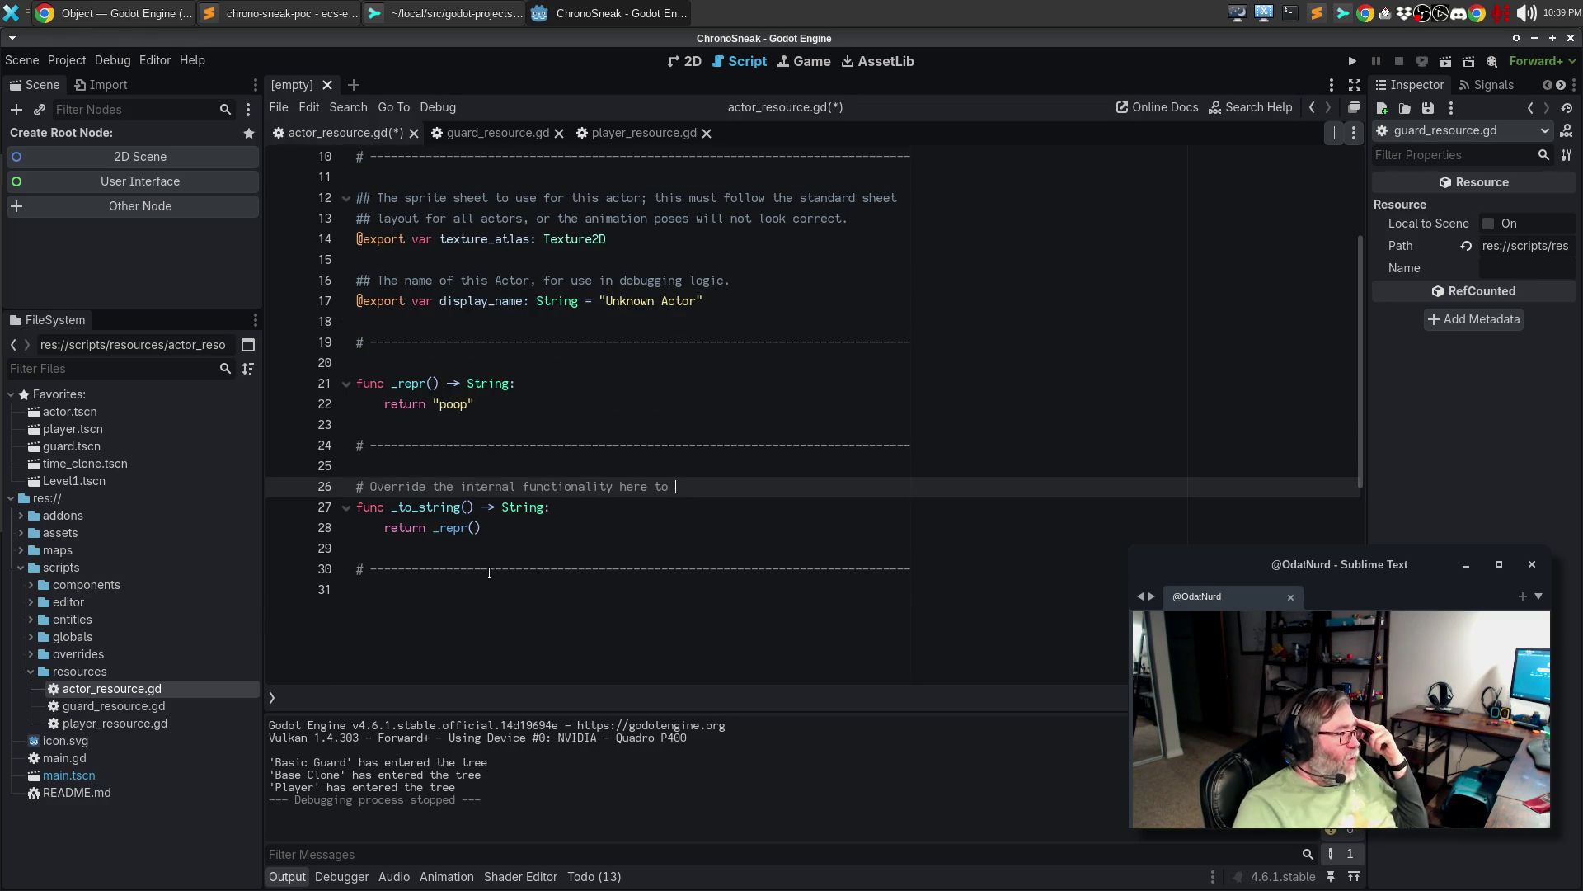
{"action": "left_click_drag", "start_coordinate": [424, 352], "coordinate": [436, 422]}
{"action": "key", "text": "Delete"}
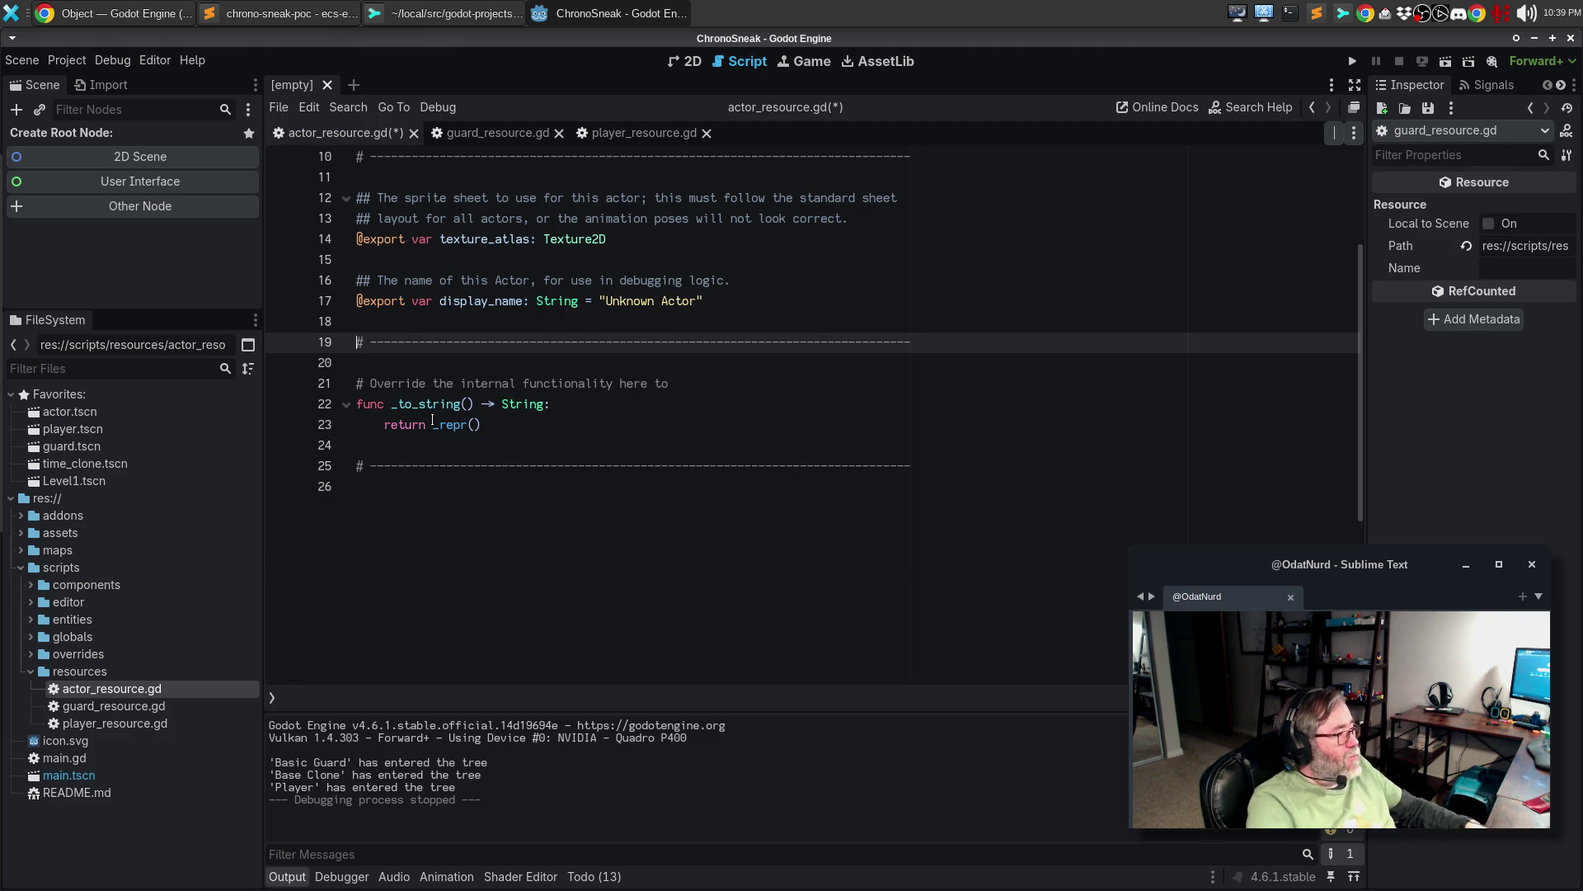
{"action": "key", "text": "Down"}
{"action": "key", "text": "Down"}
- Start changing _to_string's return to "poop %s" % (display_name
{"action": "left_click", "coordinate": [432, 424]}
{"action": "key", "text": "shift+End"}
{"action": "key", "text": "Delete"}
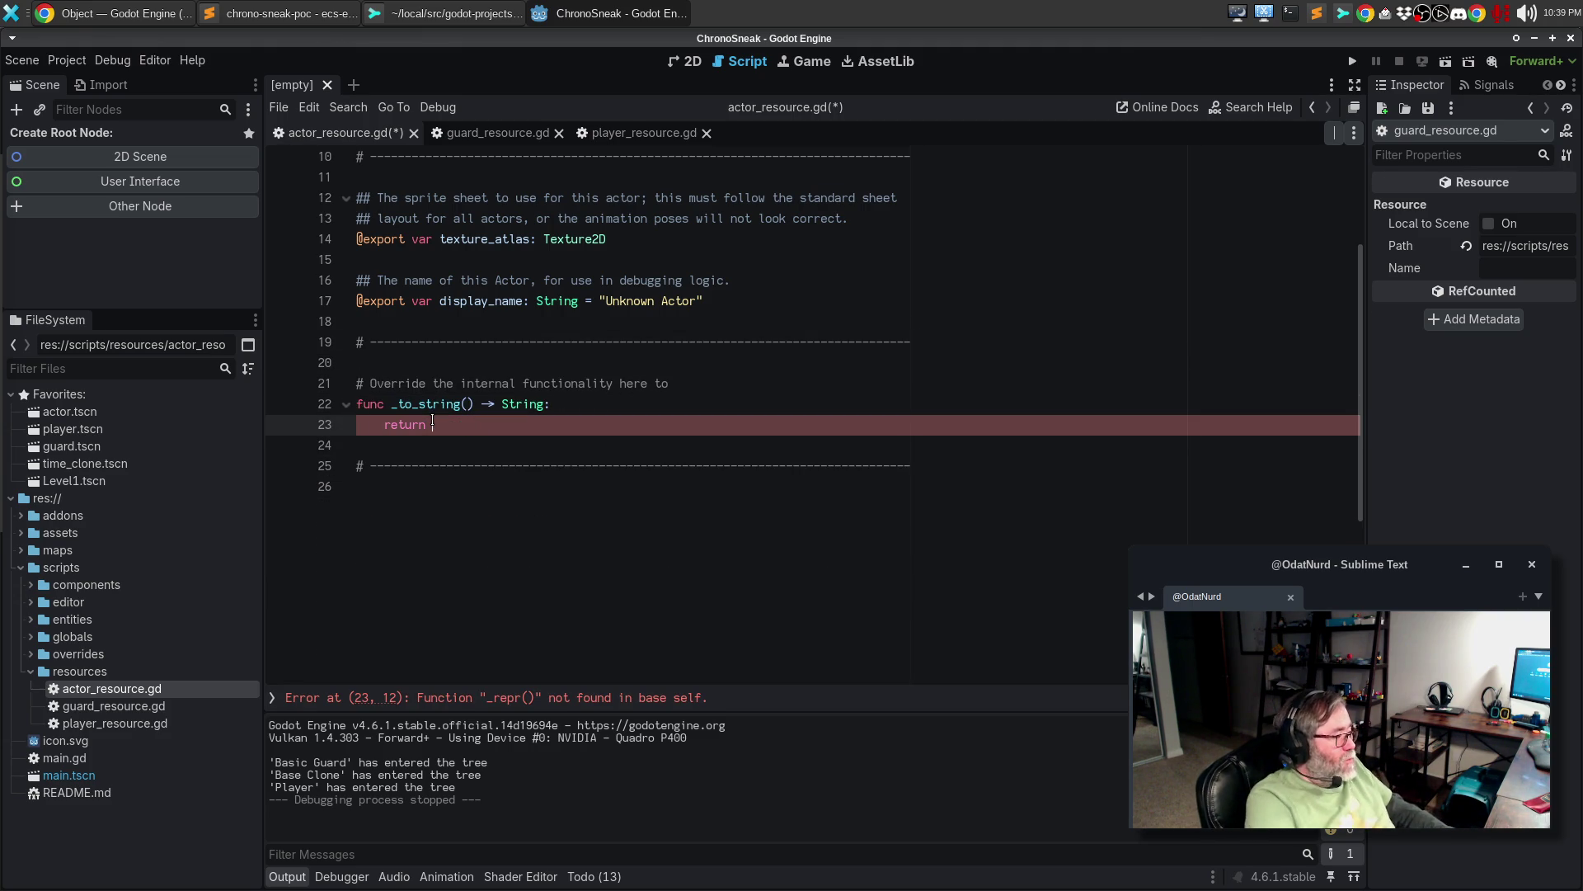
{"action": "type", "text": "\""}
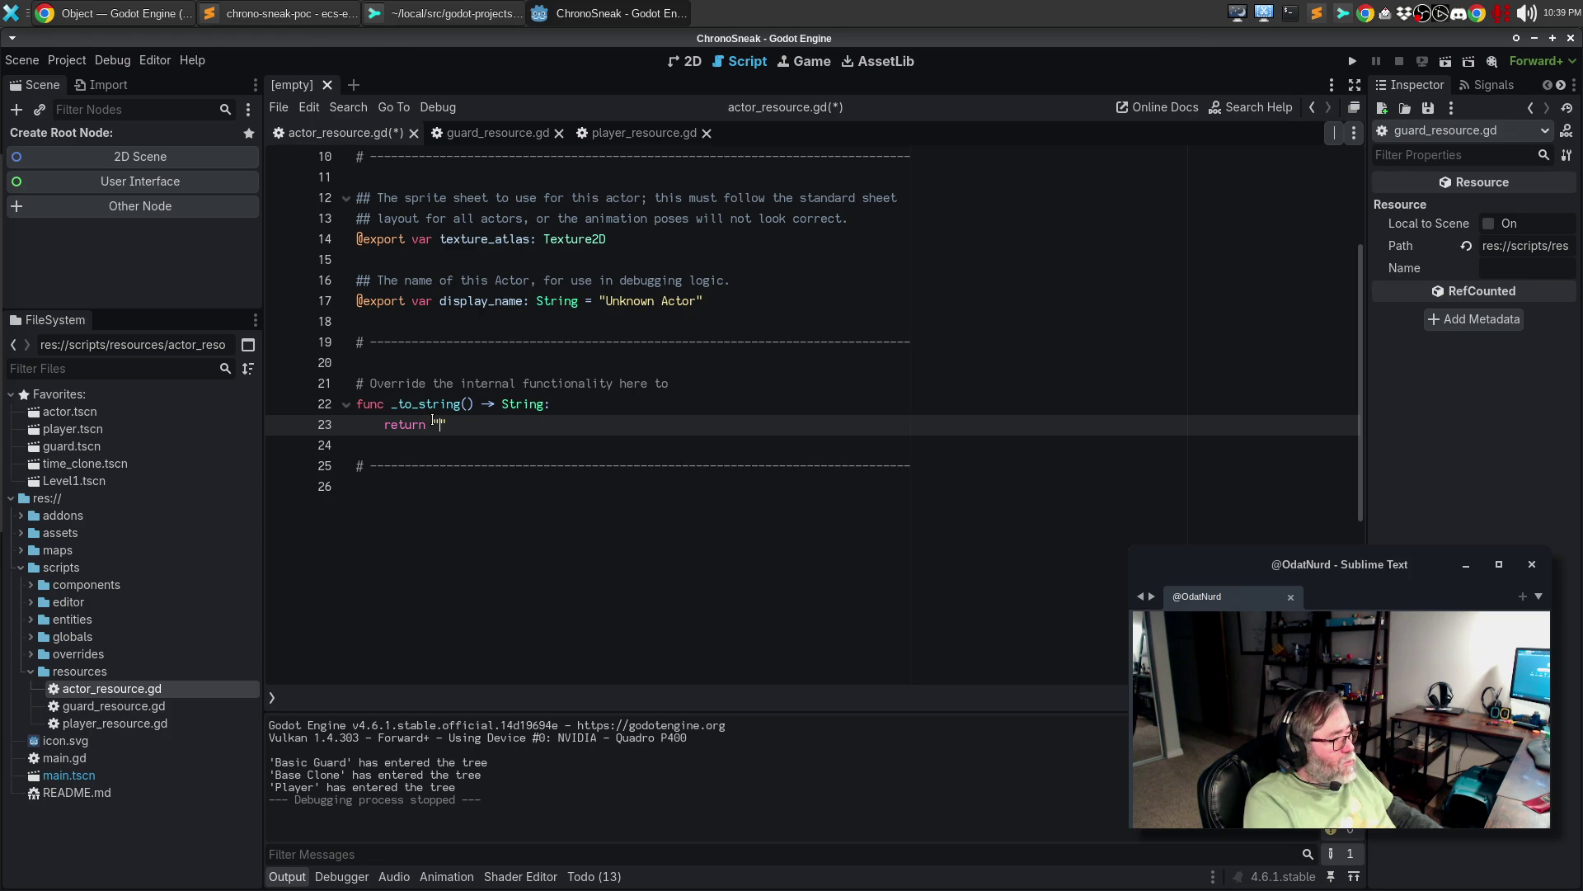
{"action": "type", "text": "poop %"}
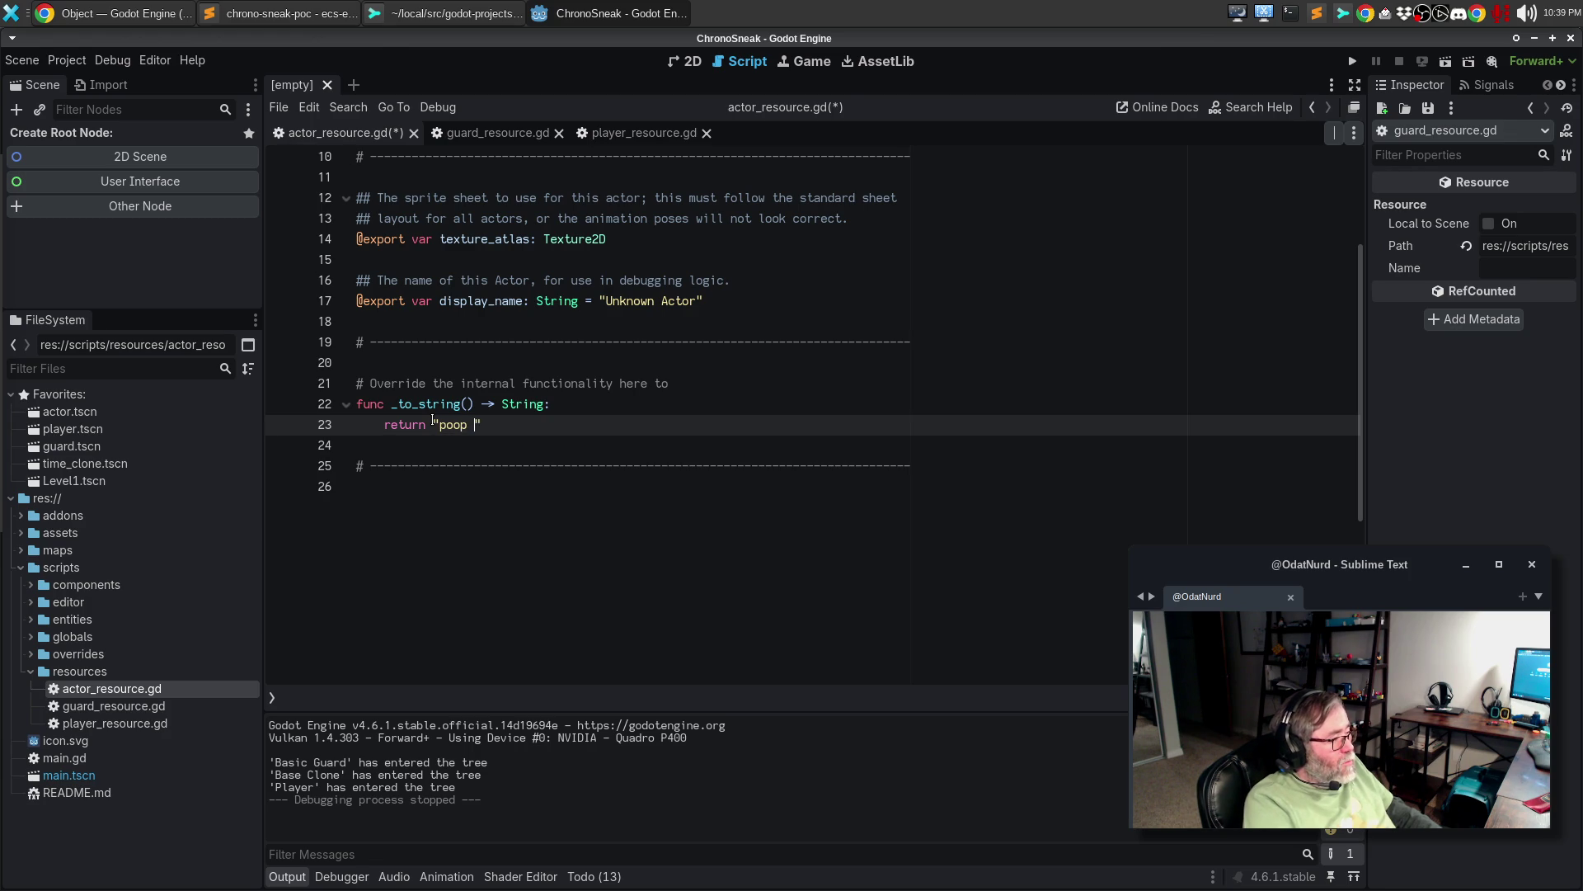
{"action": "type", "text": "sd"}
{"action": "key", "text": "BackSpace"}
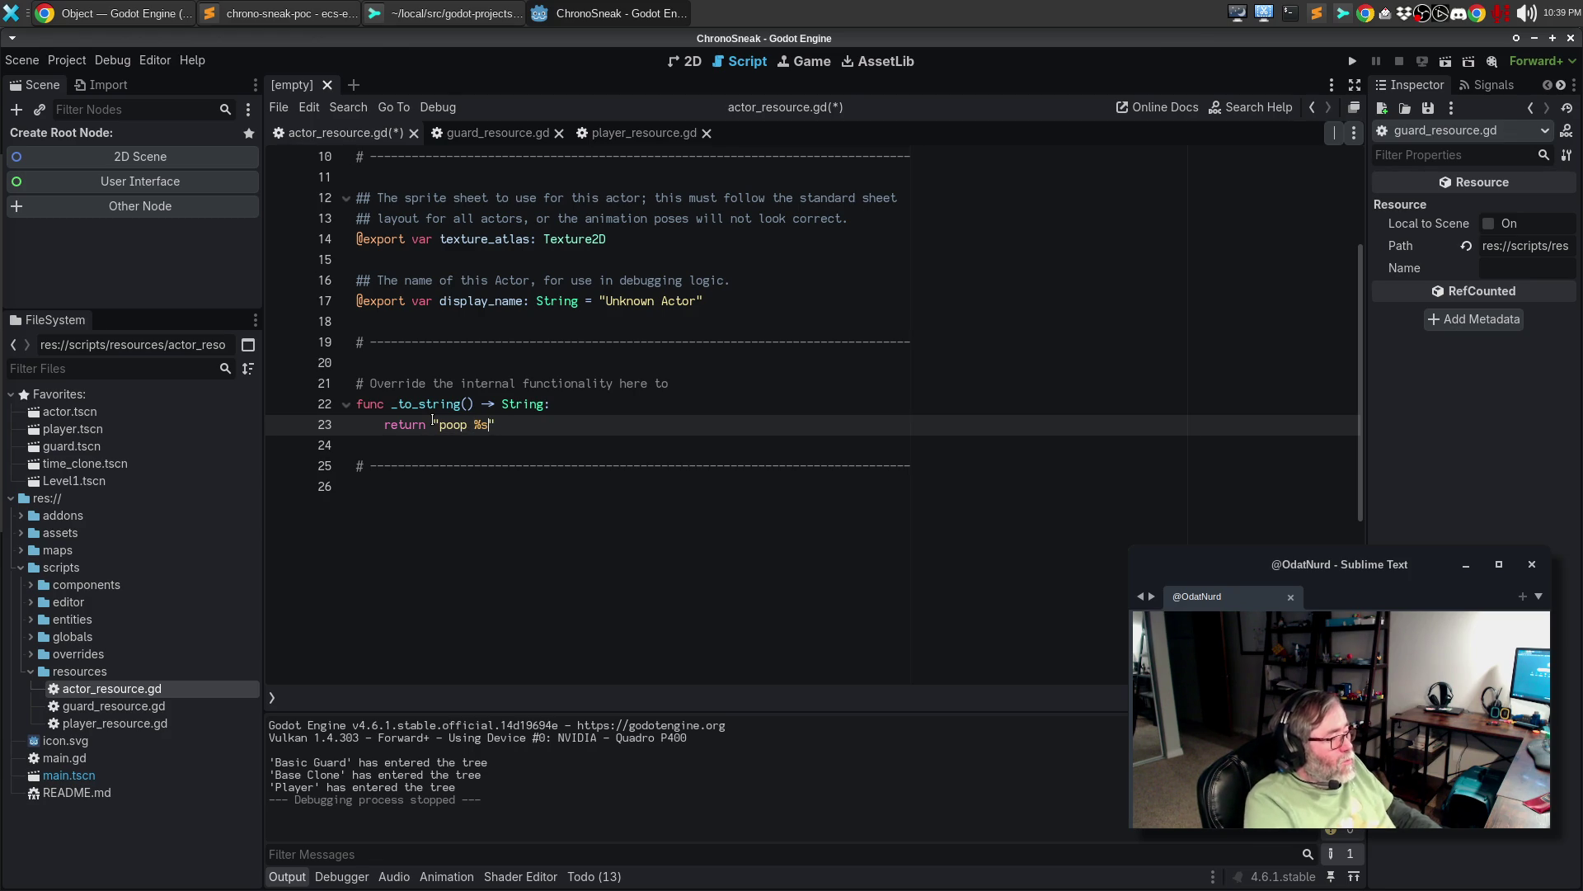
{"action": "type", "text": "% ("}
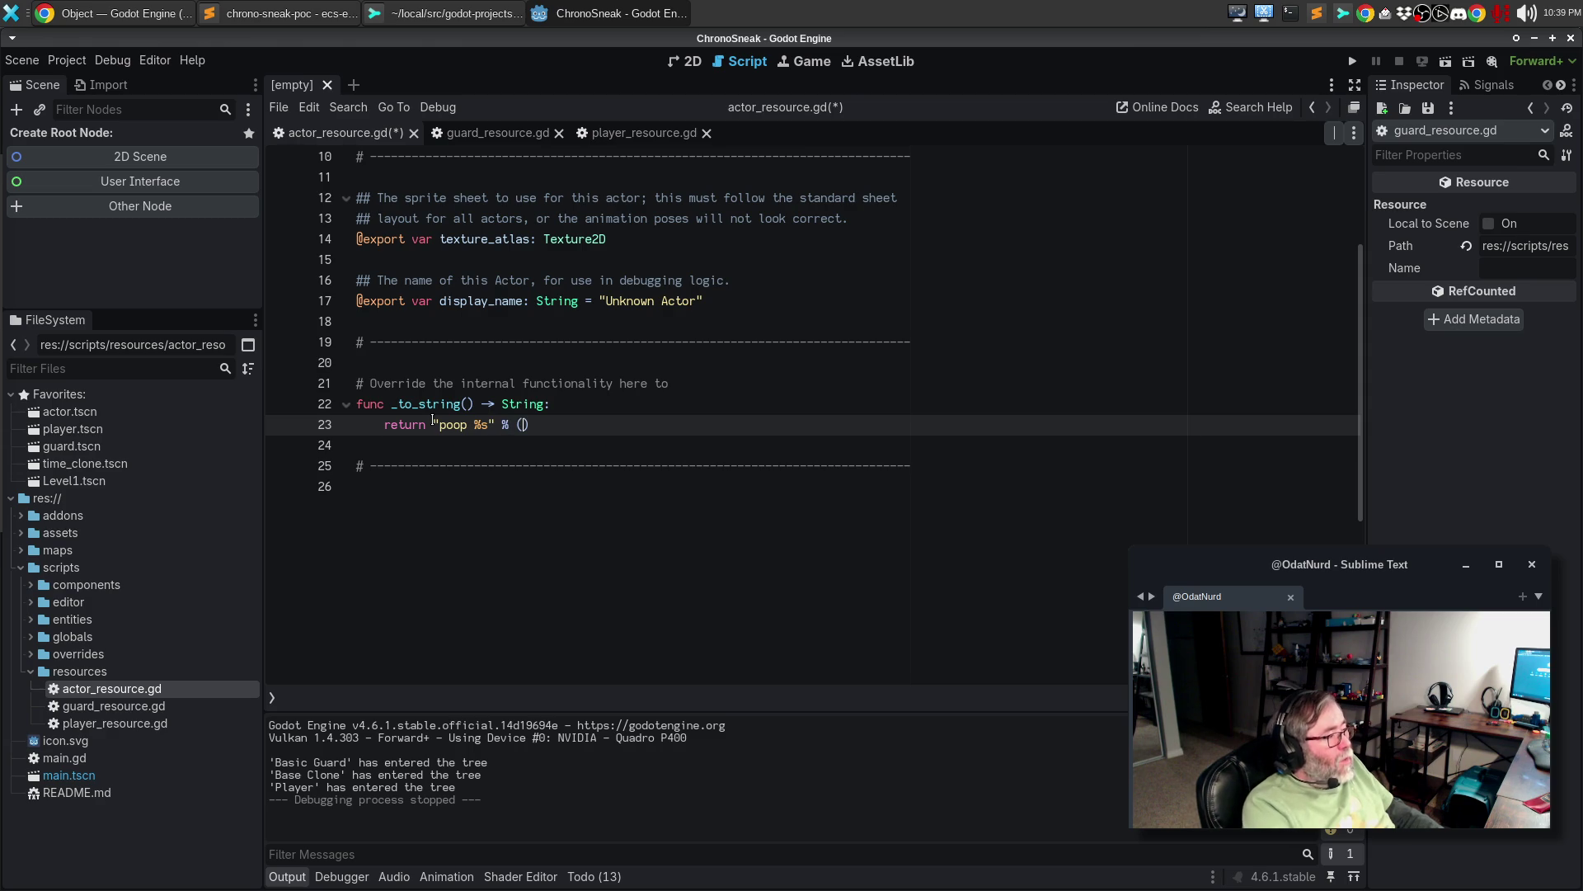
{"action": "key", "text": "BackSpace"}
{"action": "type", "text": "display"}
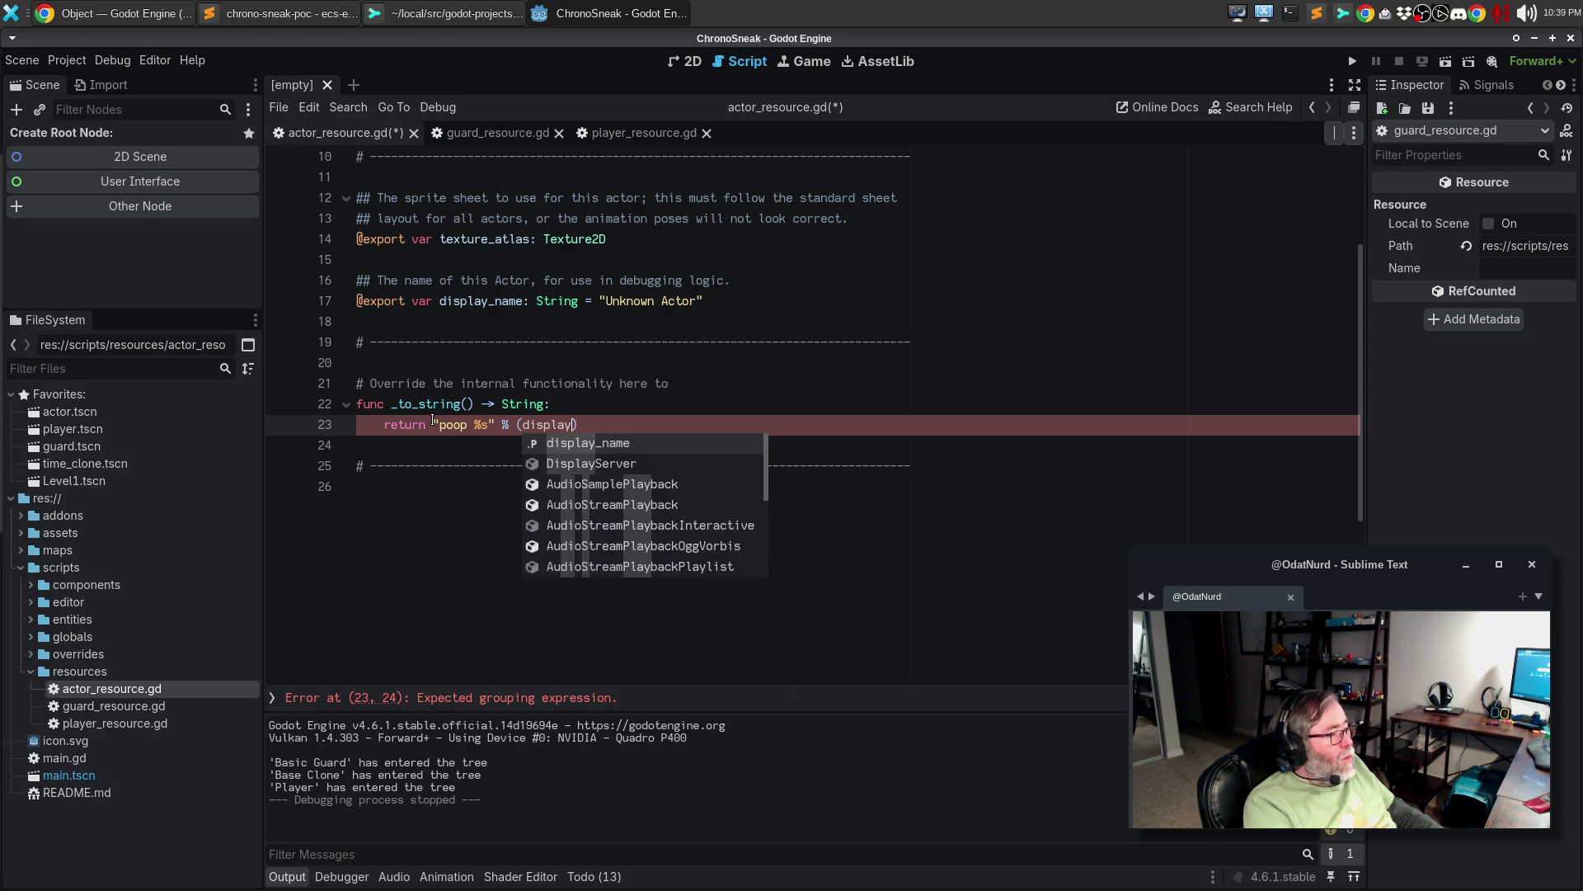
{"action": "key", "text": "ctrl+BackSpace"}
- Make actor.gd line 88 print entity_data instead of entity_data.display_name
{"action": "type", "text": "self"}
{"action": "key", "text": "alt+Left"}
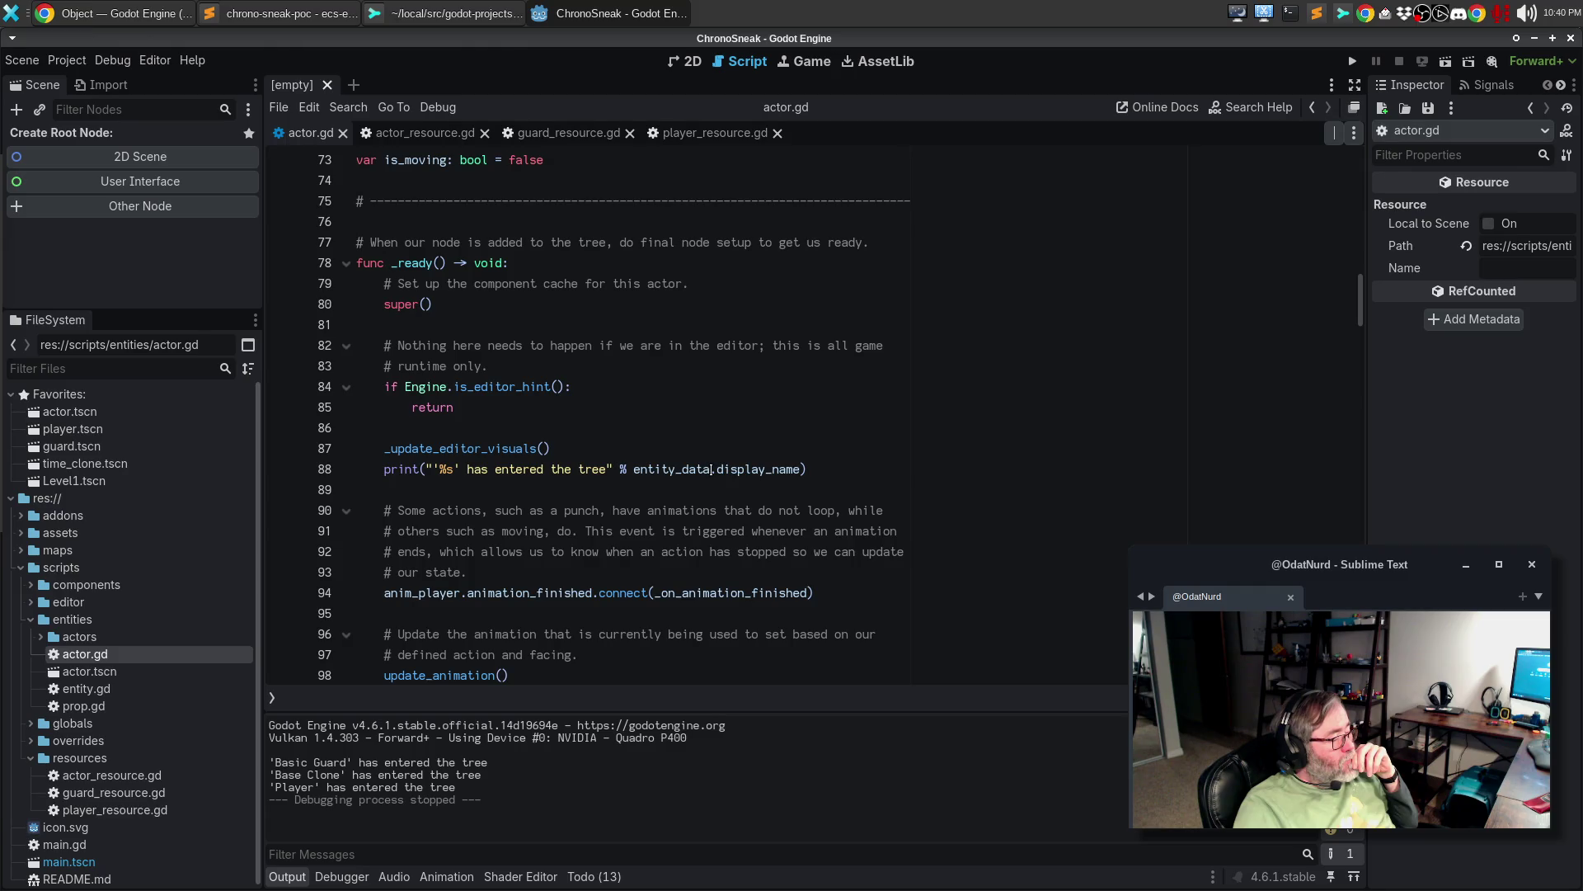
{"action": "left_click_drag", "start_coordinate": [712, 470], "coordinate": [798, 466]}
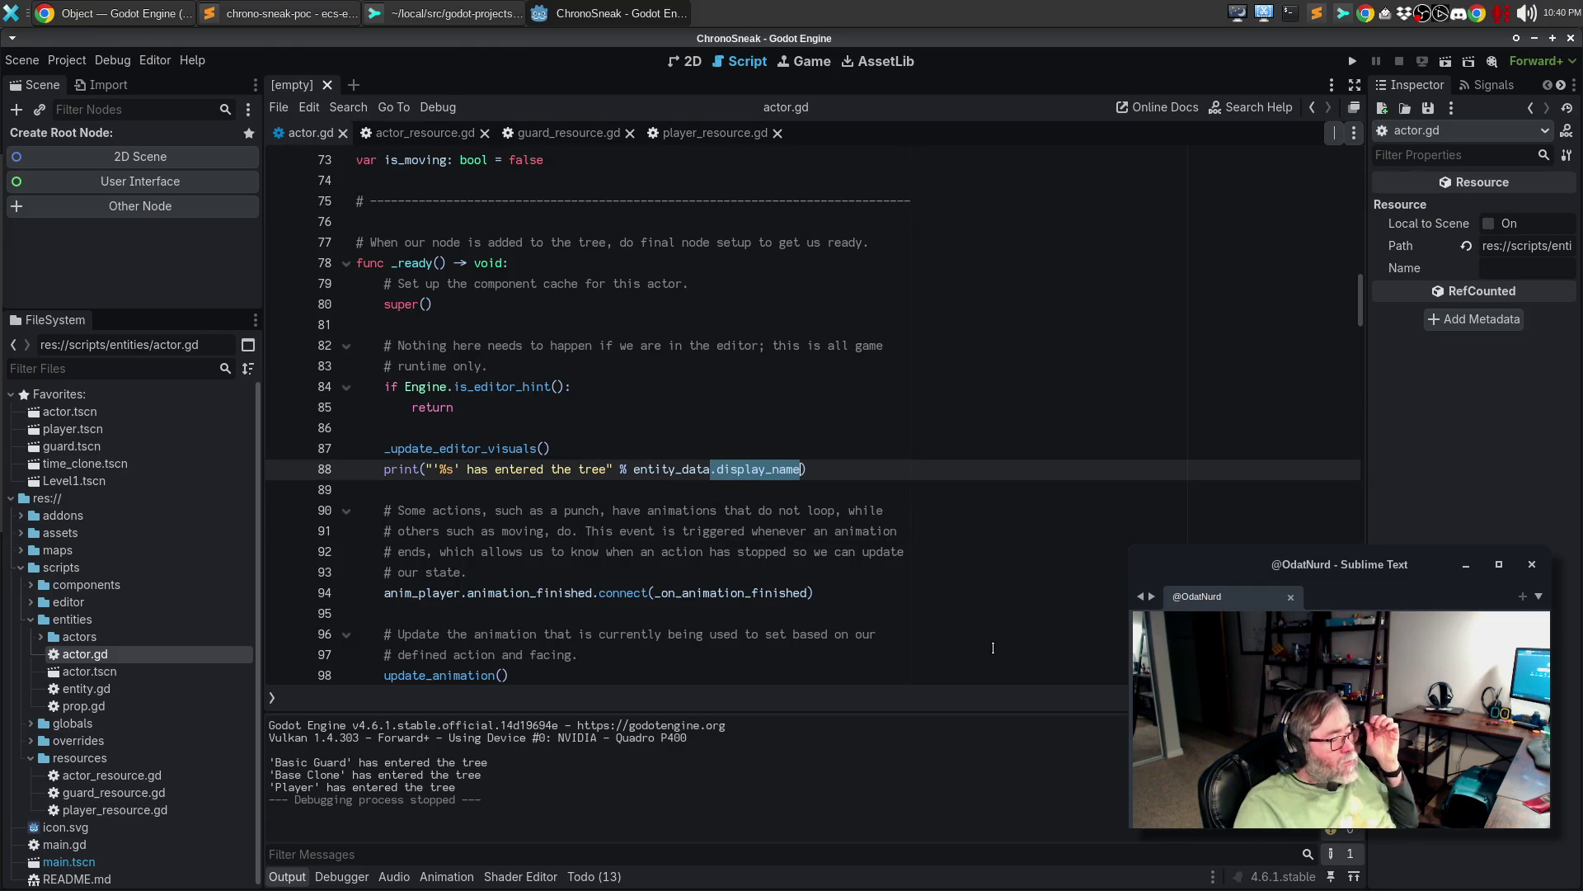
{"action": "key", "text": "BackSpace"}
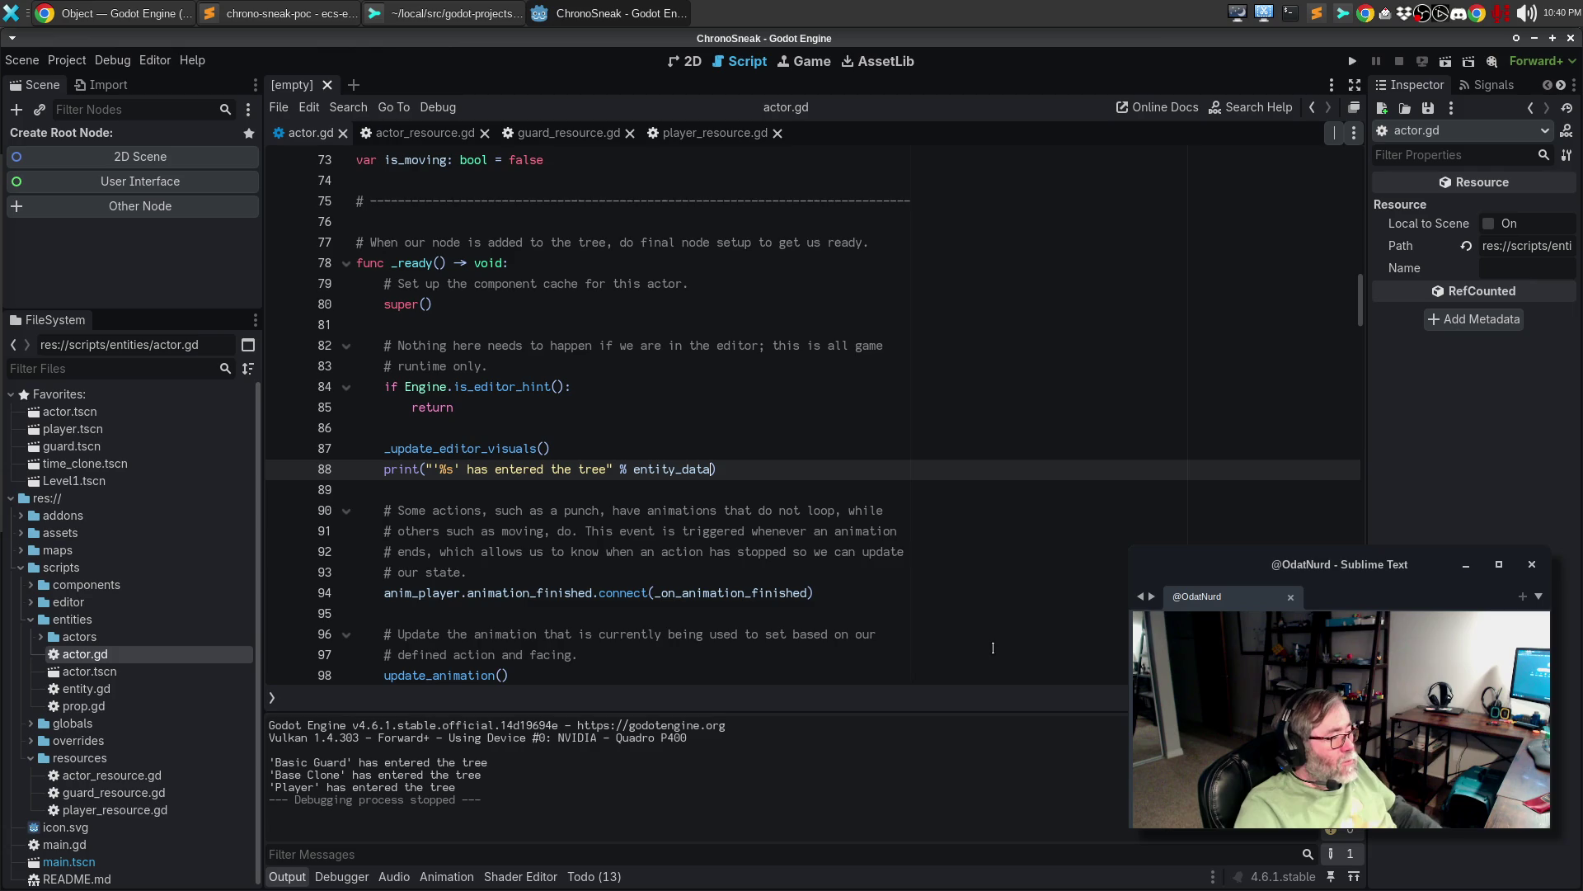
- Run the game to check the 'poop' output, then remove the single quotes around %s
{"action": "key", "text": "F5"}
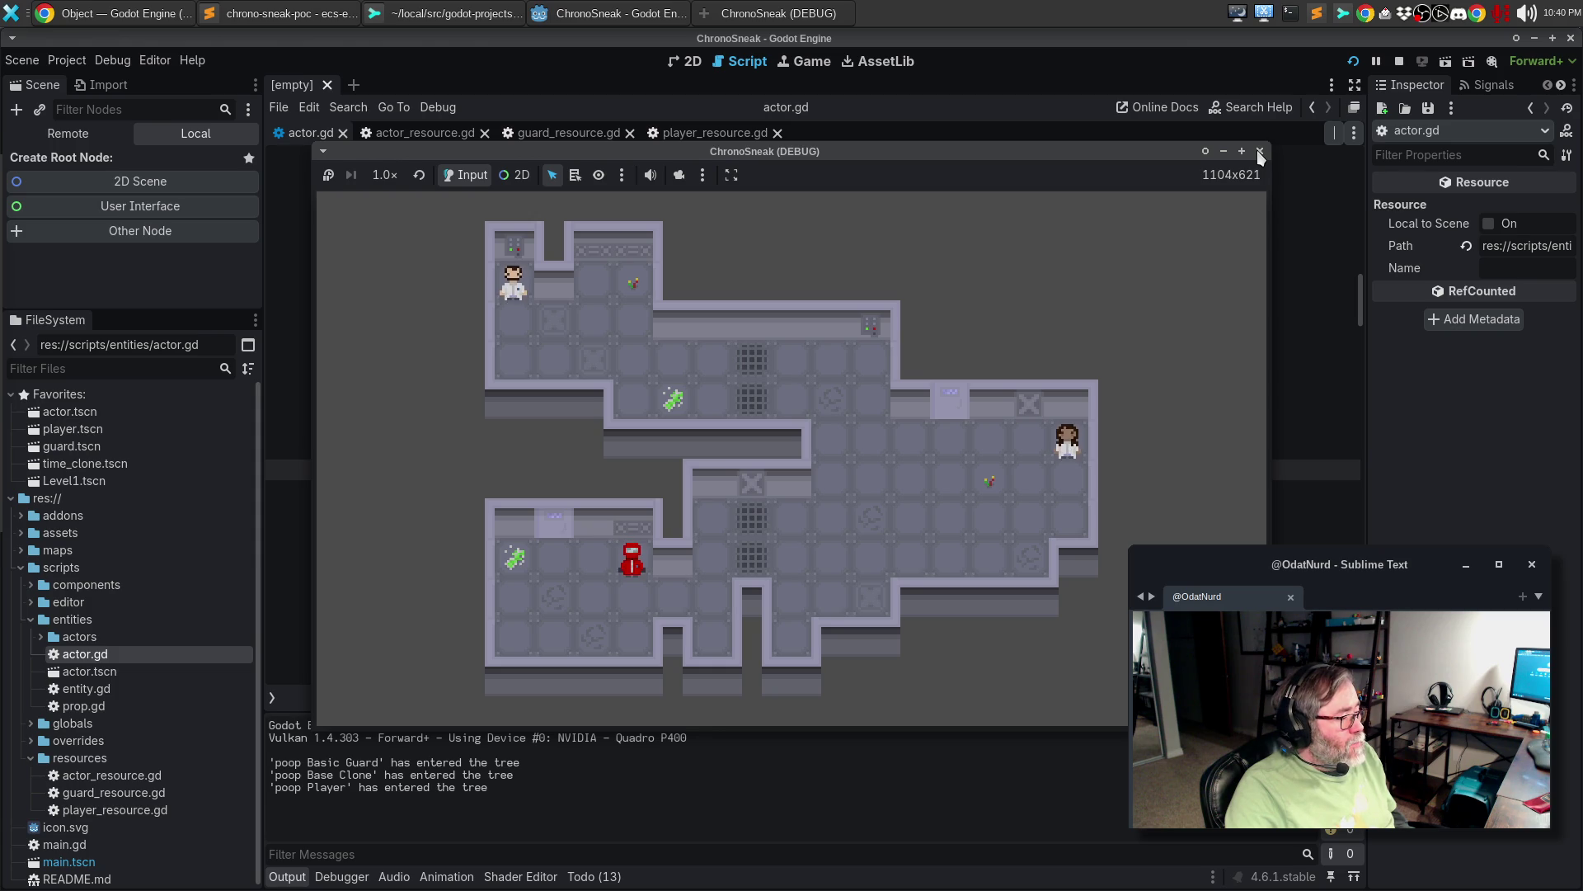
{"action": "left_click", "coordinate": [1260, 152]}
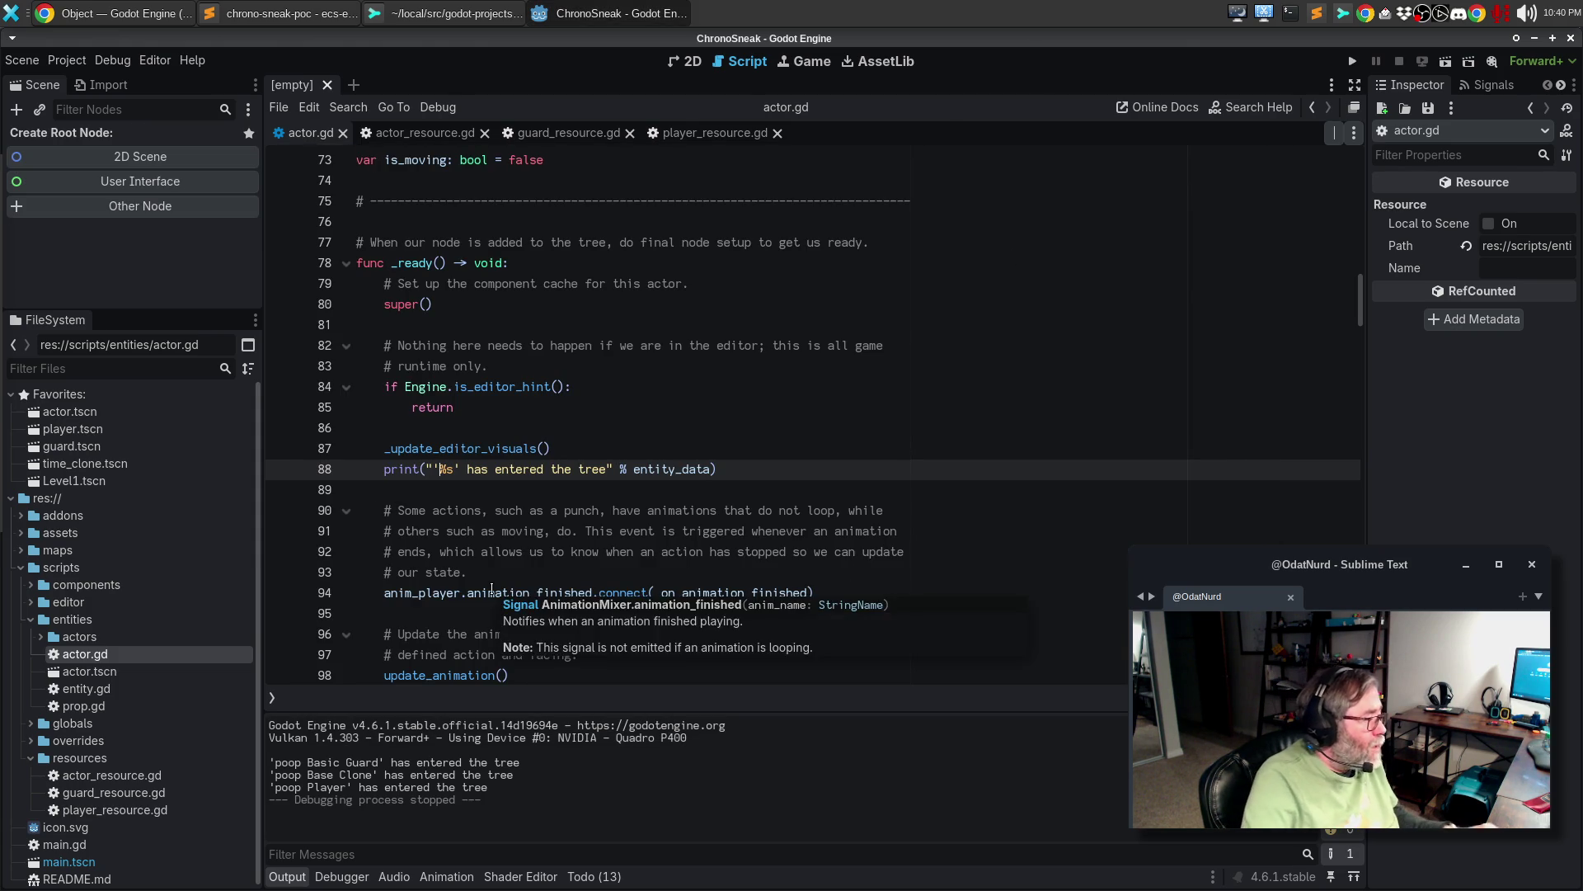
{"action": "key", "text": "BackSpace"}
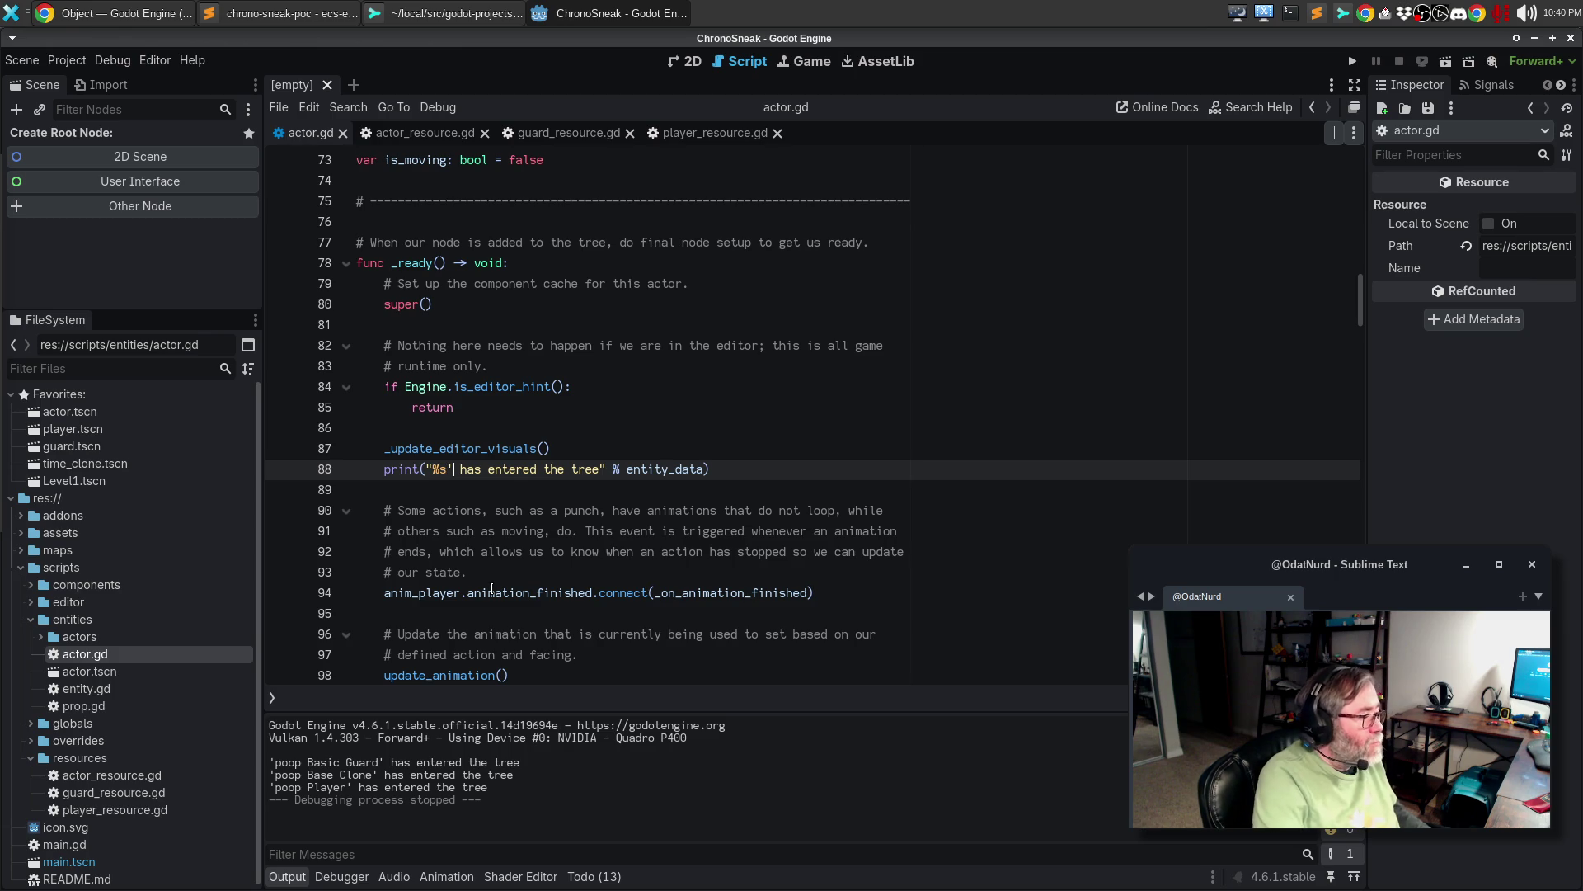
{"action": "key", "text": "BackSpace"}
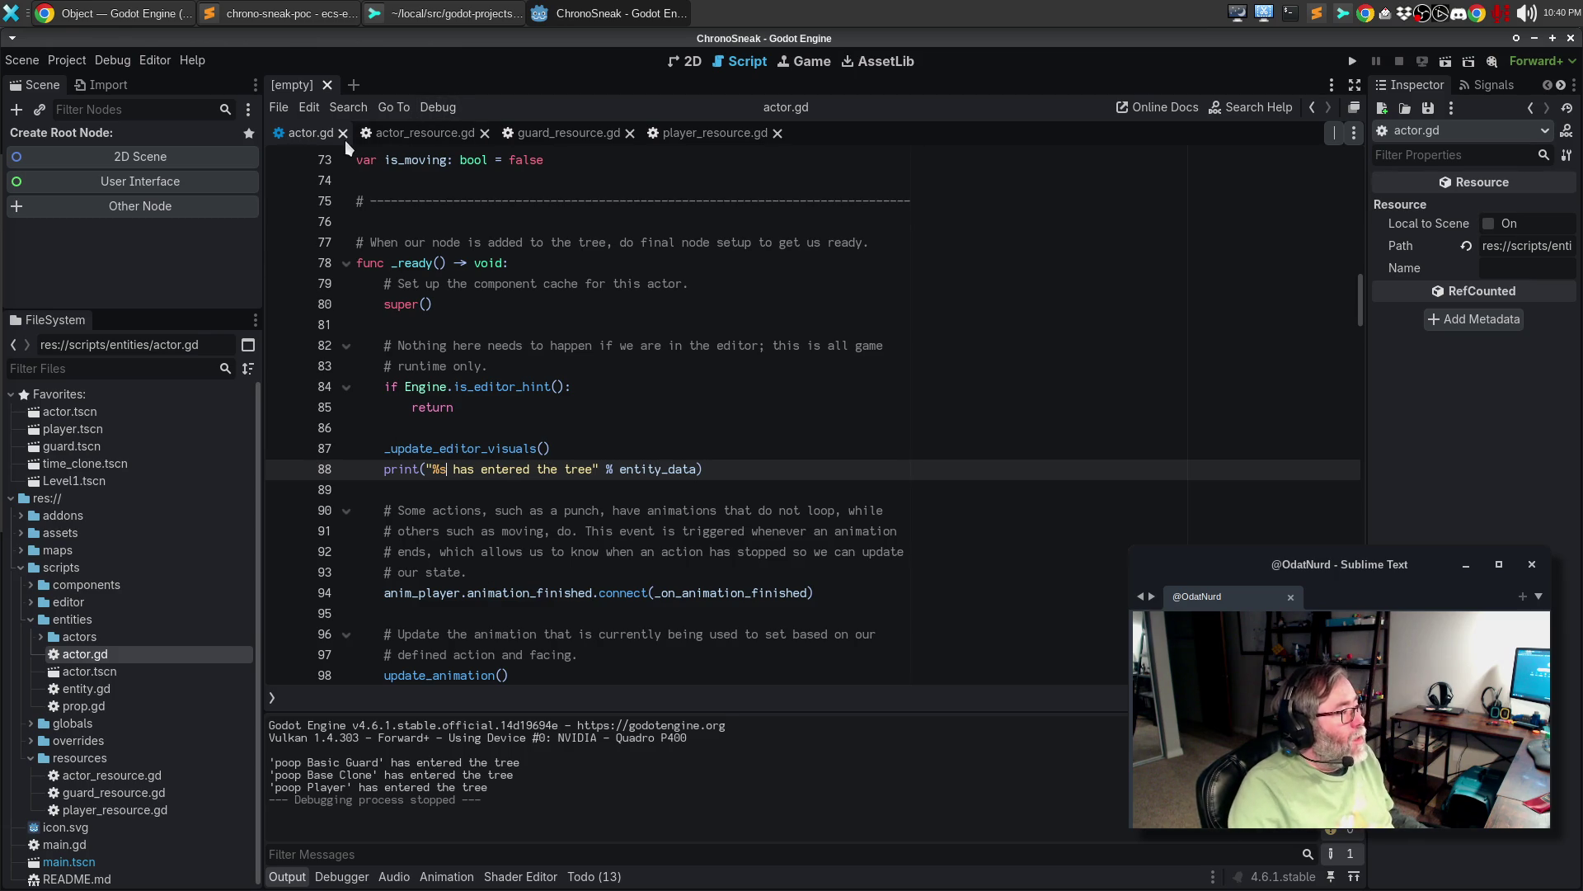
- Close actor.gd and change _to_string's return string to "<Actor ''>", removing 'poop %s'
{"action": "left_click", "coordinate": [627, 327]}
{"action": "key", "text": "ctrl+w"}
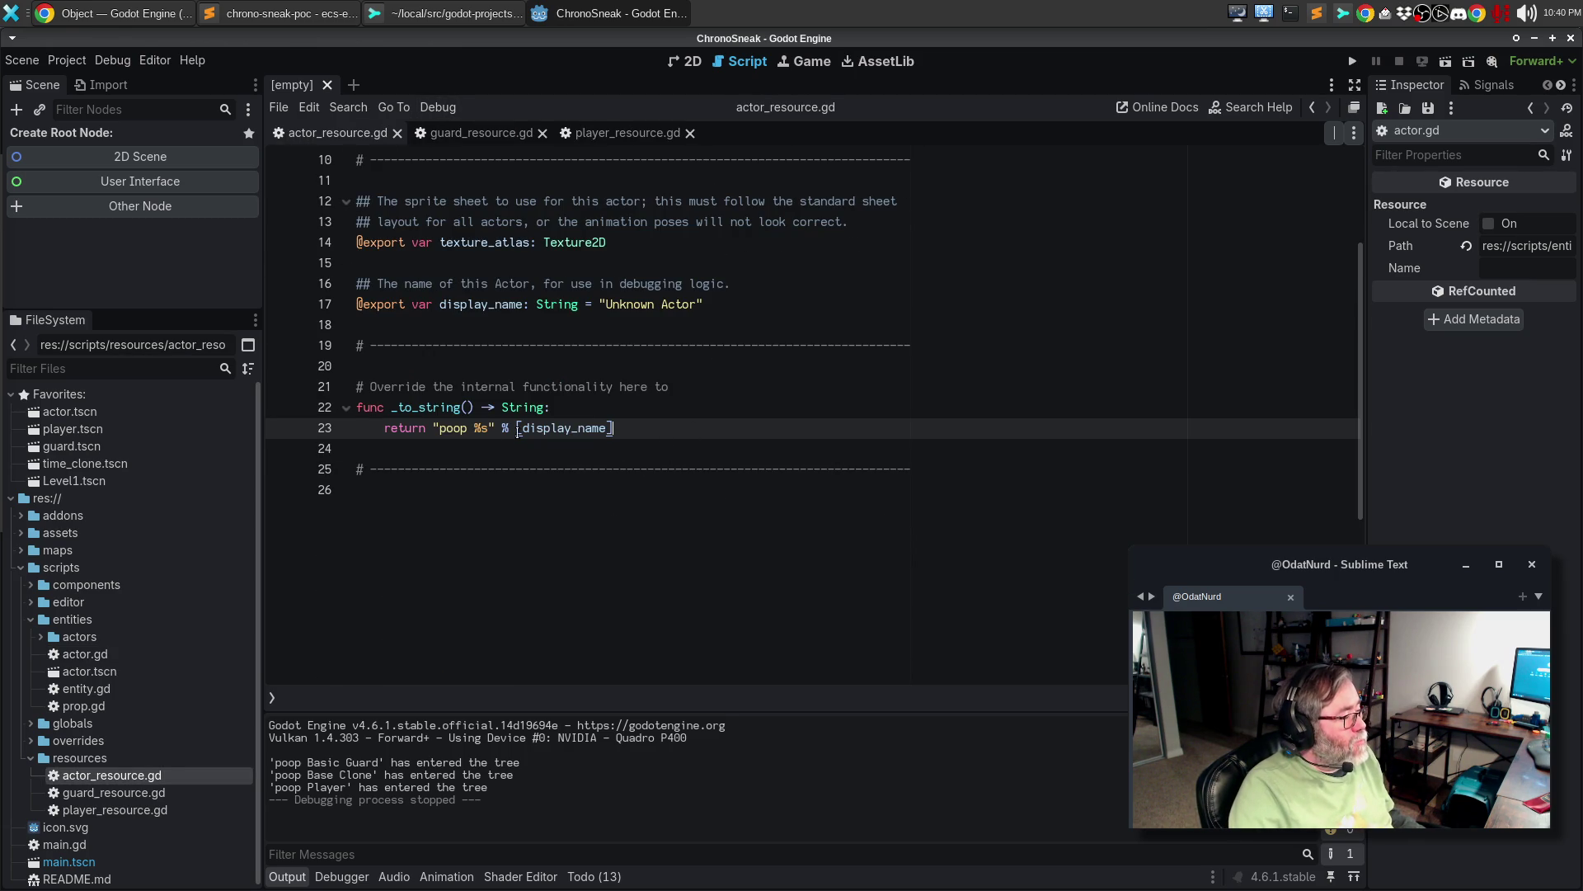
{"action": "left_click", "coordinate": [434, 428]}
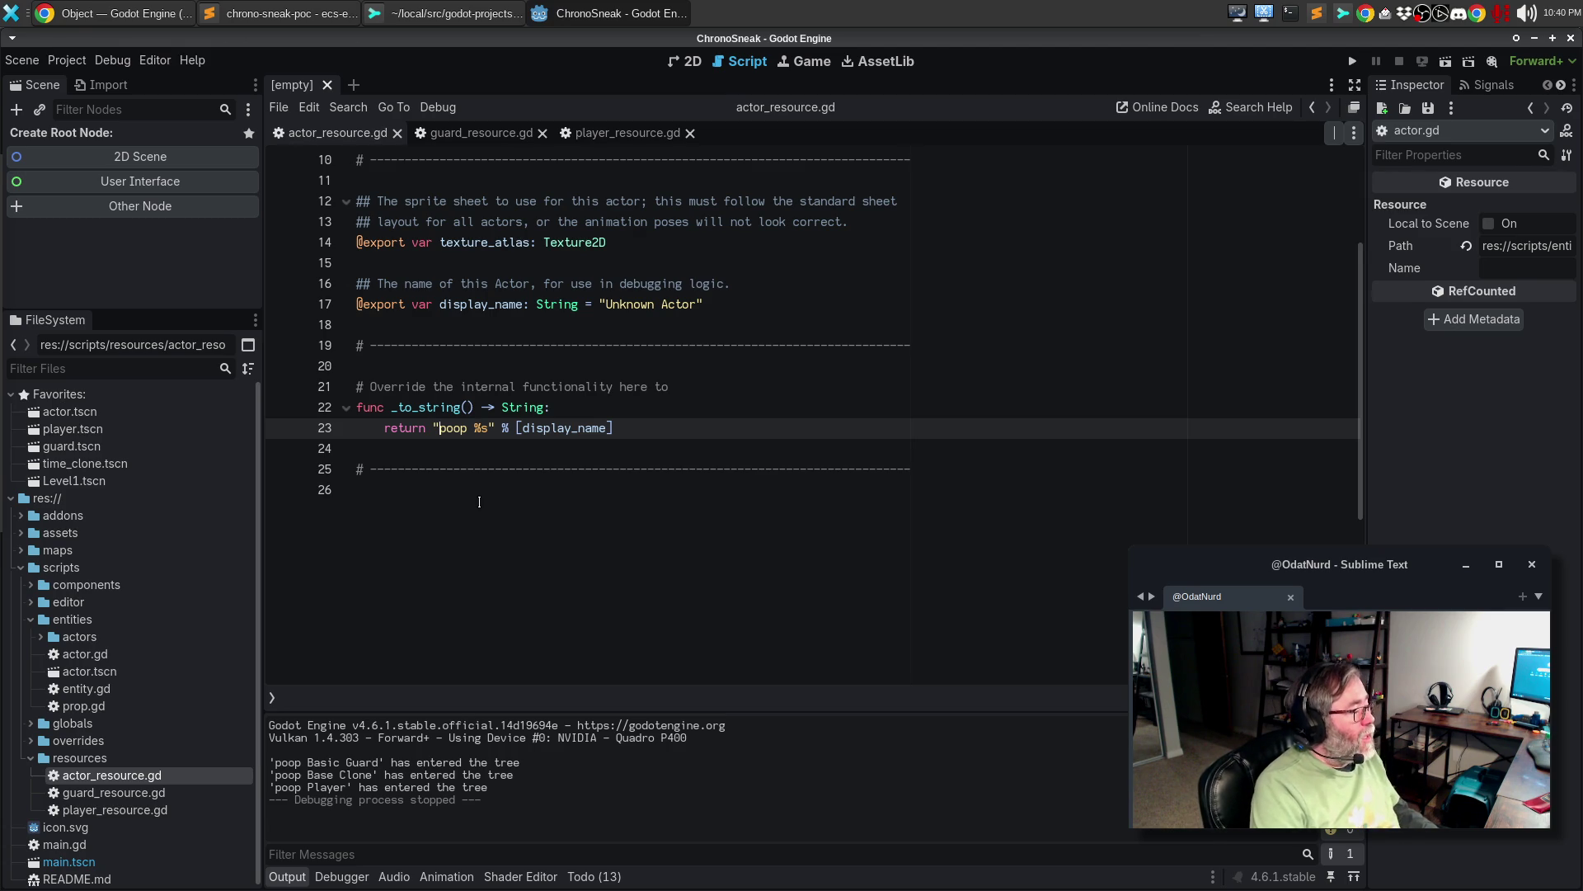
{"action": "type", "text": "<Actor"}
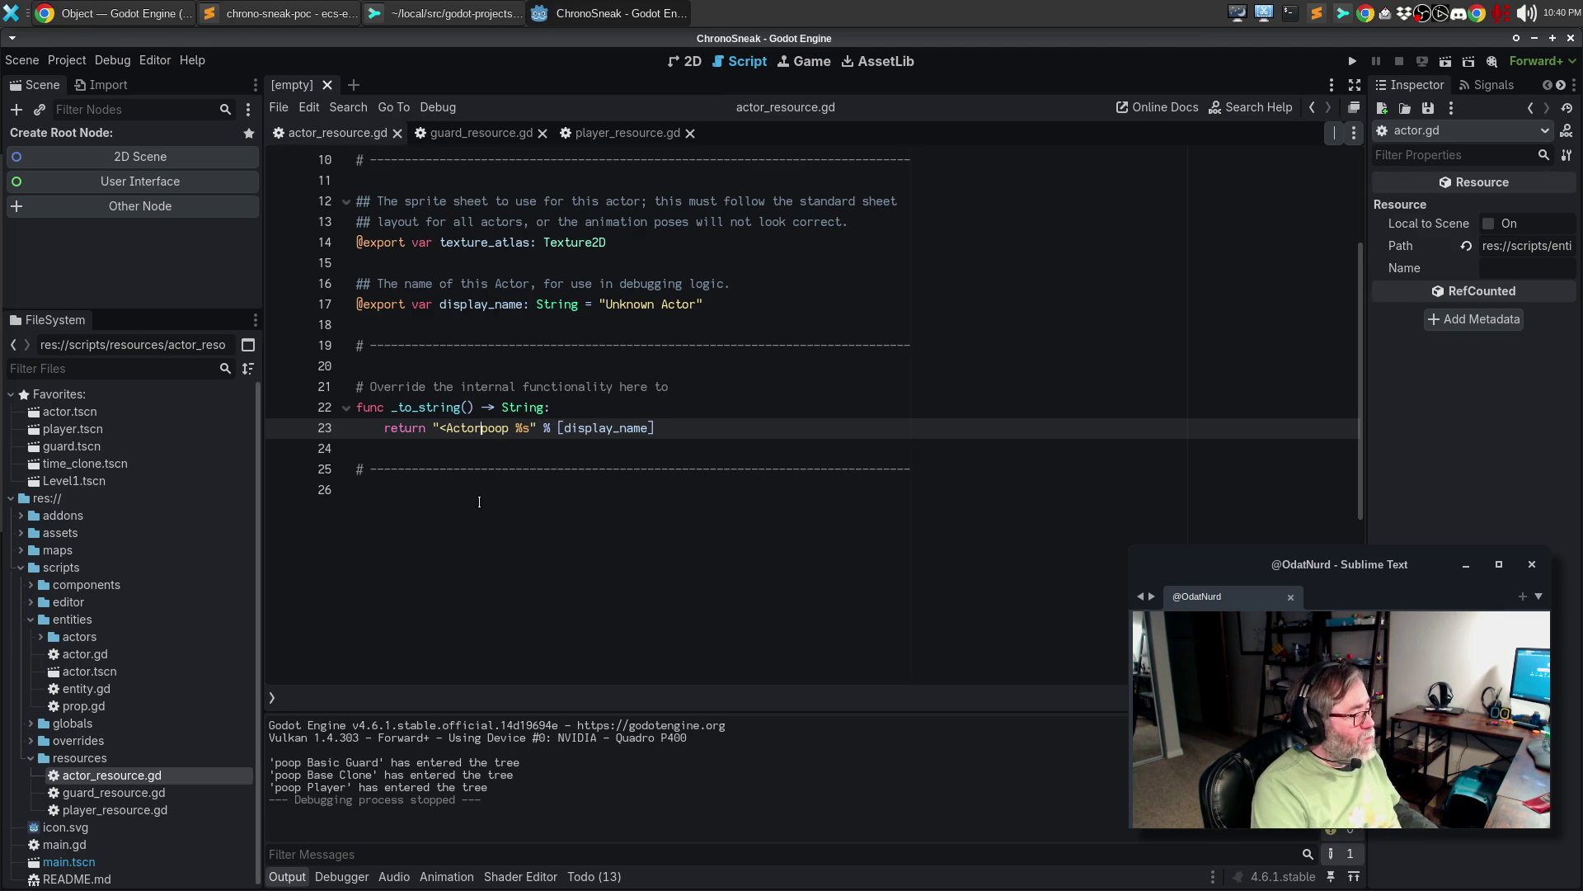
{"action": "type", "text": " bn"}
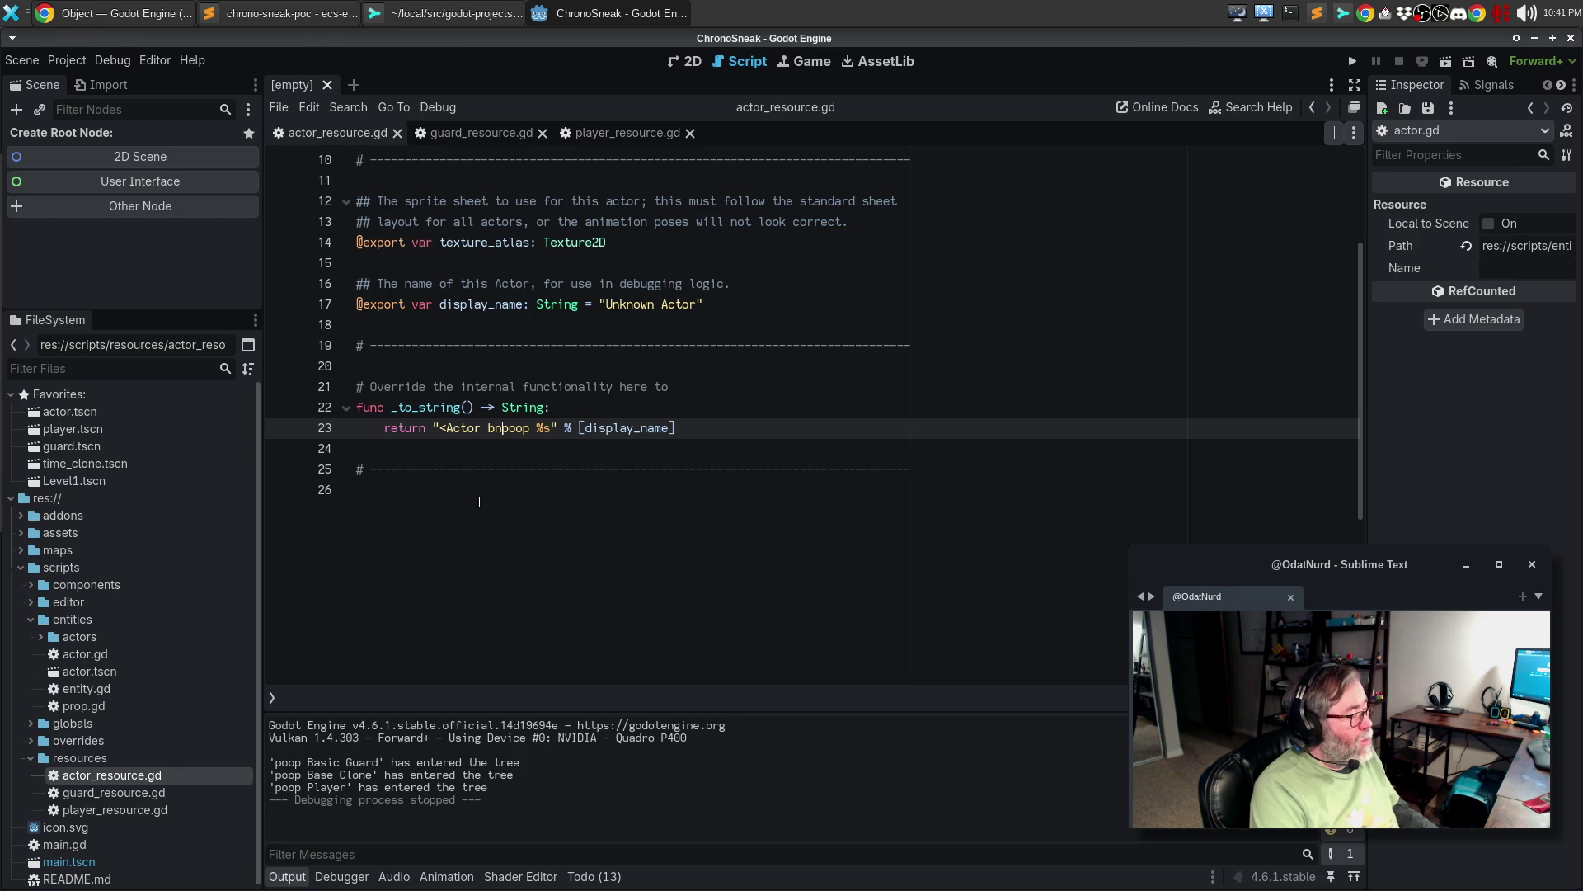
{"action": "key", "text": "BackSpace"}
{"action": "key", "text": "BackSpace"}
{"action": "type", "text": "''"}
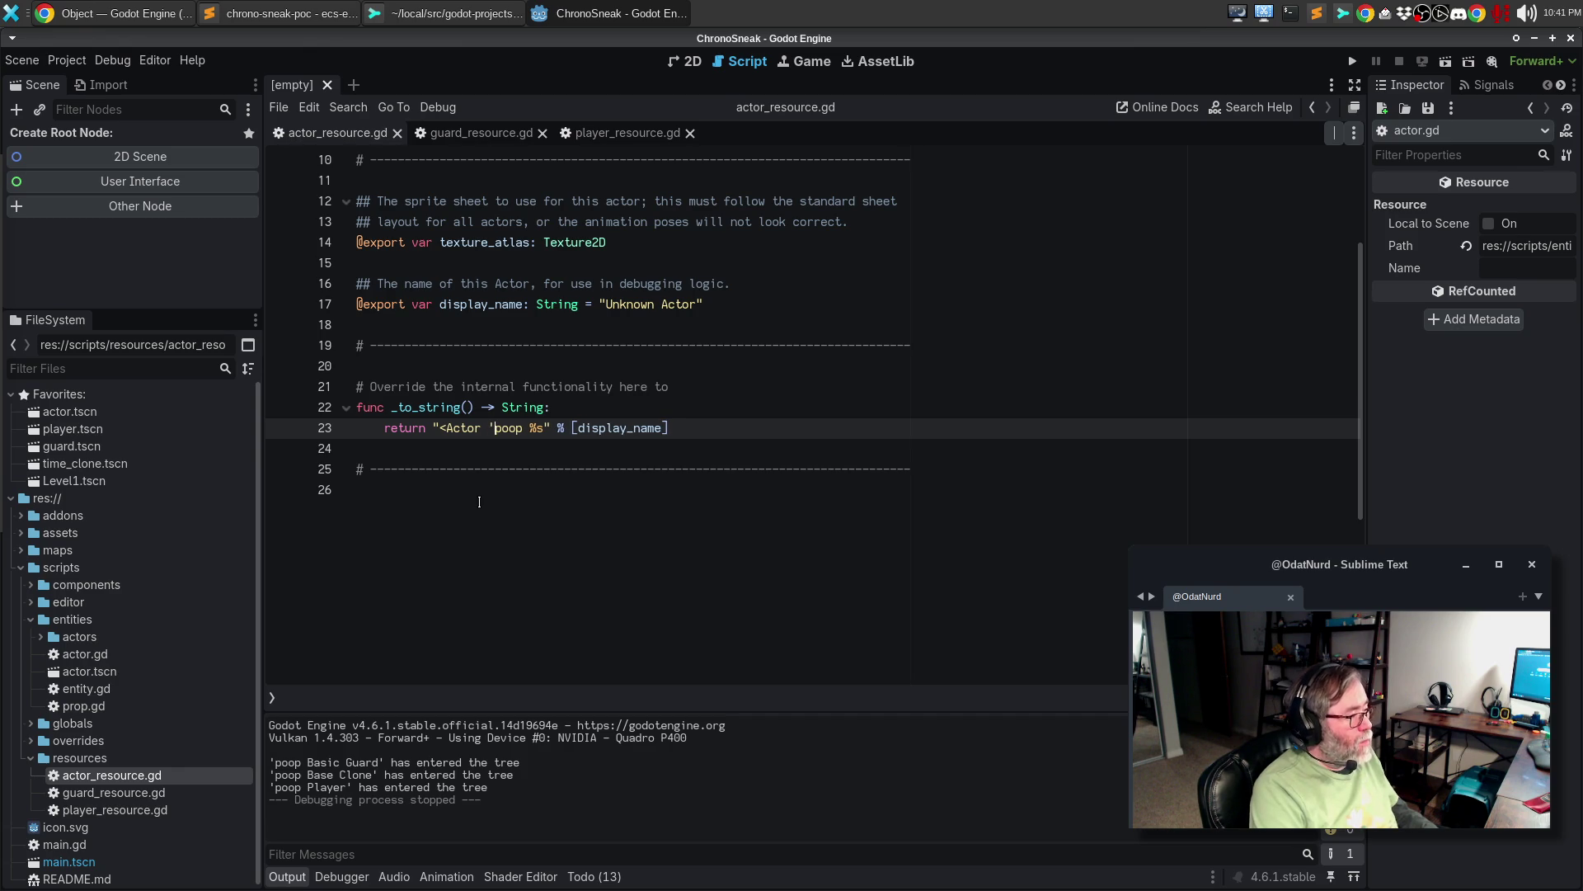
{"action": "key", "text": "ctrl+shift+Right"}
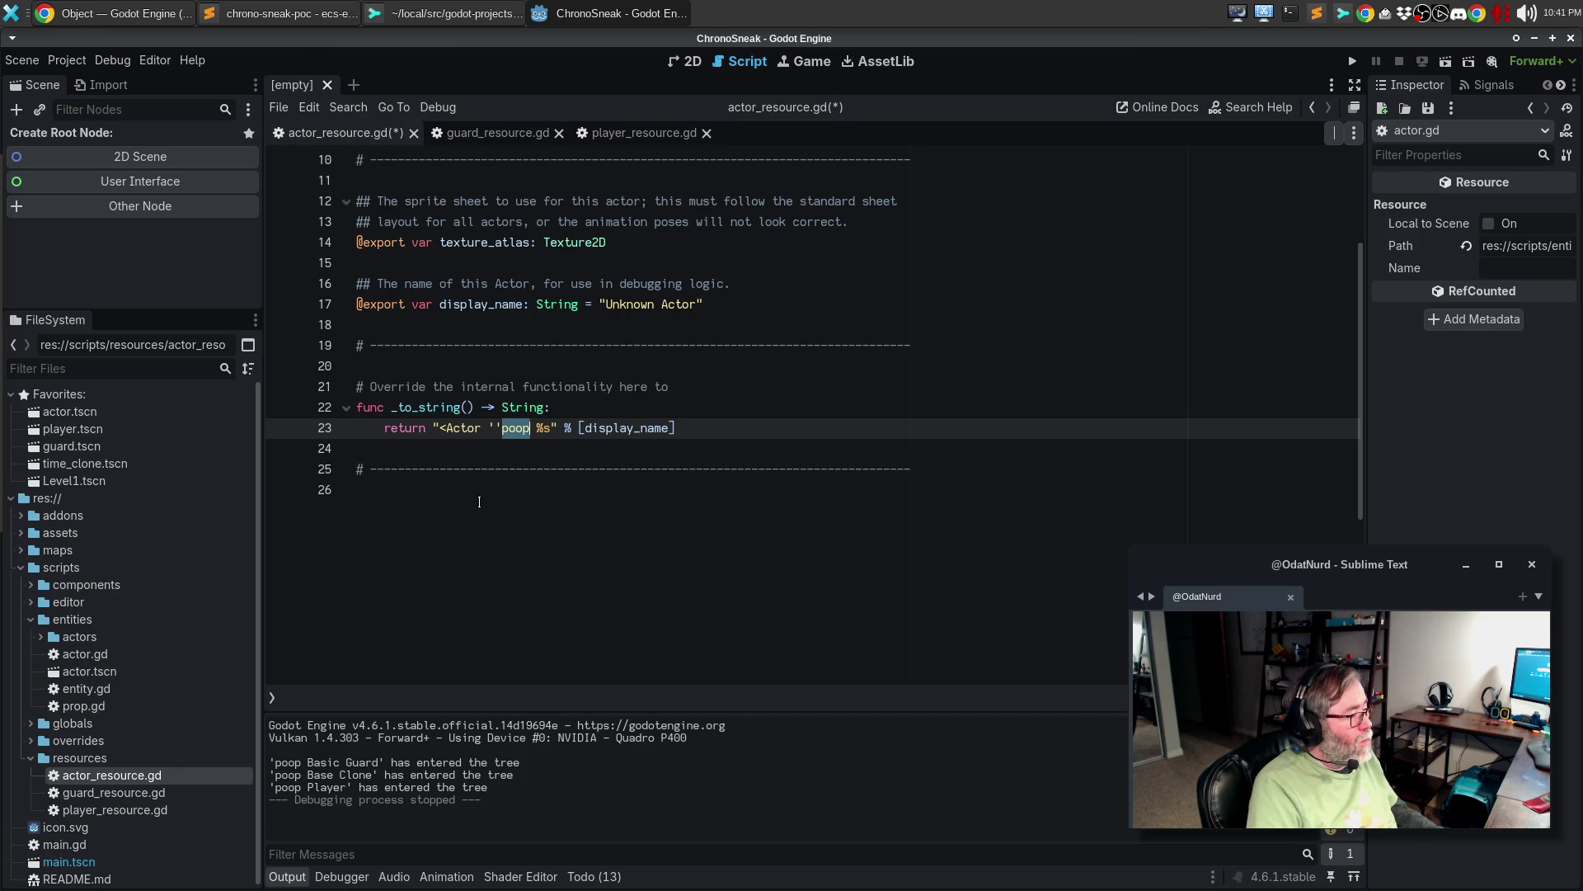
{"action": "key", "text": "ctrl+shift+Right"}
{"action": "key", "text": "BackSpace"}
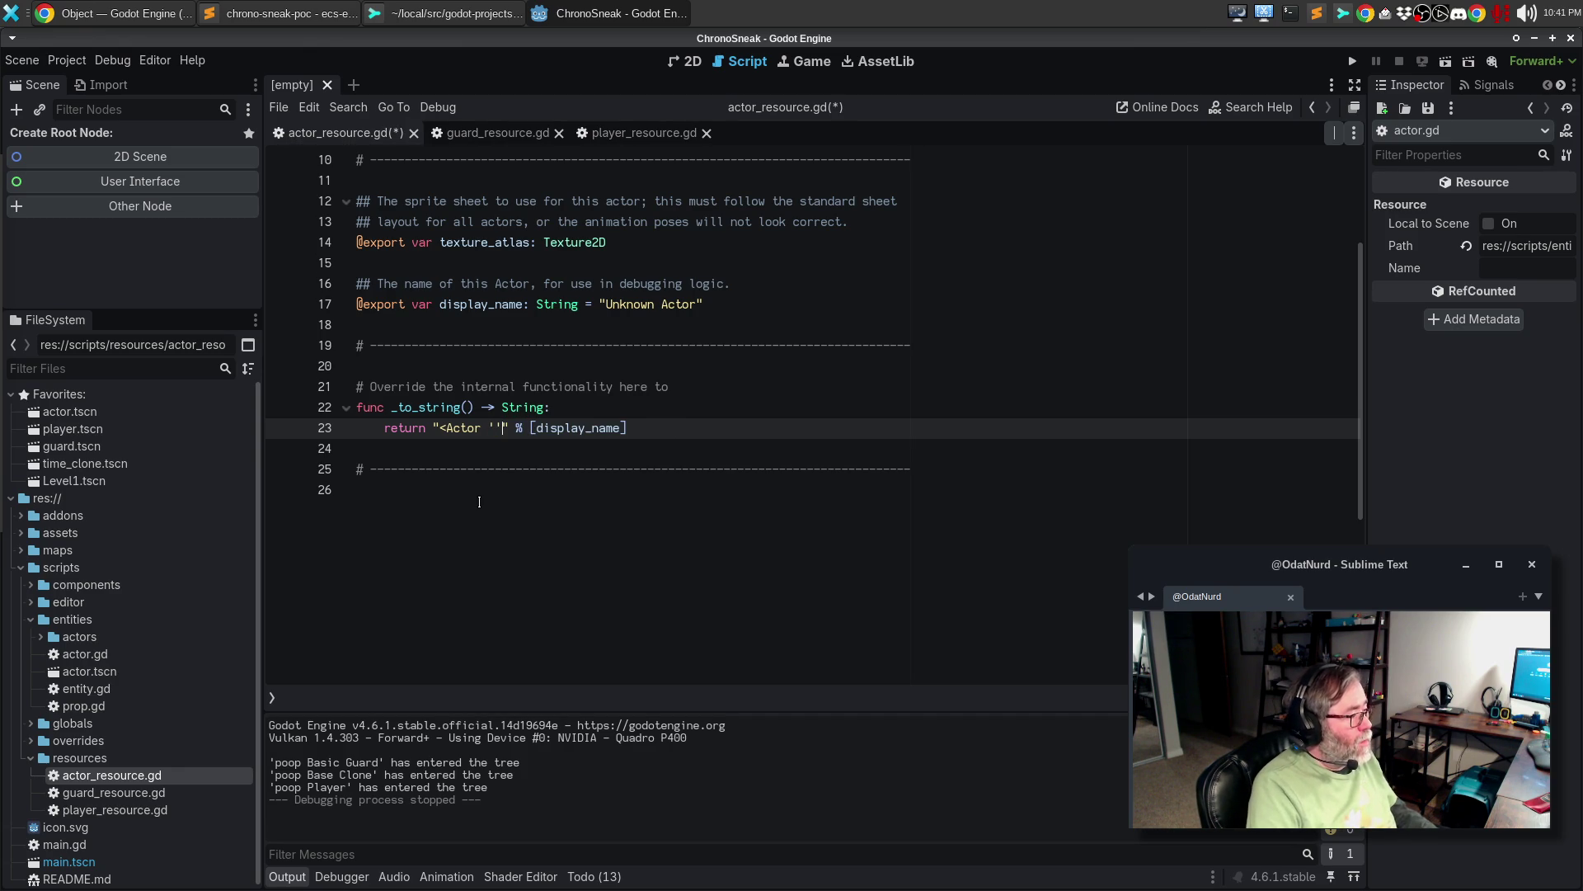
{"action": "type", "text": ">"}
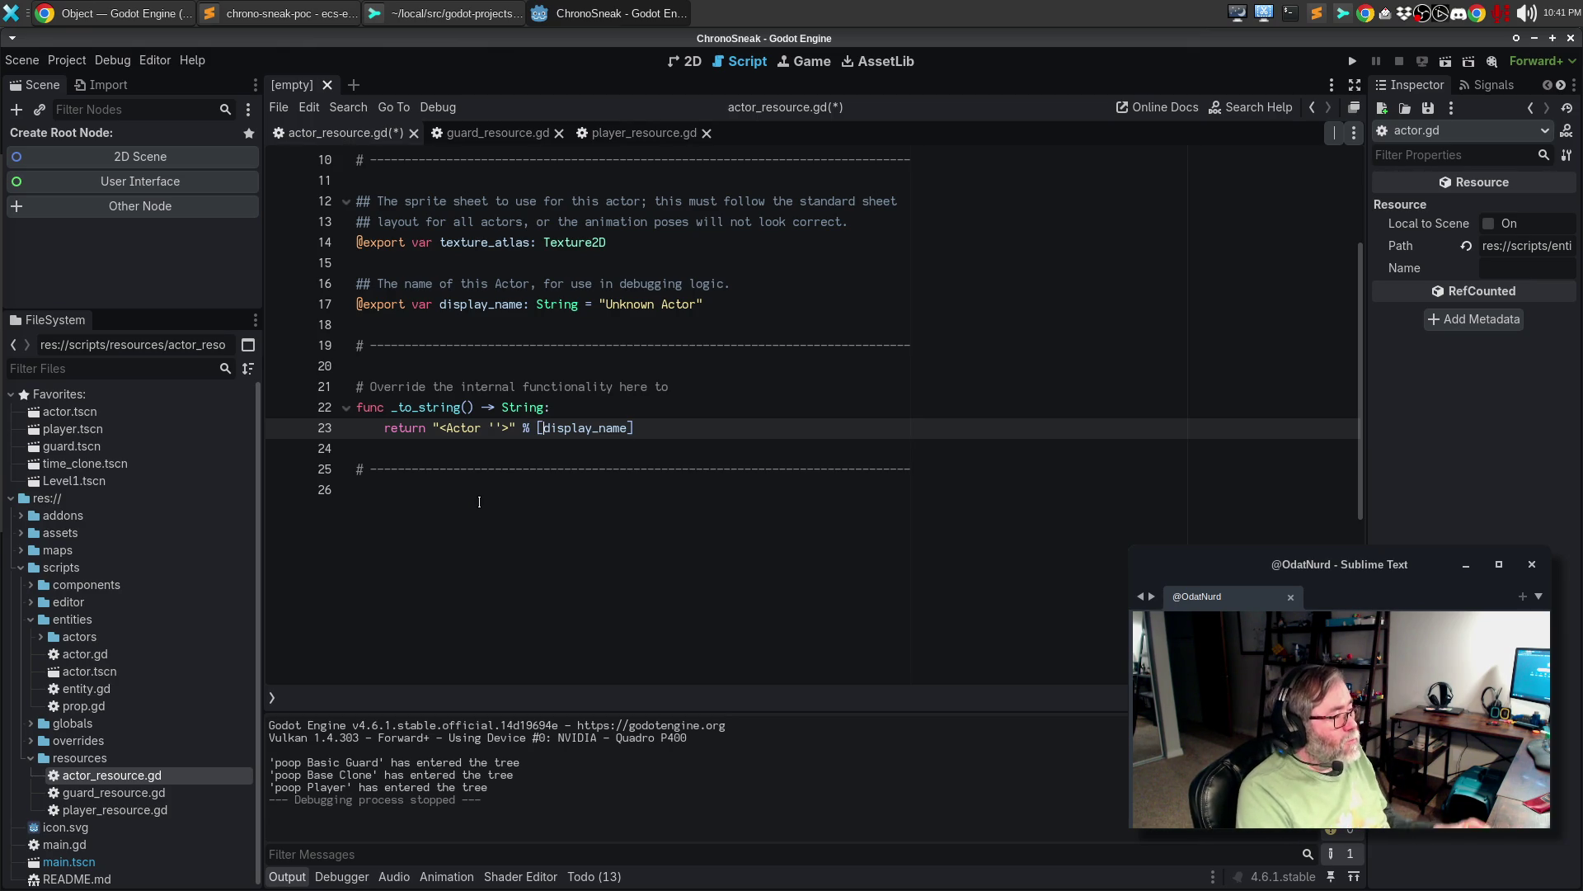
- Finish the comment with 'display what kind of resource this / # is' and save
{"action": "left_click", "coordinate": [740, 383]}
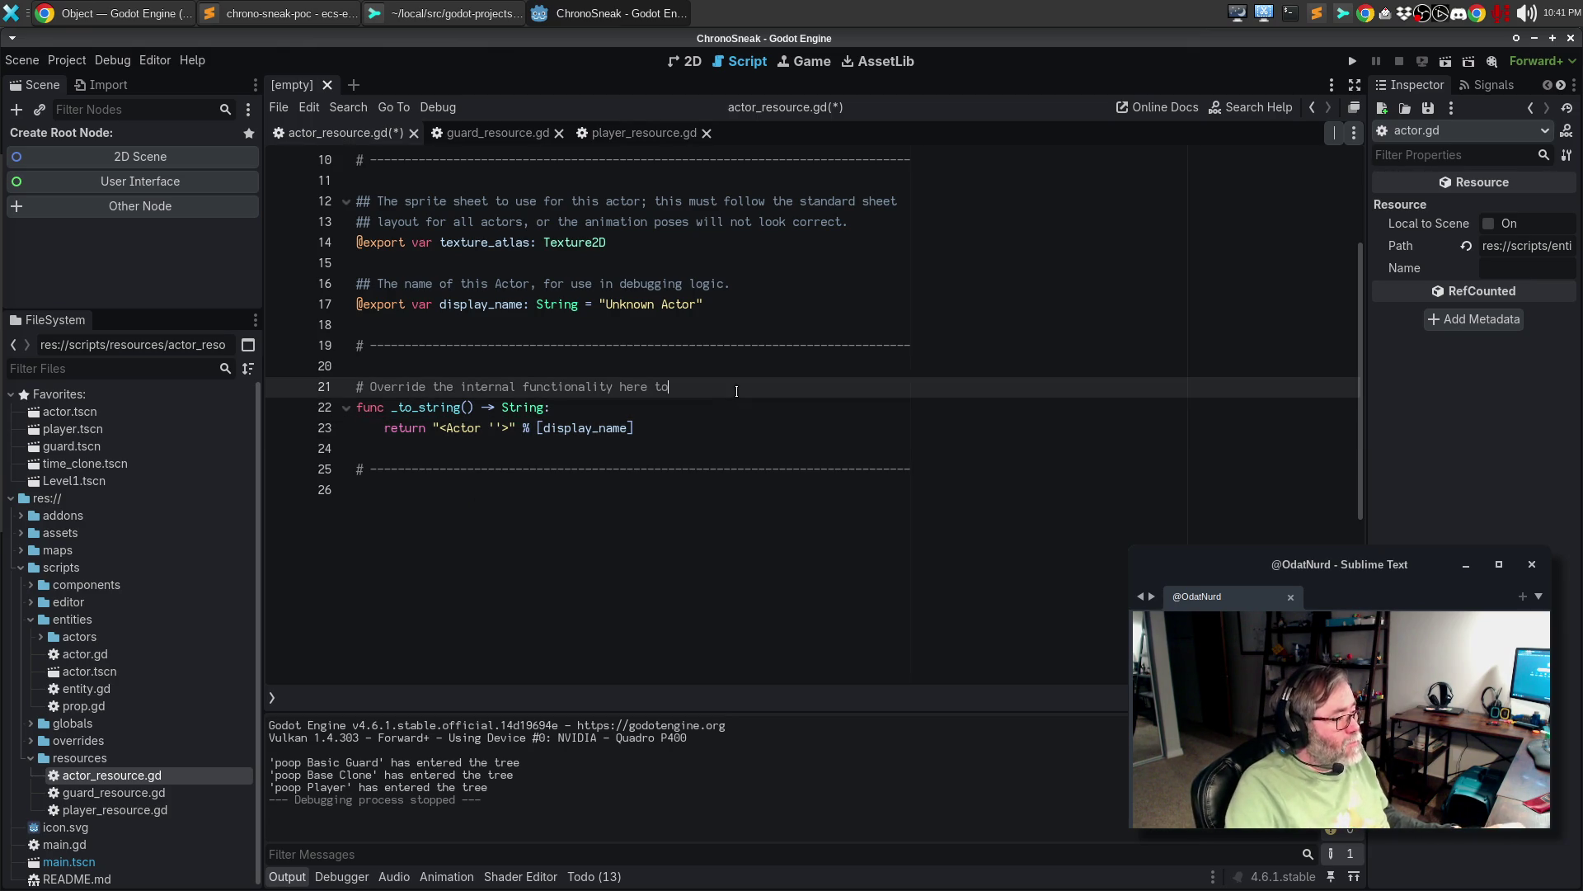
{"action": "type", "text": "display what kind of "}
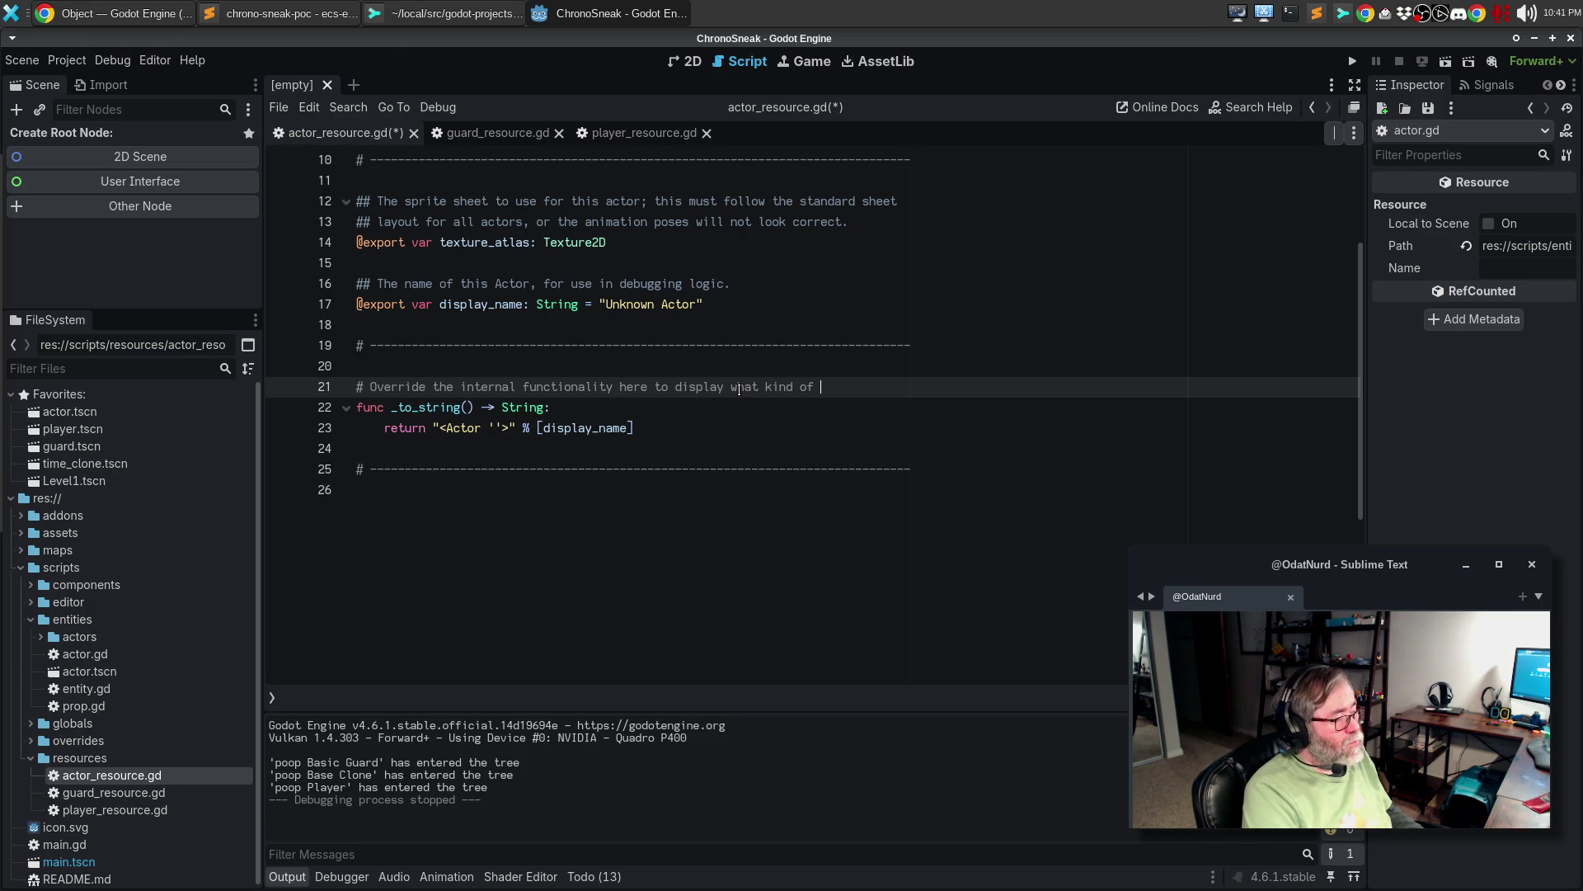
{"action": "type", "text": "resource this"}
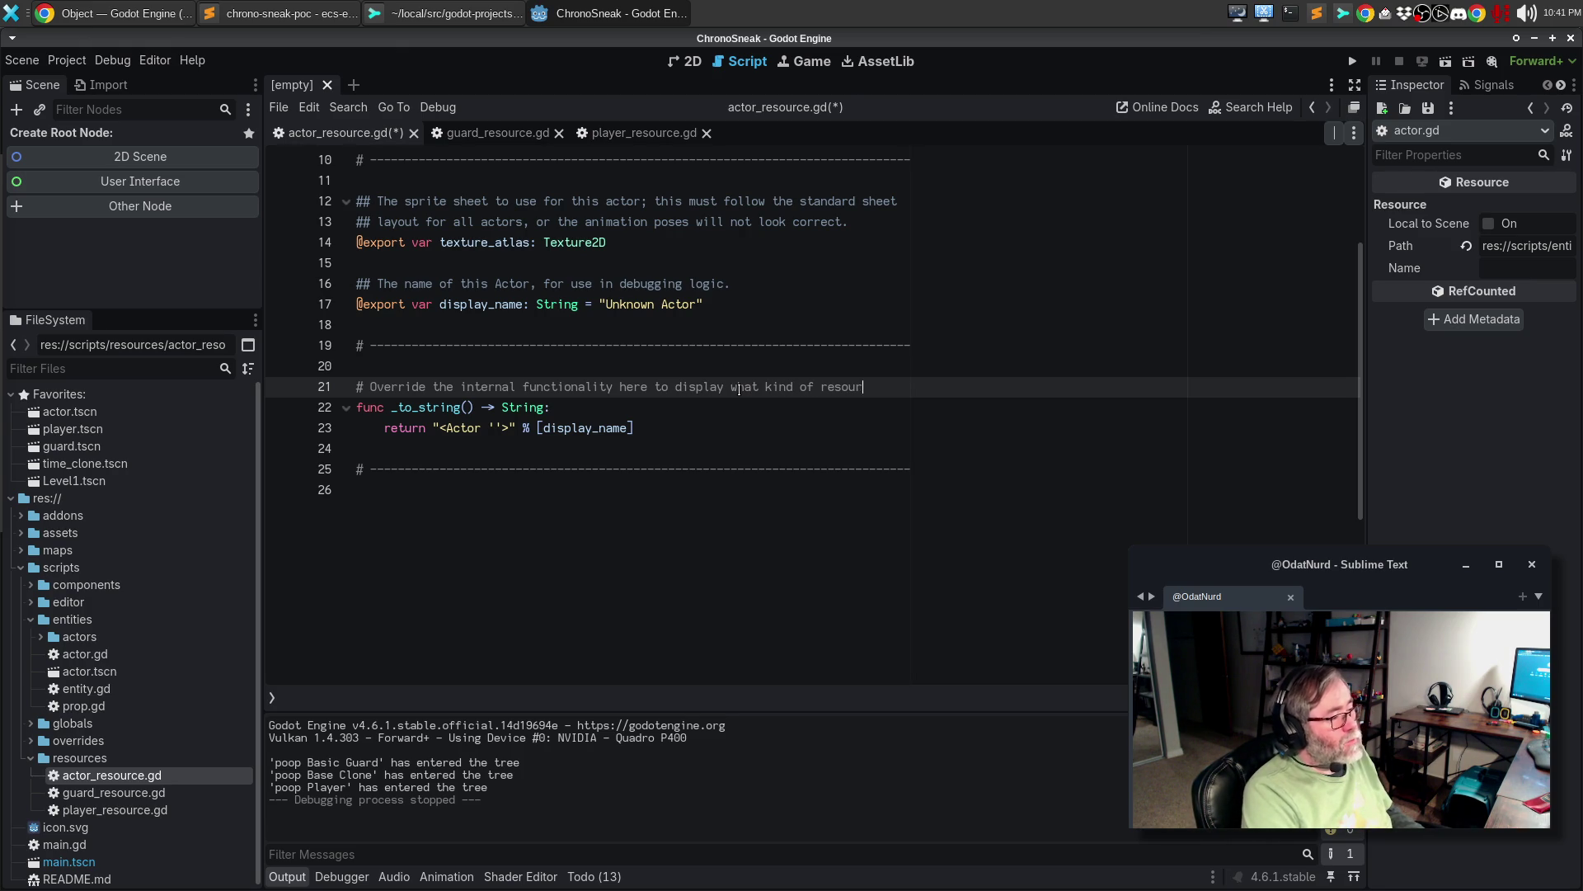
{"action": "key", "text": "Return"}
{"action": "type", "text": "# is."}
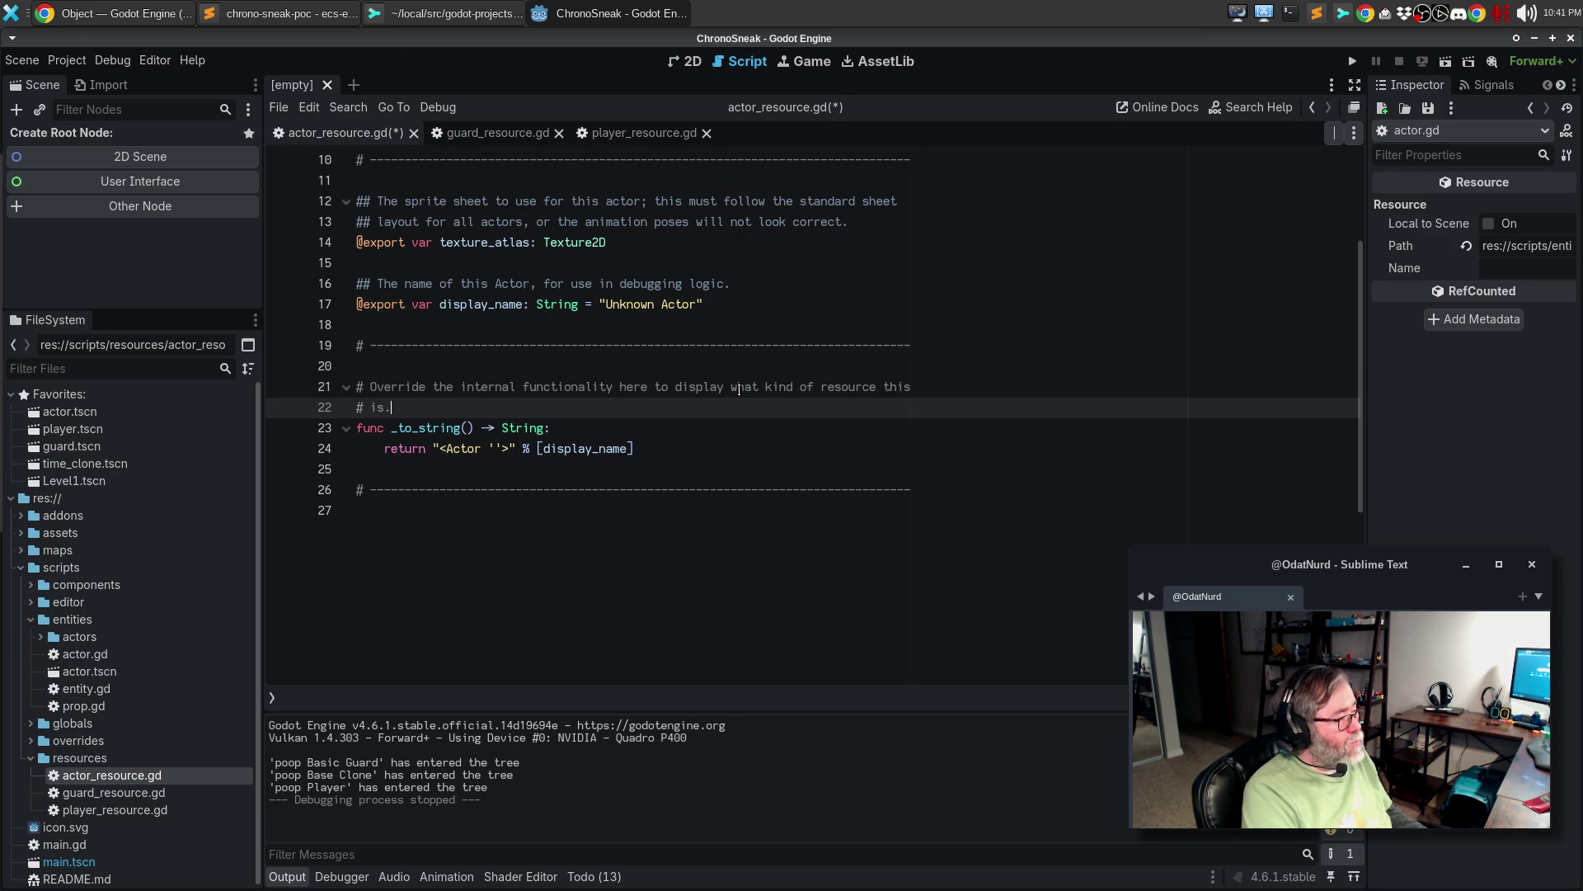
{"action": "key", "text": "ctrl+s"}
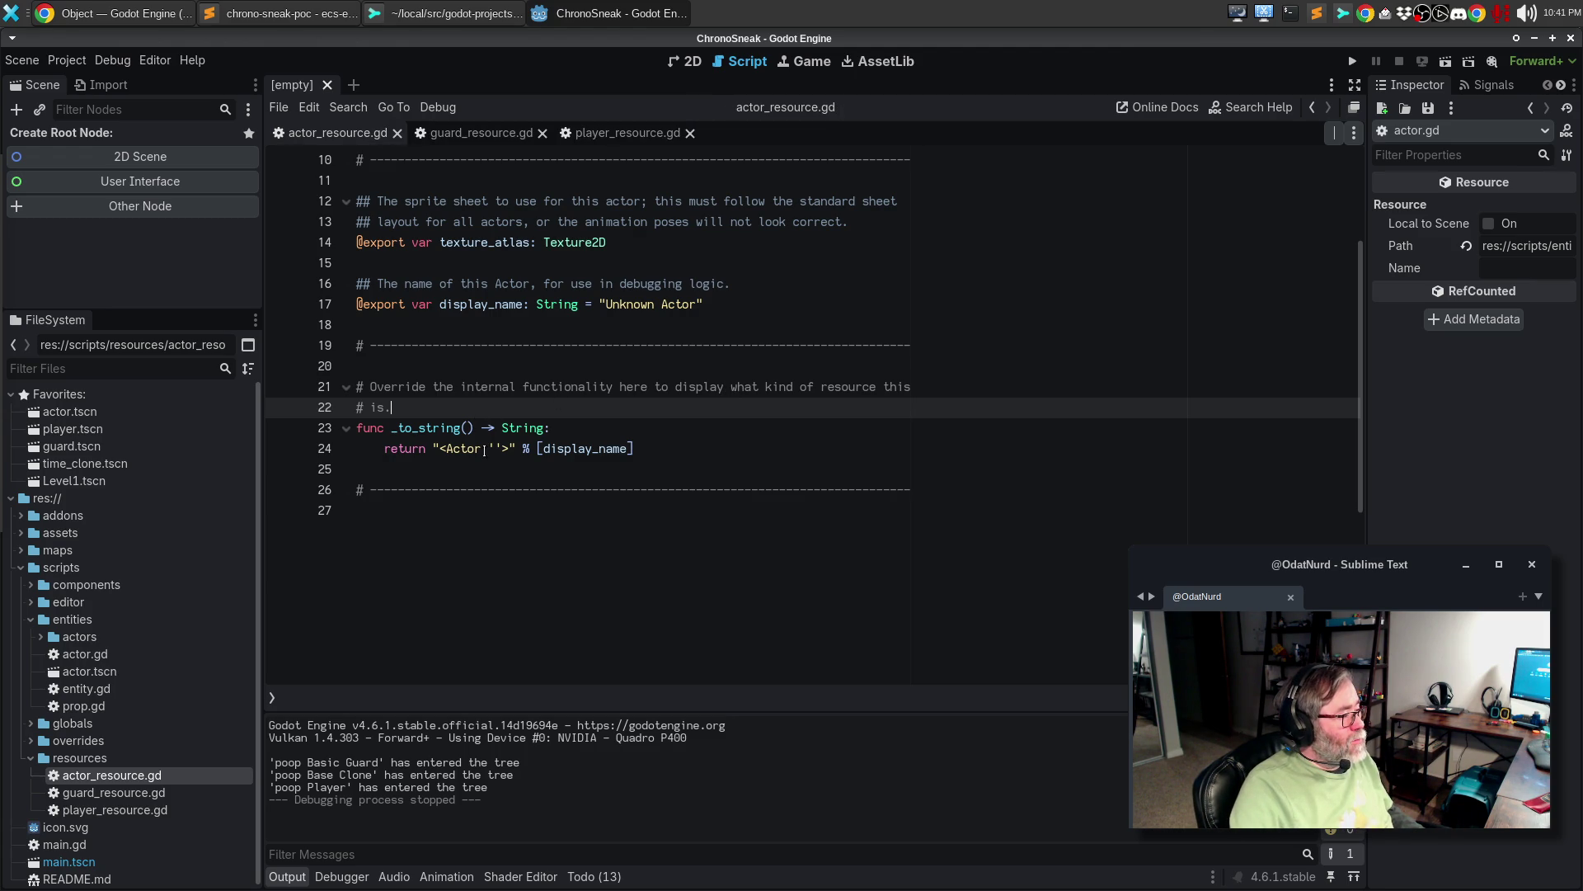
- Insert %s to return "<Actor '%s'>" and select the comment, function and separator
{"action": "left_click", "coordinate": [497, 448]}
{"action": "type", "text": "%s"}
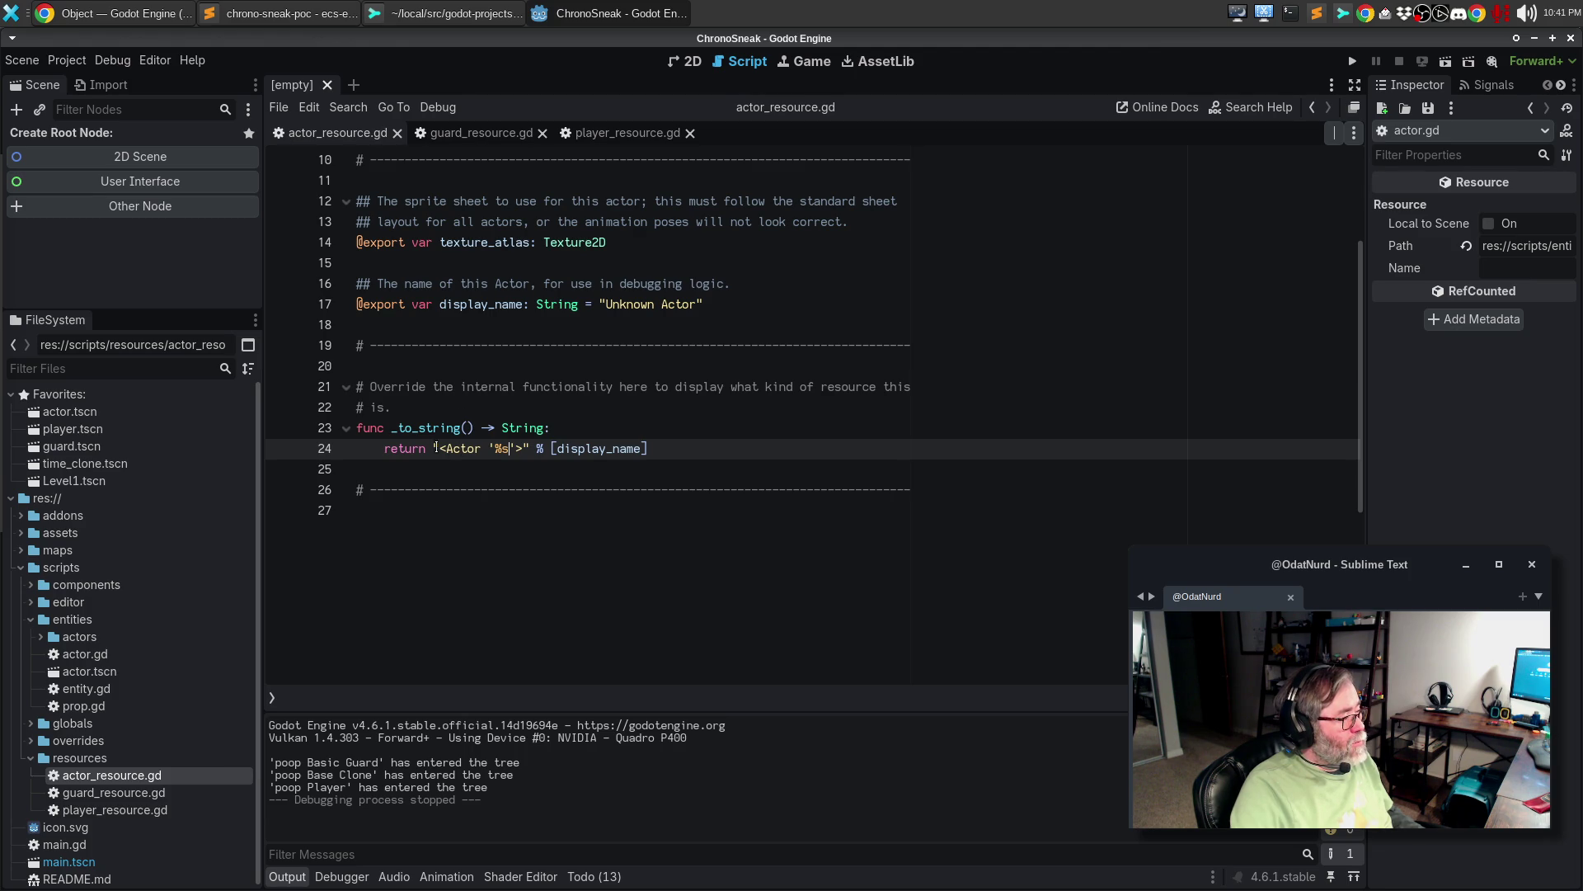
{"action": "left_click_drag", "start_coordinate": [357, 345], "coordinate": [421, 471]}
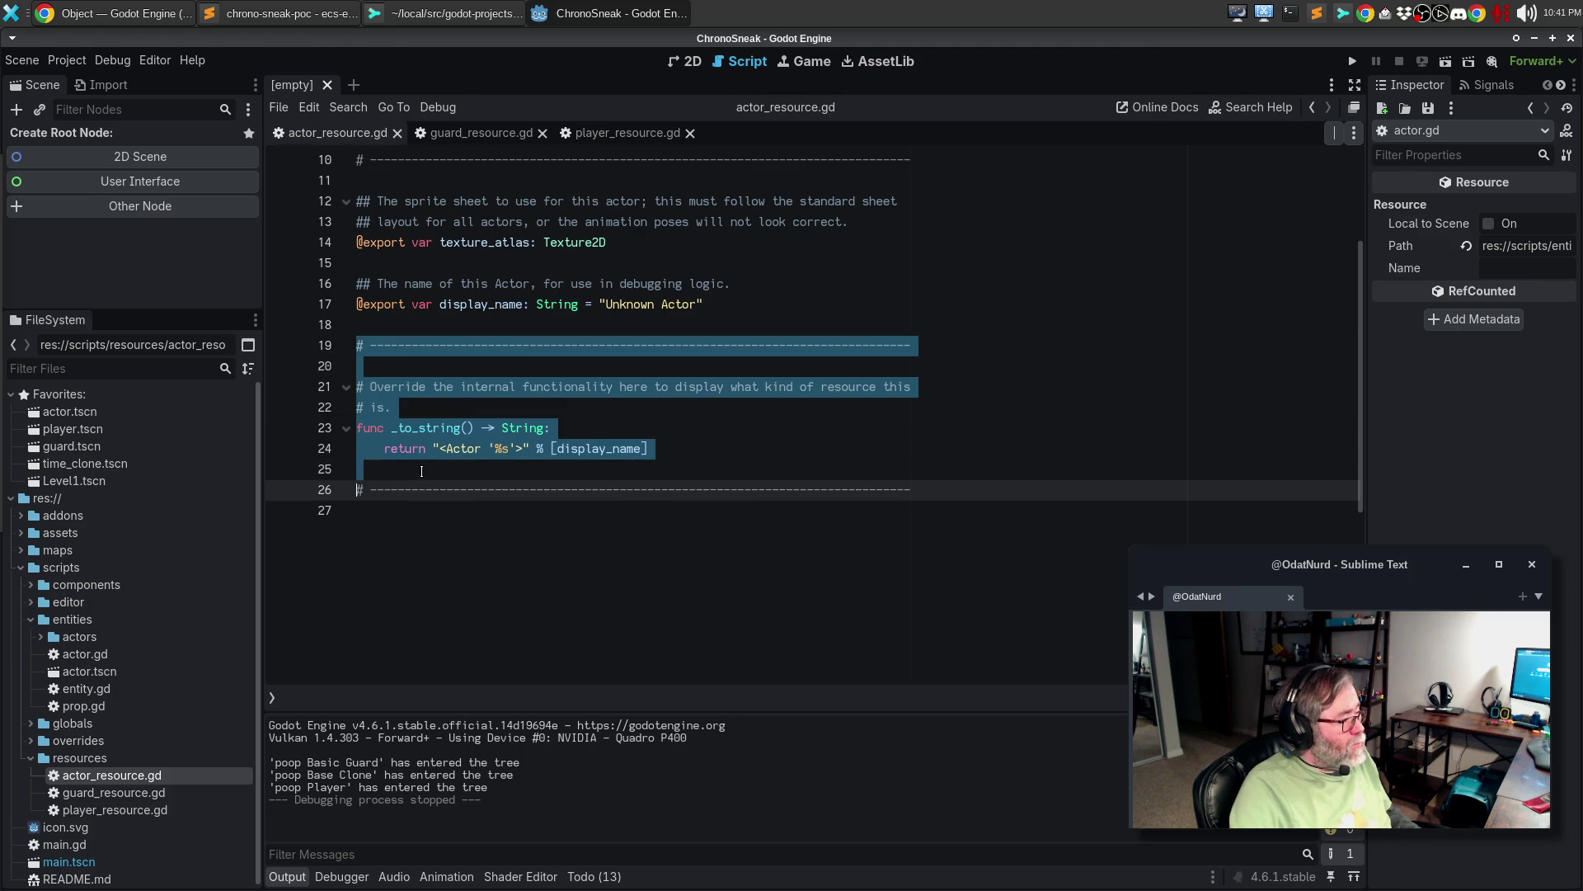
{"action": "left_click_drag", "start_coordinate": [401, 364], "coordinate": [395, 516]}
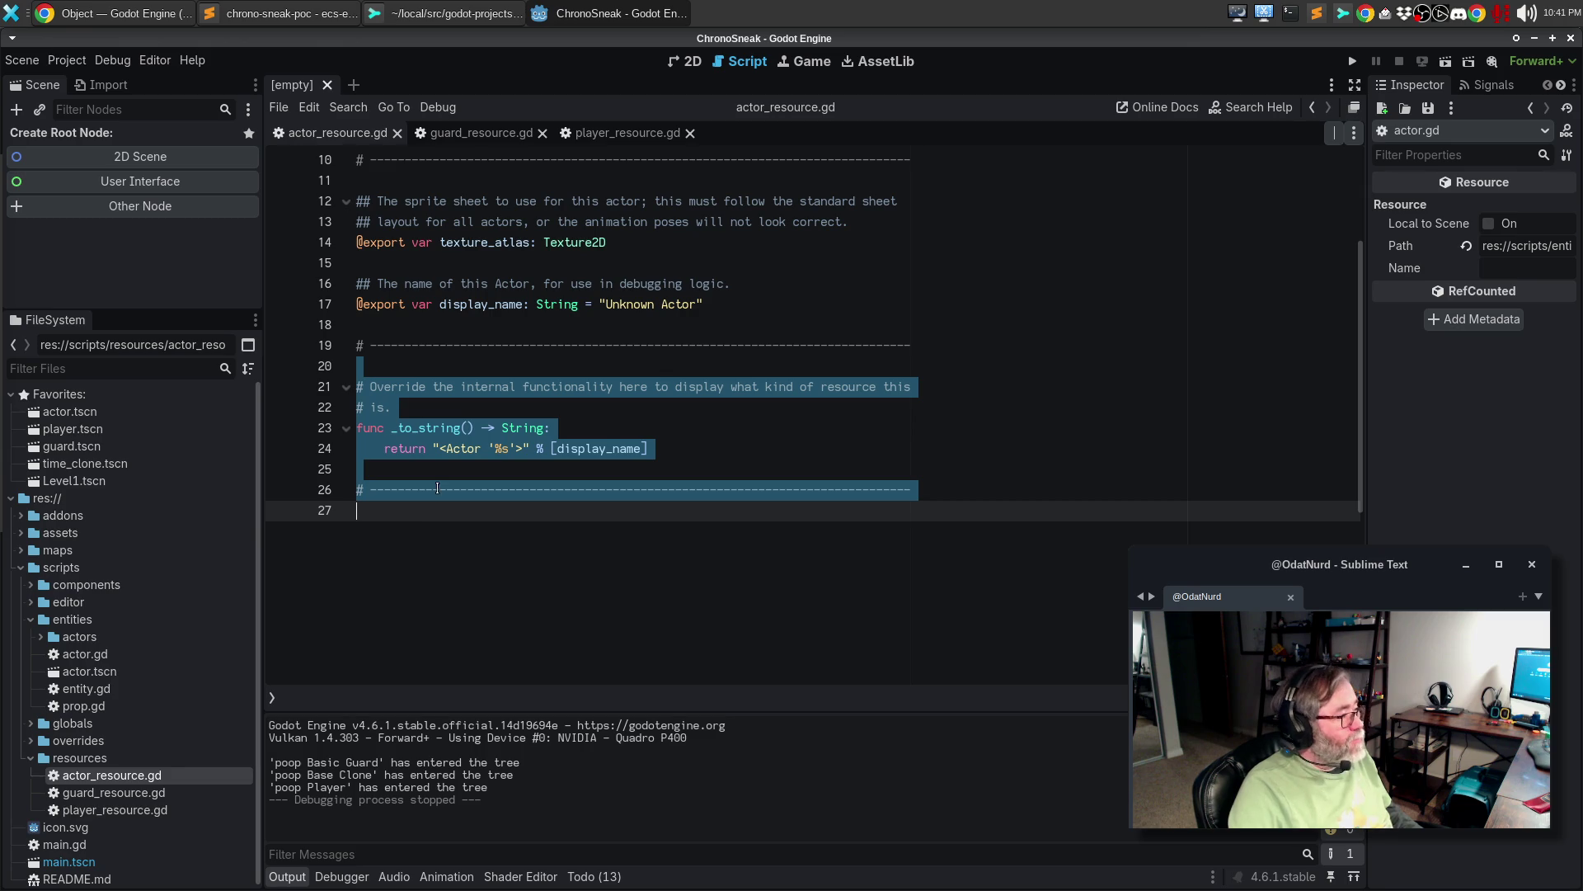
- Move player_resource.gd ahead of guard_resource.gd and paste the _to_string block at its end
{"action": "left_click", "coordinate": [614, 134]}
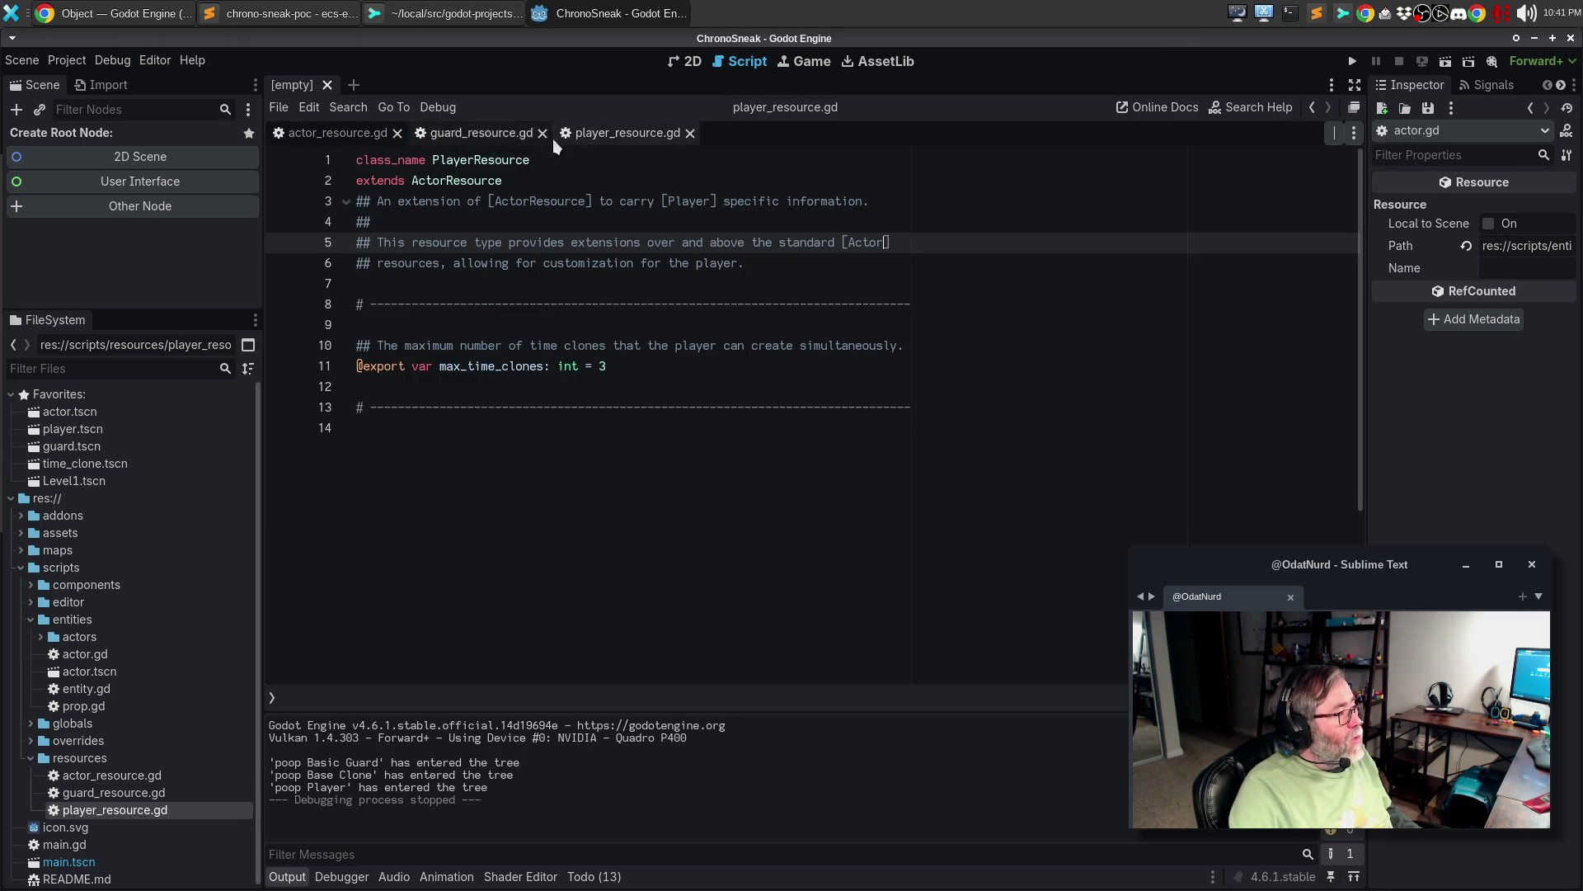
{"action": "left_click_drag", "start_coordinate": [555, 146], "coordinate": [462, 136]}
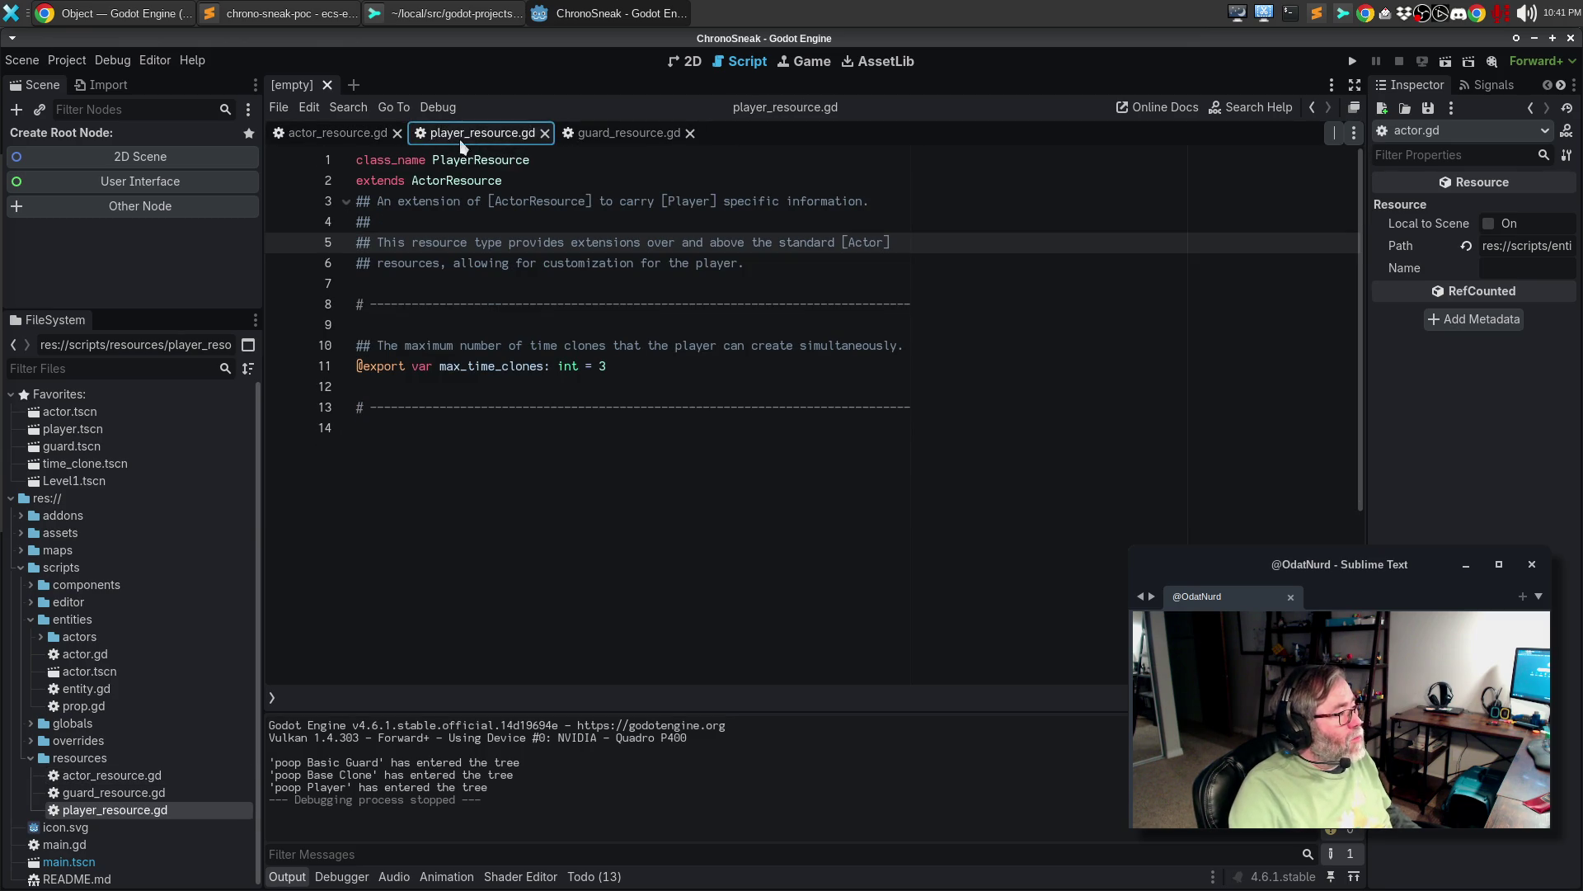
{"action": "left_click", "coordinate": [467, 443]}
{"action": "type", "text": "# Override the internal functionality here to display what kind of resource this # is. func _to_string() -> String: \treturn \"<Actor '%s'>\" % [display_name]  # ------------------------------------------------------------------------------"}
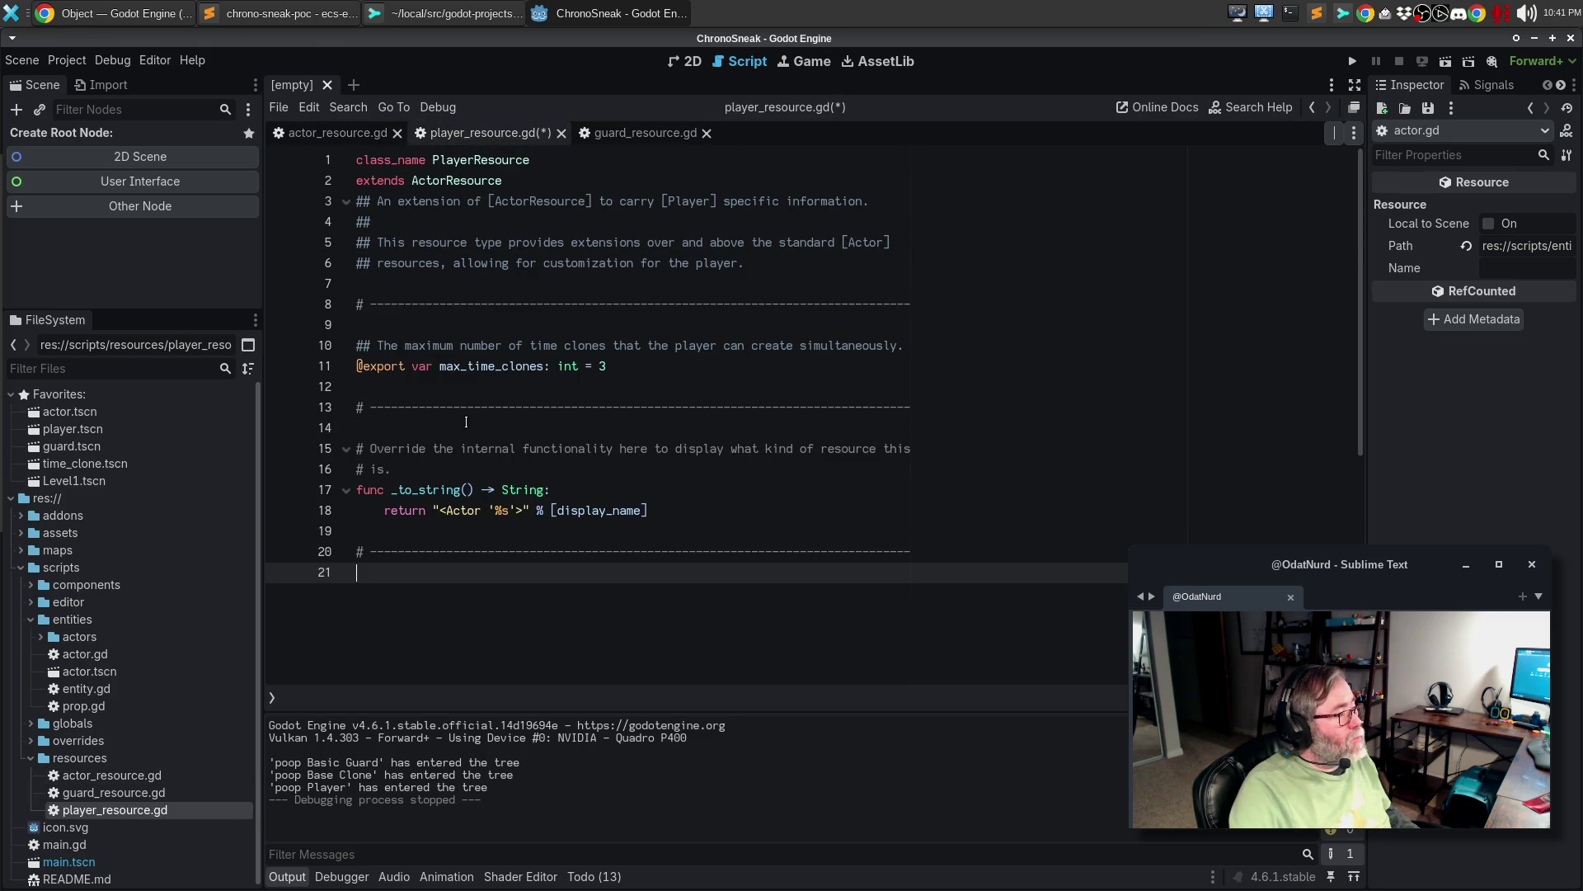
- Make it return "<Player '%s' max_time_clones=%d>" with max_time_clones added, save, and select the override
{"action": "double_click", "coordinate": [459, 511]}
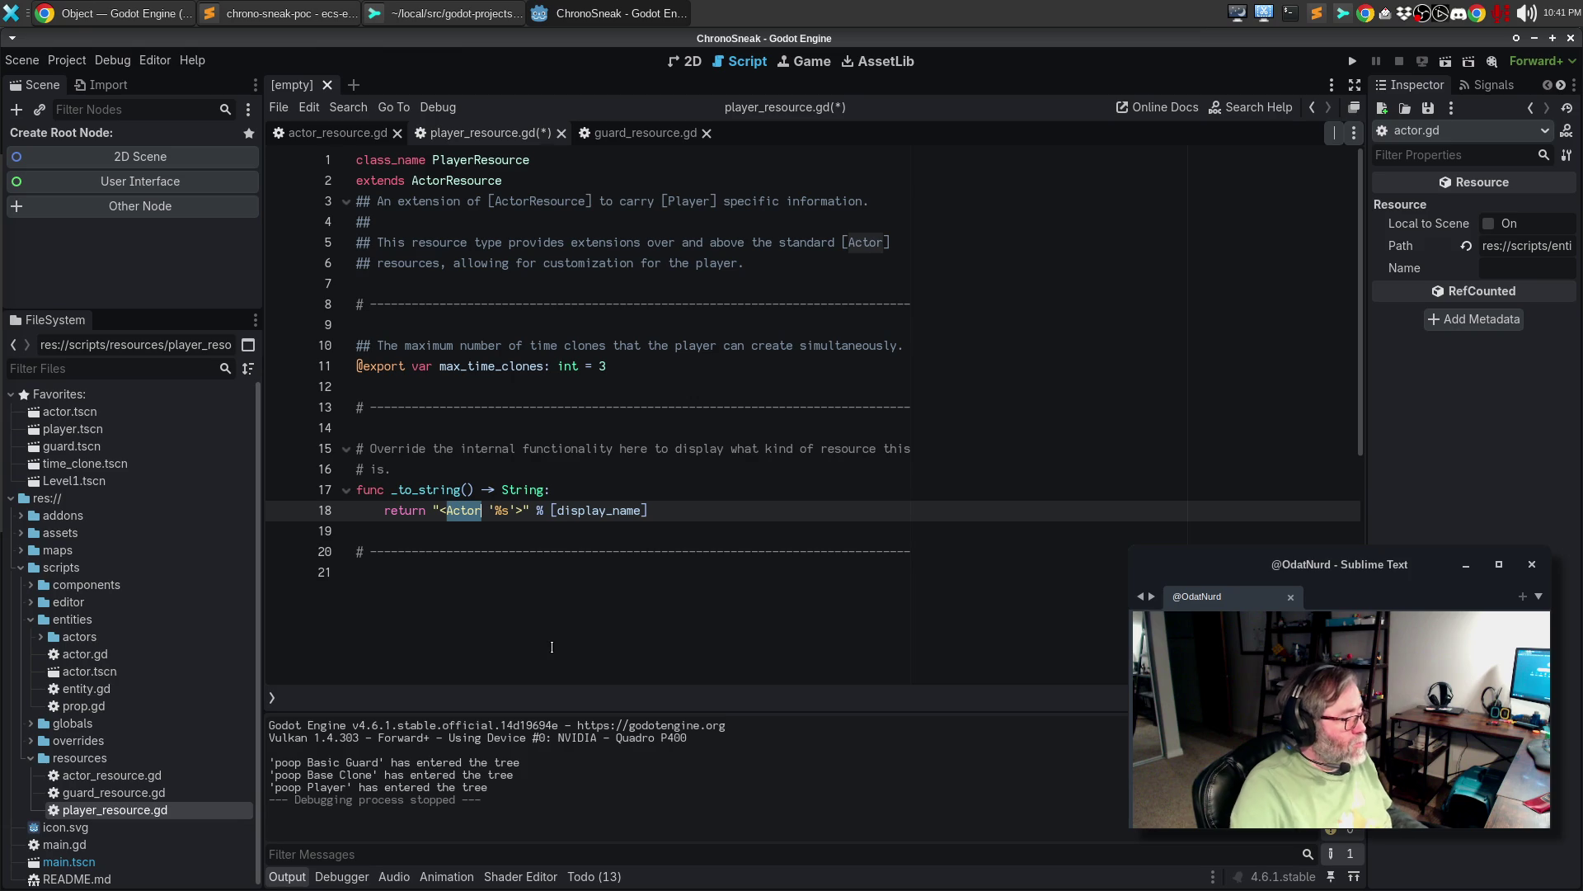
{"action": "type", "text": "Player"}
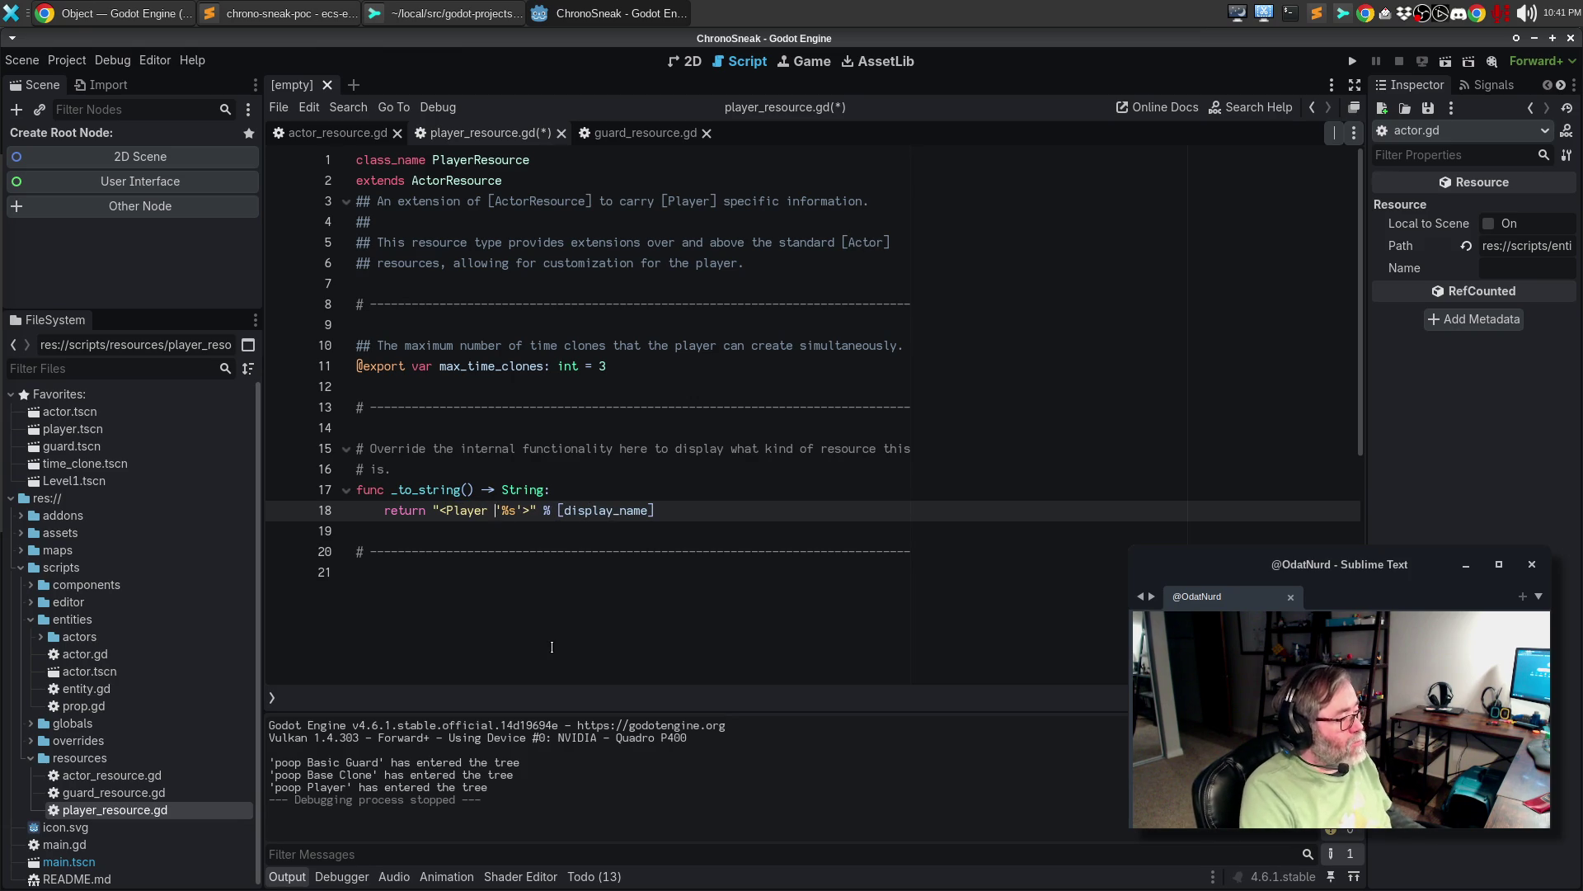
{"action": "type", "text": " '%s' max"}
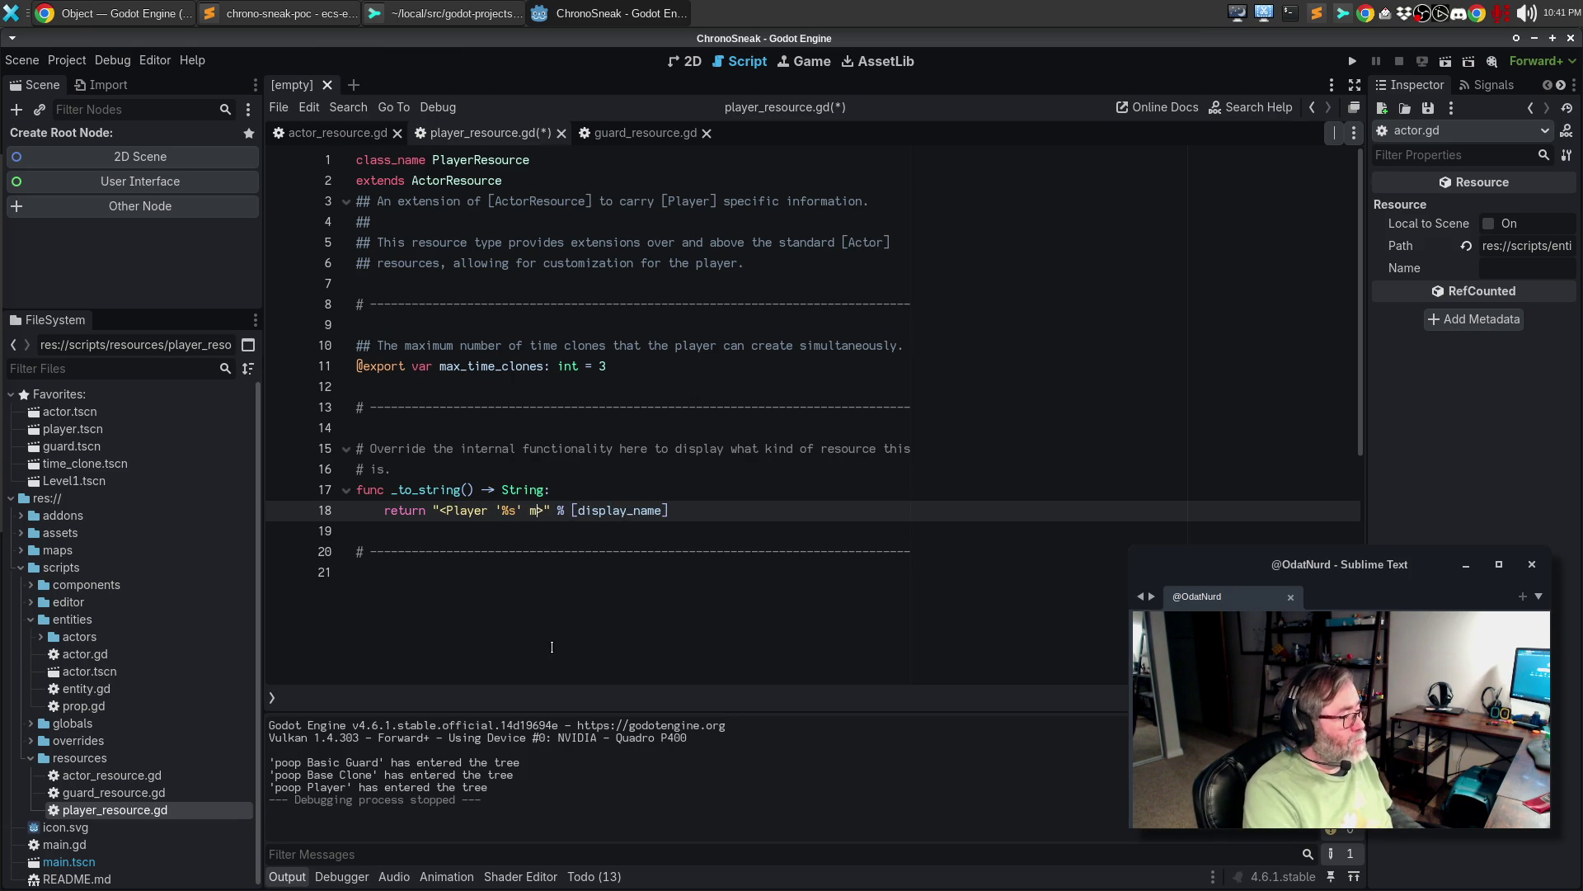
{"action": "type", "text": "_"}
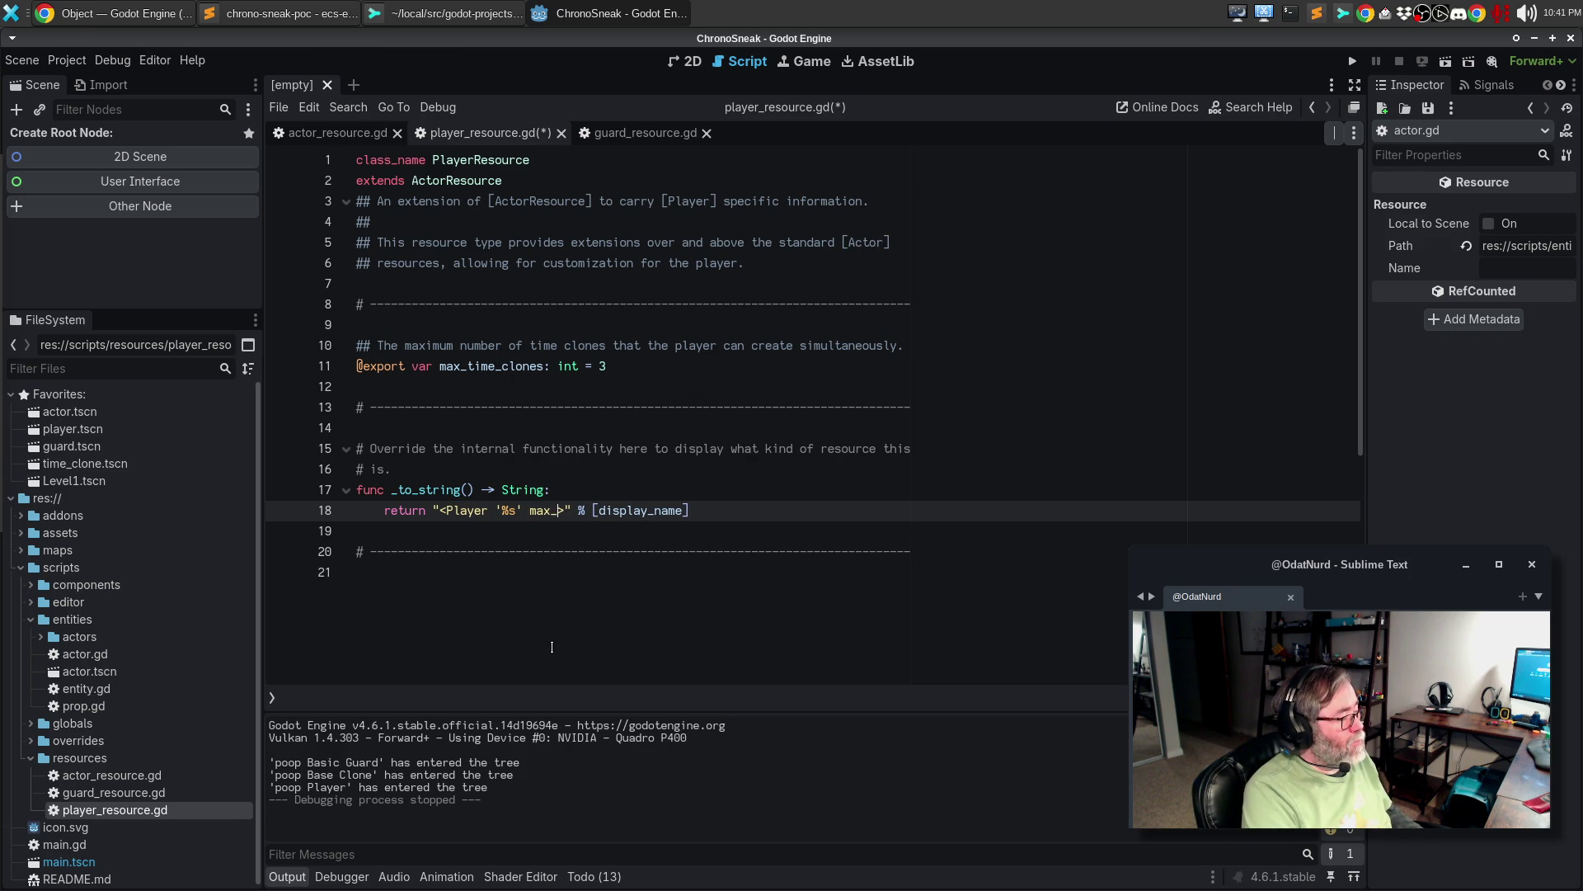
{"action": "type", "text": "time_clones="}
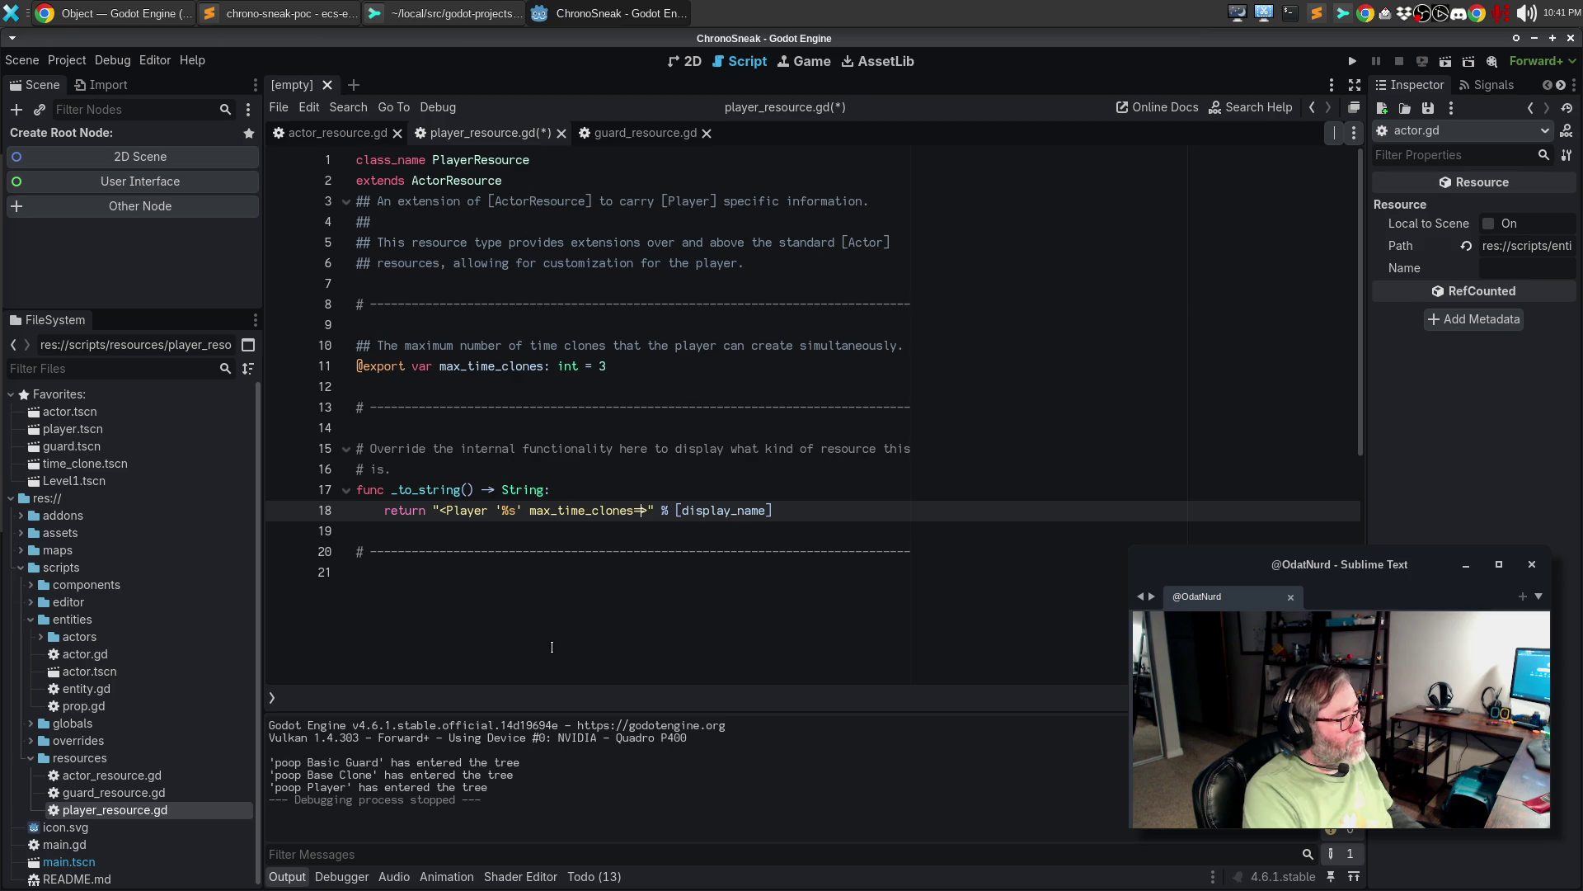
{"action": "type", "text": "%sd"}
{"action": "key", "text": "BackSpace"}
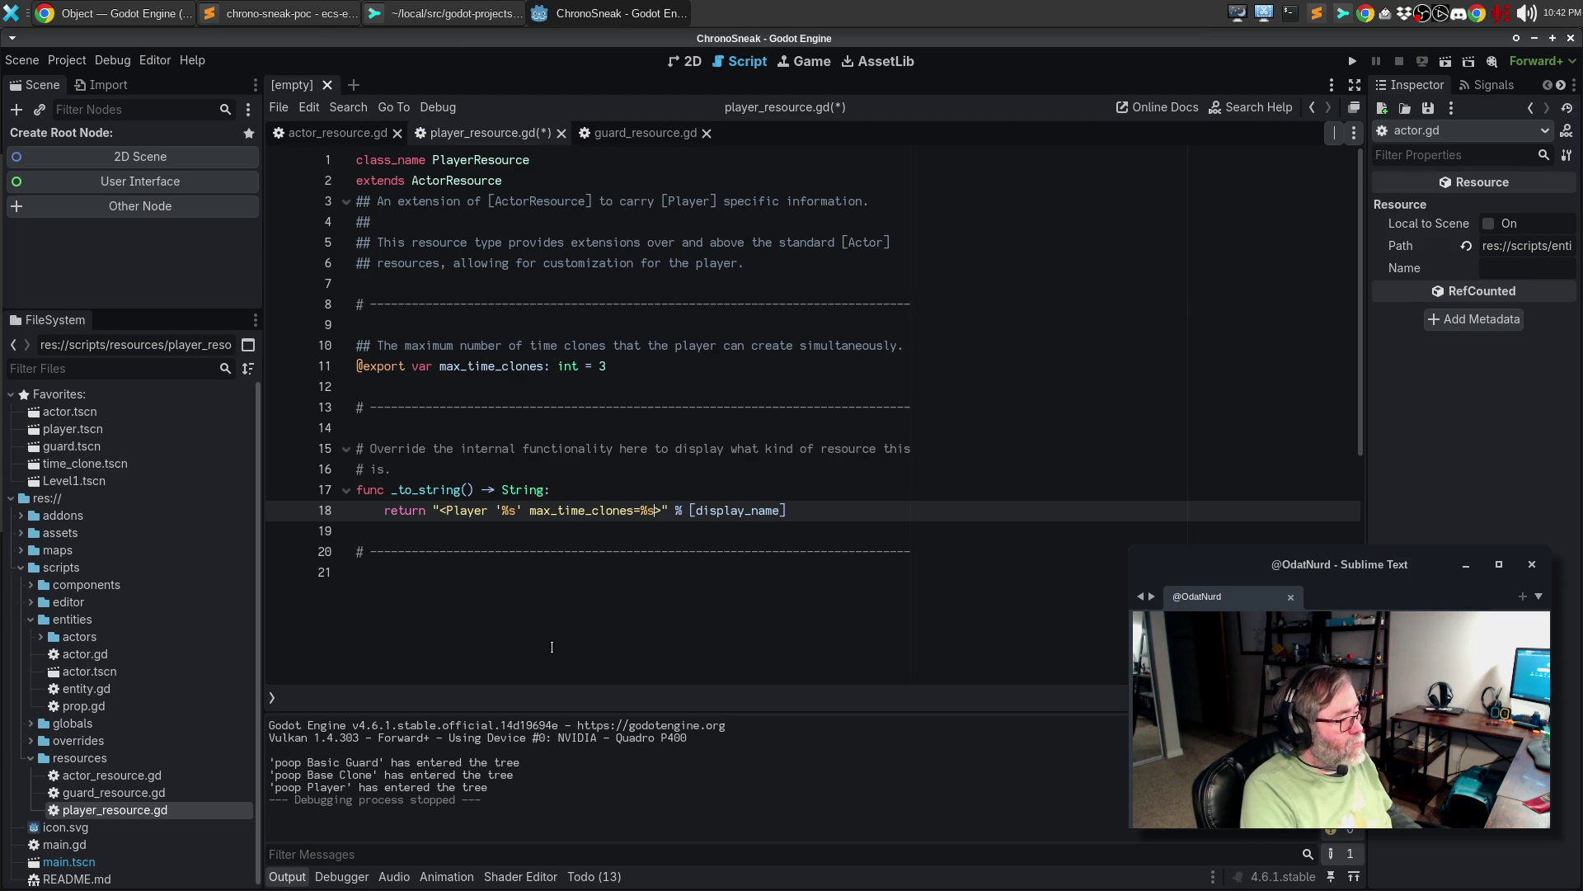
{"action": "key", "text": "End"}
{"action": "key", "text": "Left"}
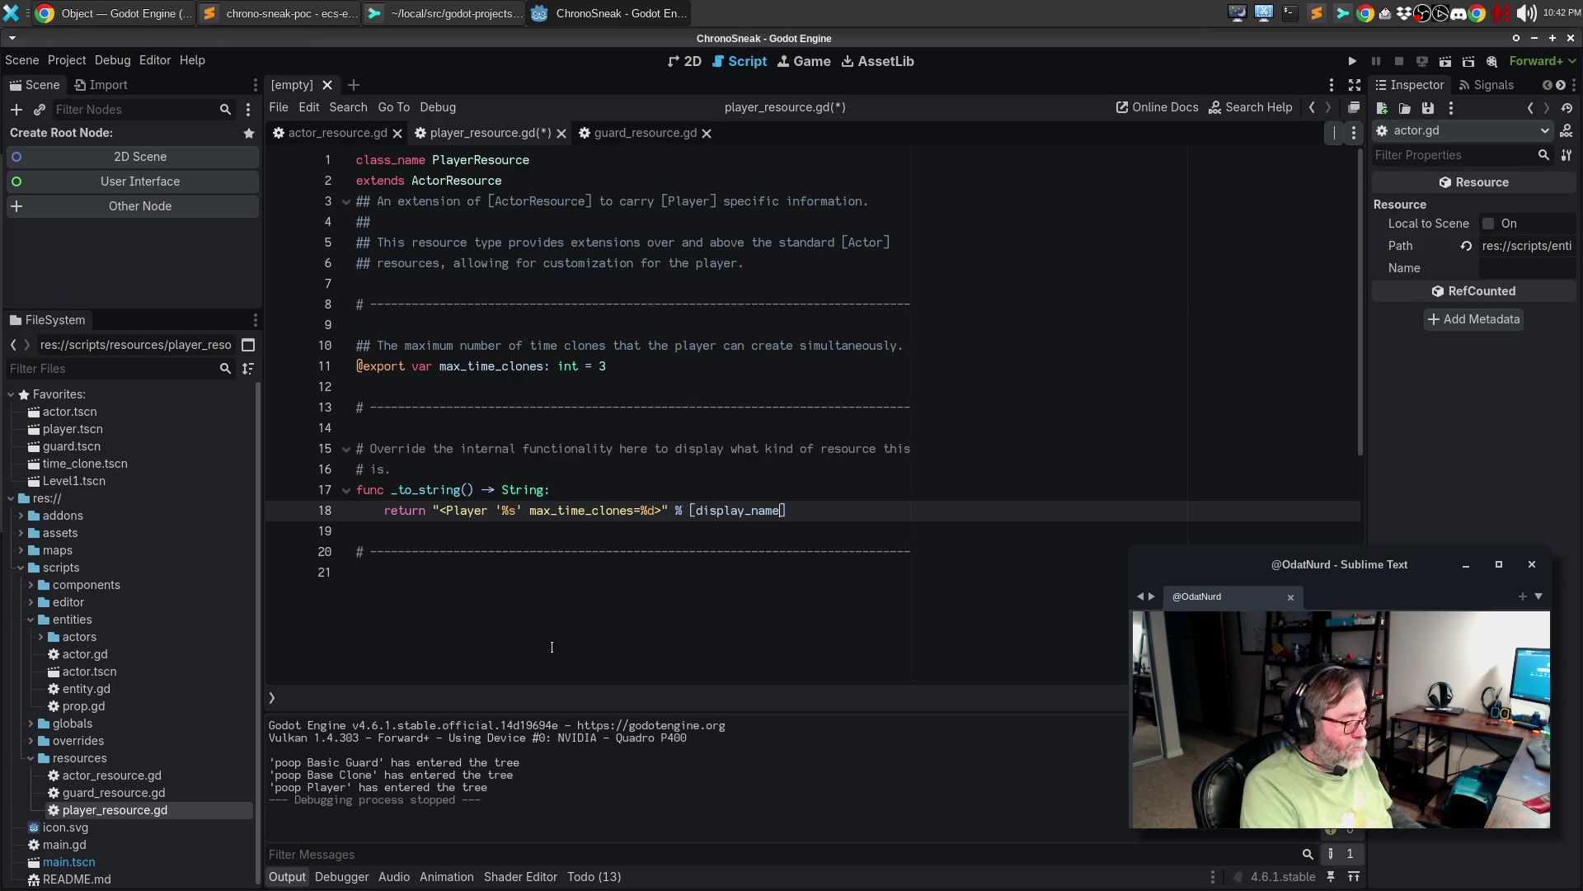
{"action": "type", "text": ", max_time_c"}
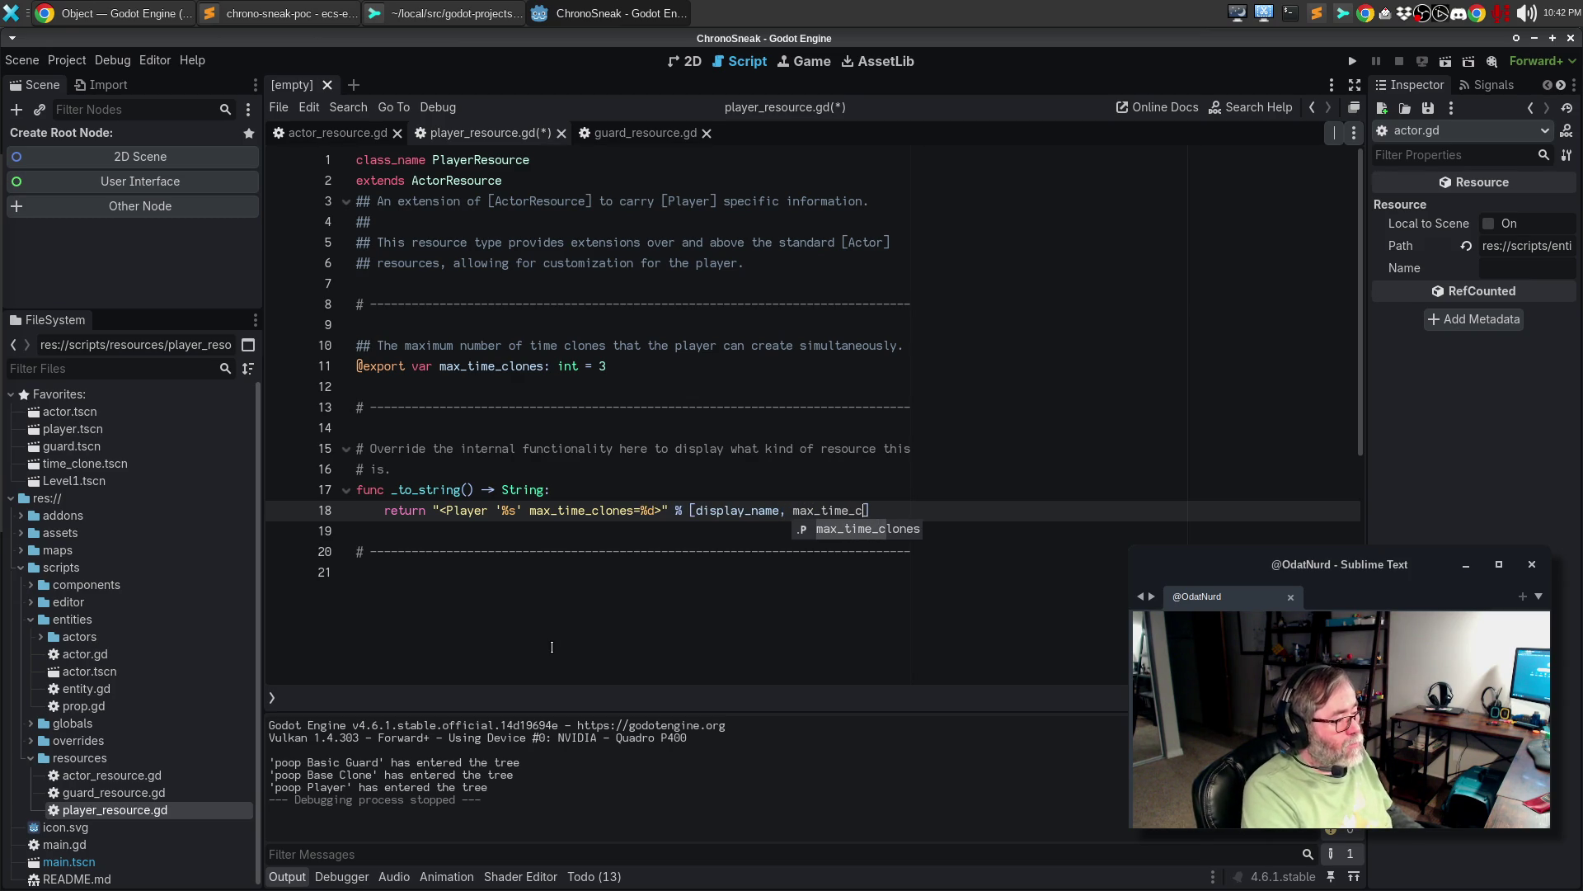
{"action": "type", "text": "lones"}
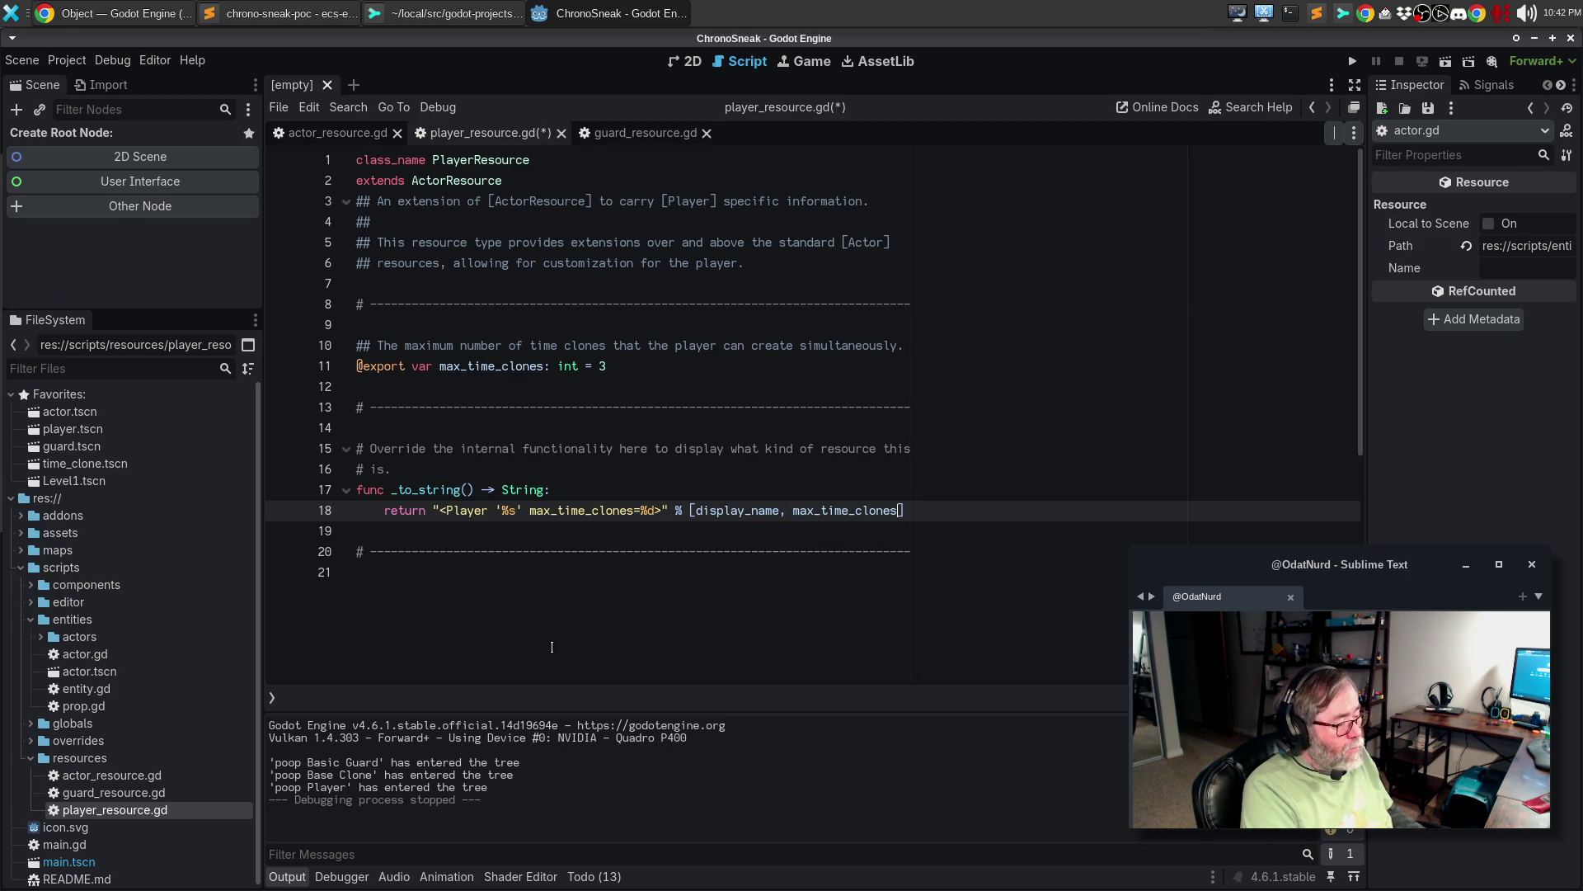
{"action": "key", "text": "End"}
{"action": "key", "text": "ctrl+s"}
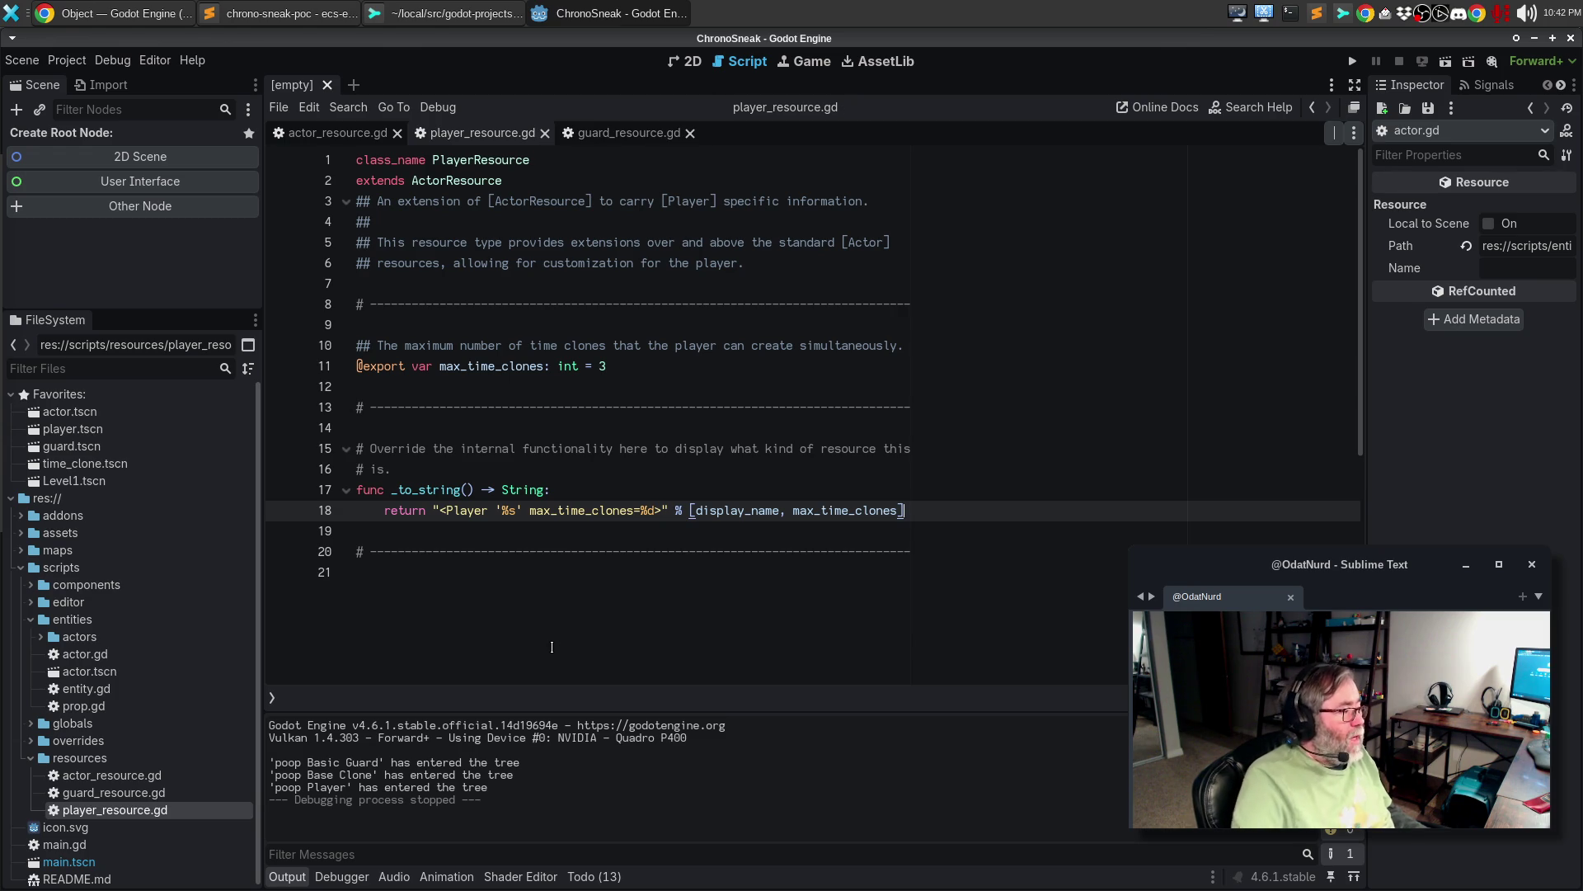
{"action": "mouse_move", "coordinate": [356, 449]}
{"action": "left_mouse_down"}
{"action": "mouse_move", "coordinate": [425, 449]}
{"action": "mouse_move", "coordinate": [442, 601]}
{"action": "left_mouse_up"}
{"action": "key", "text": "ctrl+c"}
- Paste the _to_string override into guard_resource.gd and add a # comment line below line 19
{"action": "left_click", "coordinate": [589, 133]}
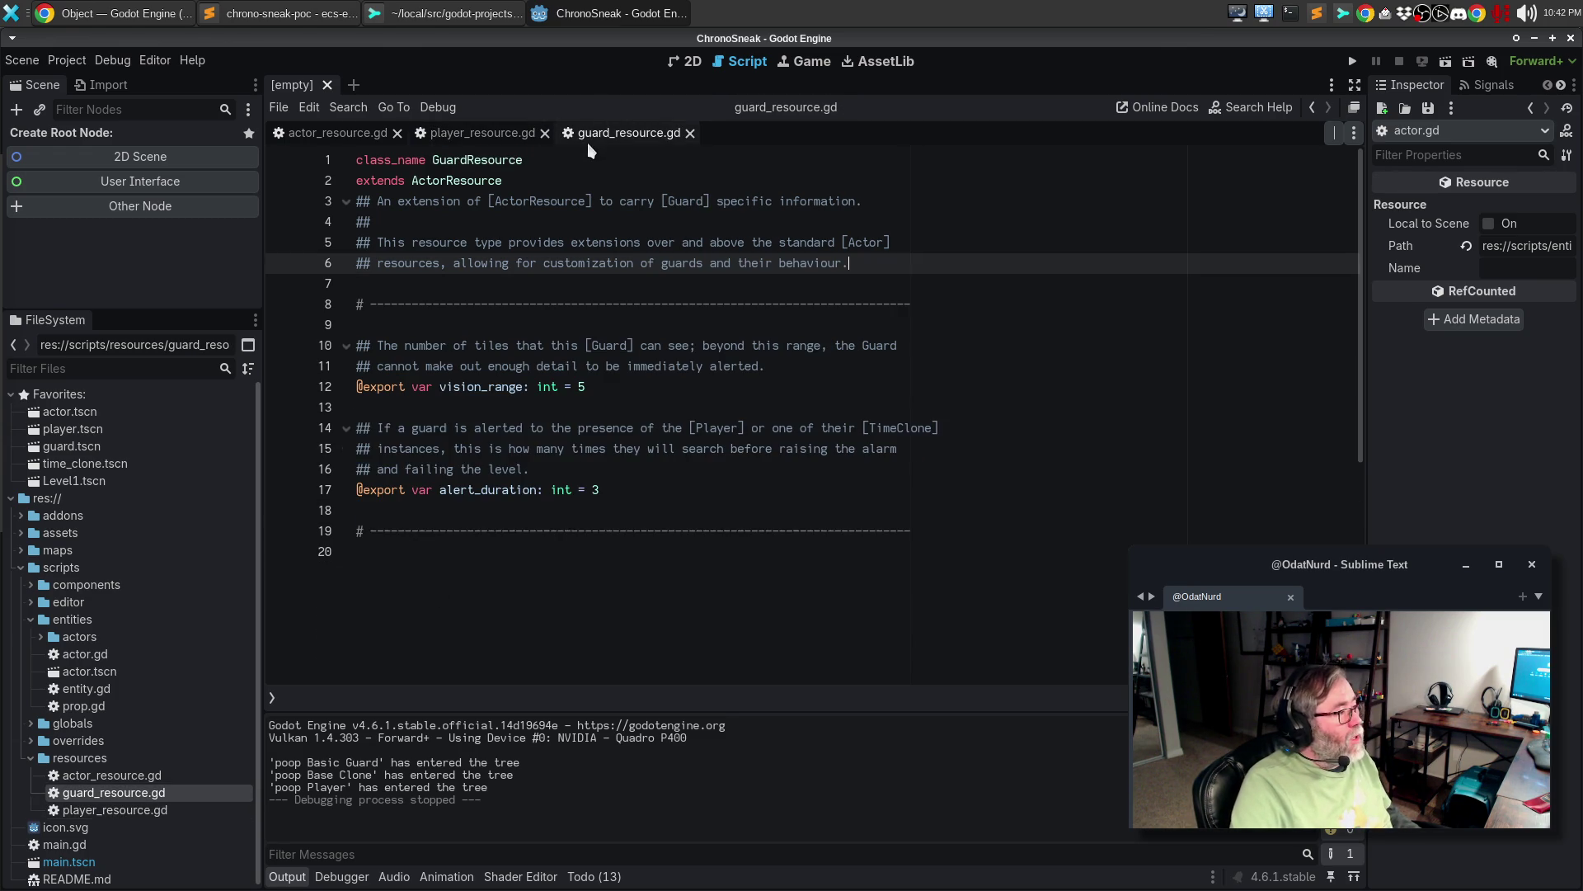
{"action": "left_click", "coordinate": [495, 583]}
{"action": "key", "text": "ctrl+v"}
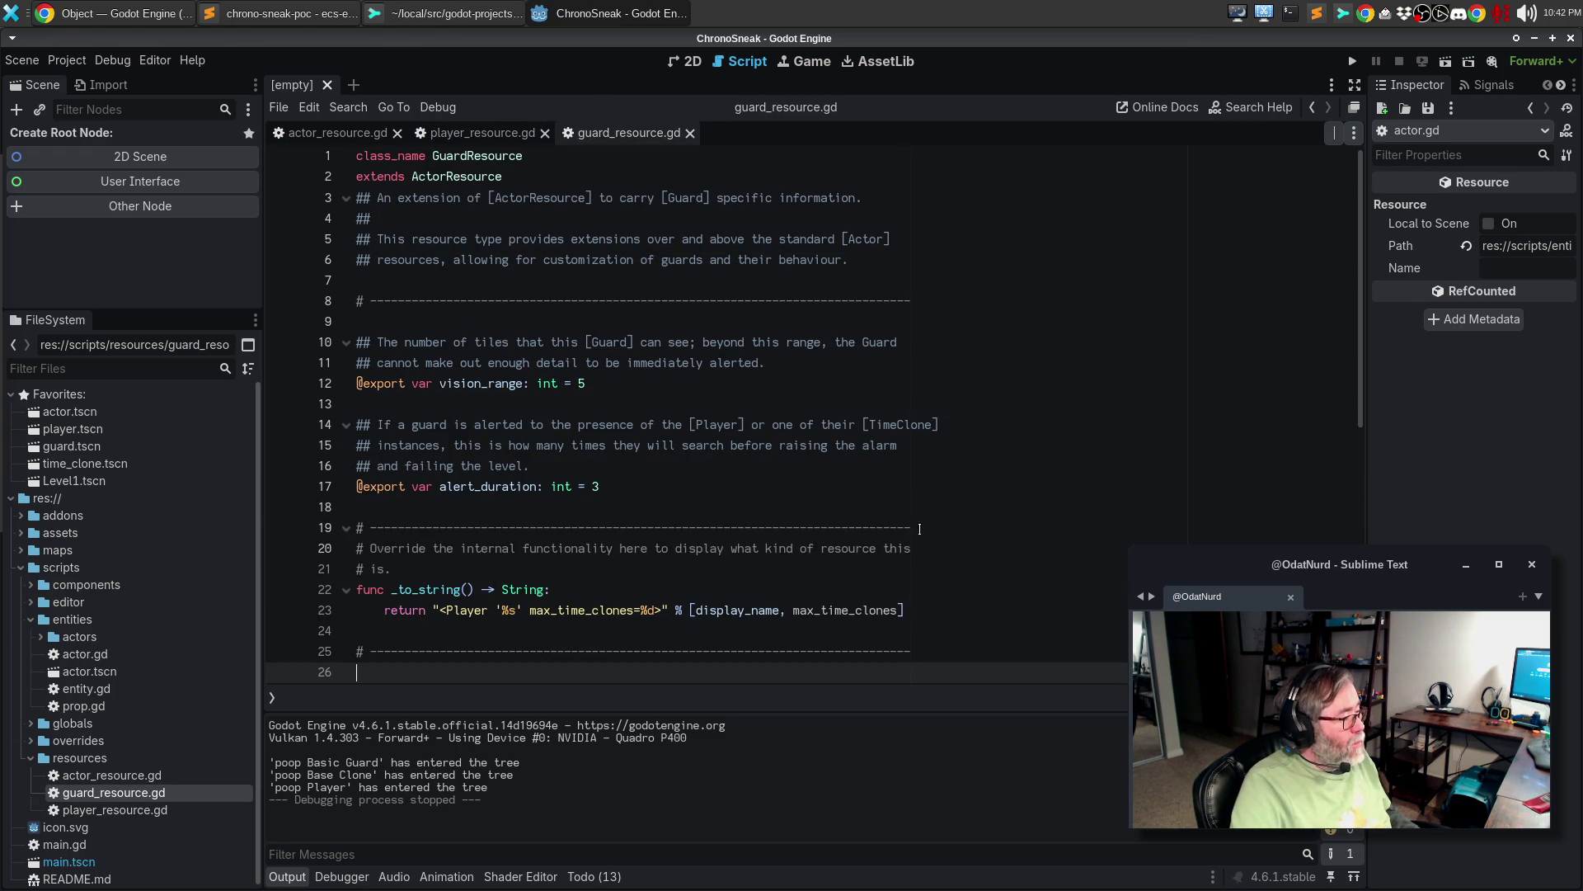
{"action": "left_click", "coordinate": [919, 528]}
{"action": "key", "text": "Return"}
{"action": "type", "text": "#"}
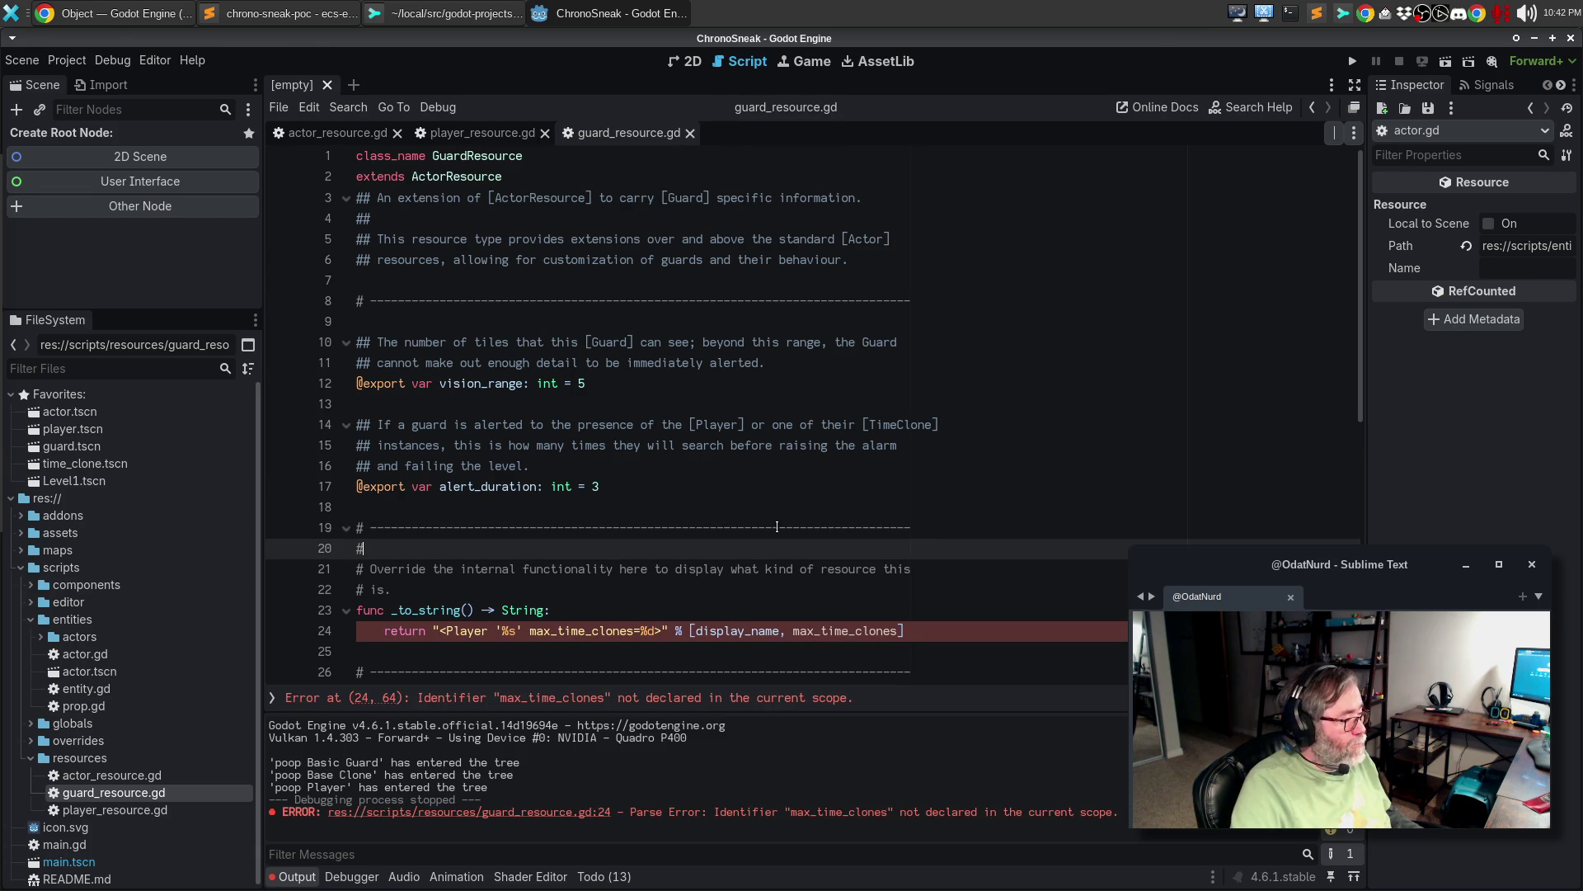
{"action": "left_click", "coordinate": [601, 673]}
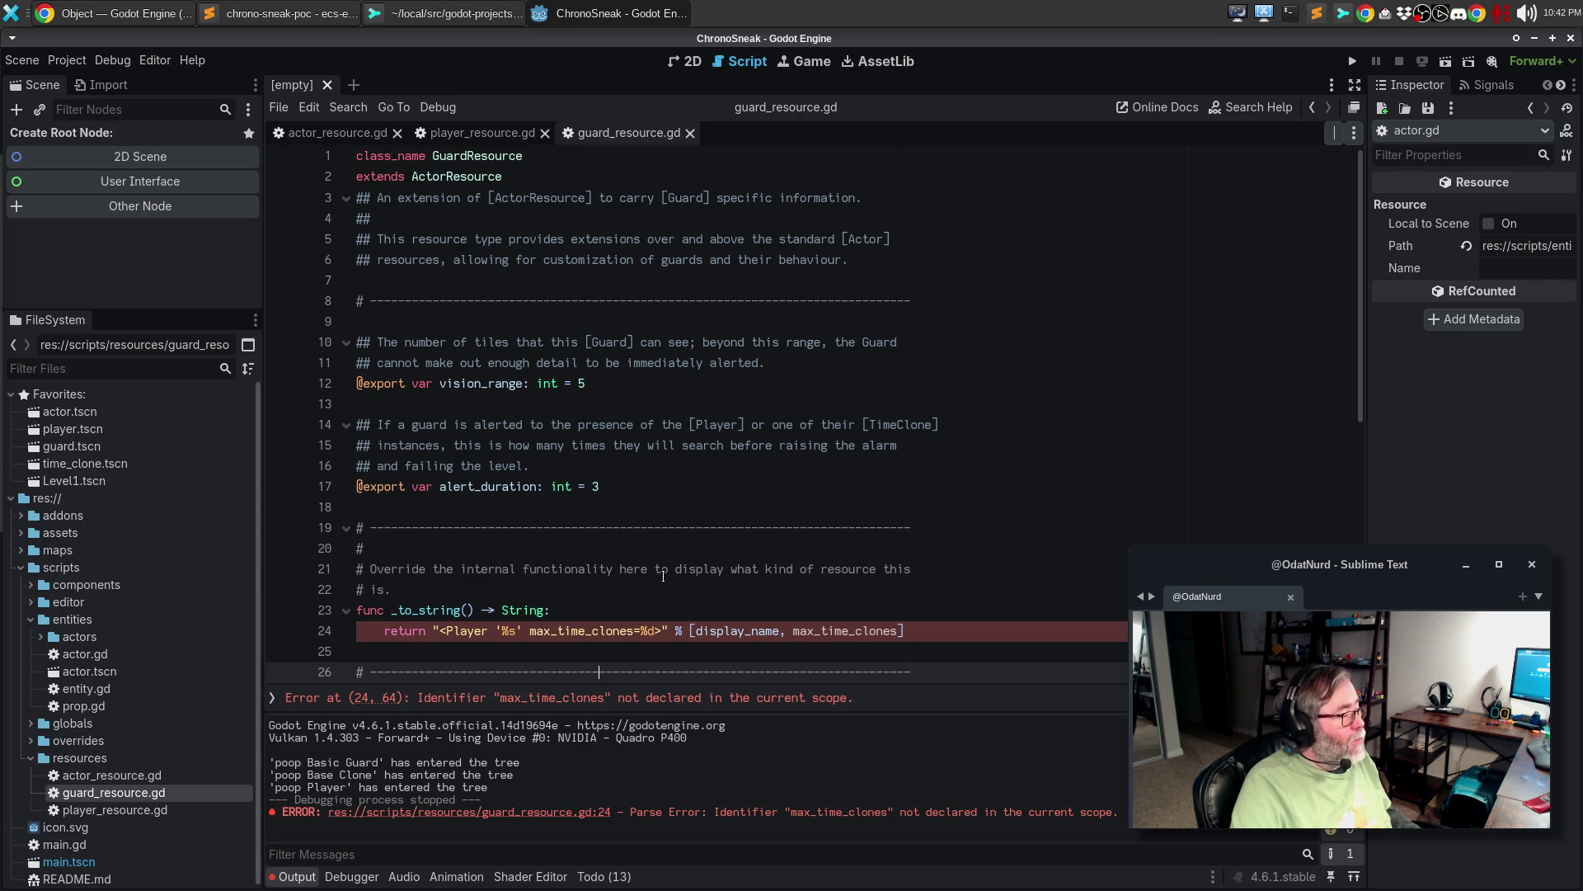
- Change the format string to "vision_rane=%d, alter_duration=%d" and move the arguments onto an indented line
{"action": "double_click", "coordinate": [590, 632]}
{"action": "type", "text": "vision_ran"}
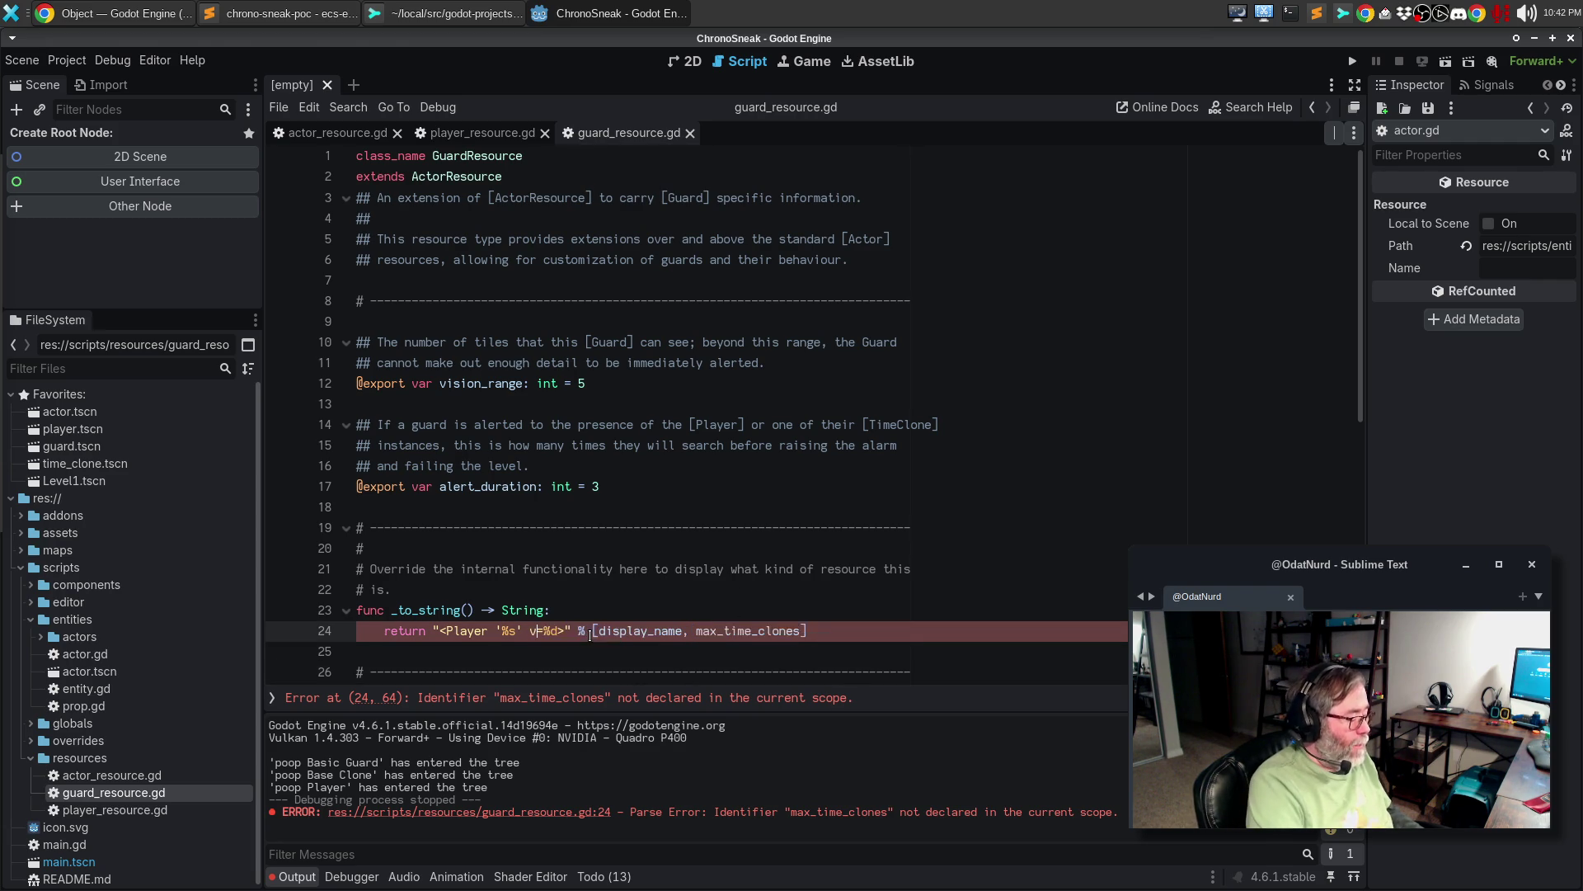
{"action": "type", "text": "e=%d"}
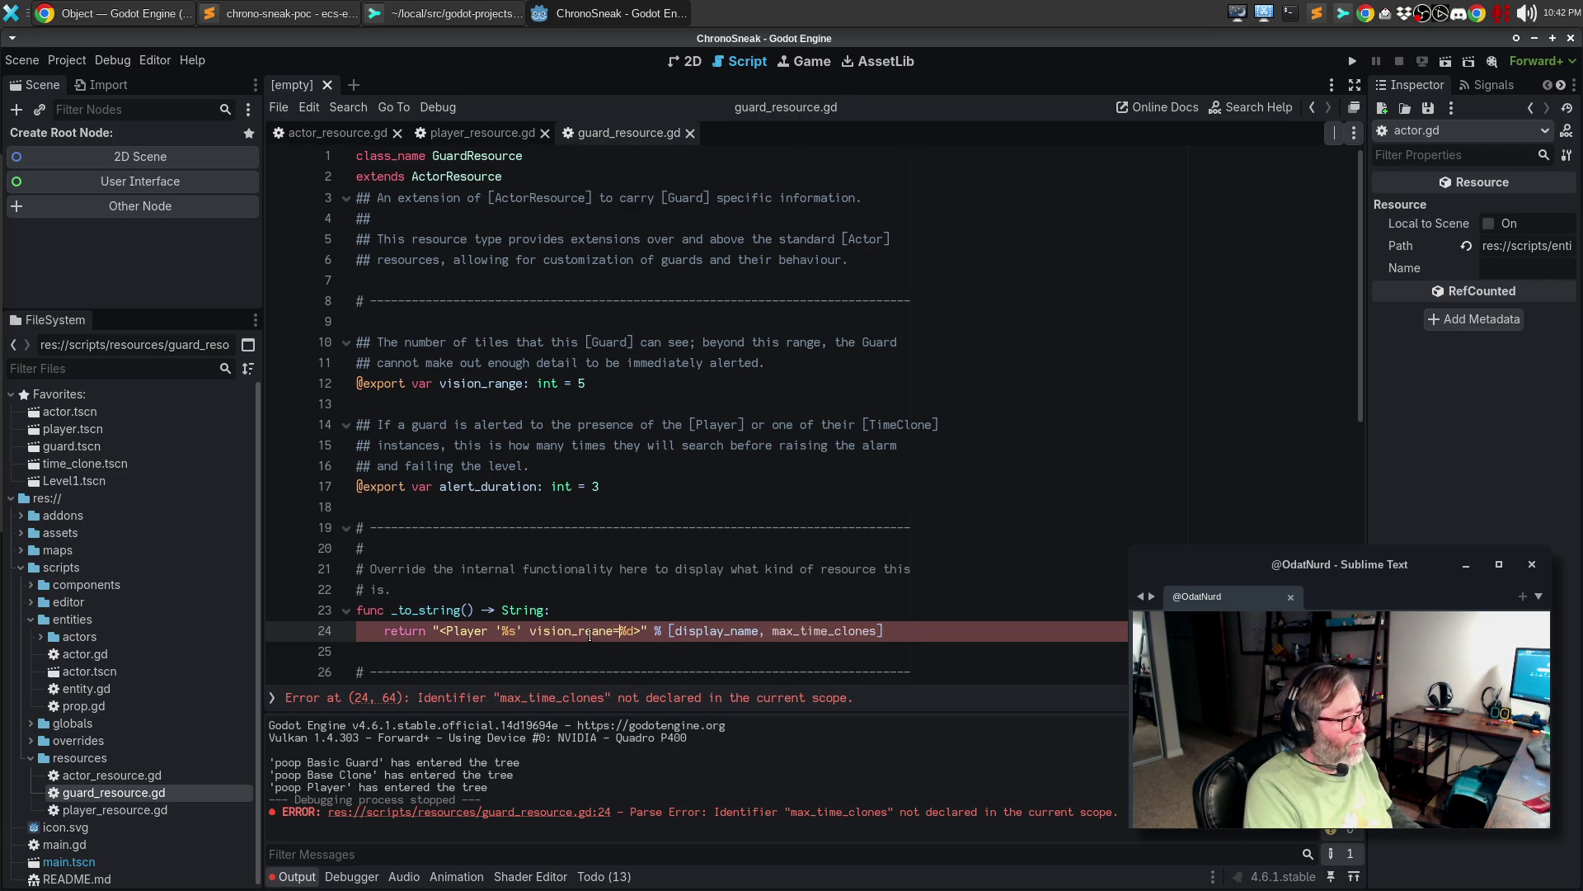
{"action": "type", "text": ", alter_d"}
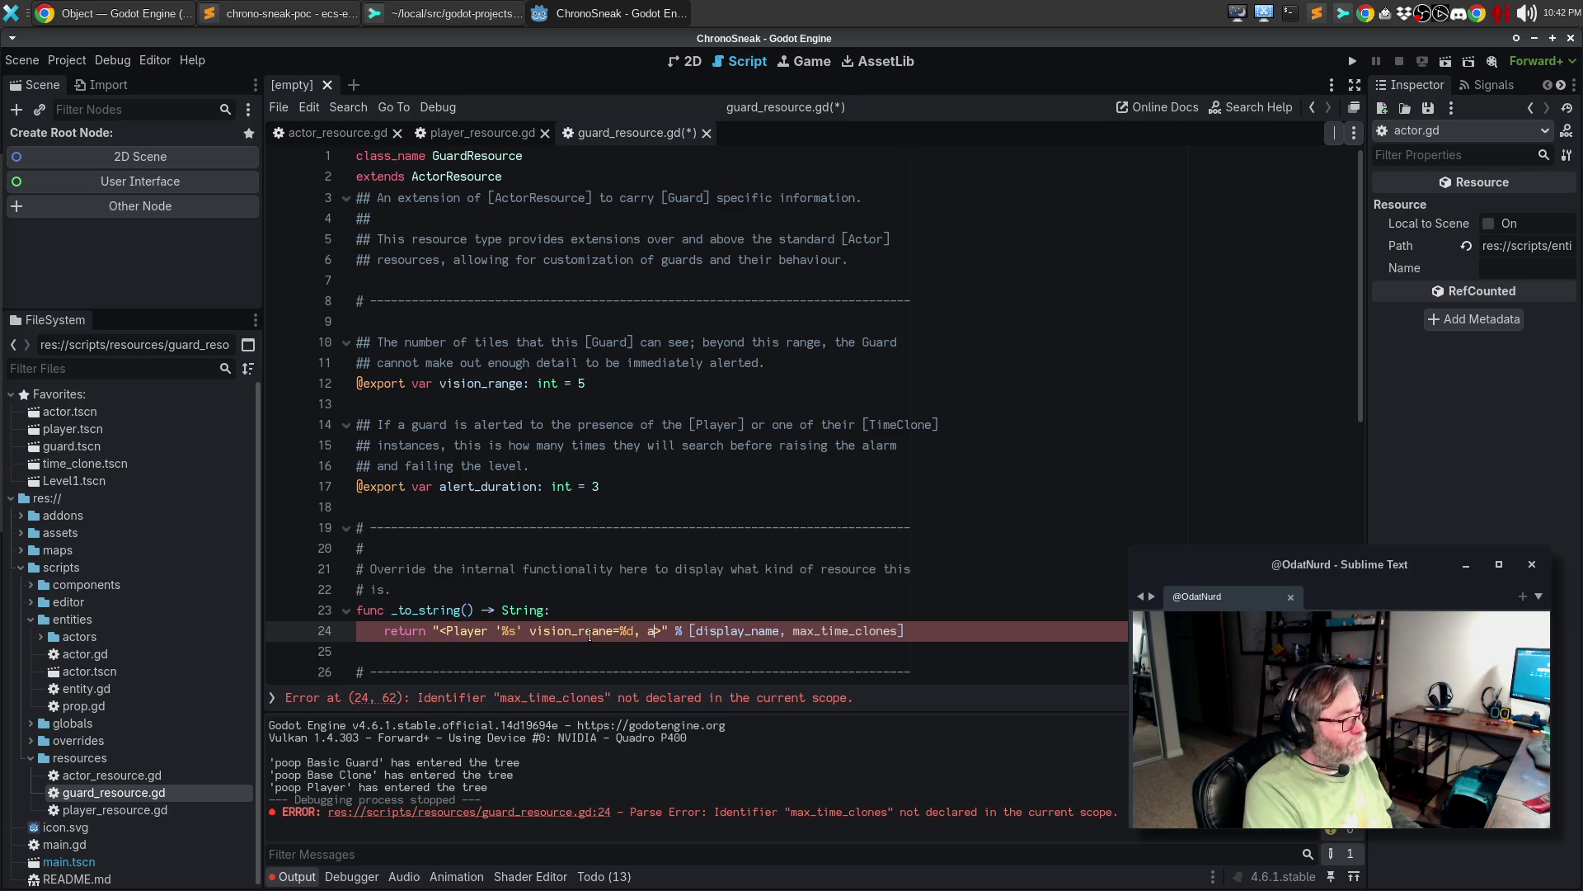
{"action": "type", "text": "uration"}
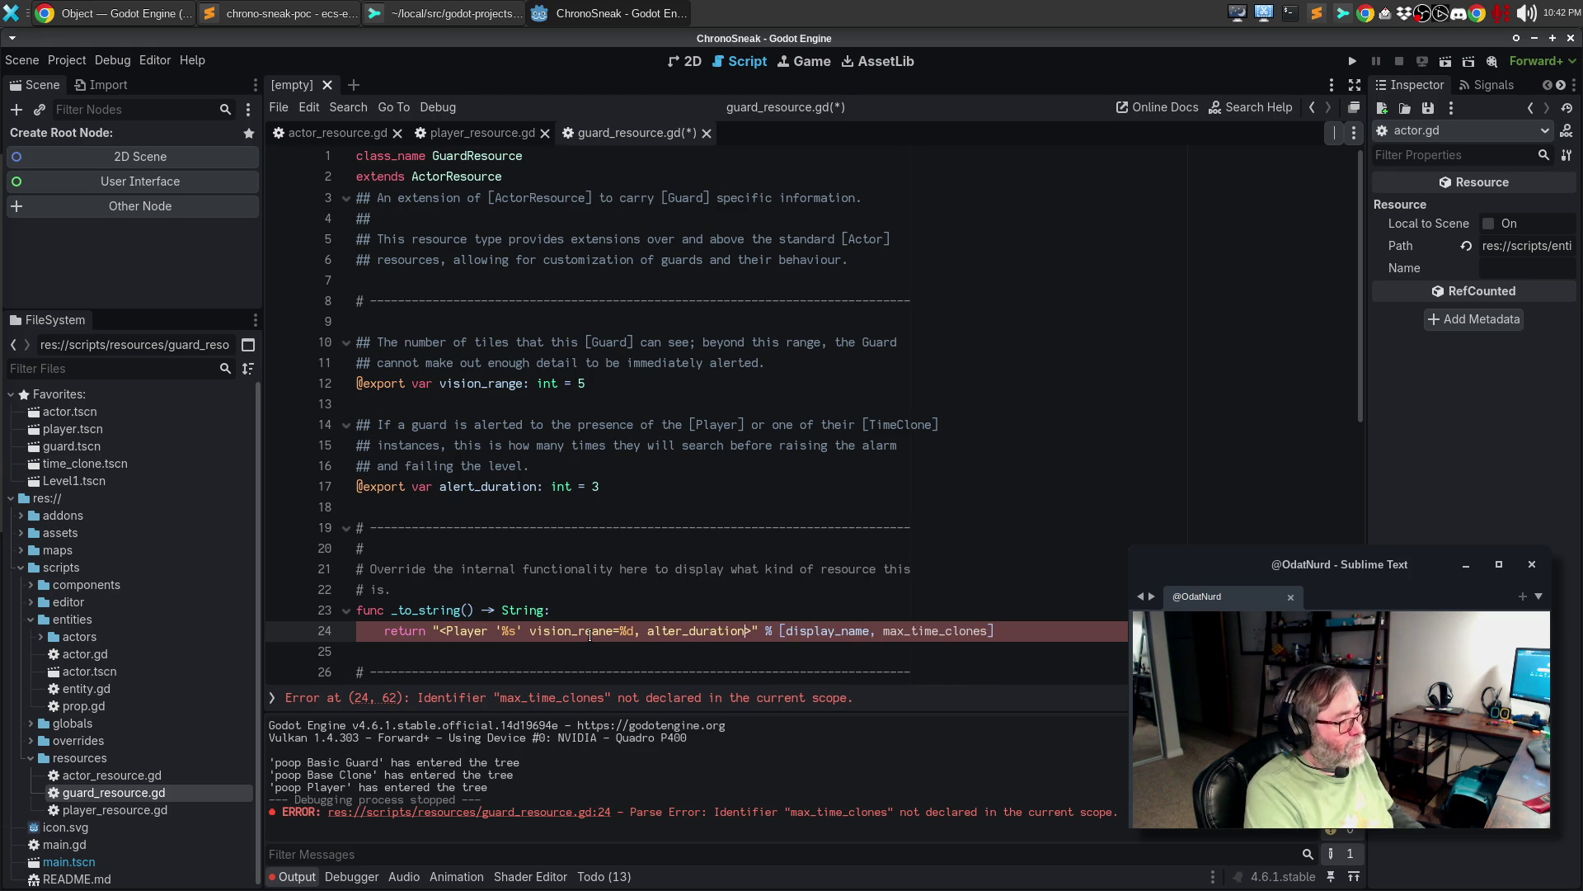
{"action": "type", "text": "=%d"}
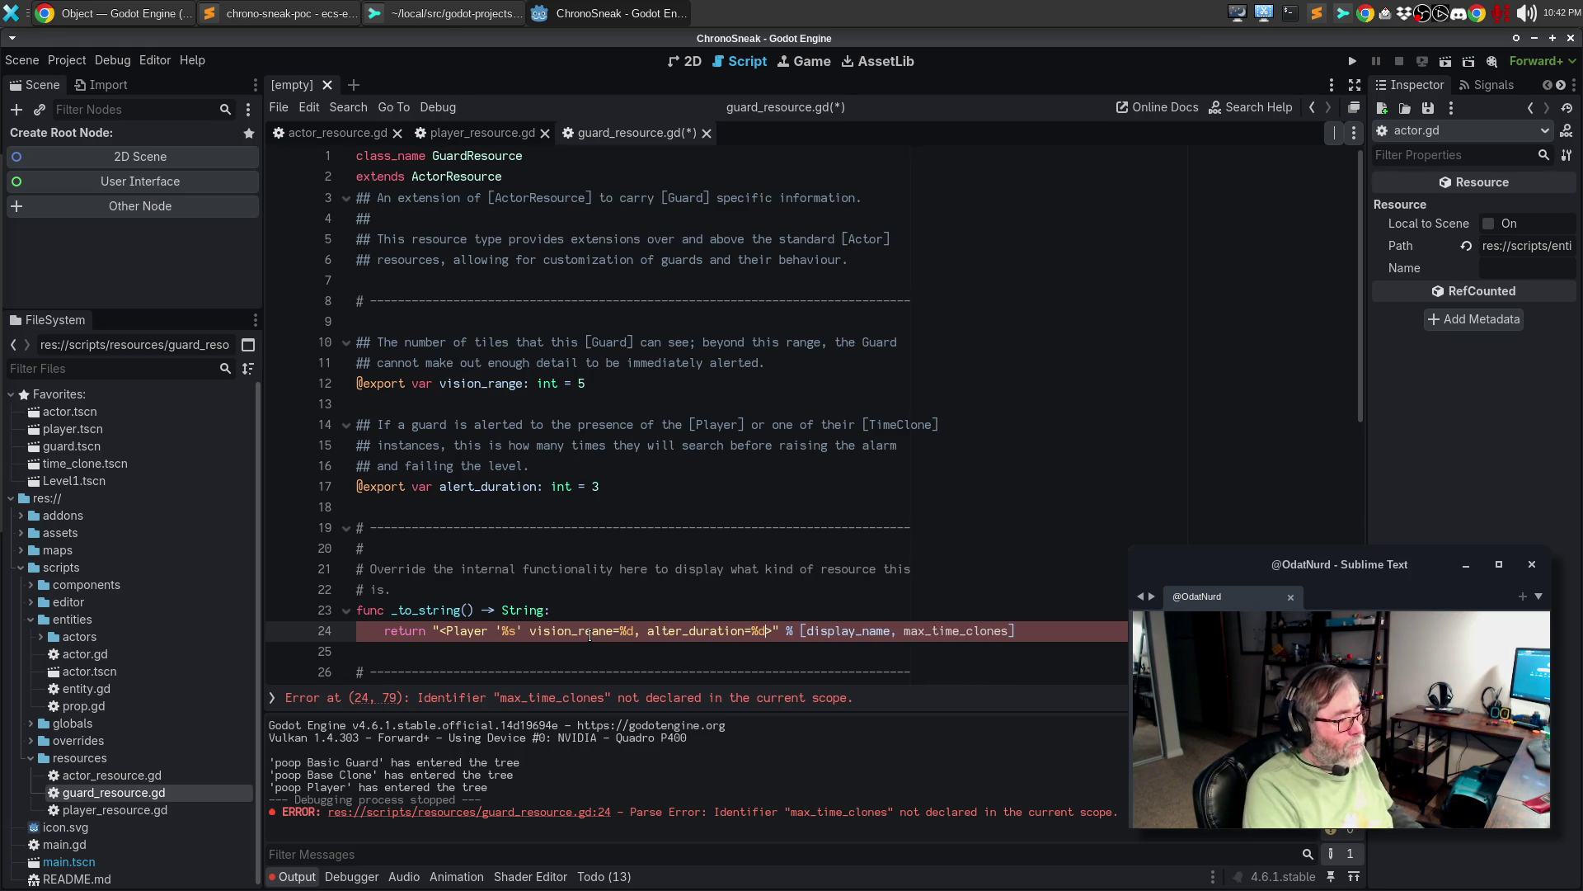
{"action": "key", "text": "Right"}
{"action": "key", "text": "Right"}
{"action": "key", "text": "Right"}
{"action": "type", "text": "\\"}
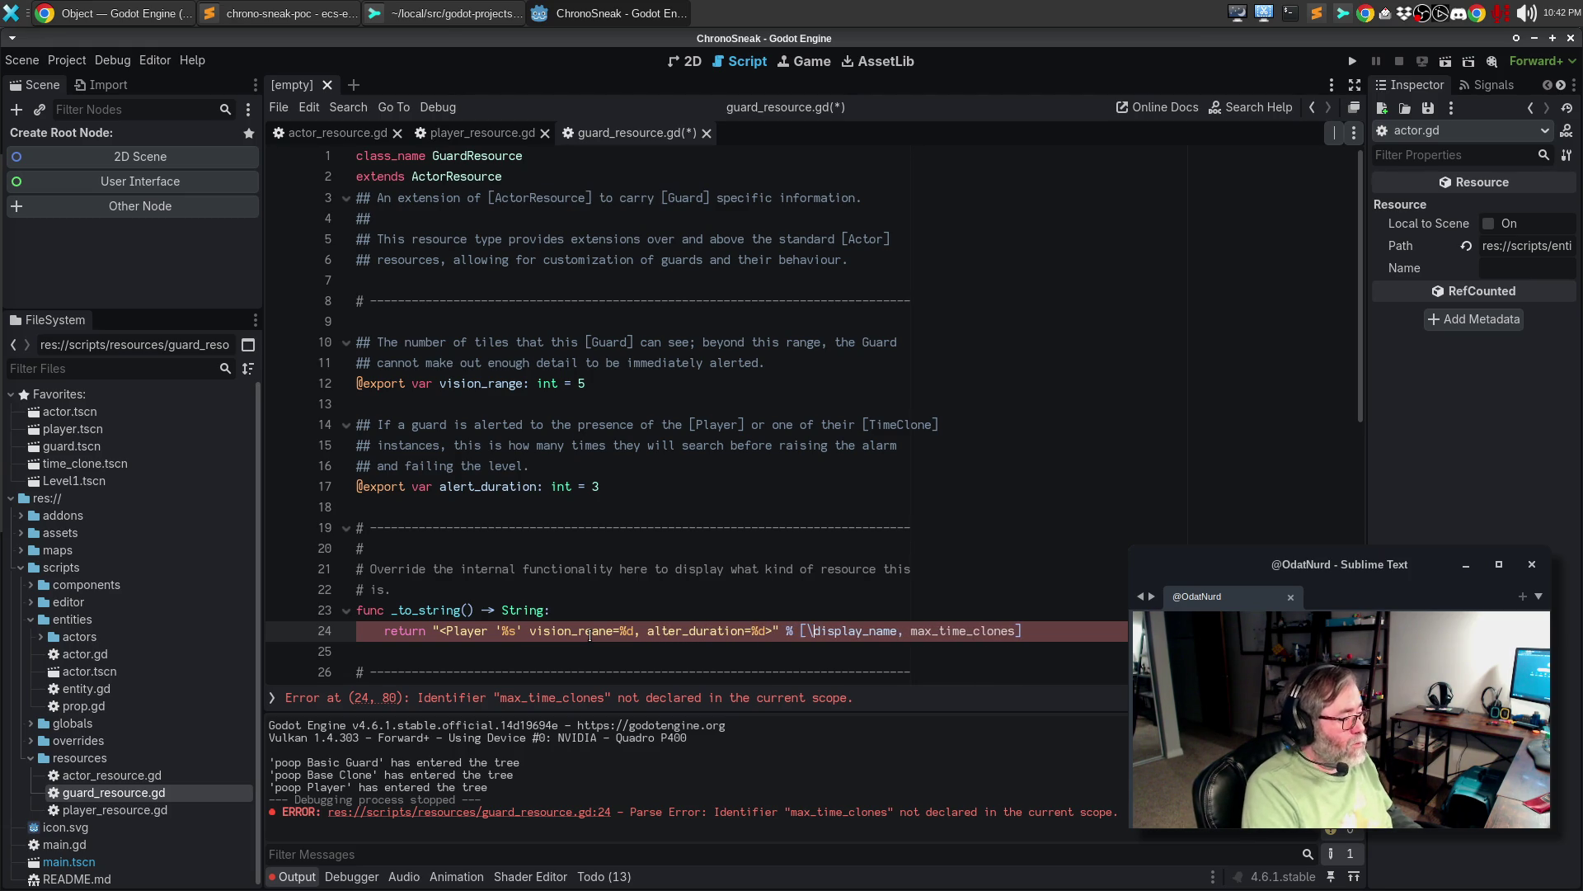
{"action": "key", "text": "Return"}
{"action": "key", "text": "Return"}
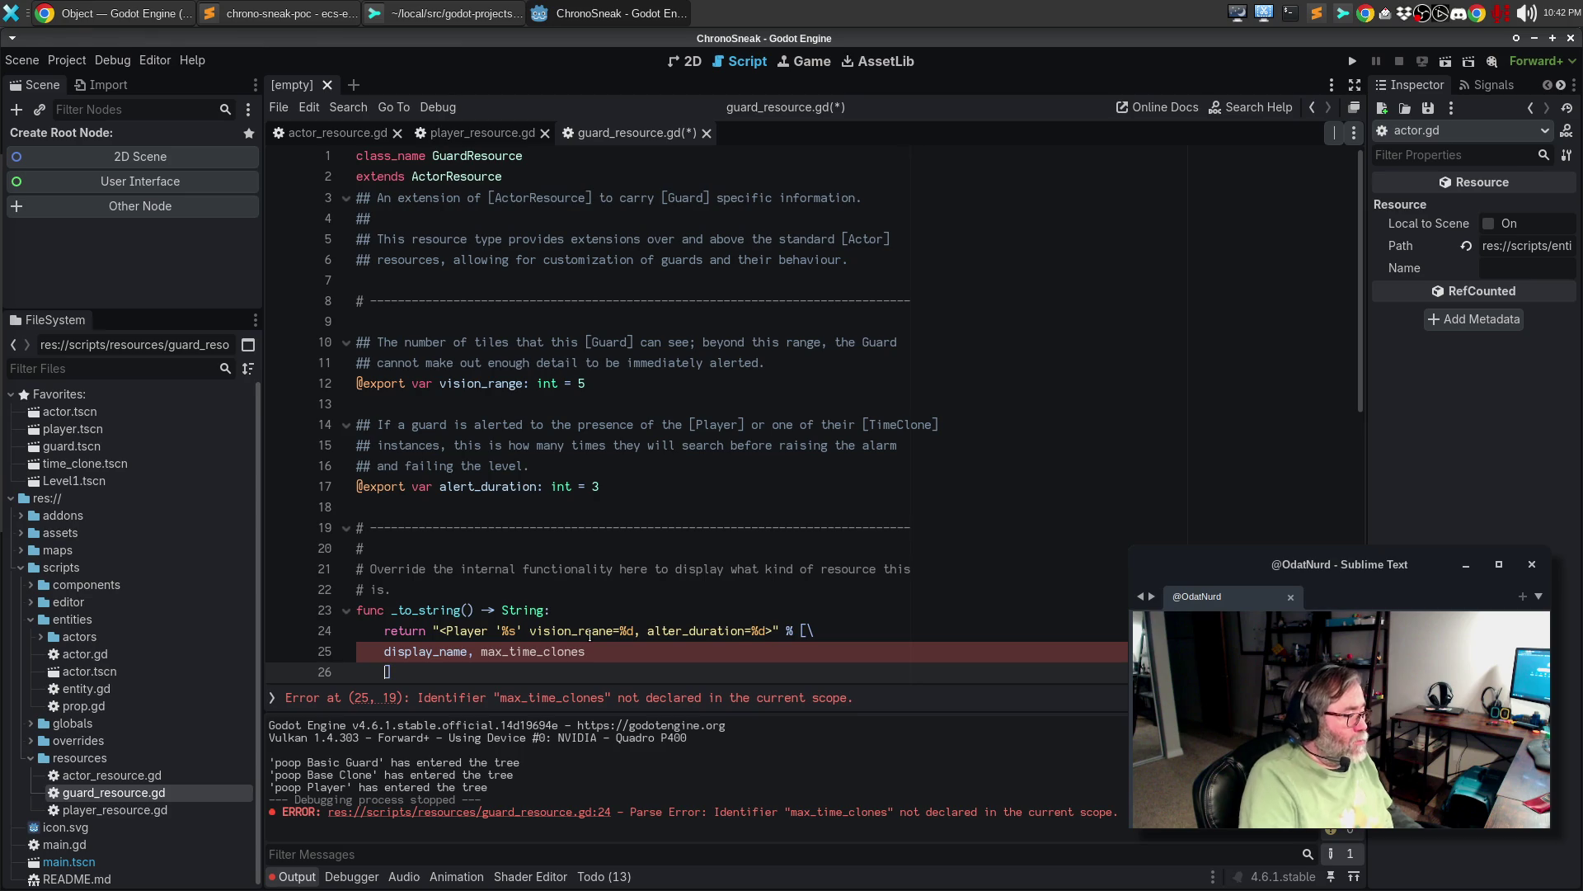
{"action": "key", "text": "Up"}
{"action": "key", "text": "Tab"}
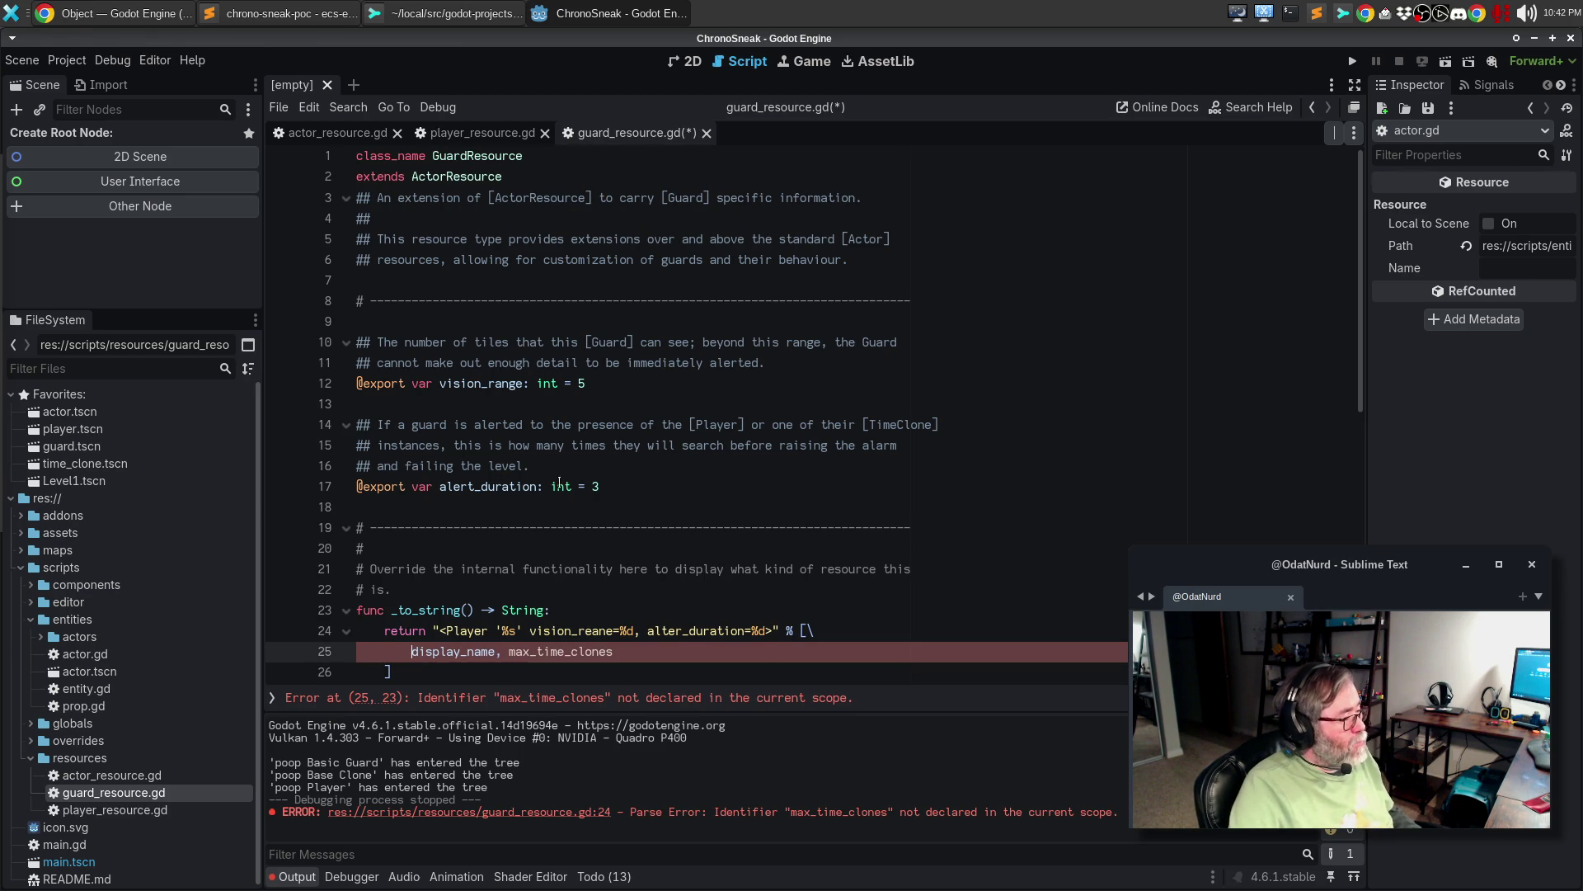
- Replace display_name and max_time_clones in the arguments with vision_range and alert_duration
{"action": "double_click", "coordinate": [485, 385]}
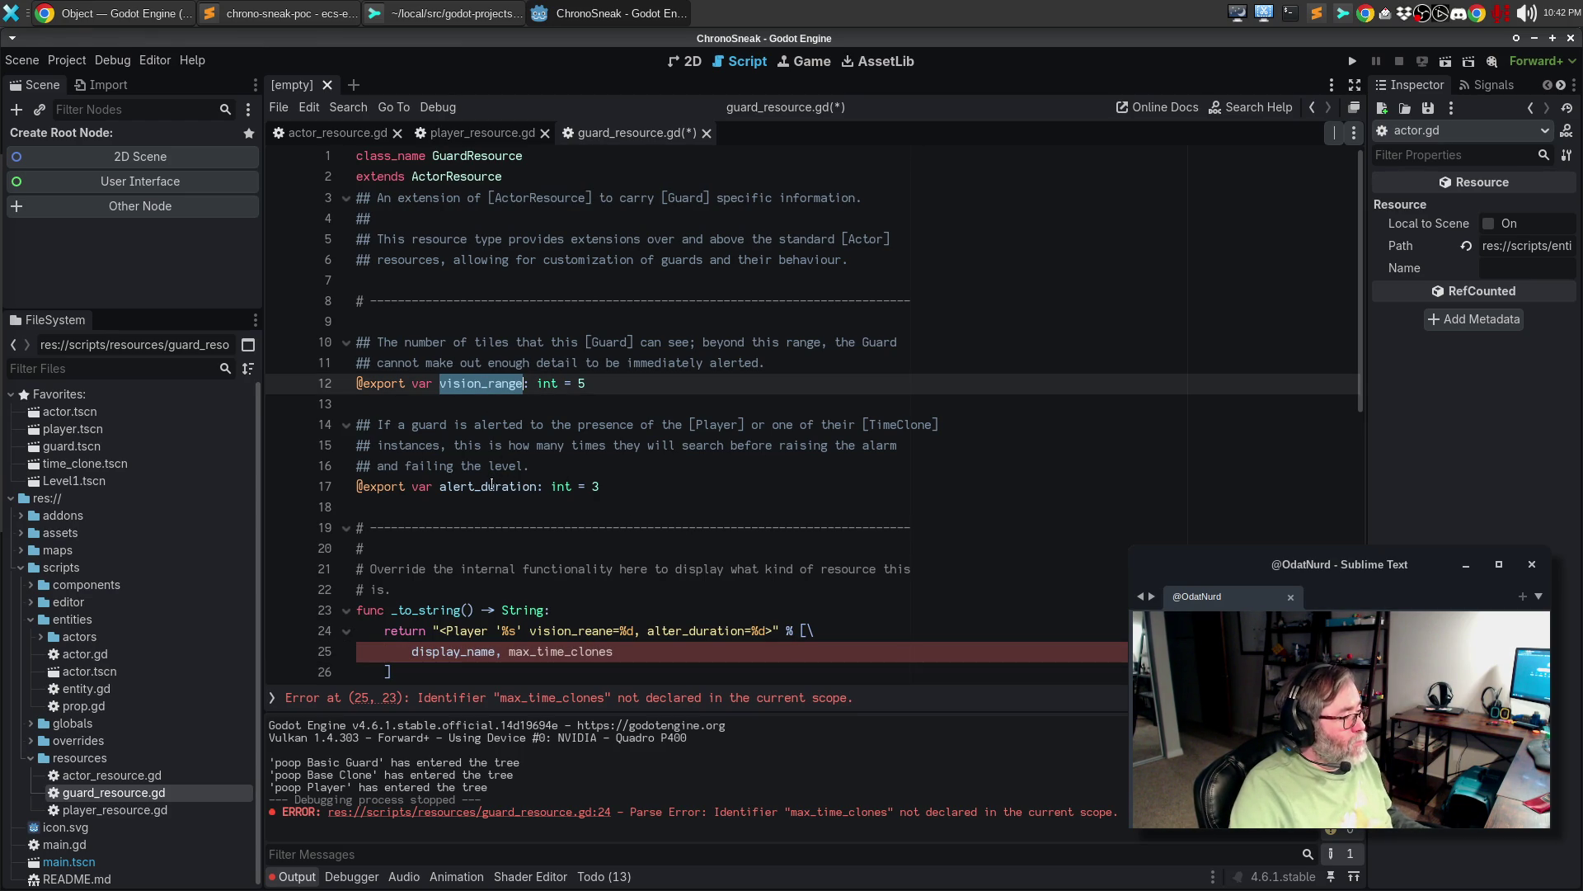
{"action": "double_click", "coordinate": [491, 486], "text": "alt"}
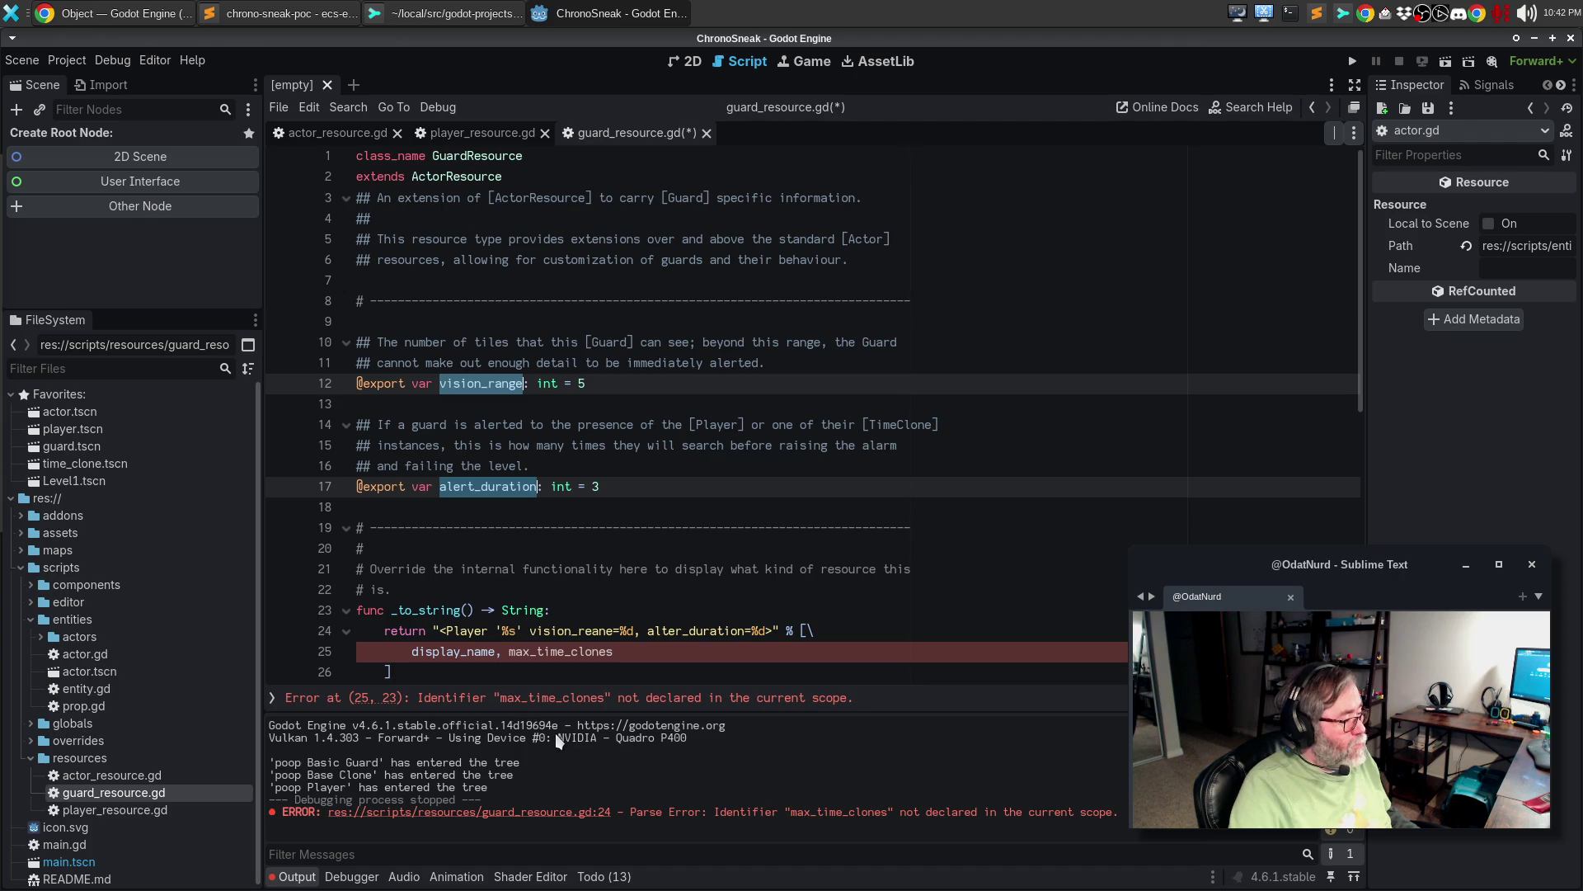
{"action": "left_click", "coordinate": [451, 652]}
{"action": "double_click", "coordinate": [451, 651]}
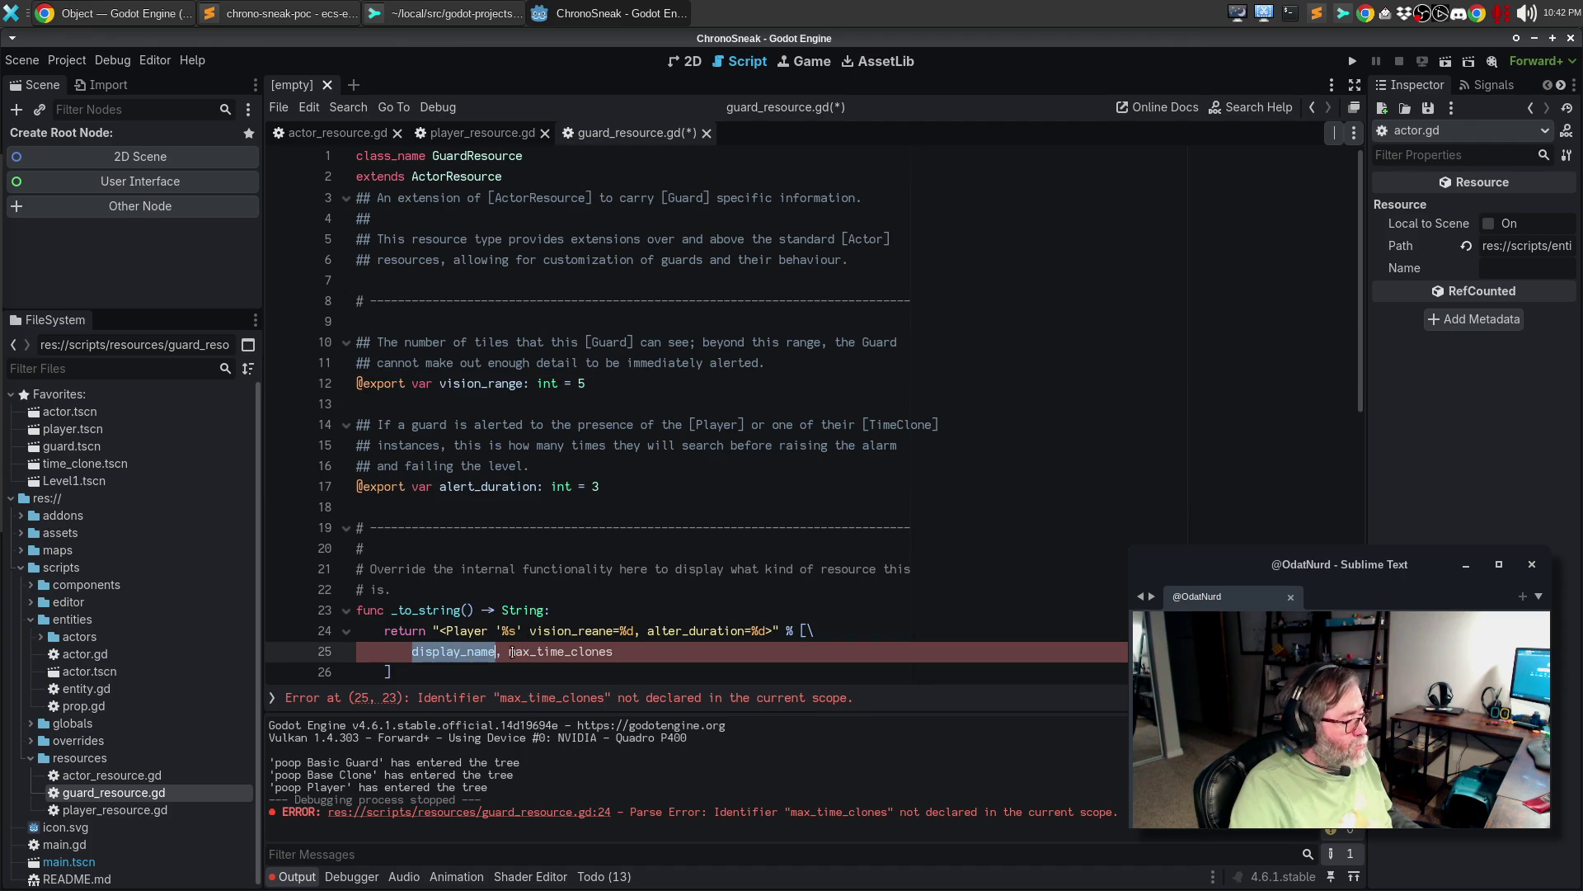
{"action": "double_click", "coordinate": [561, 651], "text": "alt"}
{"action": "key", "text": "ctrl+v"}
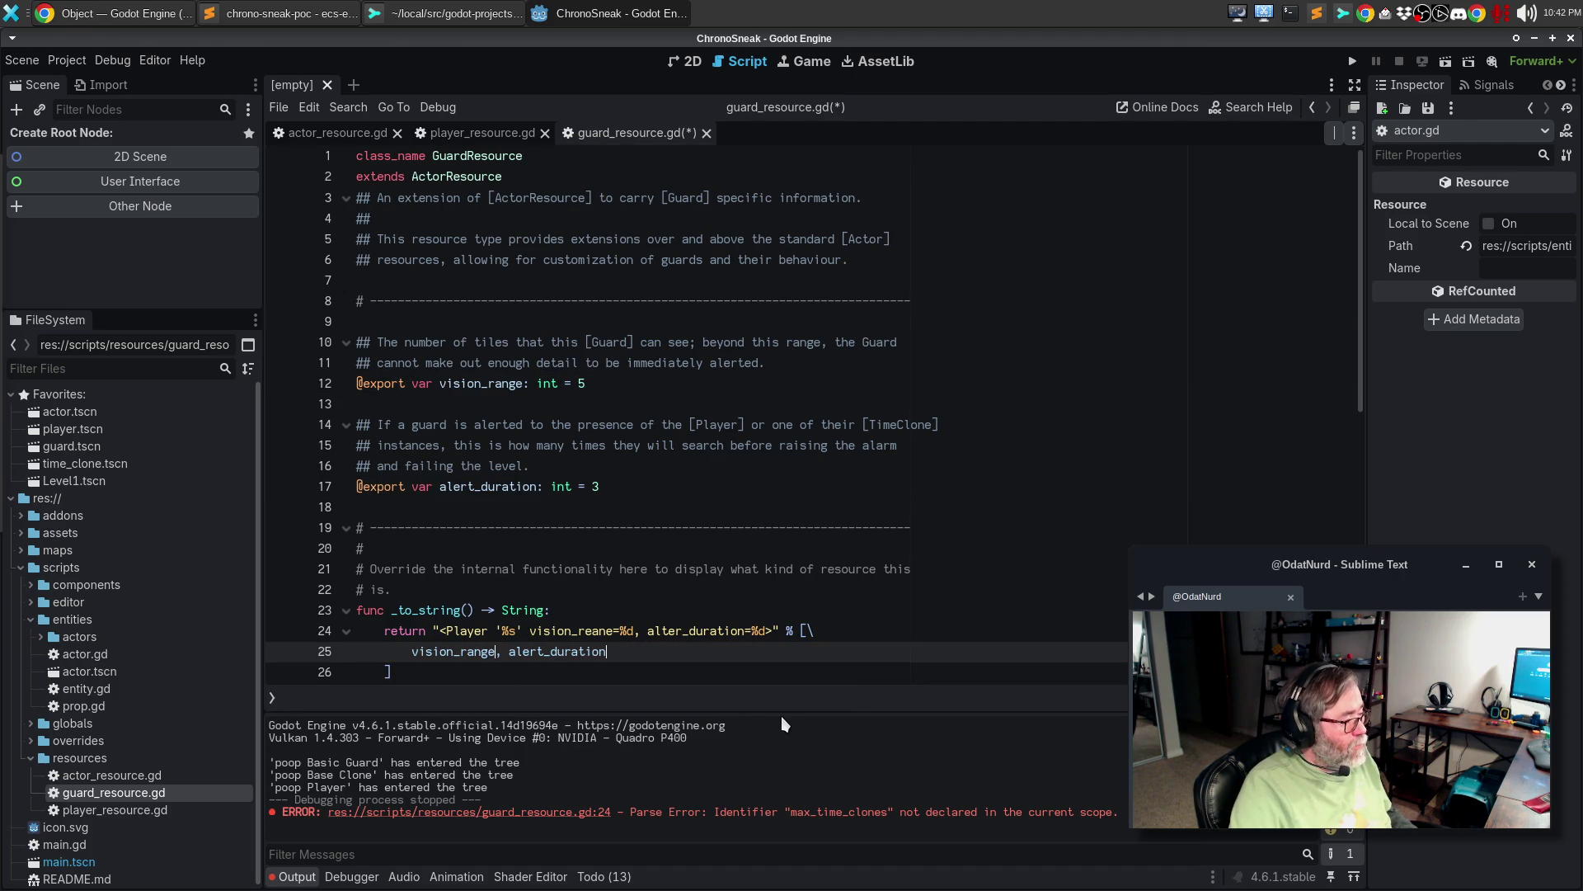
- Save guard_resource.gd, run the game, stop it, and run it again
{"action": "key", "text": "ctrl+s"}
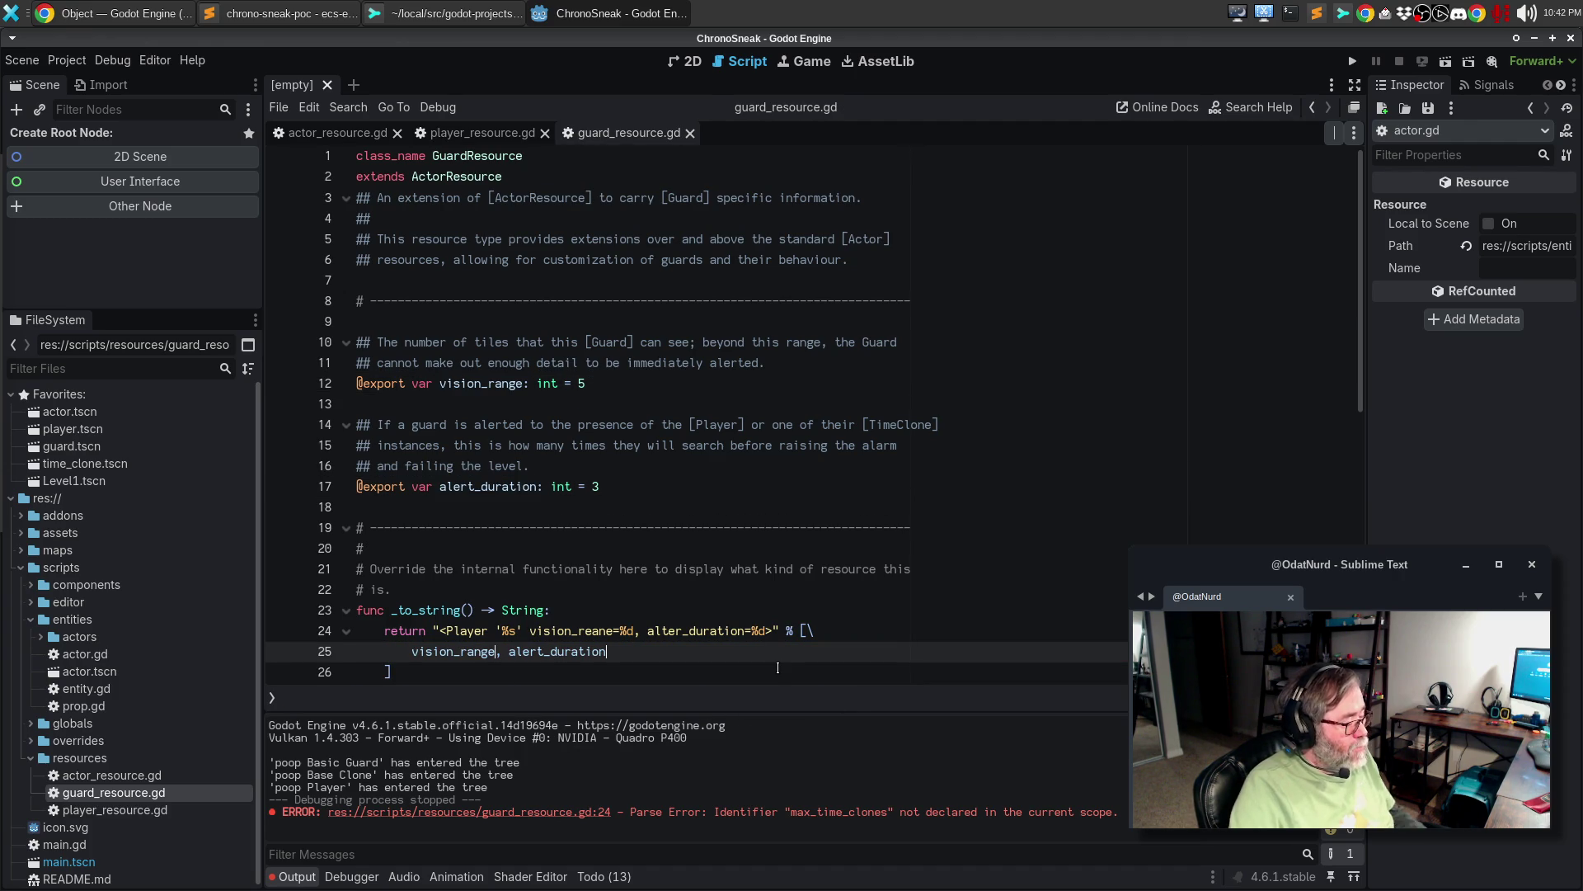
{"action": "key", "text": "F5"}
{"action": "key", "text": "F8"}
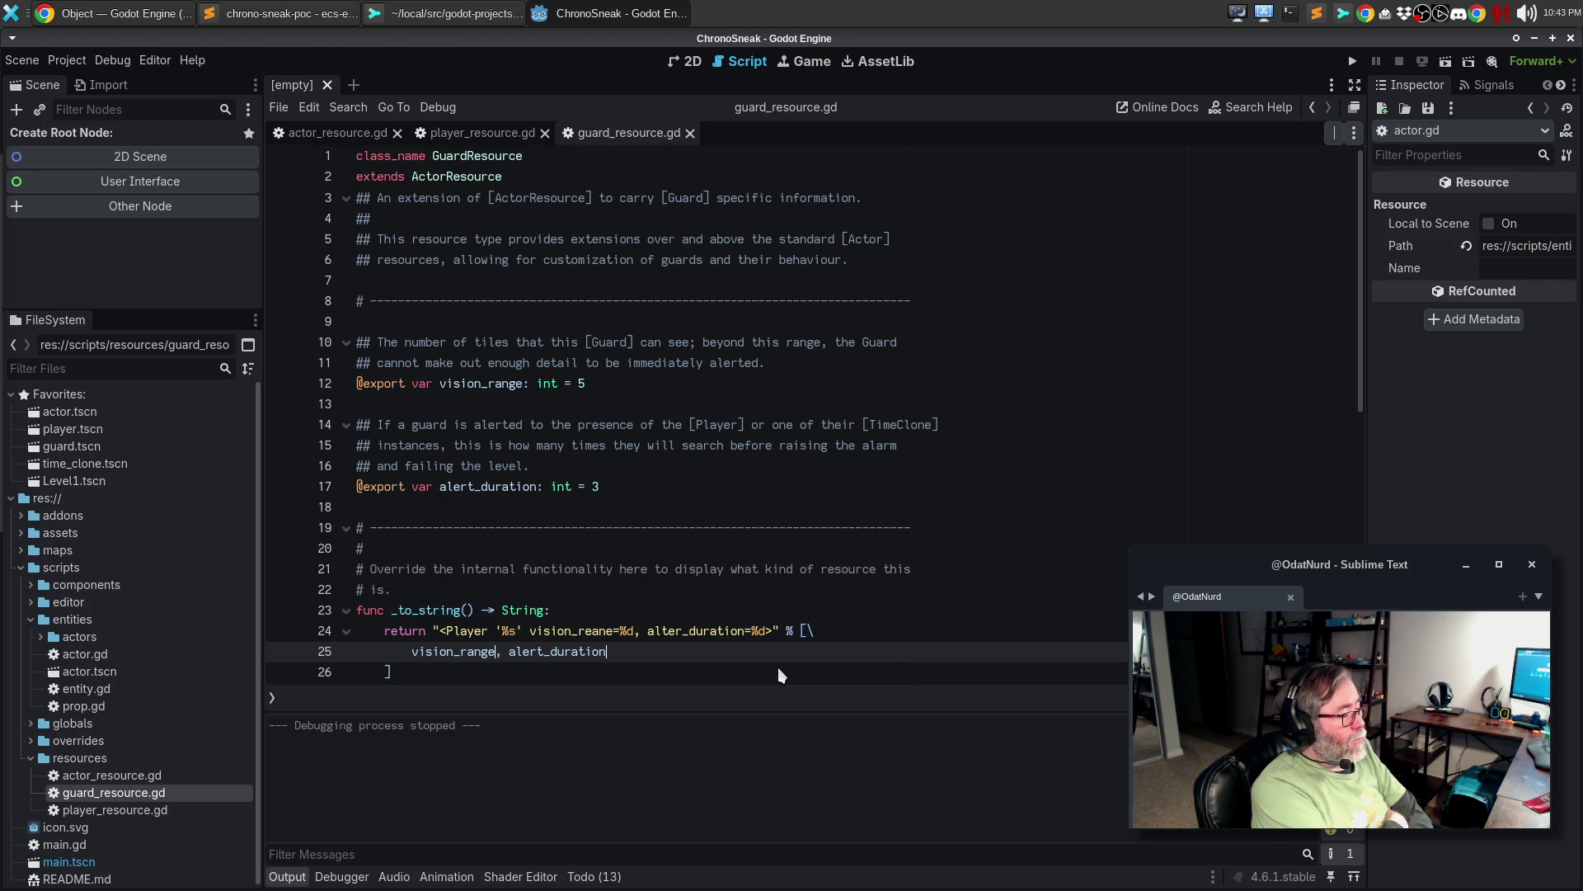
{"action": "key", "text": "F5"}
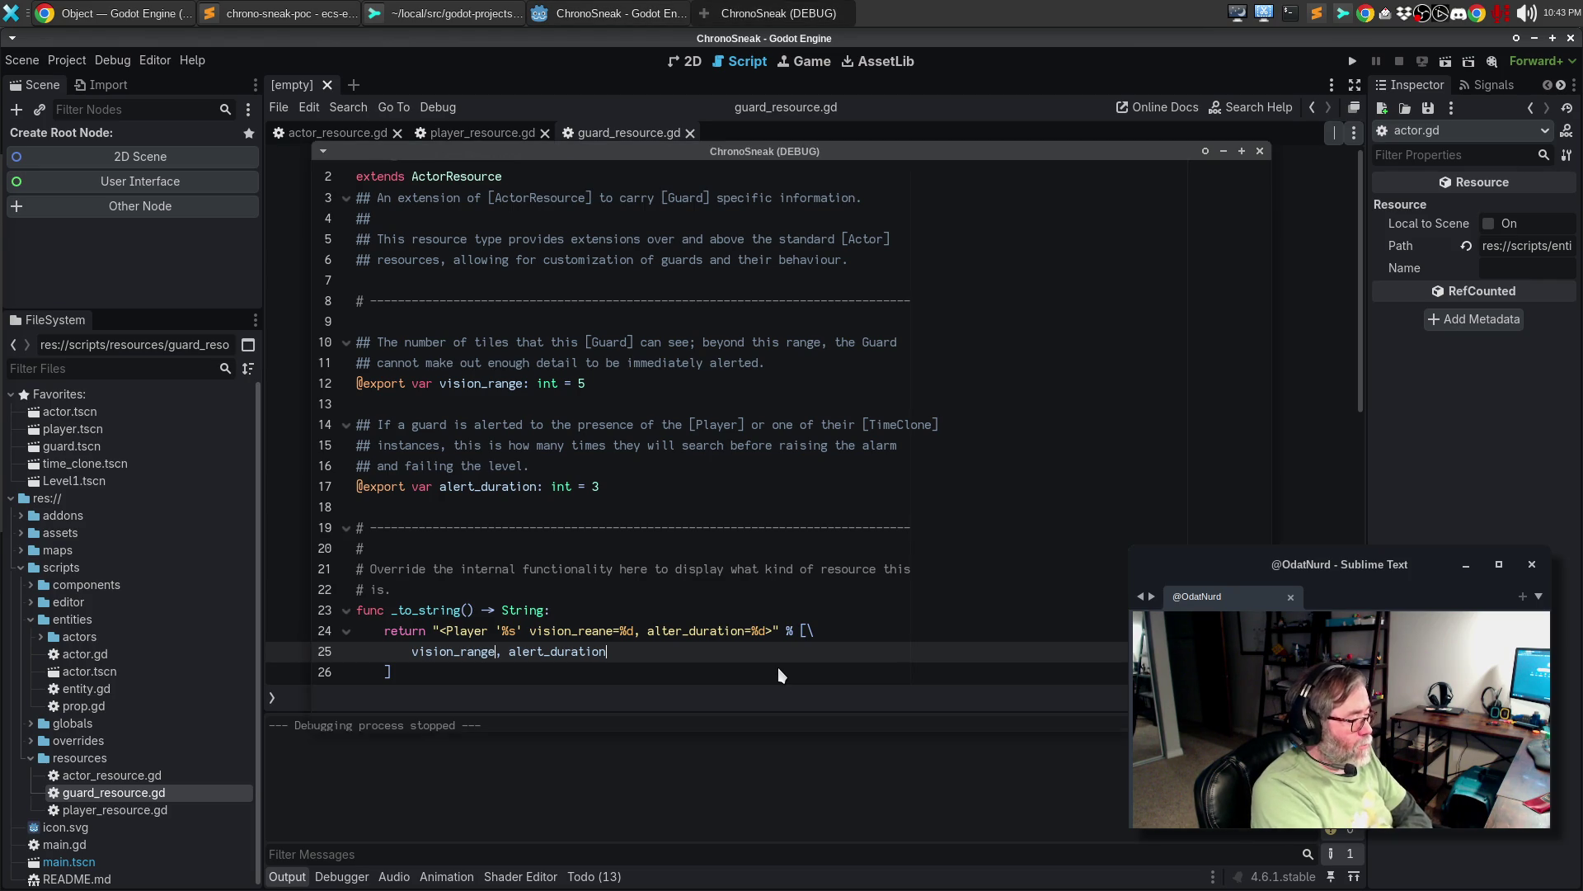
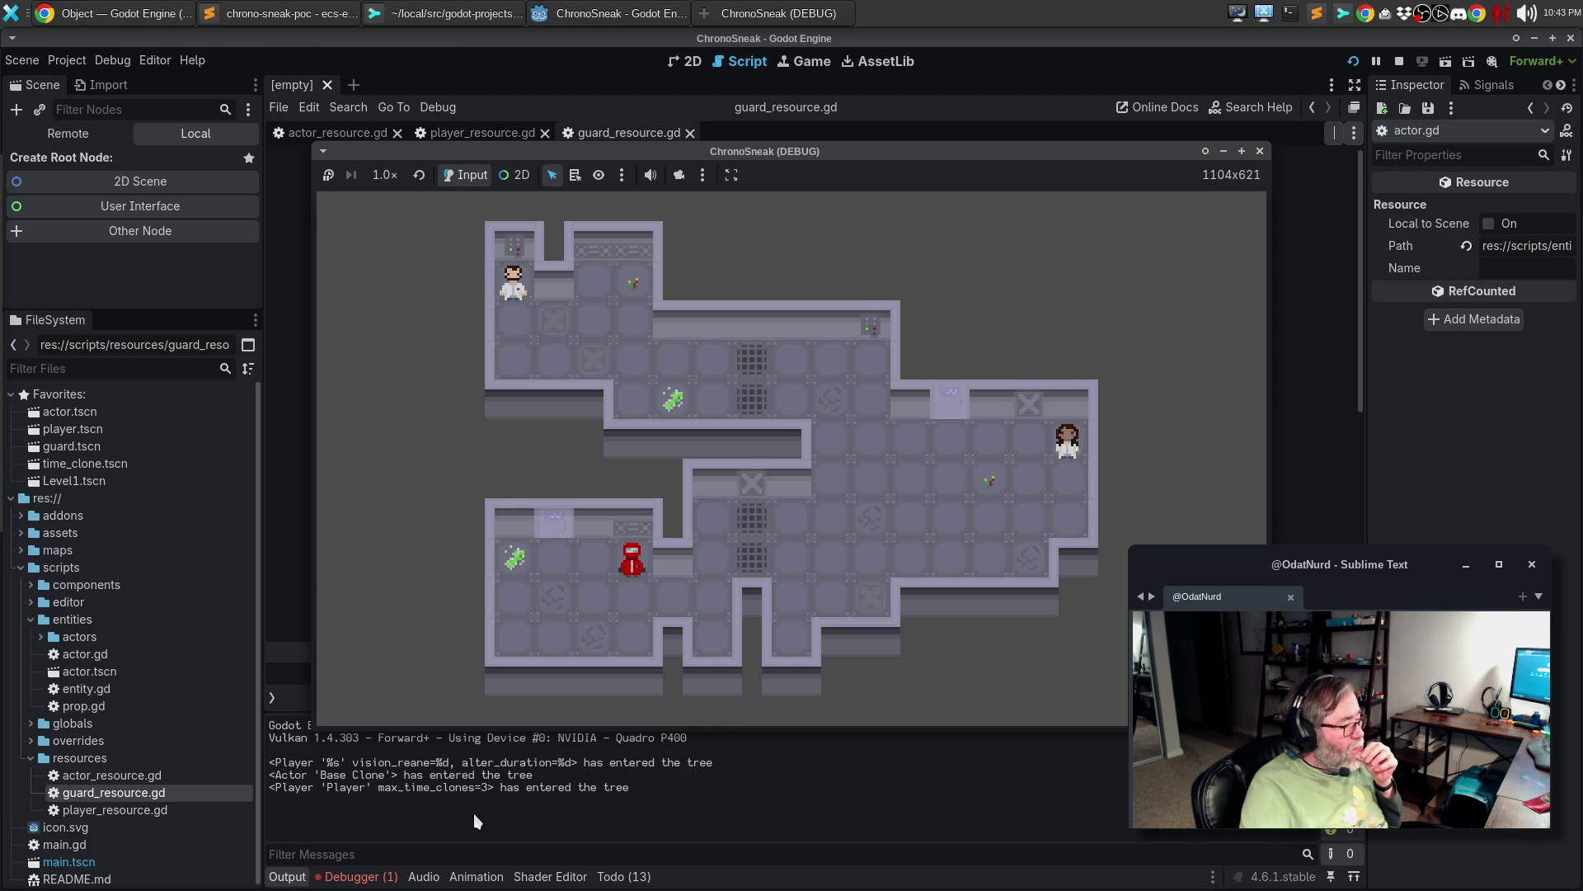
- Close the running game and change the class name in guard_resource.gd's _to_string string to 'Guard'
{"action": "key", "text": "F8"}
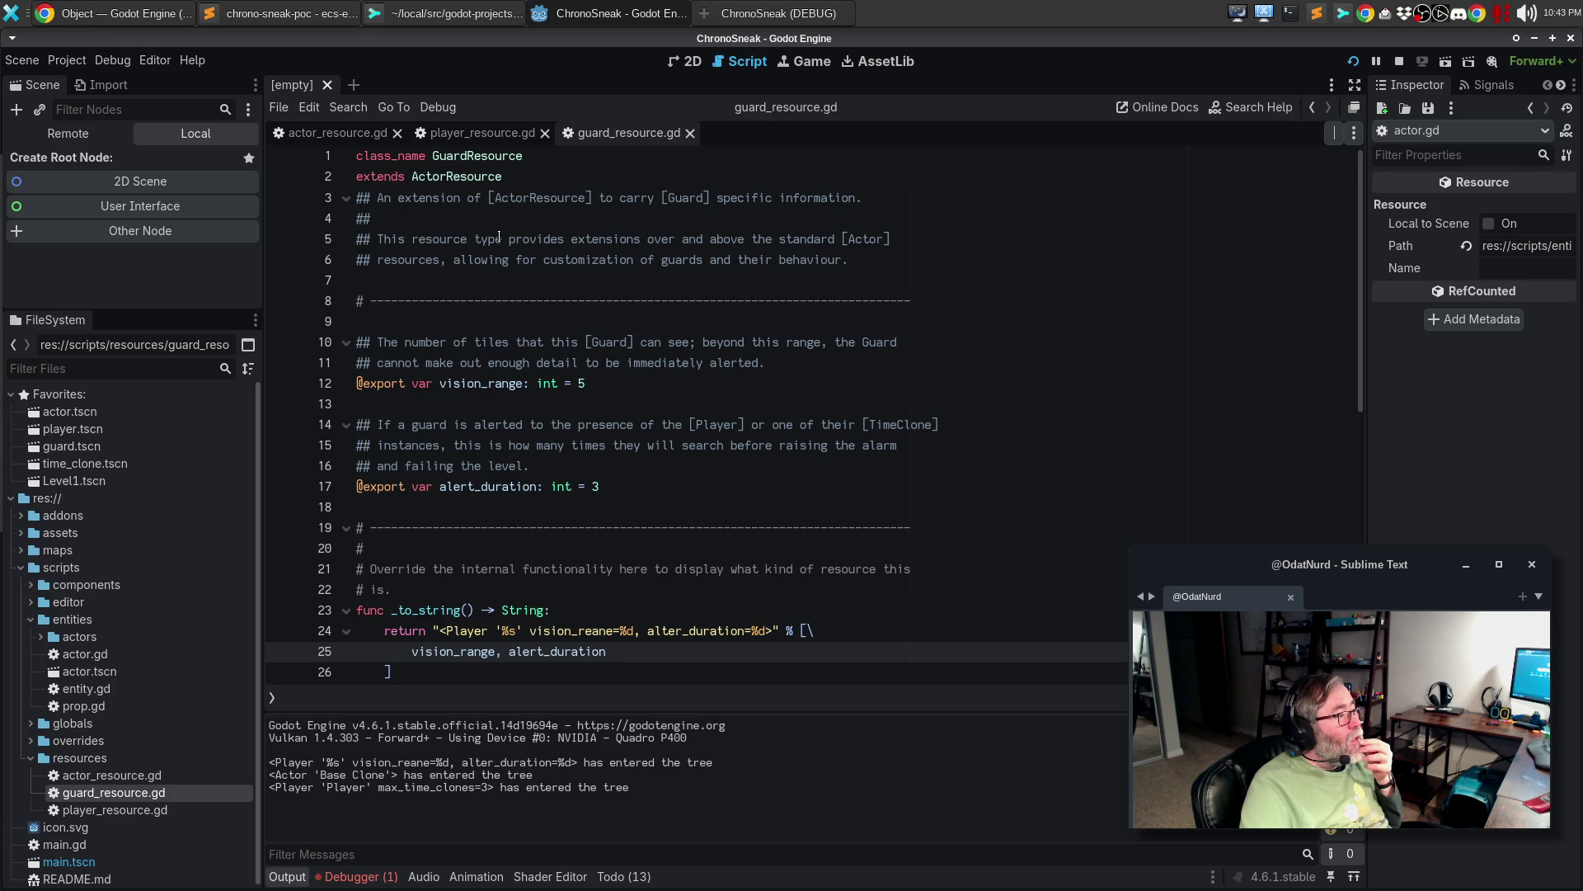
{"action": "double_click", "coordinate": [477, 631]}
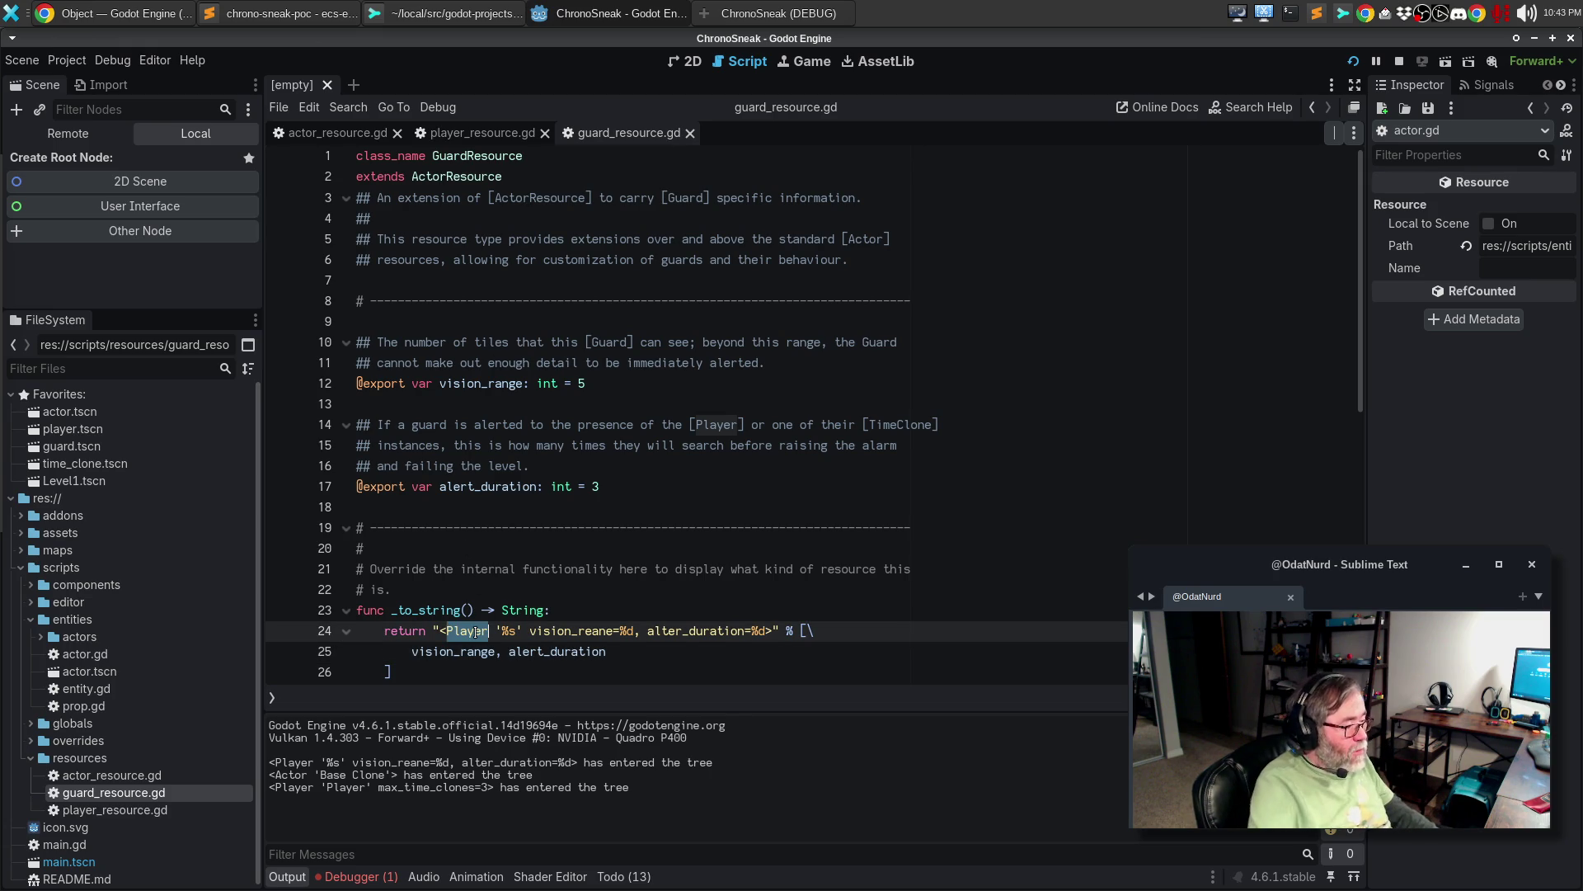
{"action": "type", "text": "guard"}
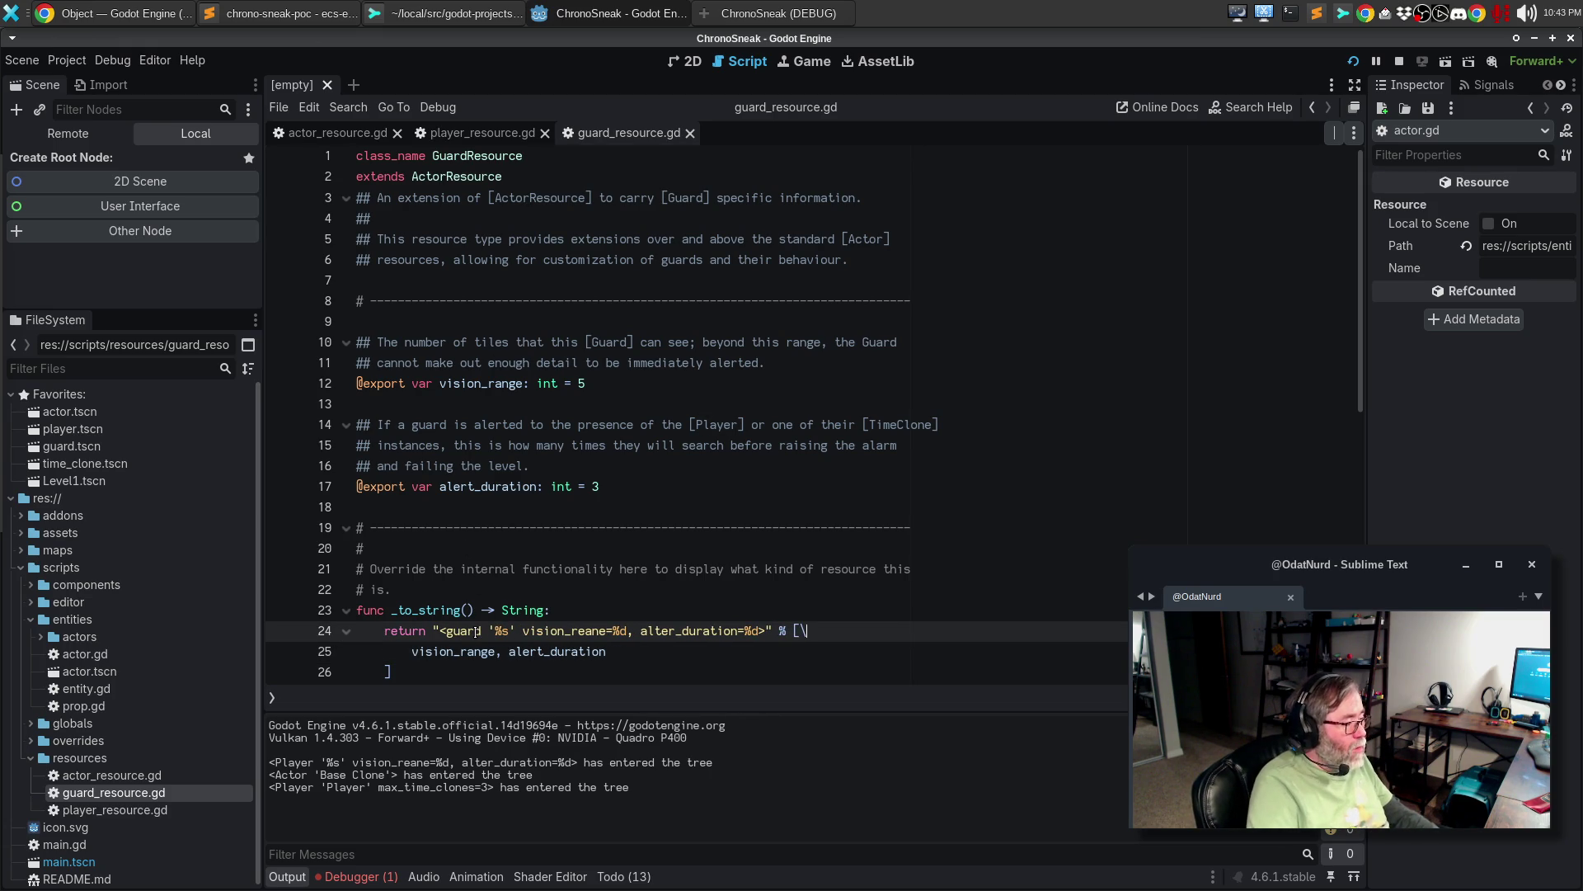
{"action": "key", "text": "BackSpace"}
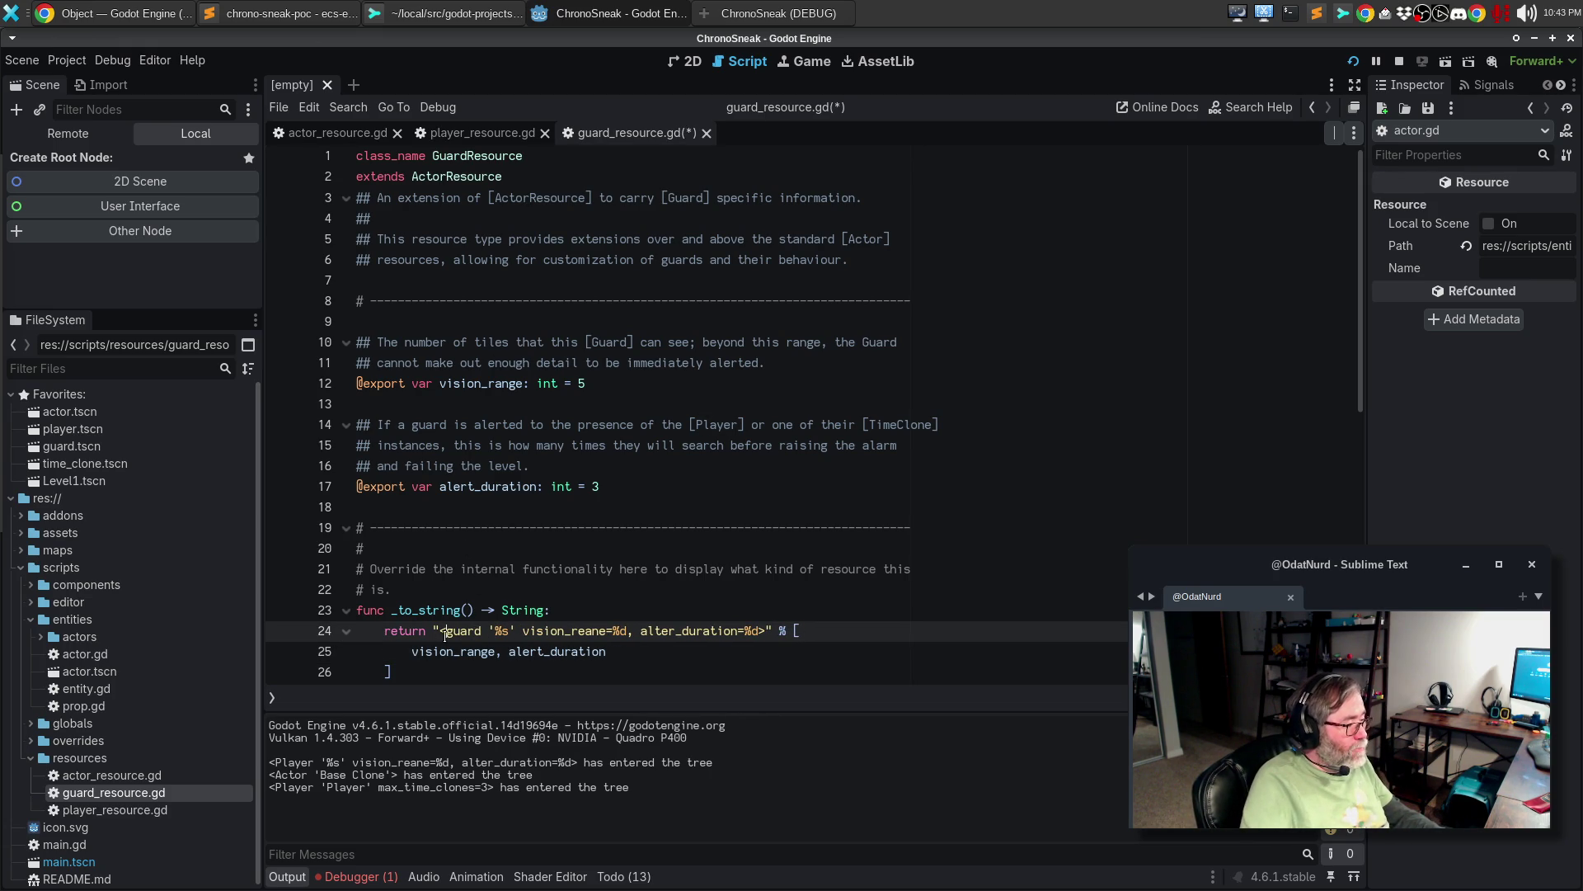
{"action": "double_click", "coordinate": [463, 630]}
{"action": "type", "text": "Guard"}
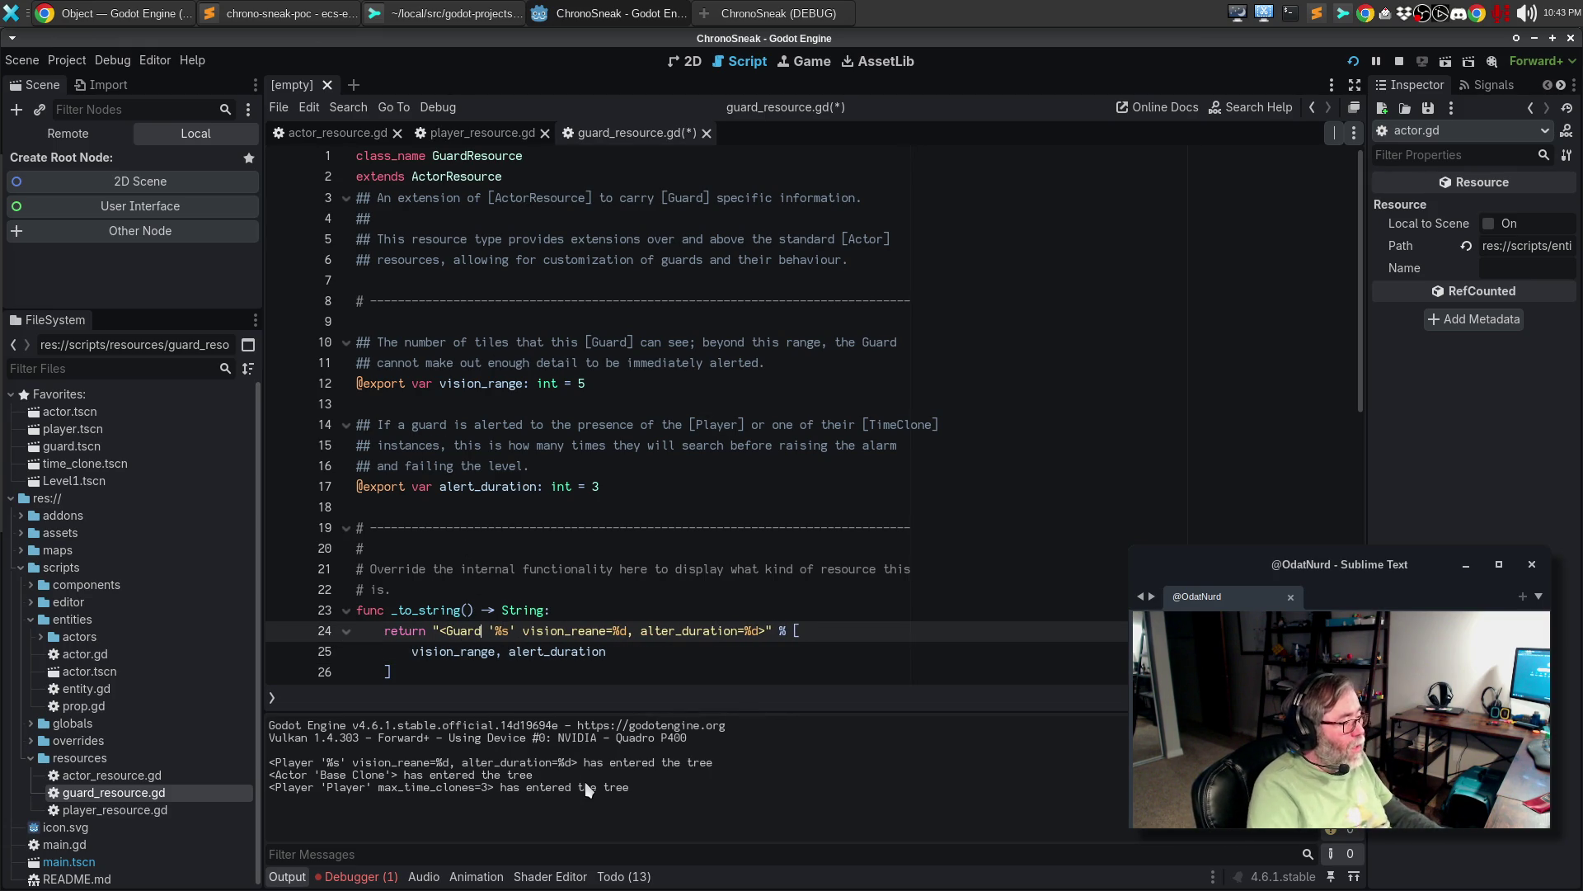
- Correct the spellings to vision_range and alert_duration, save, and switch to player_resource.gd
{"action": "key", "text": "BackSpace"}
{"action": "key", "text": "BackSpace"}
{"action": "key", "text": "BackSpace"}
{"action": "type", "text": "nge"}
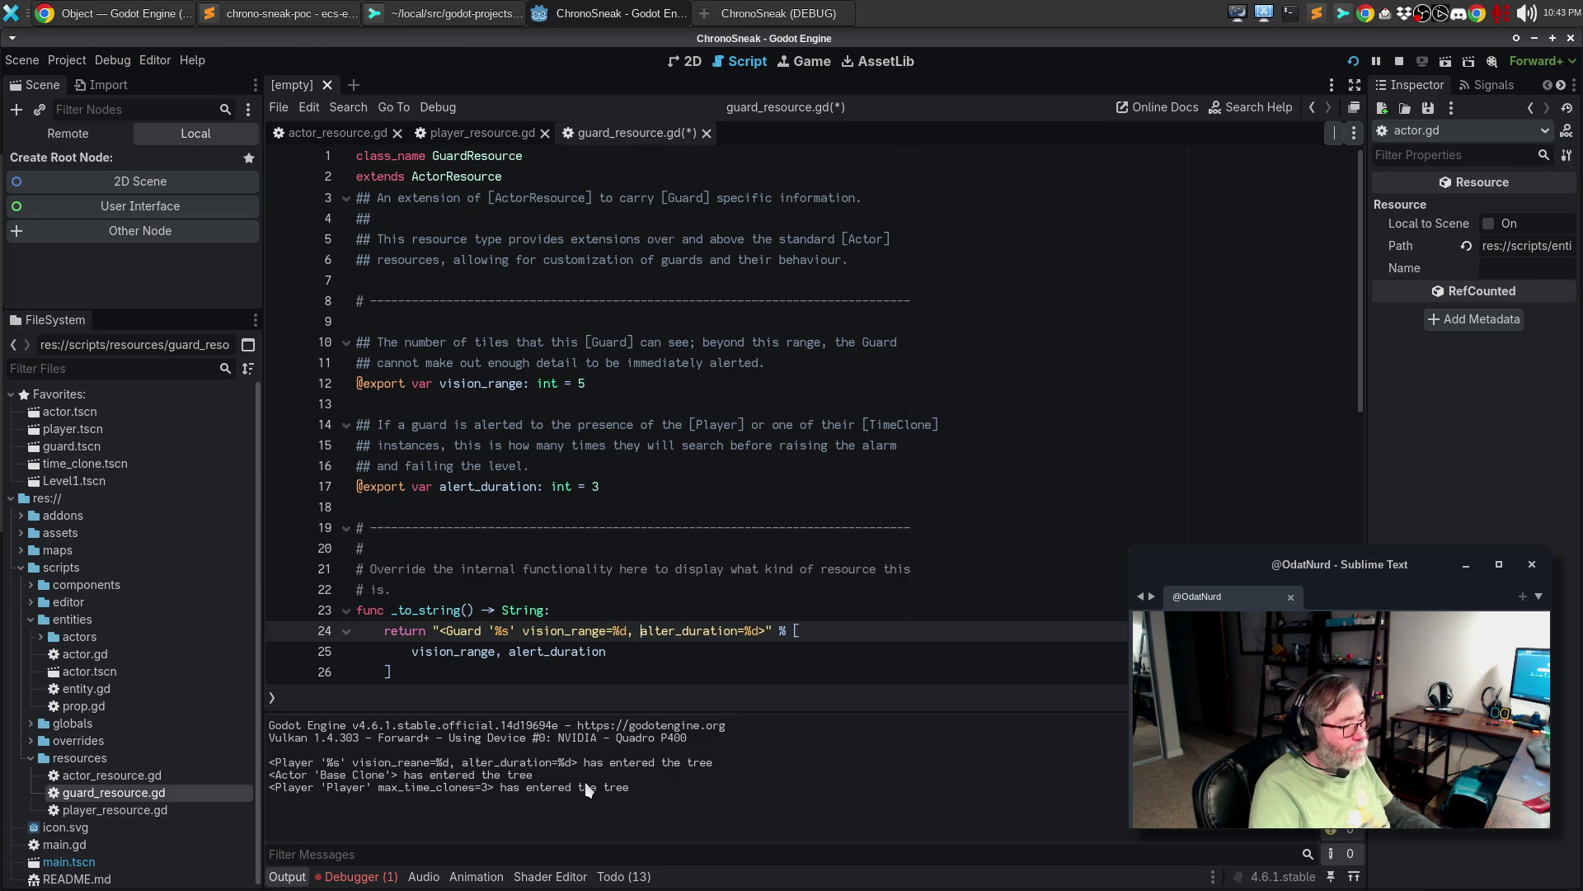
{"action": "key", "text": "BackSpace"}
{"action": "key", "text": "BackSpace"}
{"action": "key", "text": "BackSpace"}
{"action": "type", "text": "ert"}
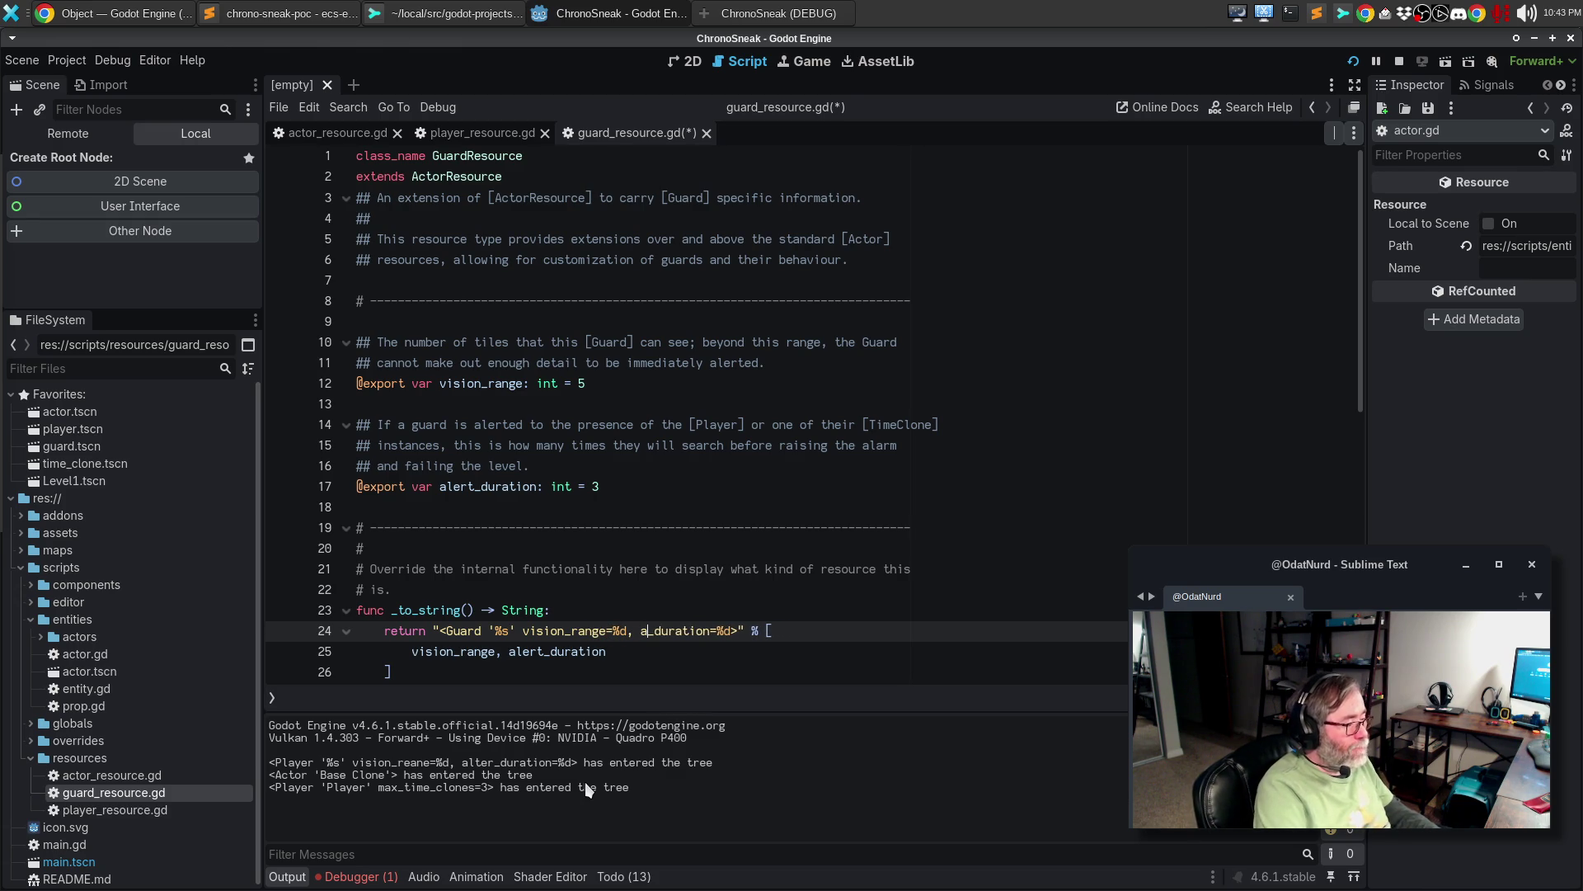
{"action": "key", "text": "ctrl+s"}
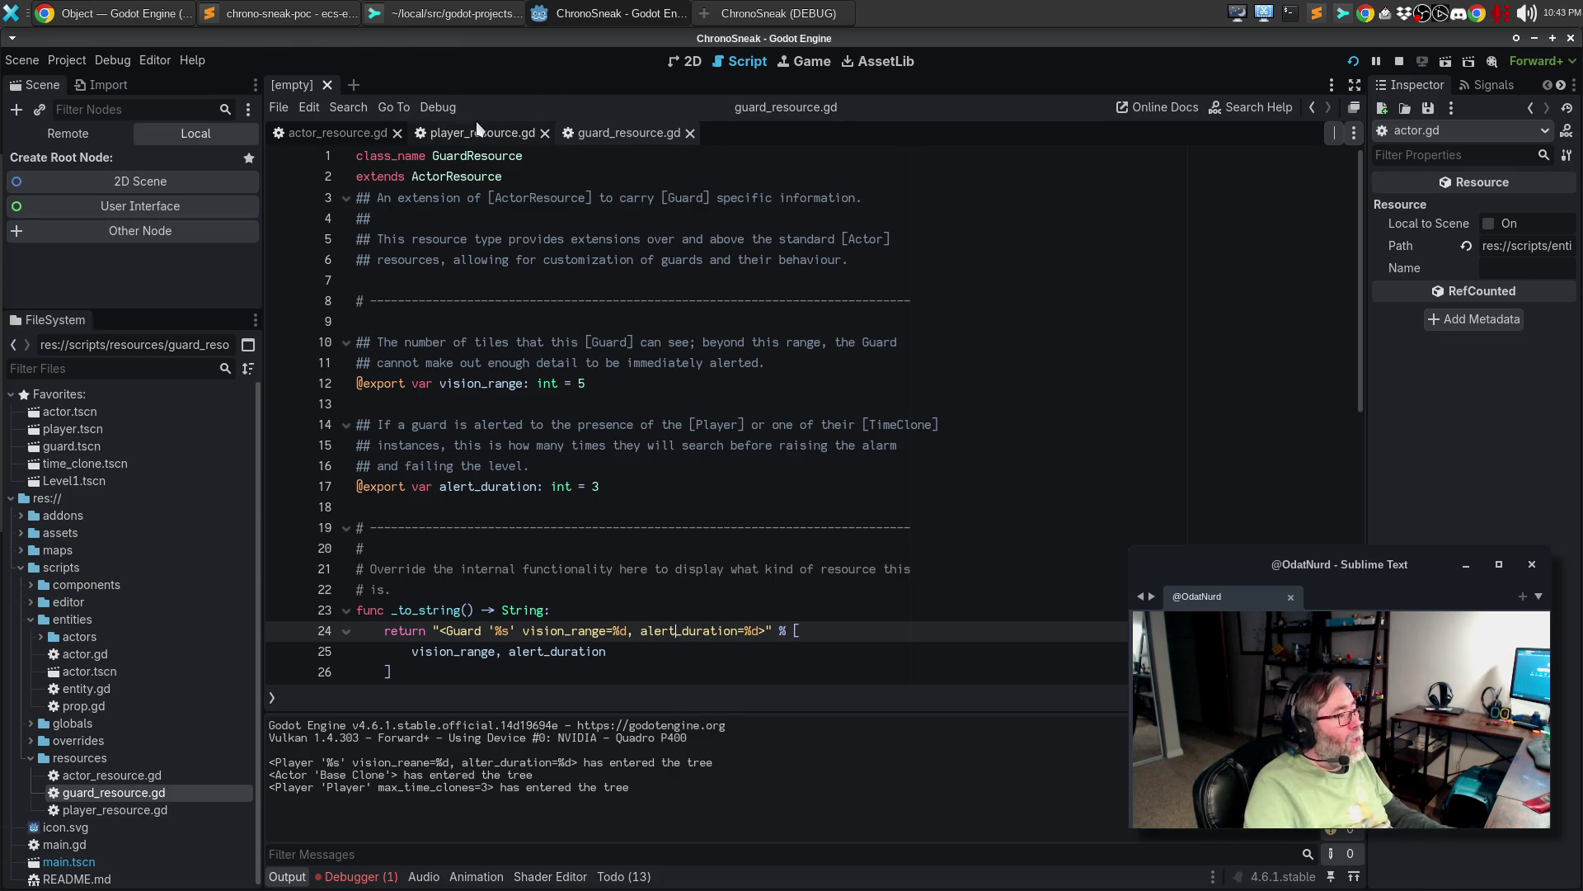
{"action": "left_click", "coordinate": [483, 133]}
{"action": "left_click", "coordinate": [743, 553]}
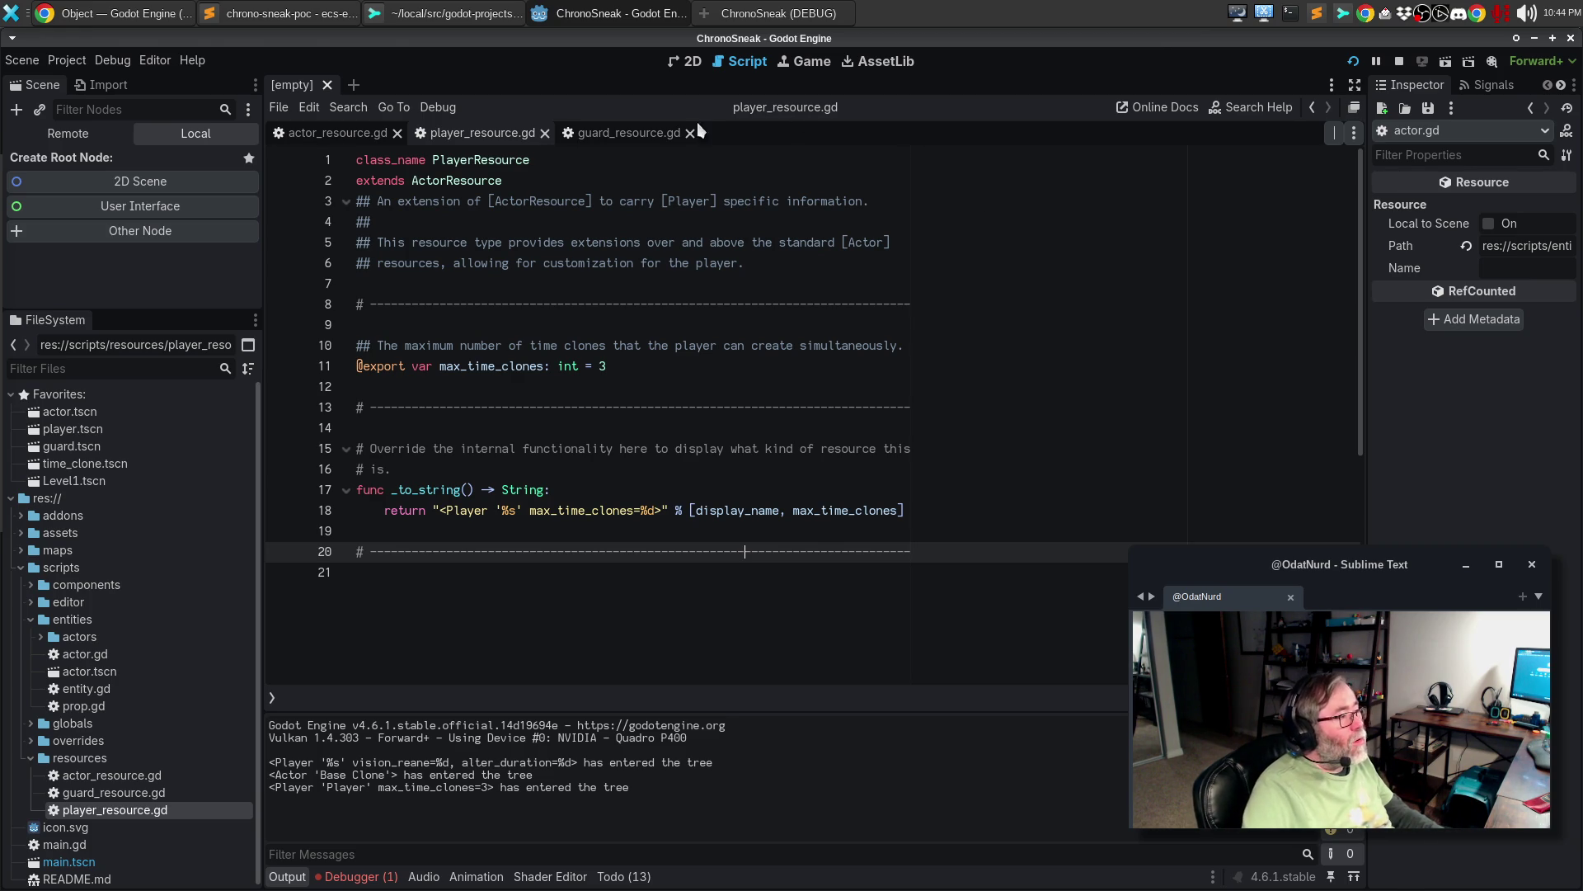
- Add display_name as the first format argument on line 25 of guard_resource.gd and run the game
{"action": "left_click", "coordinate": [649, 136]}
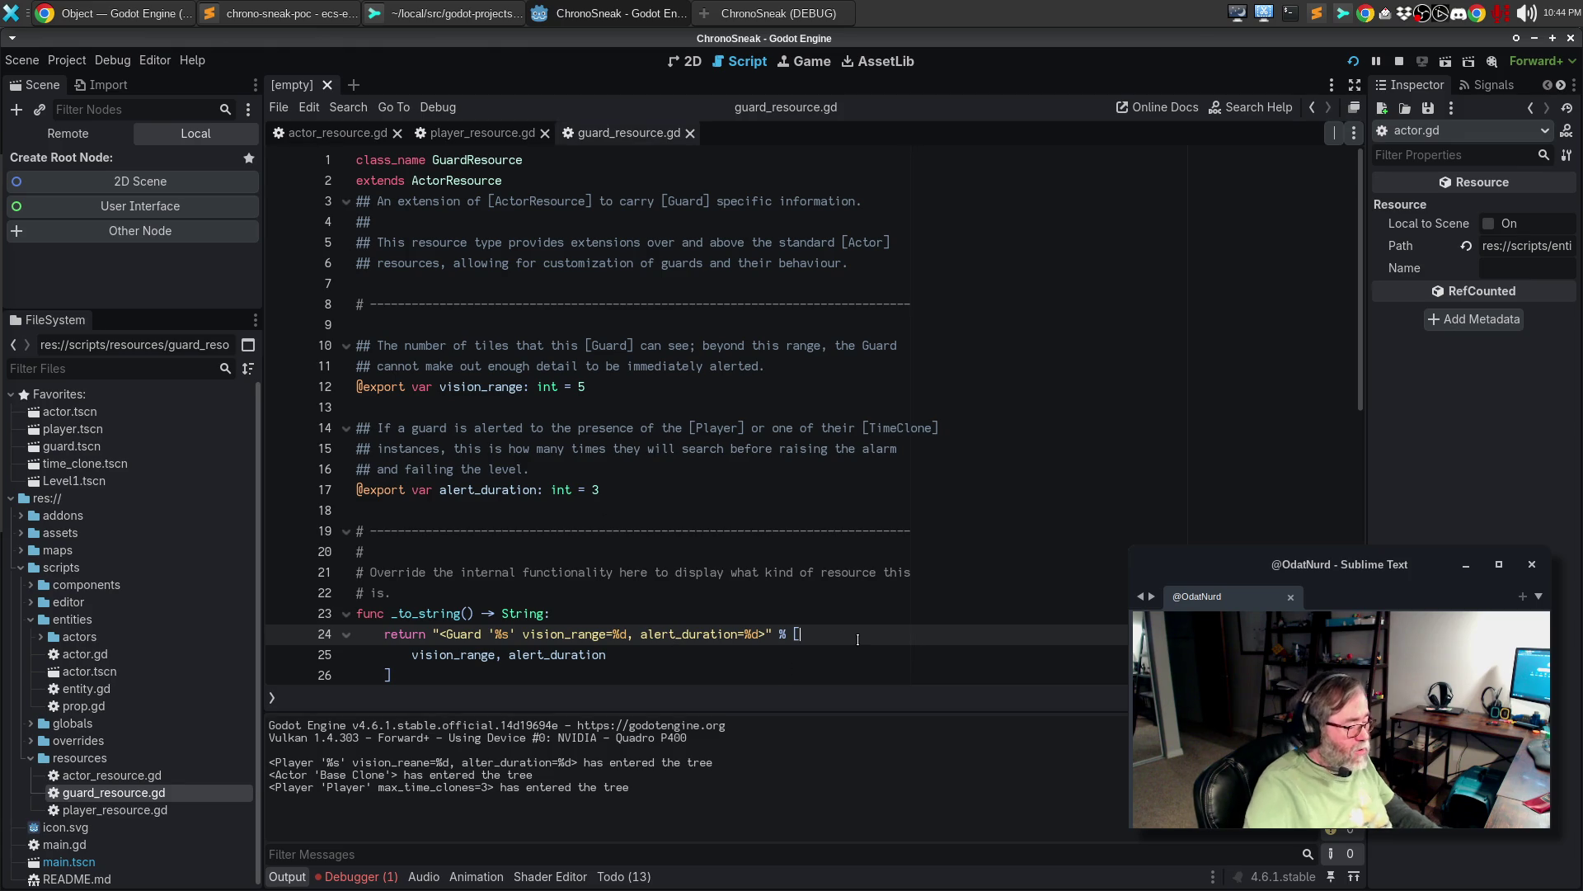
{"action": "key", "text": "Down"}
{"action": "key", "text": "Home"}
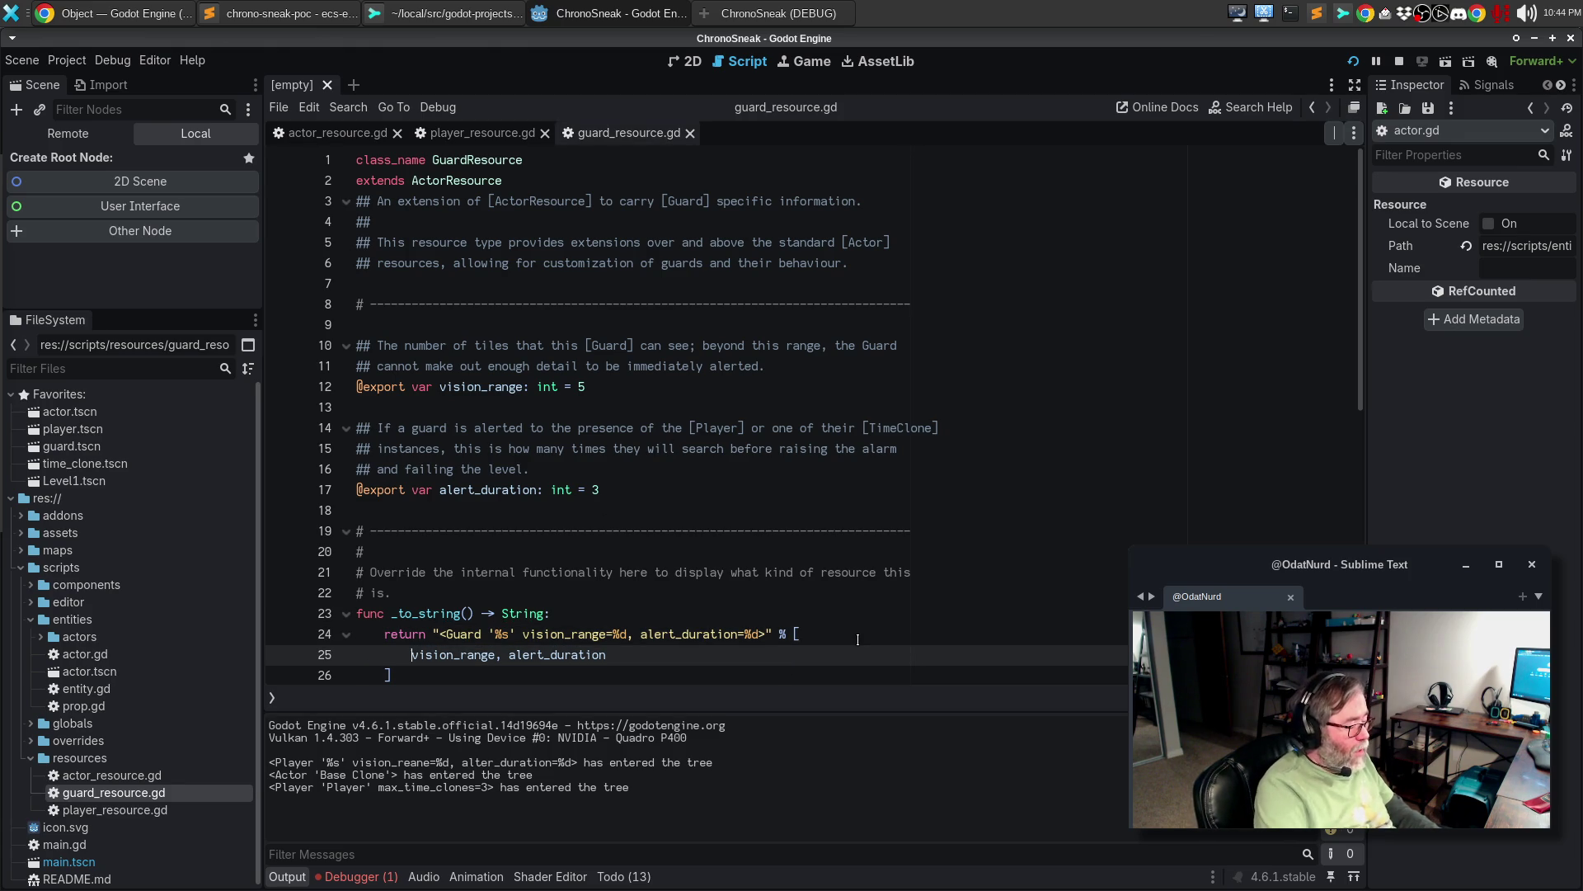
{"action": "type", "text": "diu"}
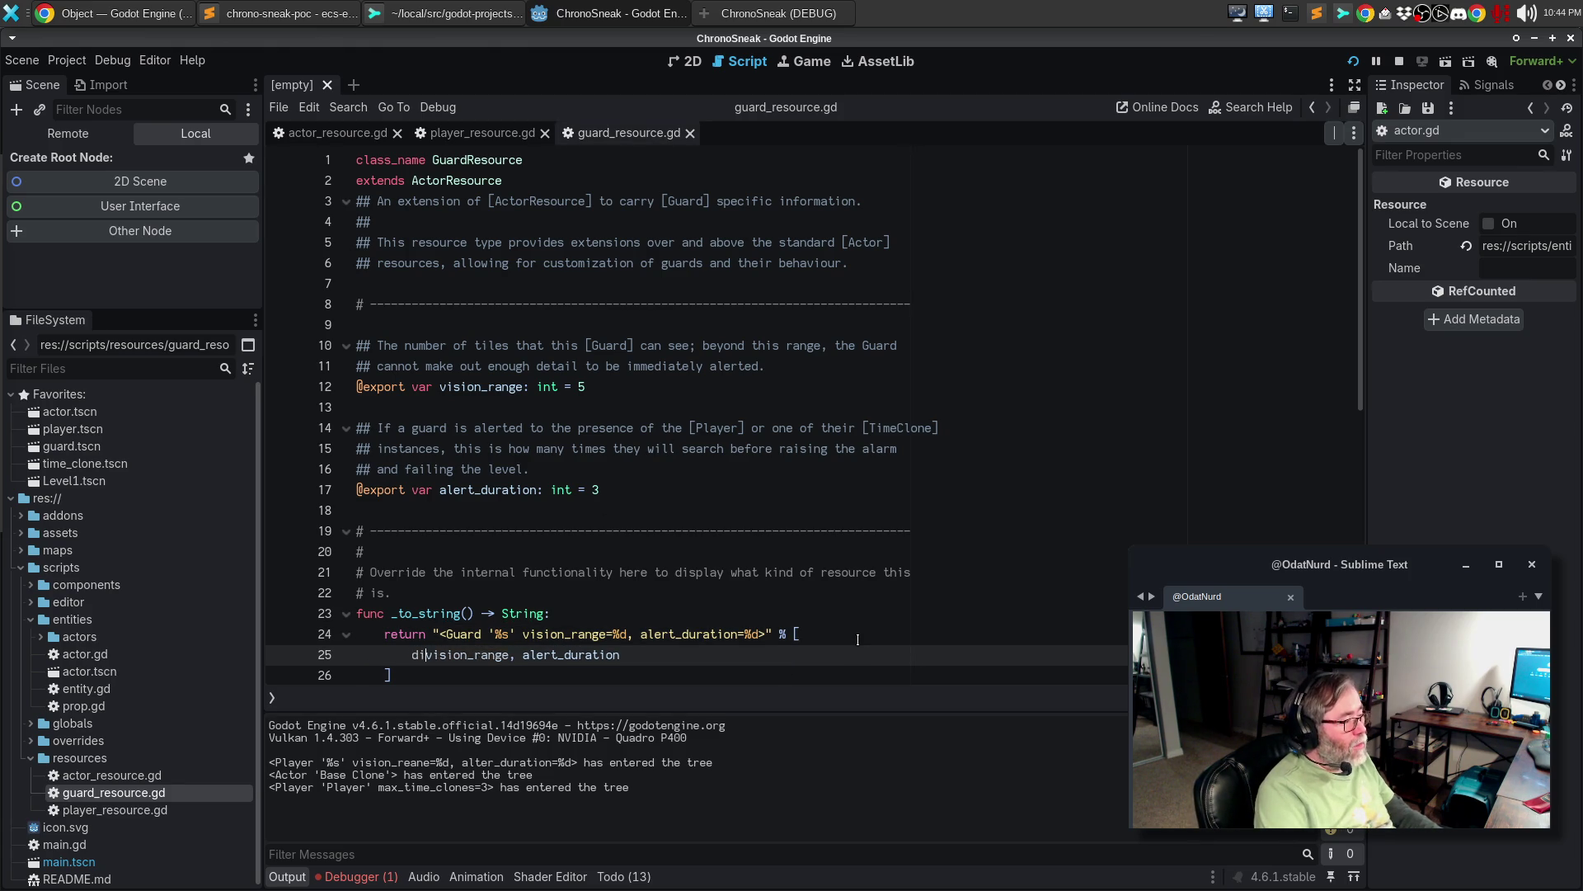
{"action": "key", "text": "BackSpace"}
{"action": "type", "text": "splay_name,"}
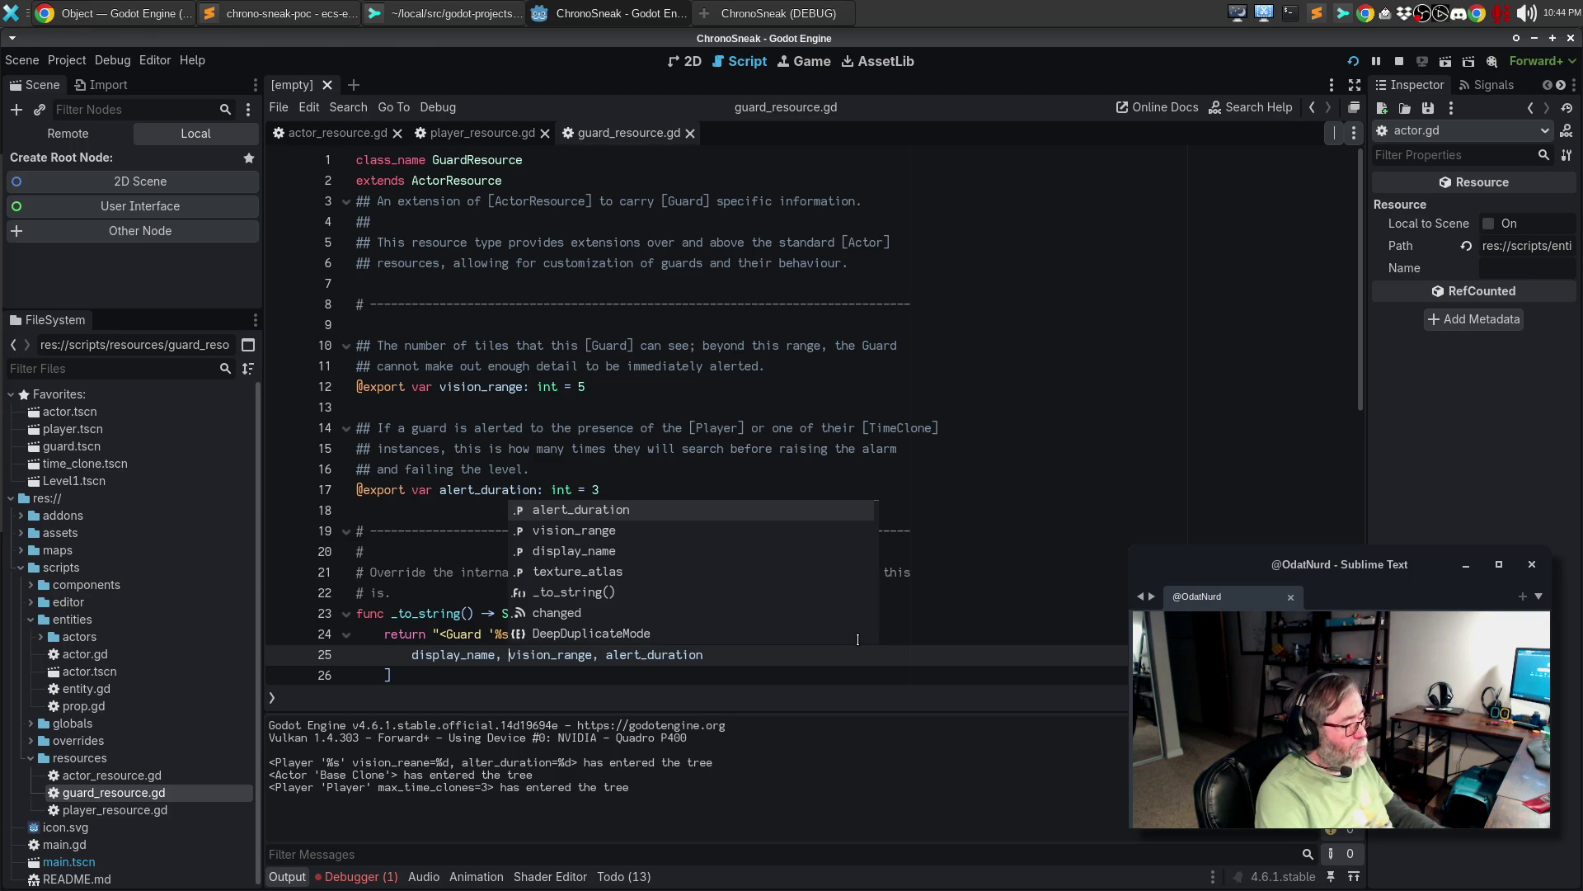
{"action": "left_click", "coordinate": [675, 332]}
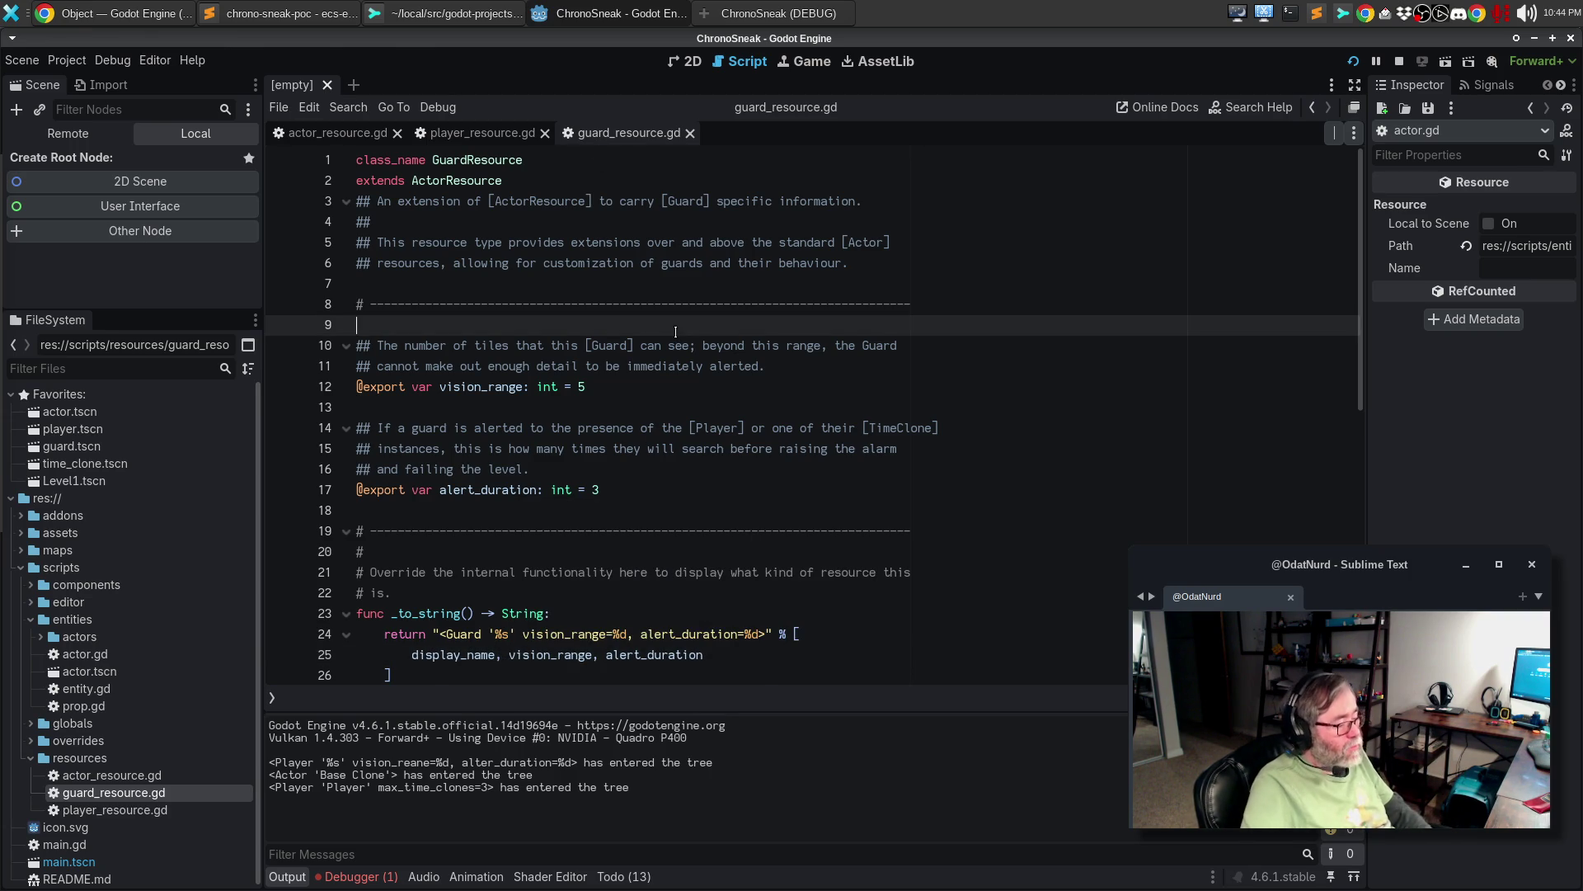
{"action": "key", "text": "F5"}
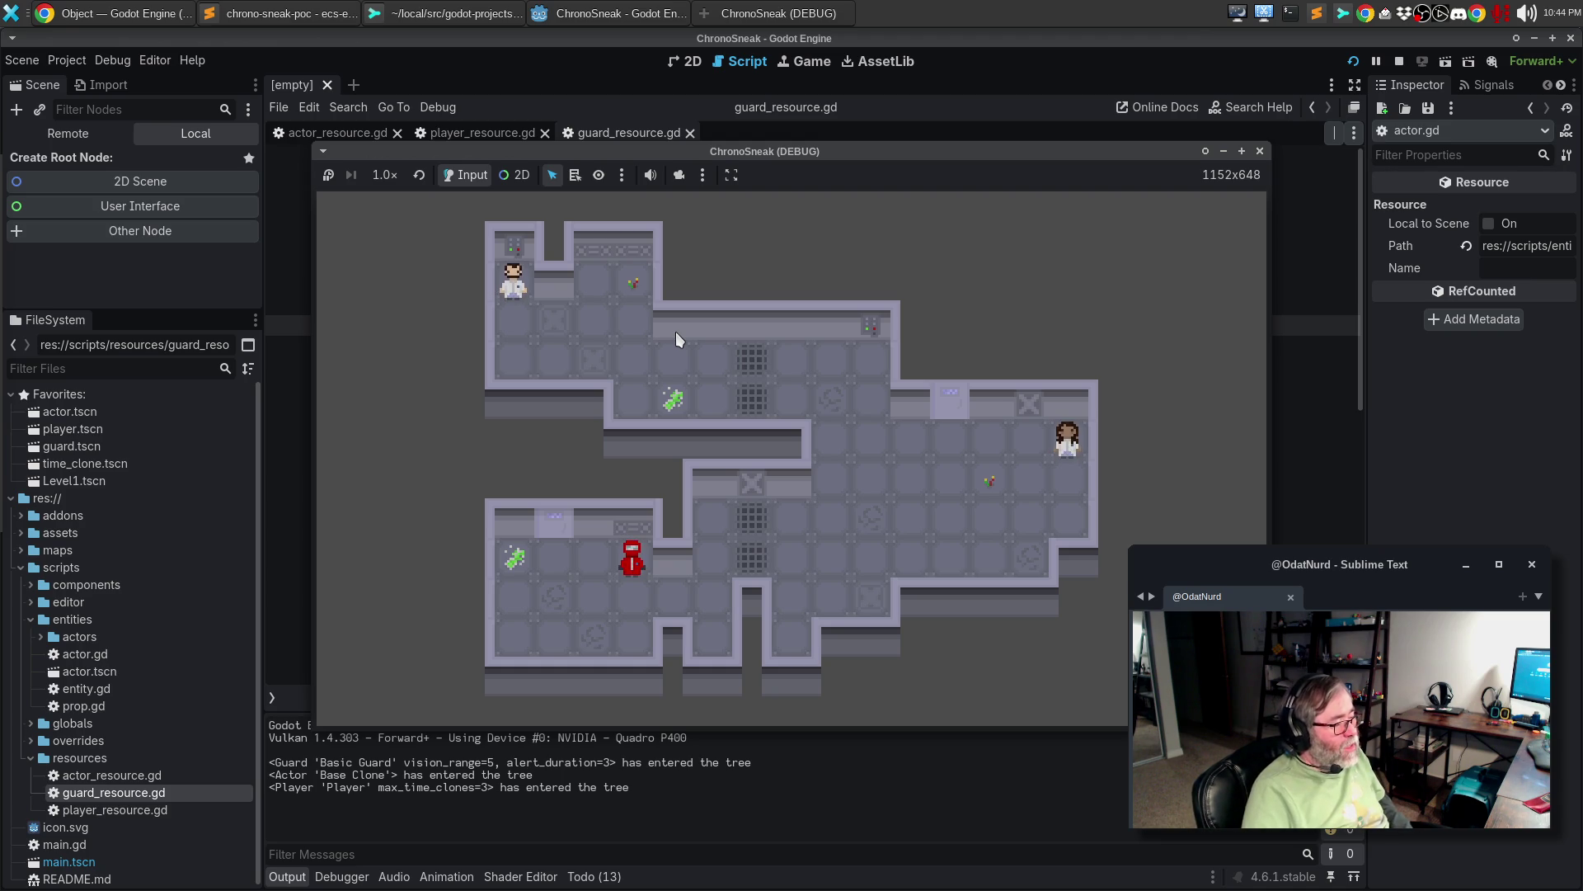
{"action": "left_click", "coordinate": [326, 14]}
- Copy the _to_string override block (lines 21–27) from scripts/resources/actor_resource.gd
{"action": "left_click", "coordinate": [521, 609]}
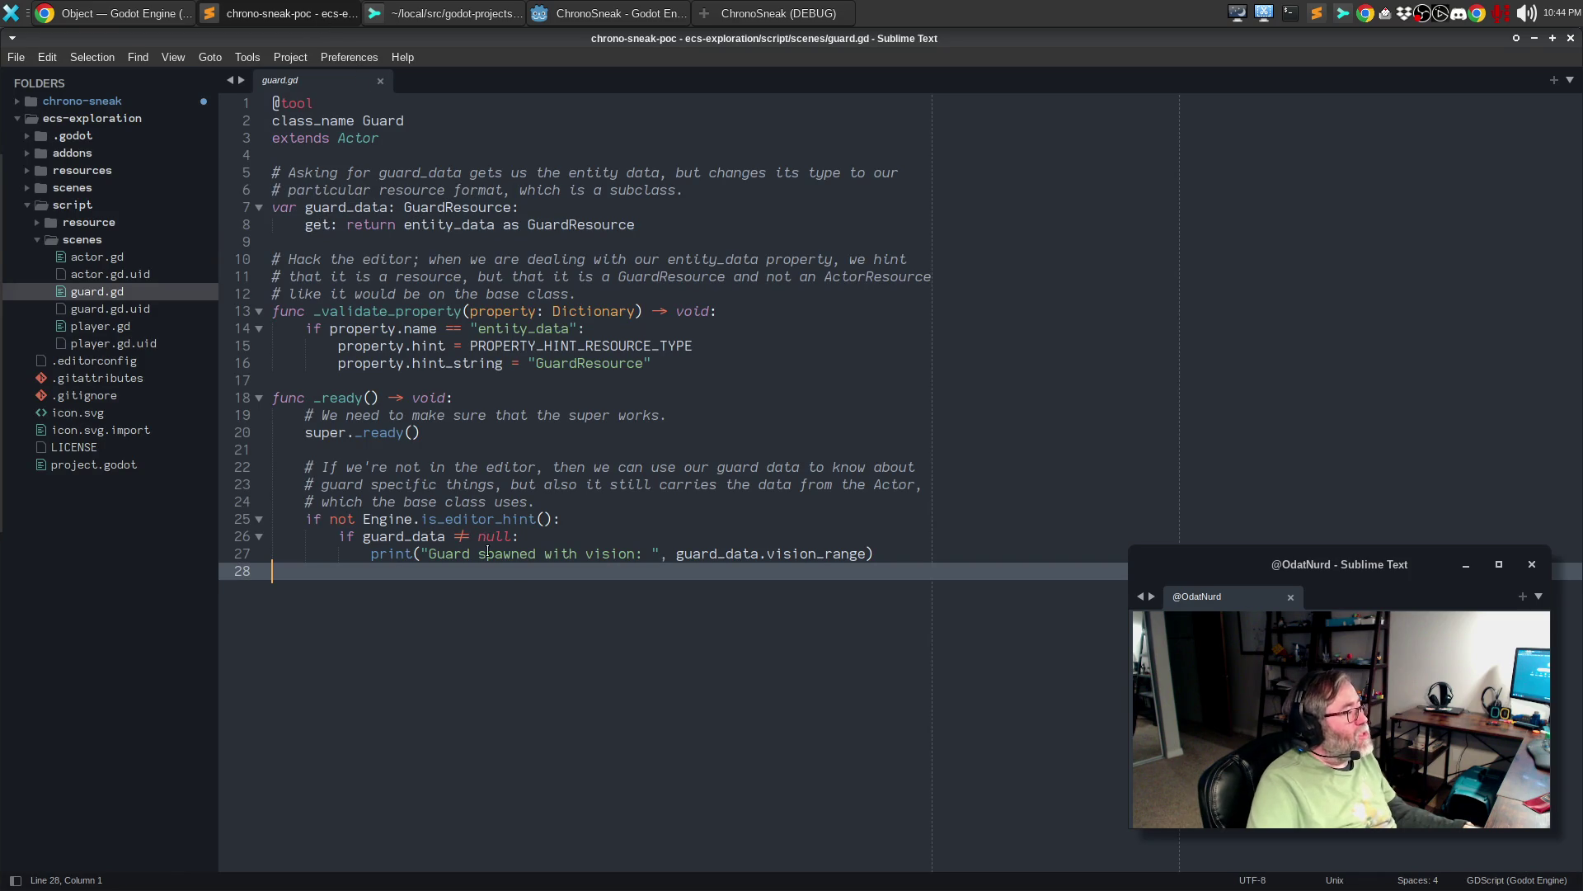
{"action": "left_click", "coordinate": [17, 118]}
{"action": "left_click", "coordinate": [16, 101]}
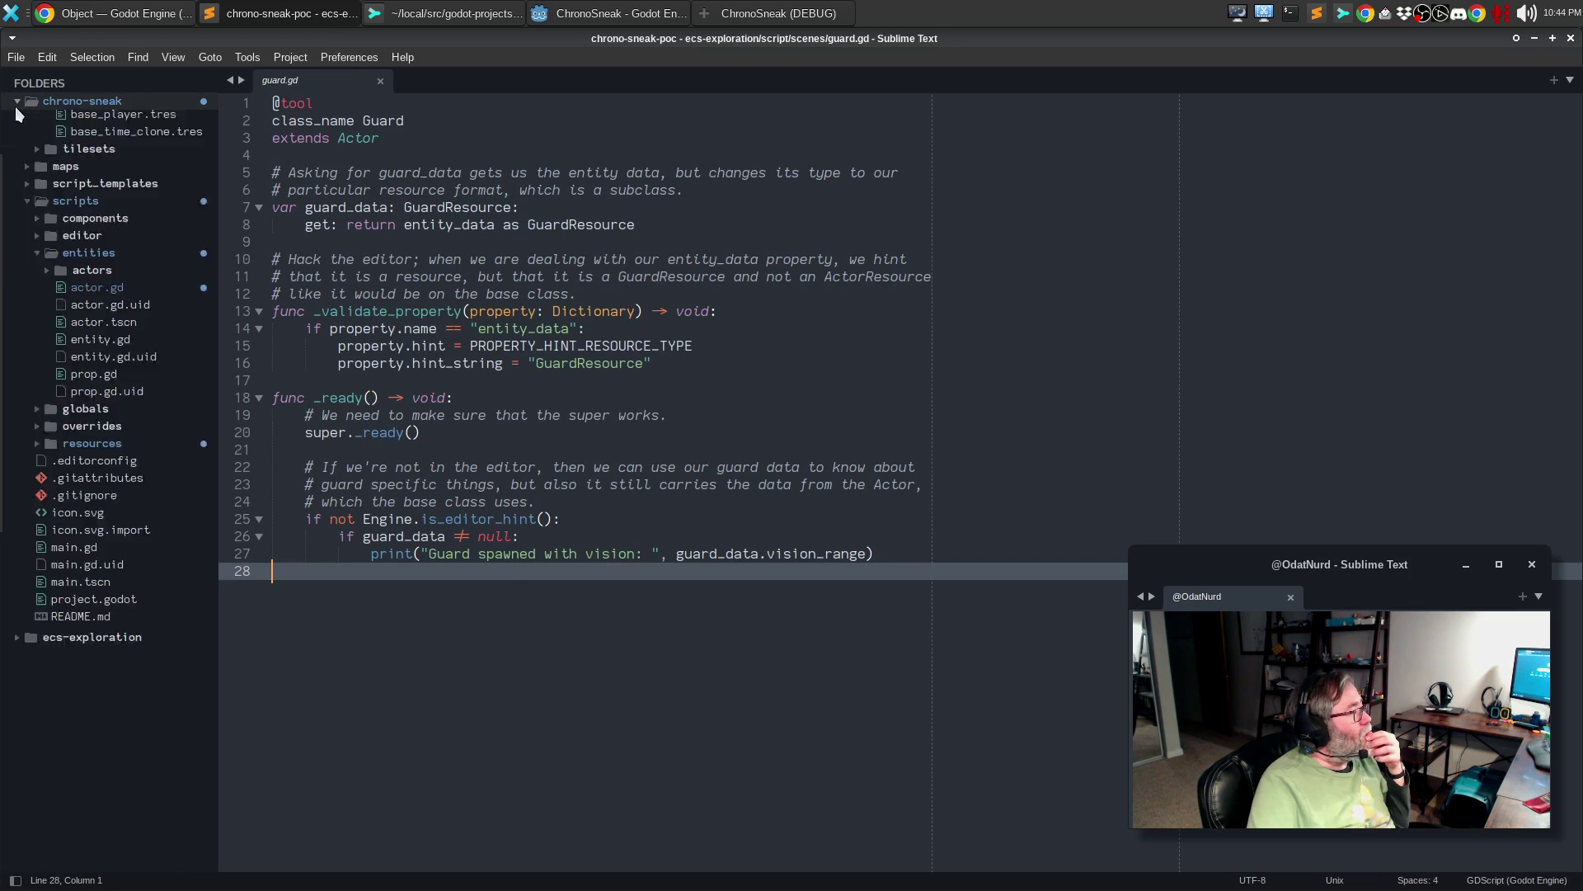
{"action": "scroll", "coordinate": [16, 113], "scroll_direction": "up", "scroll_amount": 3}
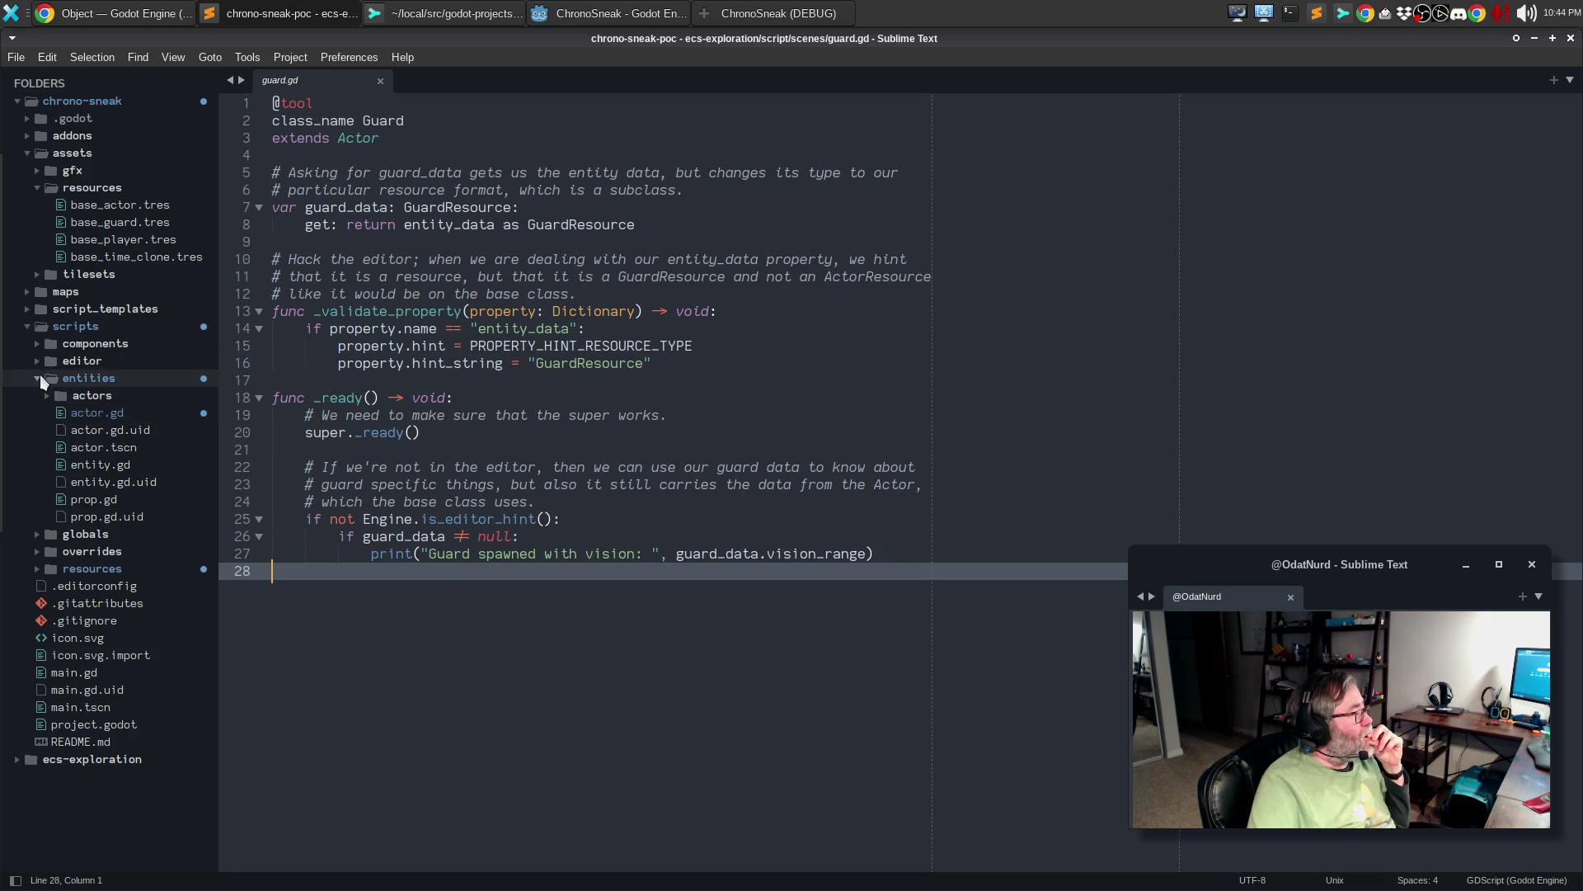
{"action": "left_click", "coordinate": [35, 568]}
{"action": "left_click", "coordinate": [58, 586]}
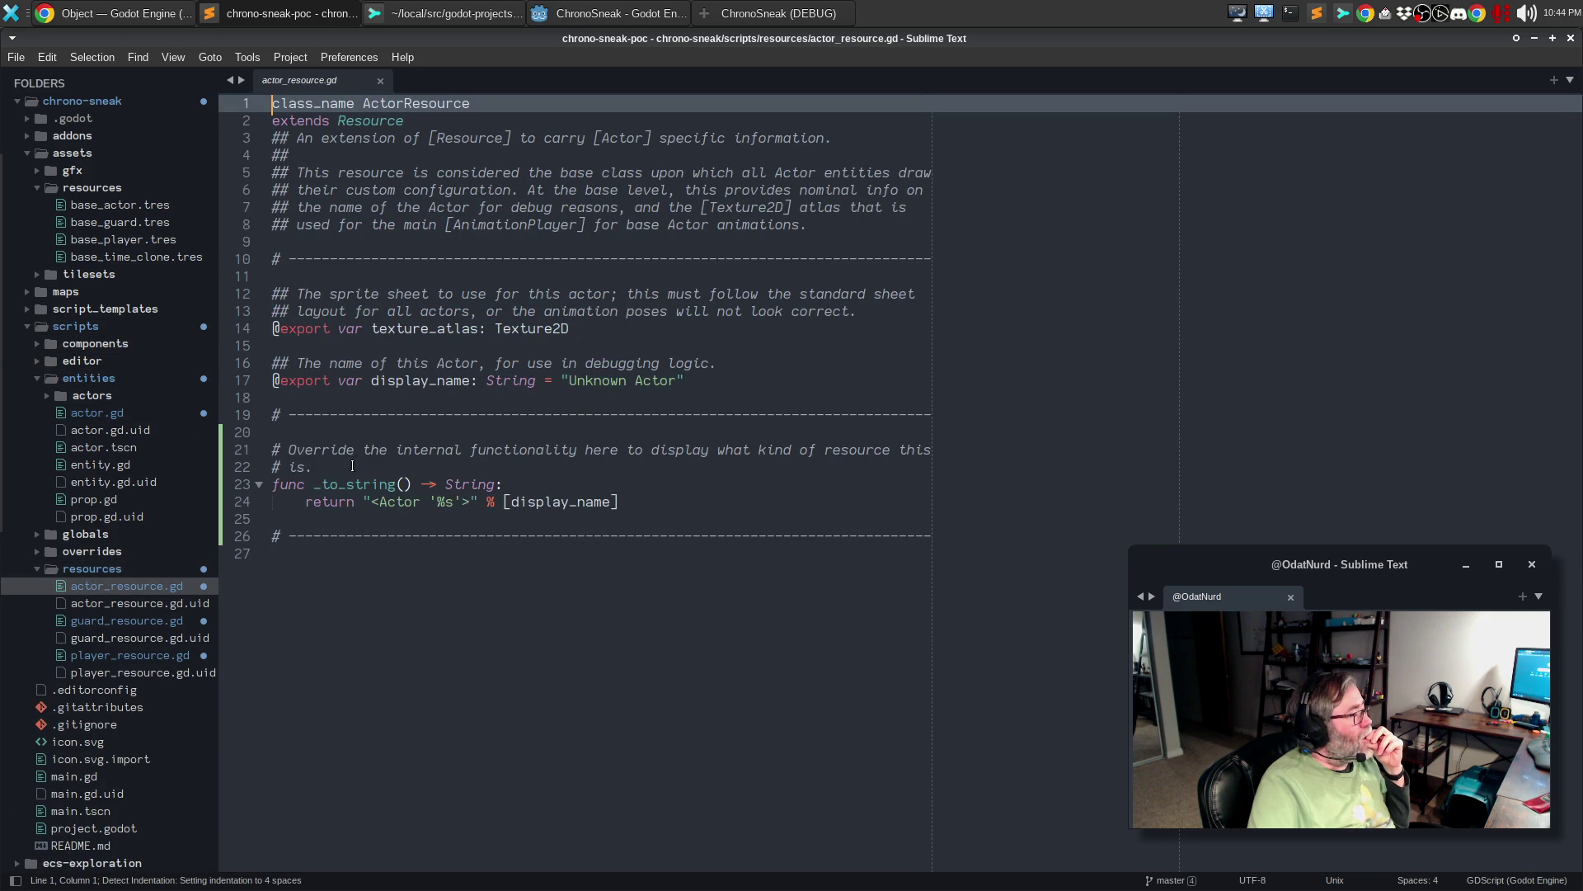
{"action": "mouse_move", "coordinate": [274, 450]}
{"action": "left_mouse_down"}
{"action": "mouse_move", "coordinate": [627, 505]}
{"action": "mouse_move", "coordinate": [325, 571]}
{"action": "left_mouse_up"}
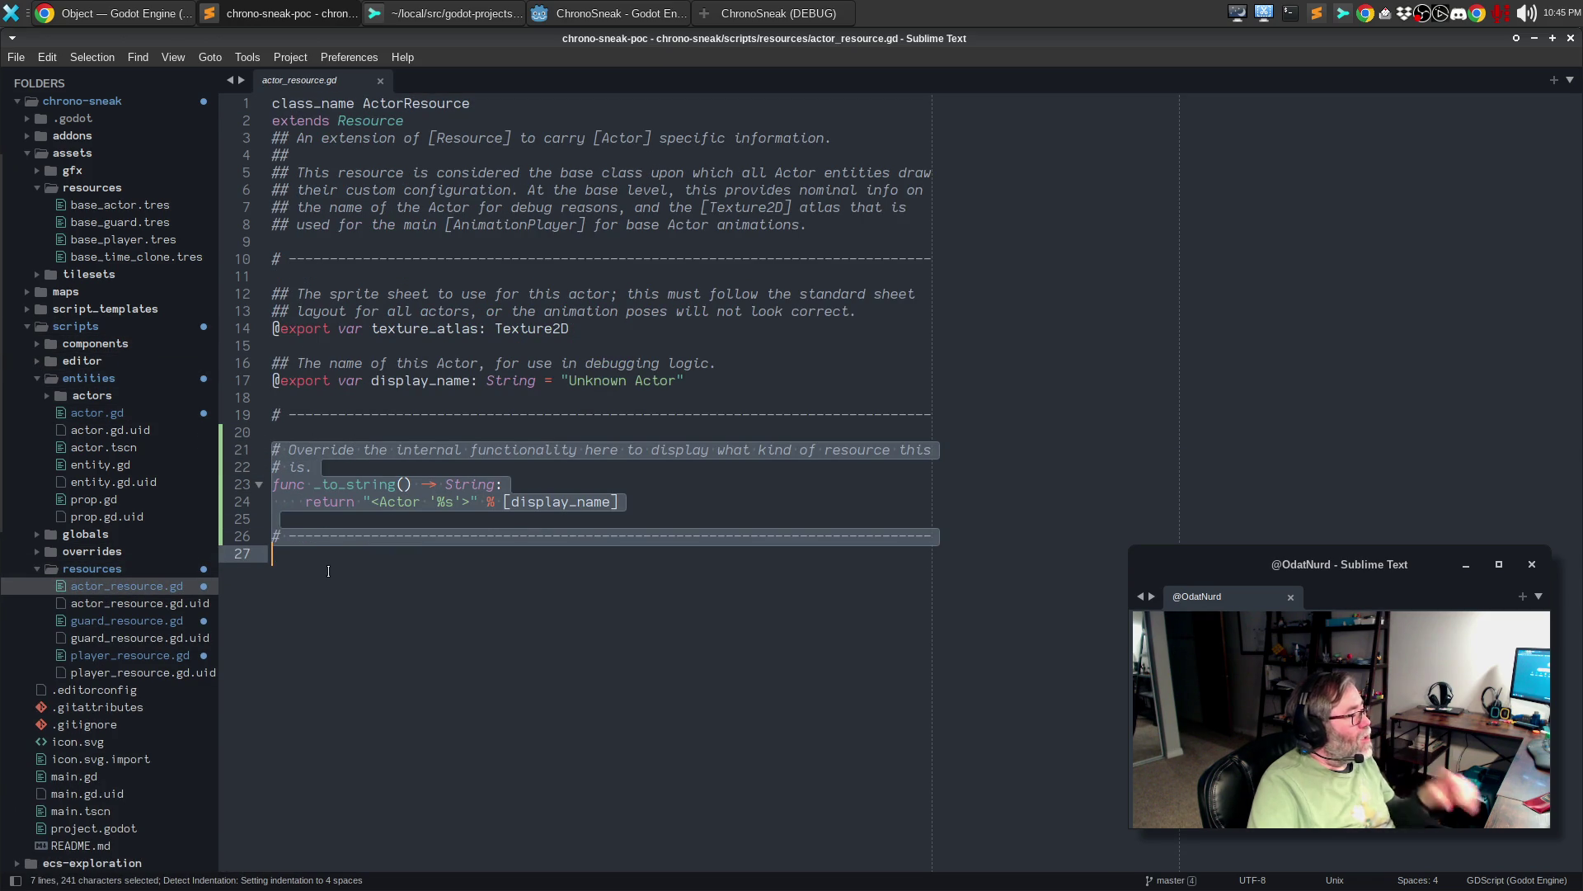
{"action": "key", "text": "ctrl+c"}
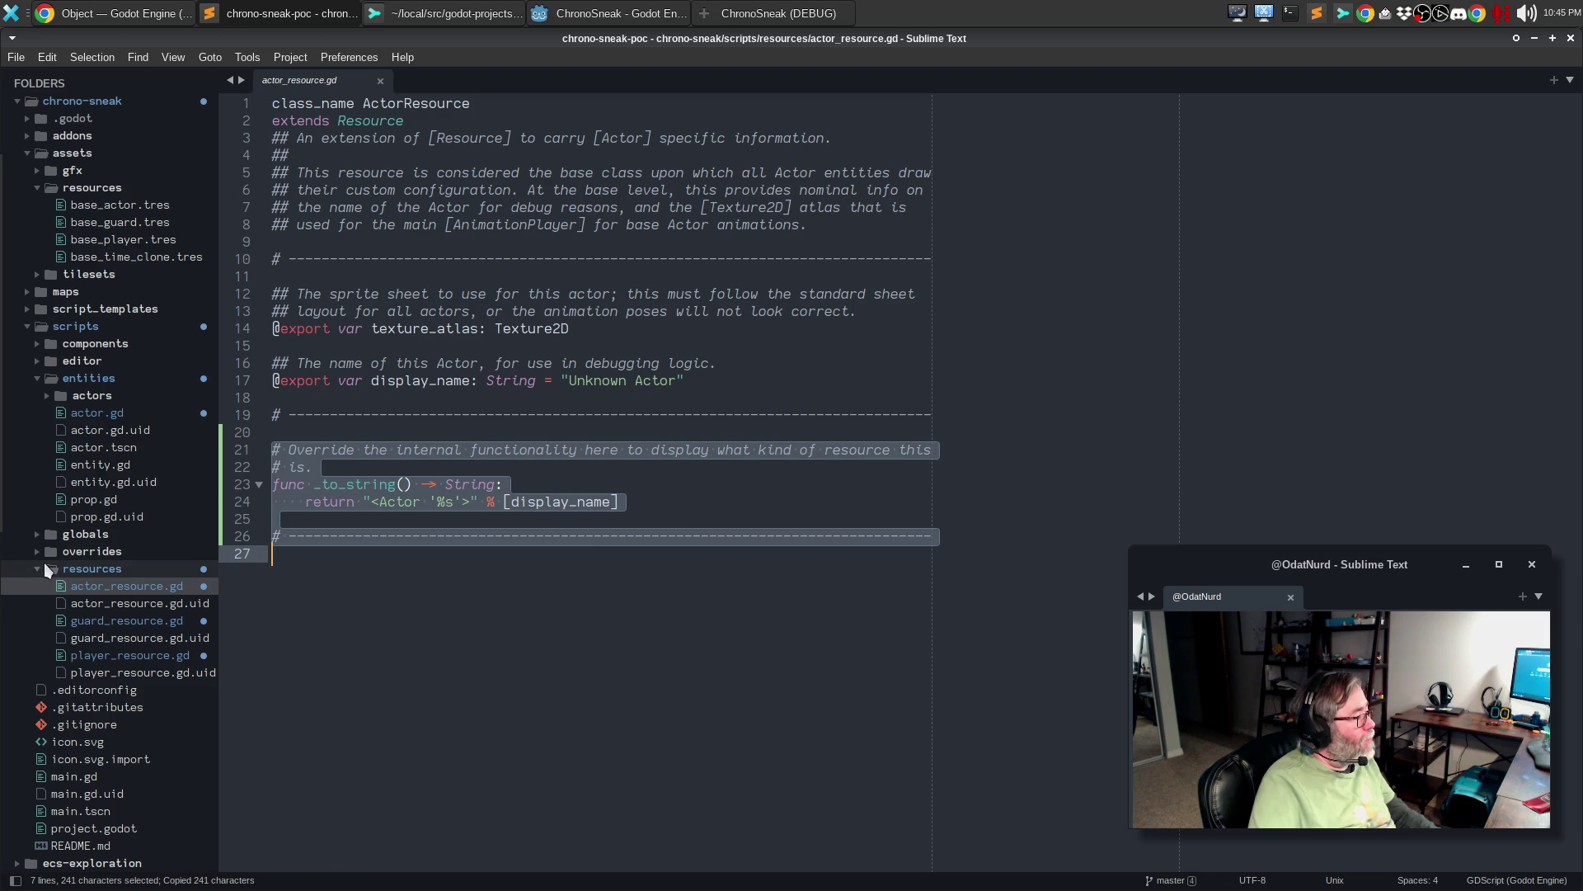
- Paste the block at the end of script_templates/Resource/custom_resource.gd
{"action": "left_click", "coordinate": [38, 568]}
{"action": "left_click", "coordinate": [33, 310]}
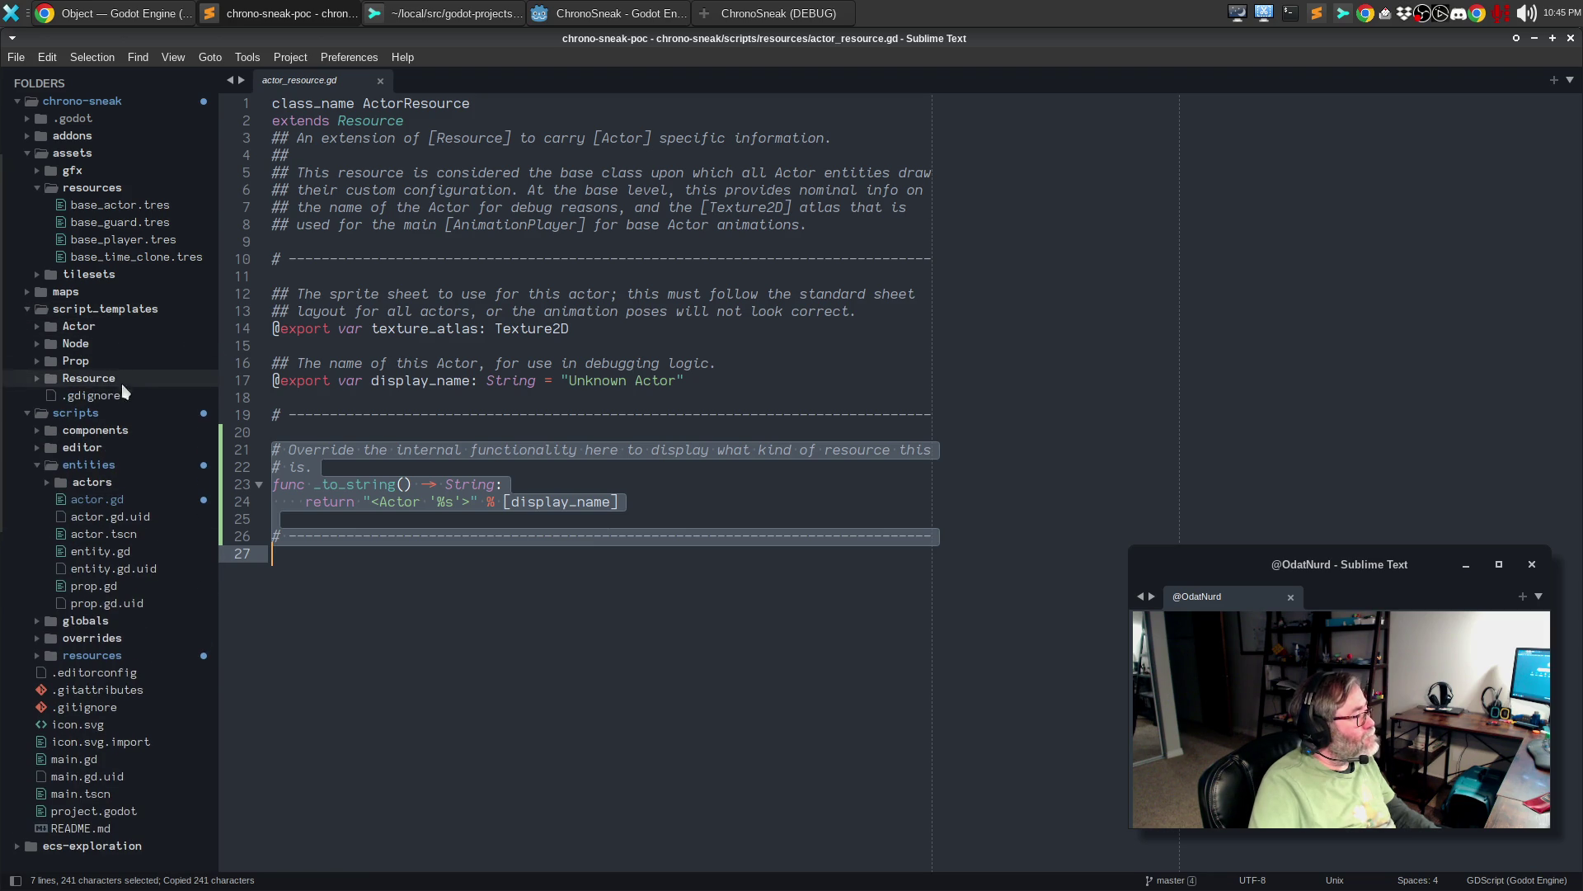
{"action": "left_click", "coordinate": [90, 379]}
{"action": "left_click", "coordinate": [91, 395]}
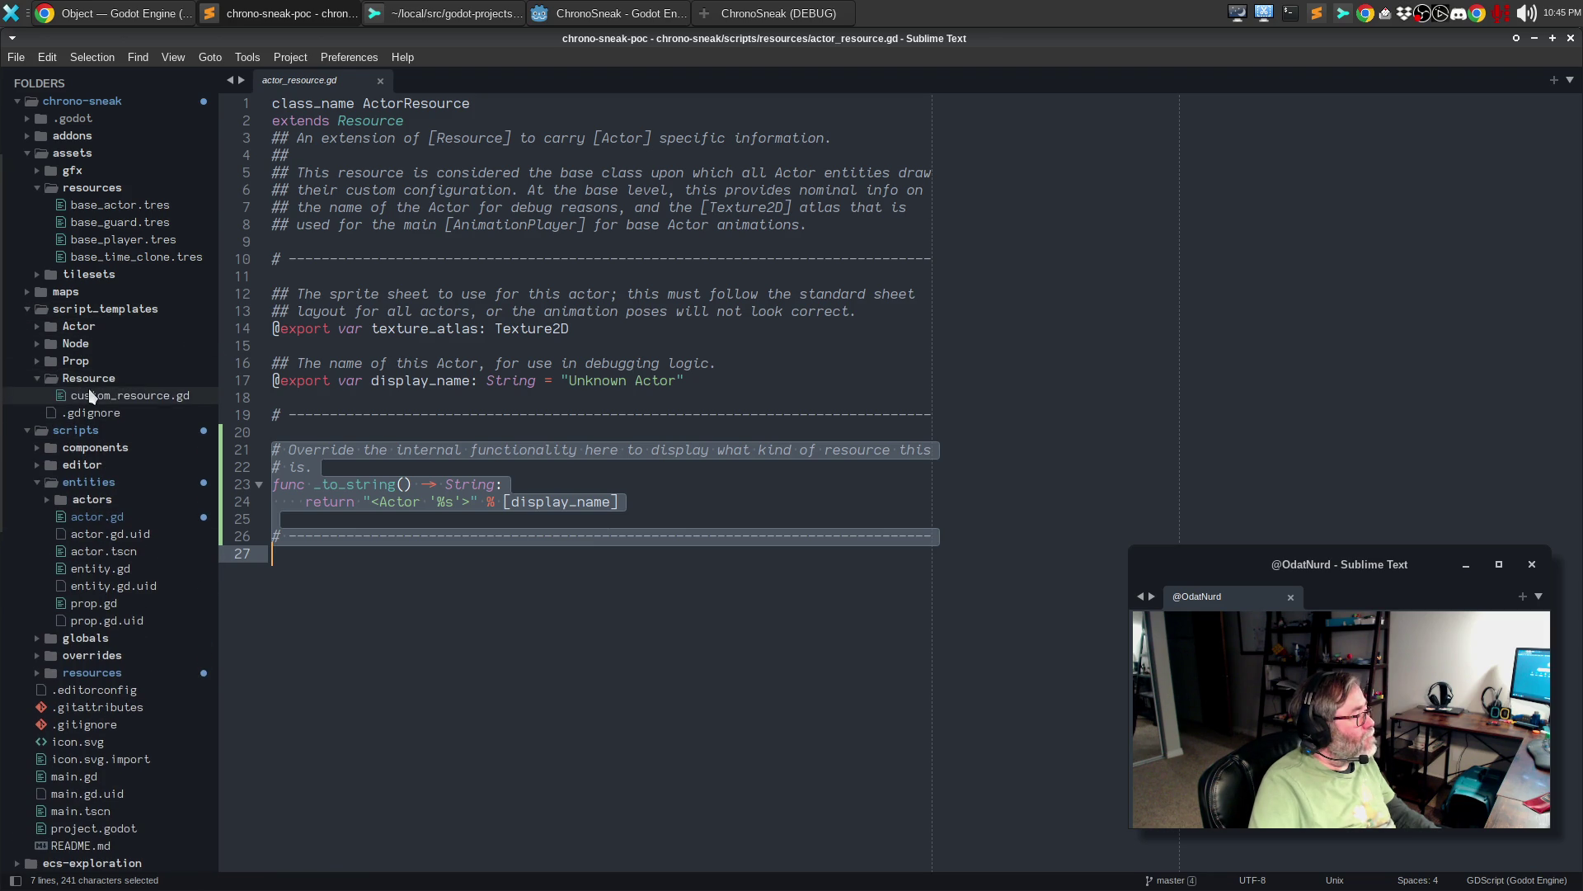
{"action": "key", "text": "ctrl+End"}
{"action": "key", "text": "ctrl+v"}
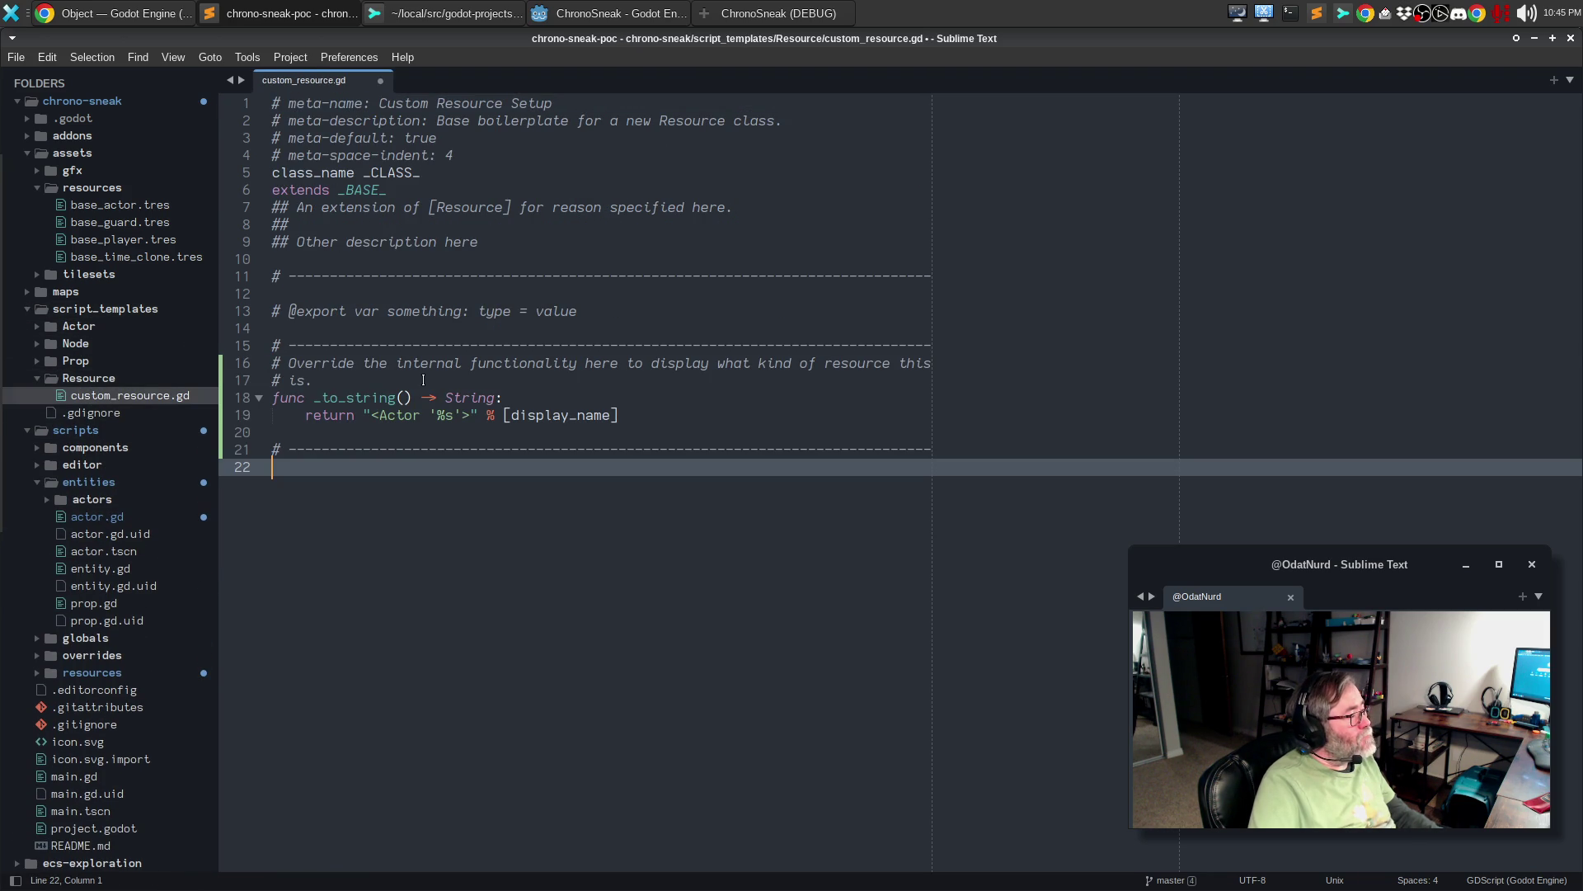
- Add a blank line before the pasted block and copy the _CLASS_ placeholder from line 5, undoing a trial edit
{"action": "key", "text": "Up"}
{"action": "key", "text": "Up"}
{"action": "key", "text": "Up"}
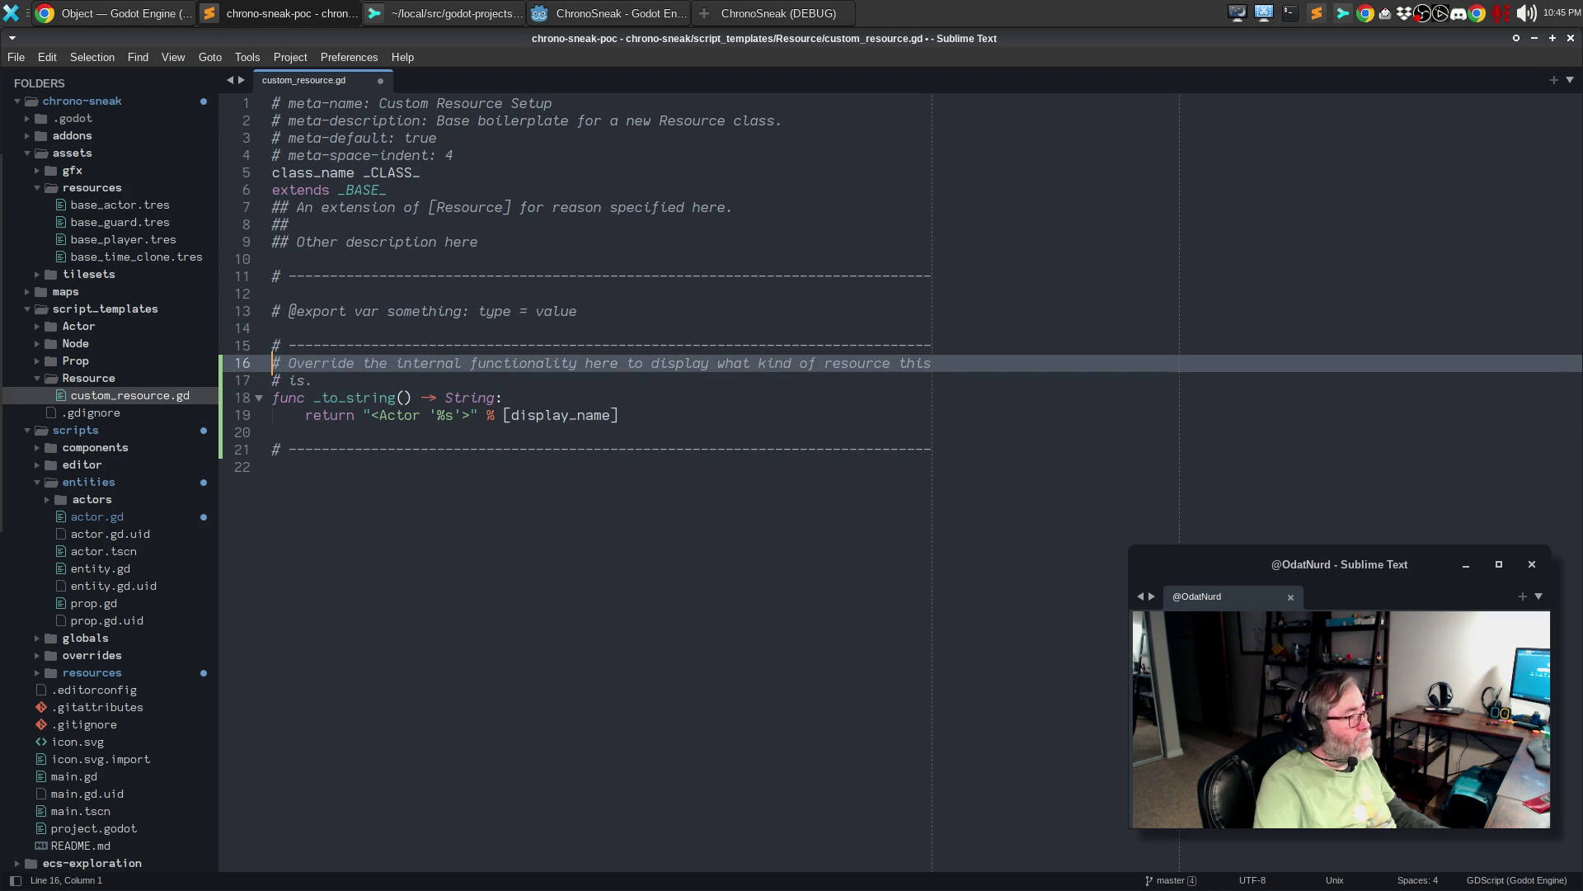
{"action": "key", "text": "Return"}
{"action": "key", "text": "Down"}
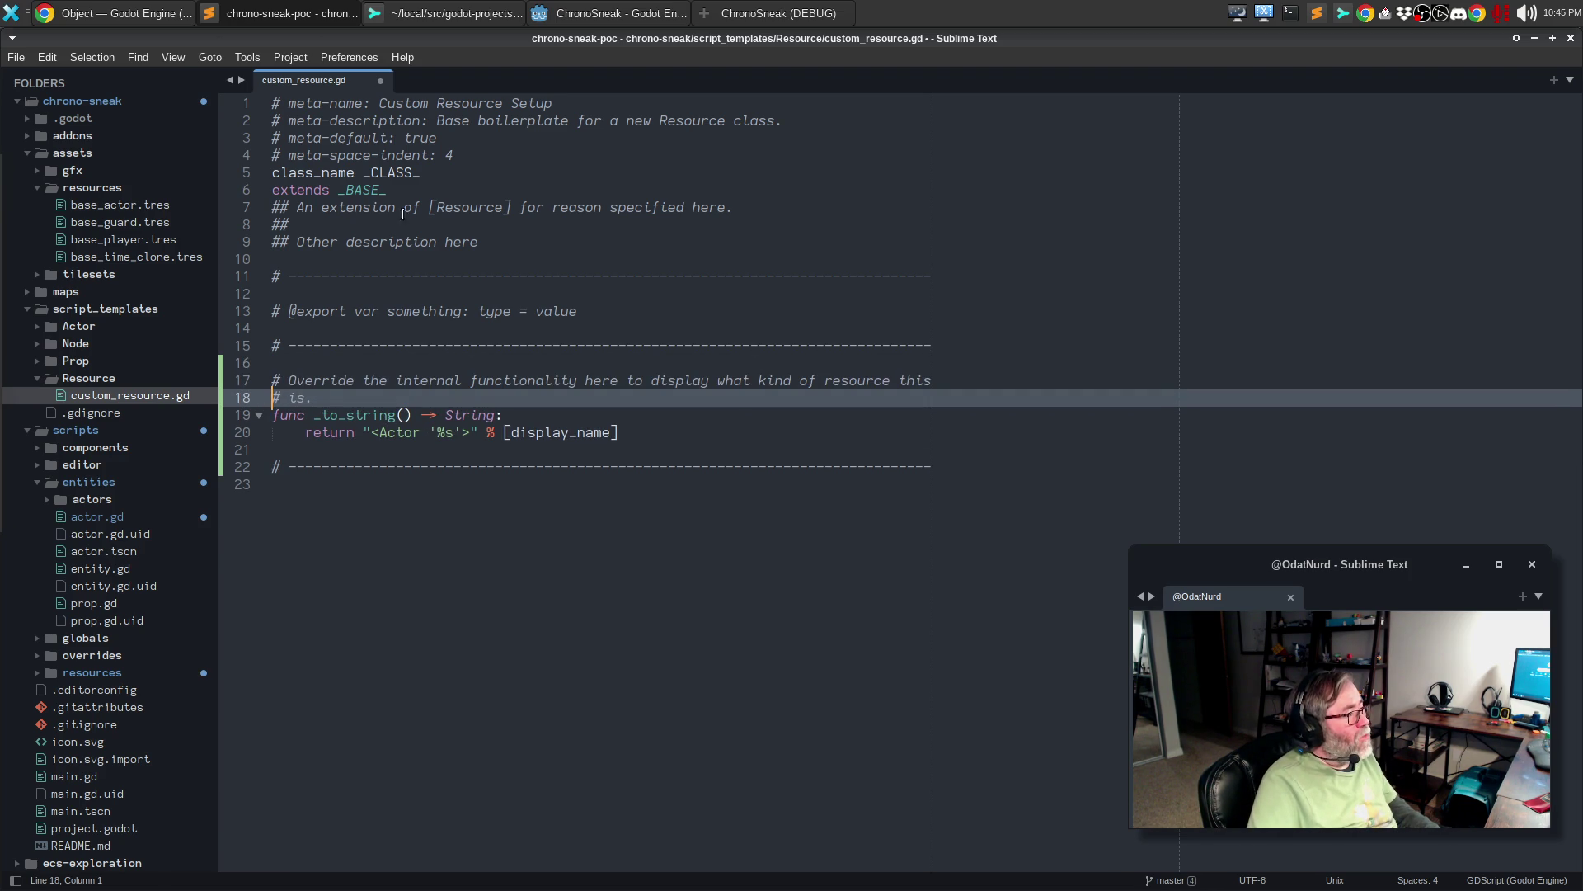
{"action": "double_click", "coordinate": [392, 173]}
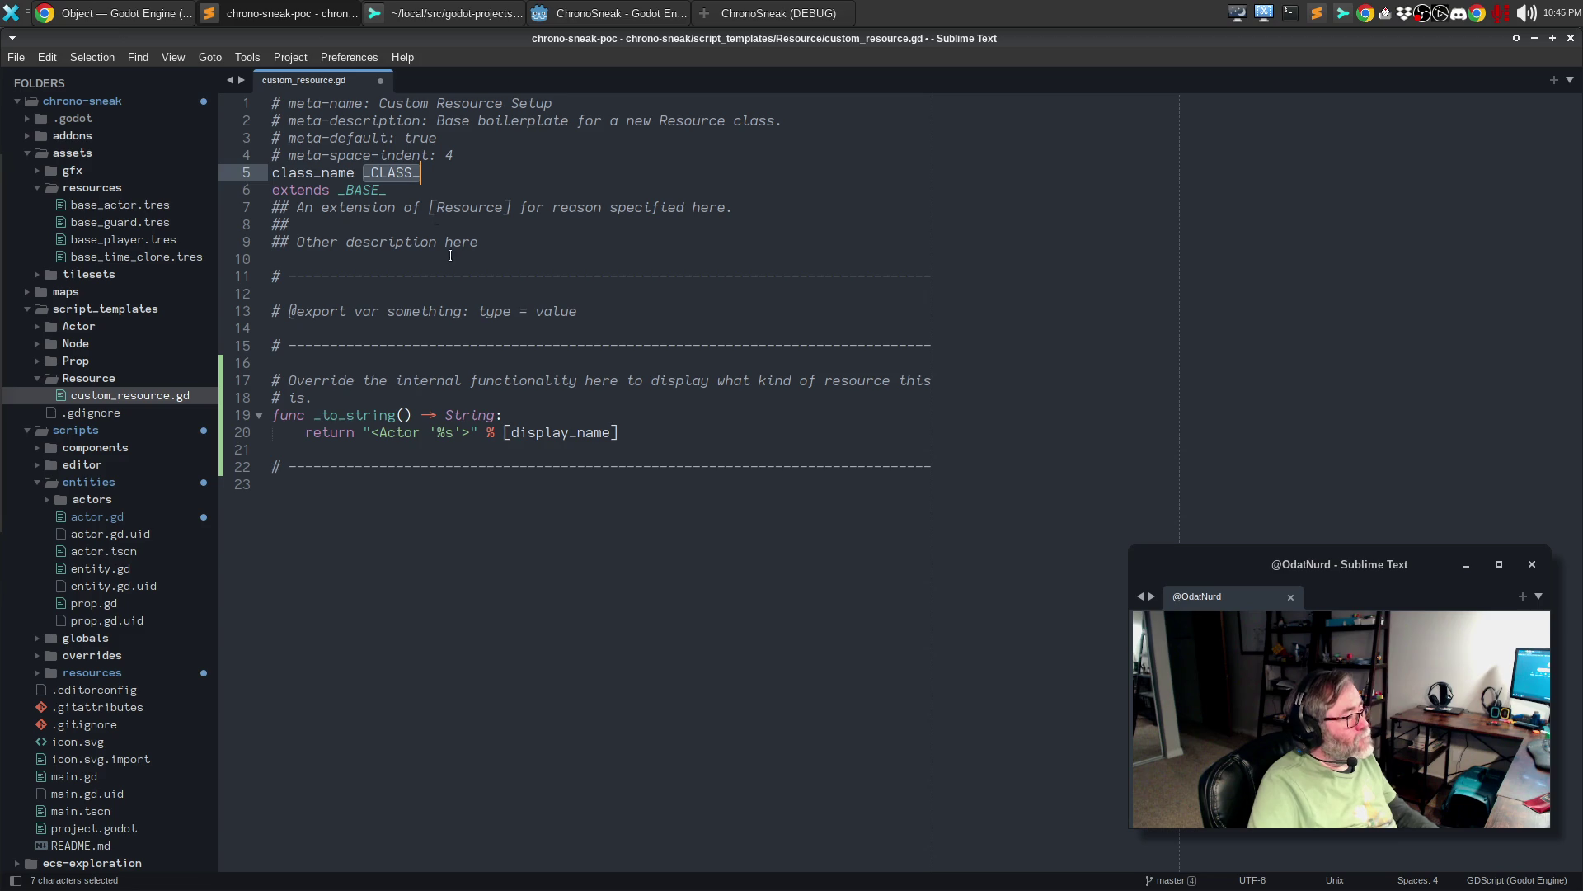
{"action": "key", "text": "ctrl+c"}
{"action": "double_click", "coordinate": [399, 432]}
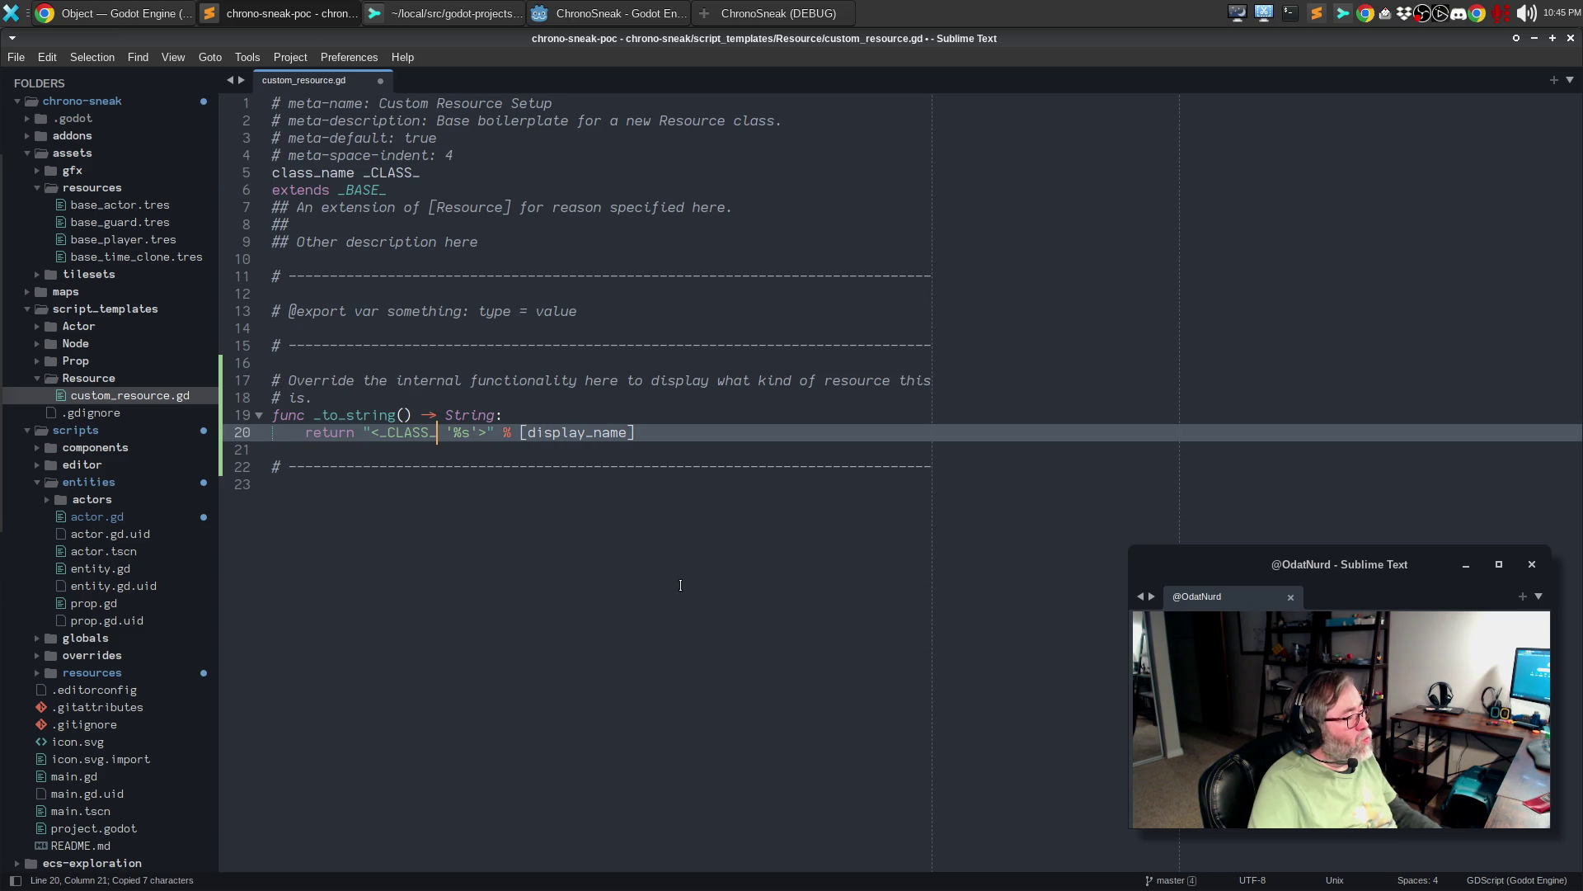
{"action": "key", "text": "ctrl+v"}
{"action": "key", "text": "shift+Right"}
{"action": "key", "text": "shift+Right"}
{"action": "key", "text": "shift+Right"}
{"action": "key", "text": "Delete"}
{"action": "key", "text": "Delete"}
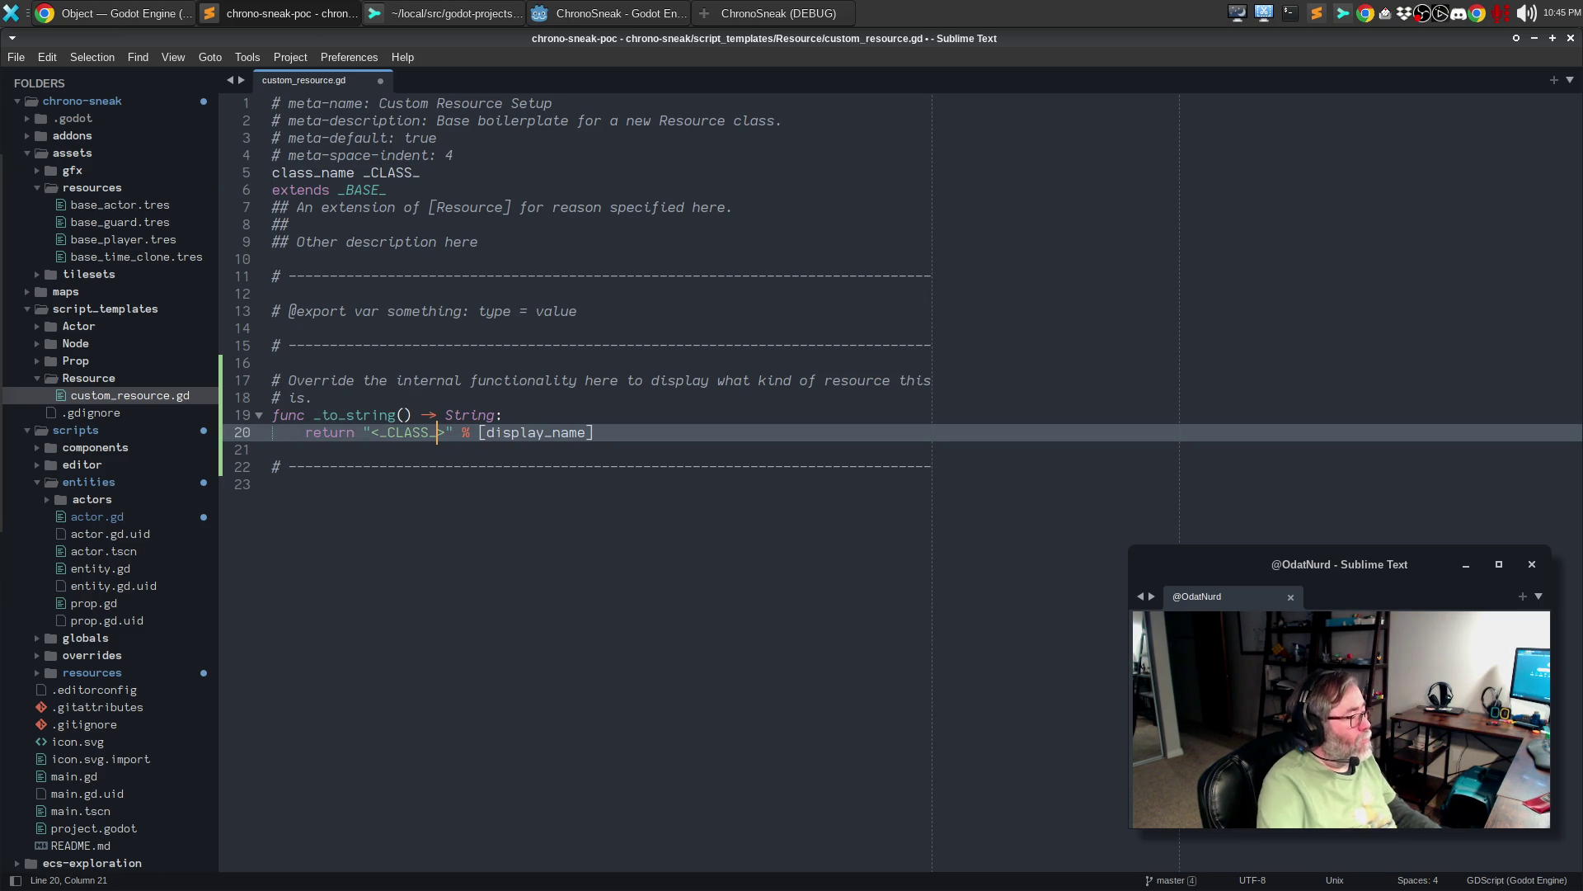
{"action": "key", "text": "End"}
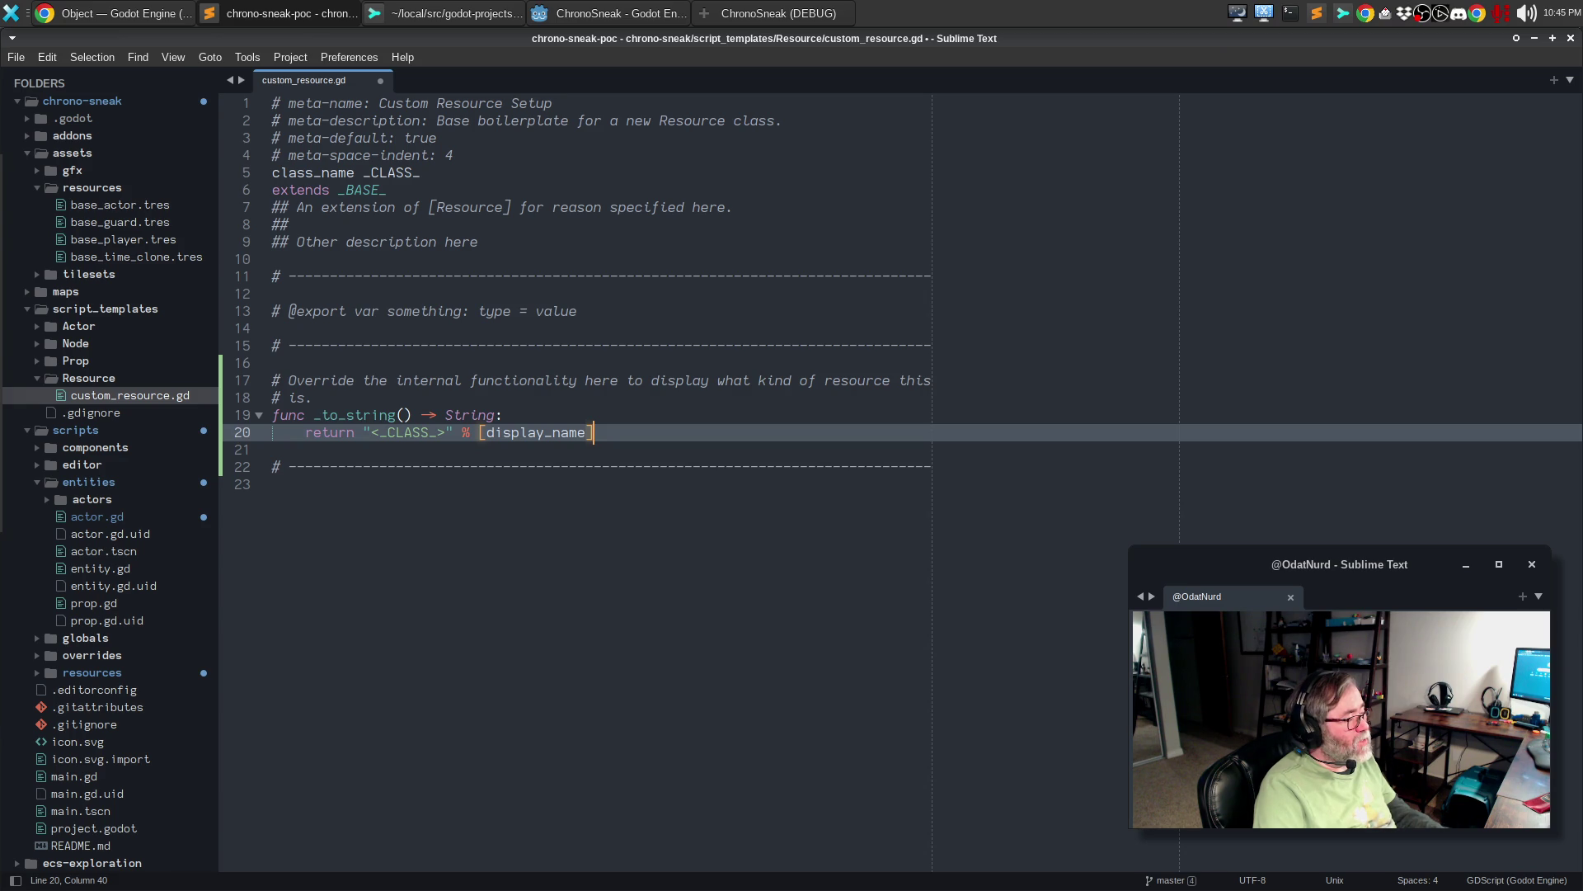
{"action": "key", "text": "ctrl+z"}
{"action": "key", "text": "ctrl+z"}
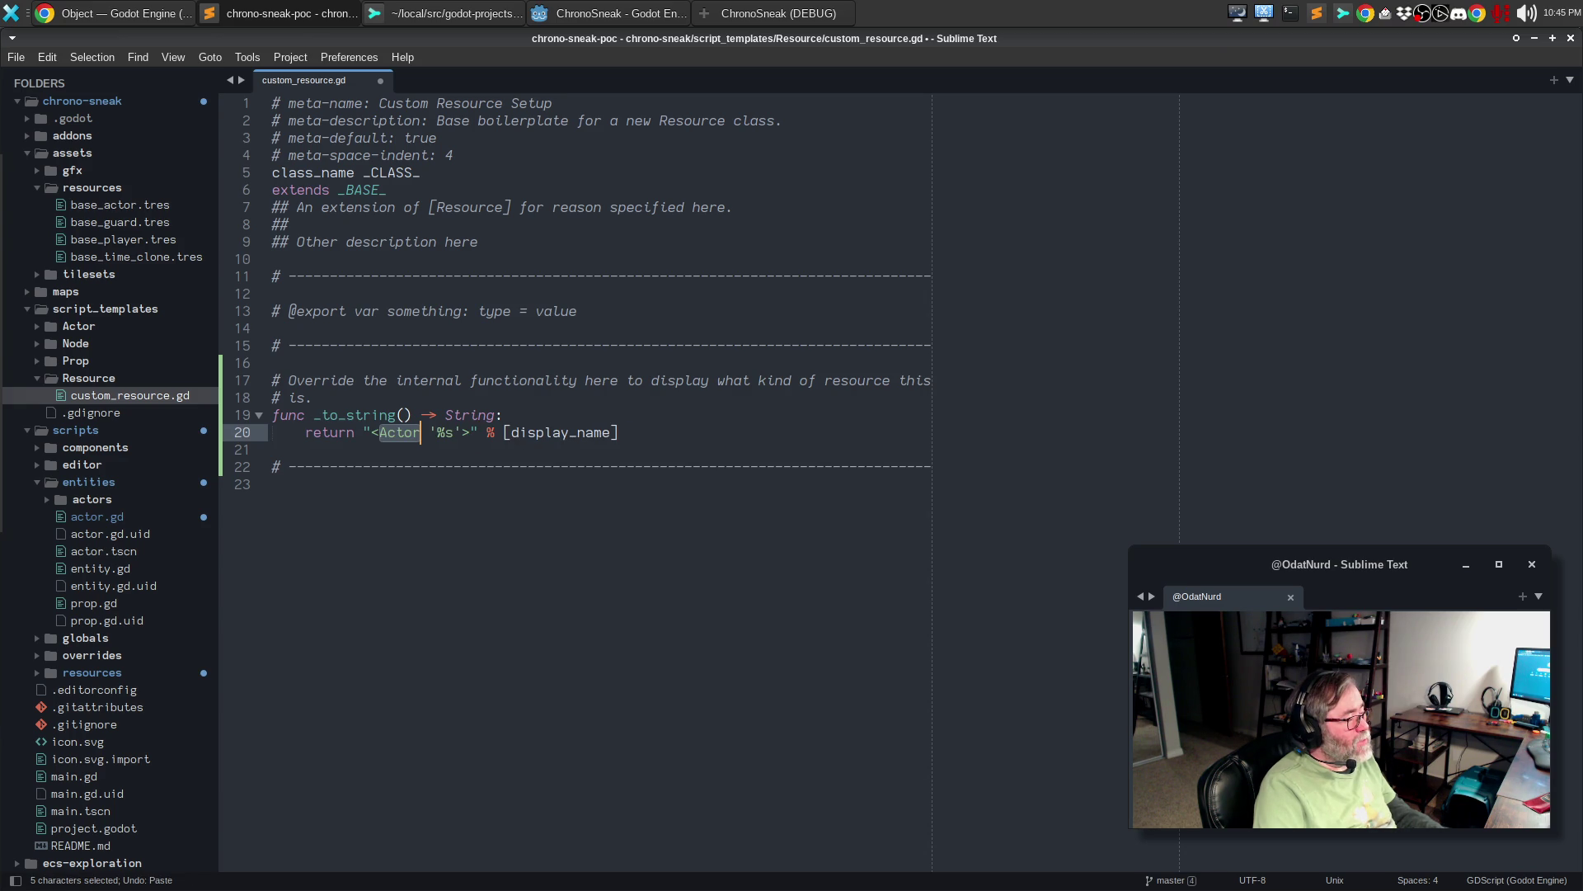
- Make the template's return line "<%s>" % [_CLASS_] and save custom_resource.gd
{"action": "type", "text": "%s"}
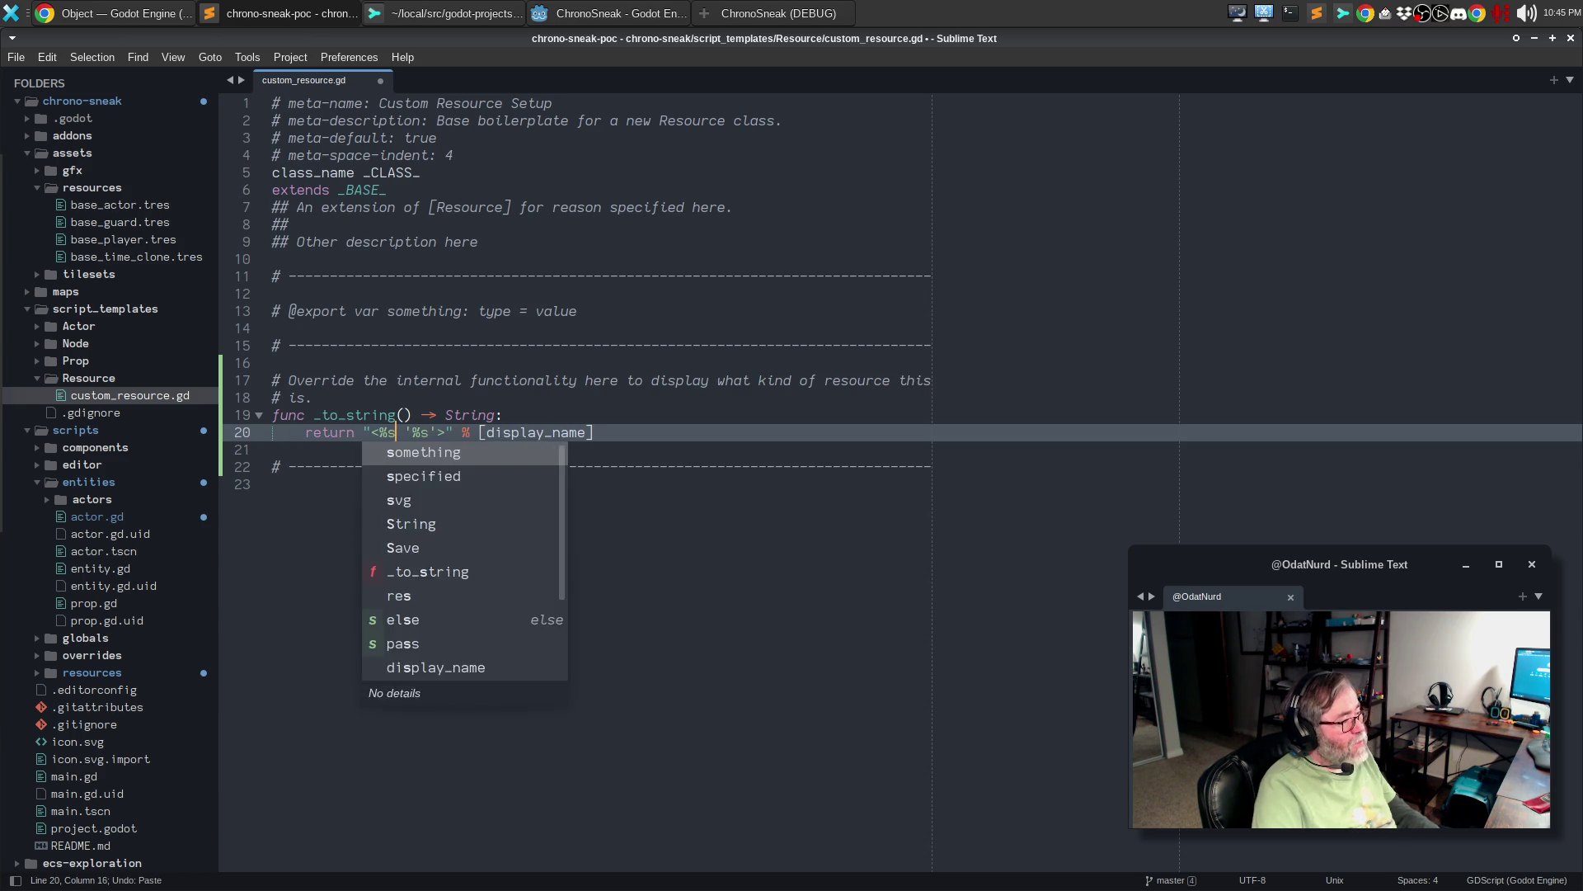
{"action": "key", "text": "End"}
{"action": "key", "text": "Left"}
{"action": "key", "text": "ctrl+shift+Left"}
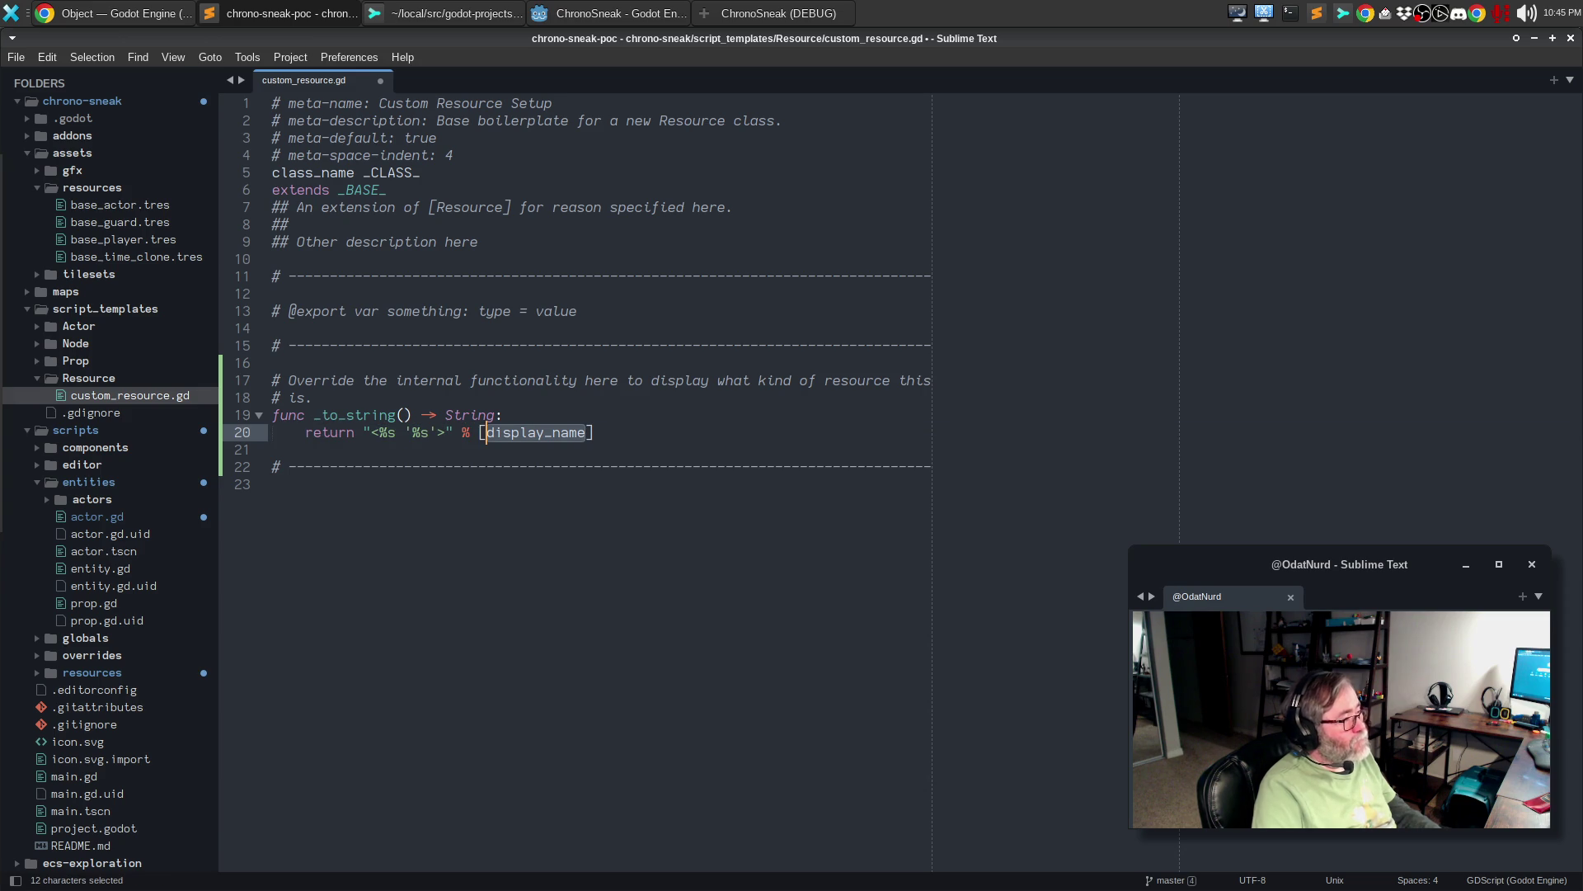
{"action": "type", "text": "_CLASS_"}
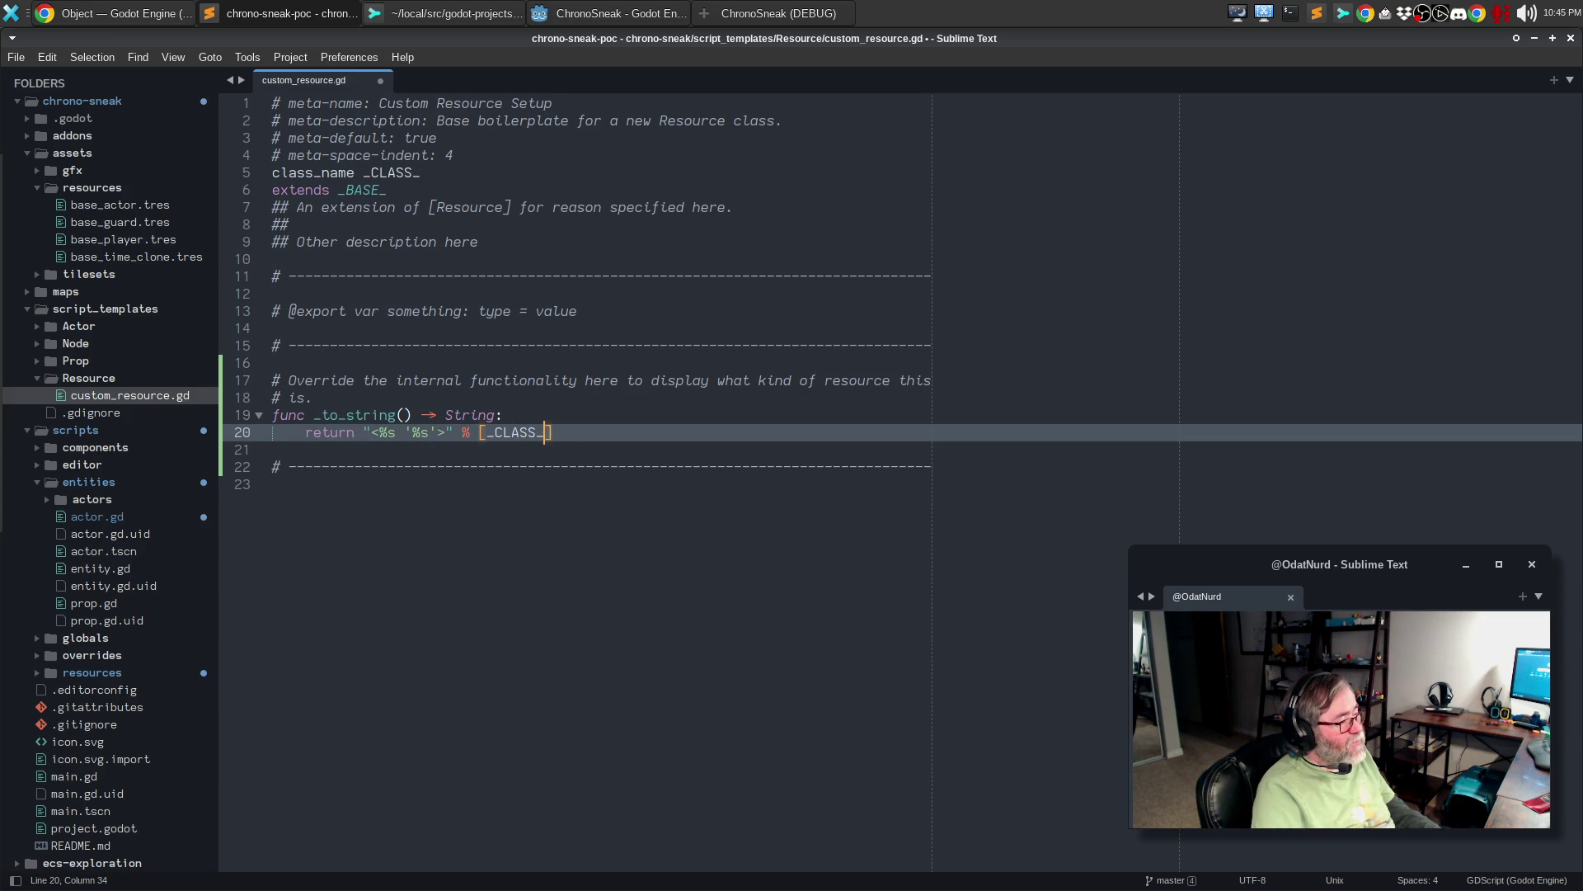
{"action": "left_click", "coordinate": [470, 432]}
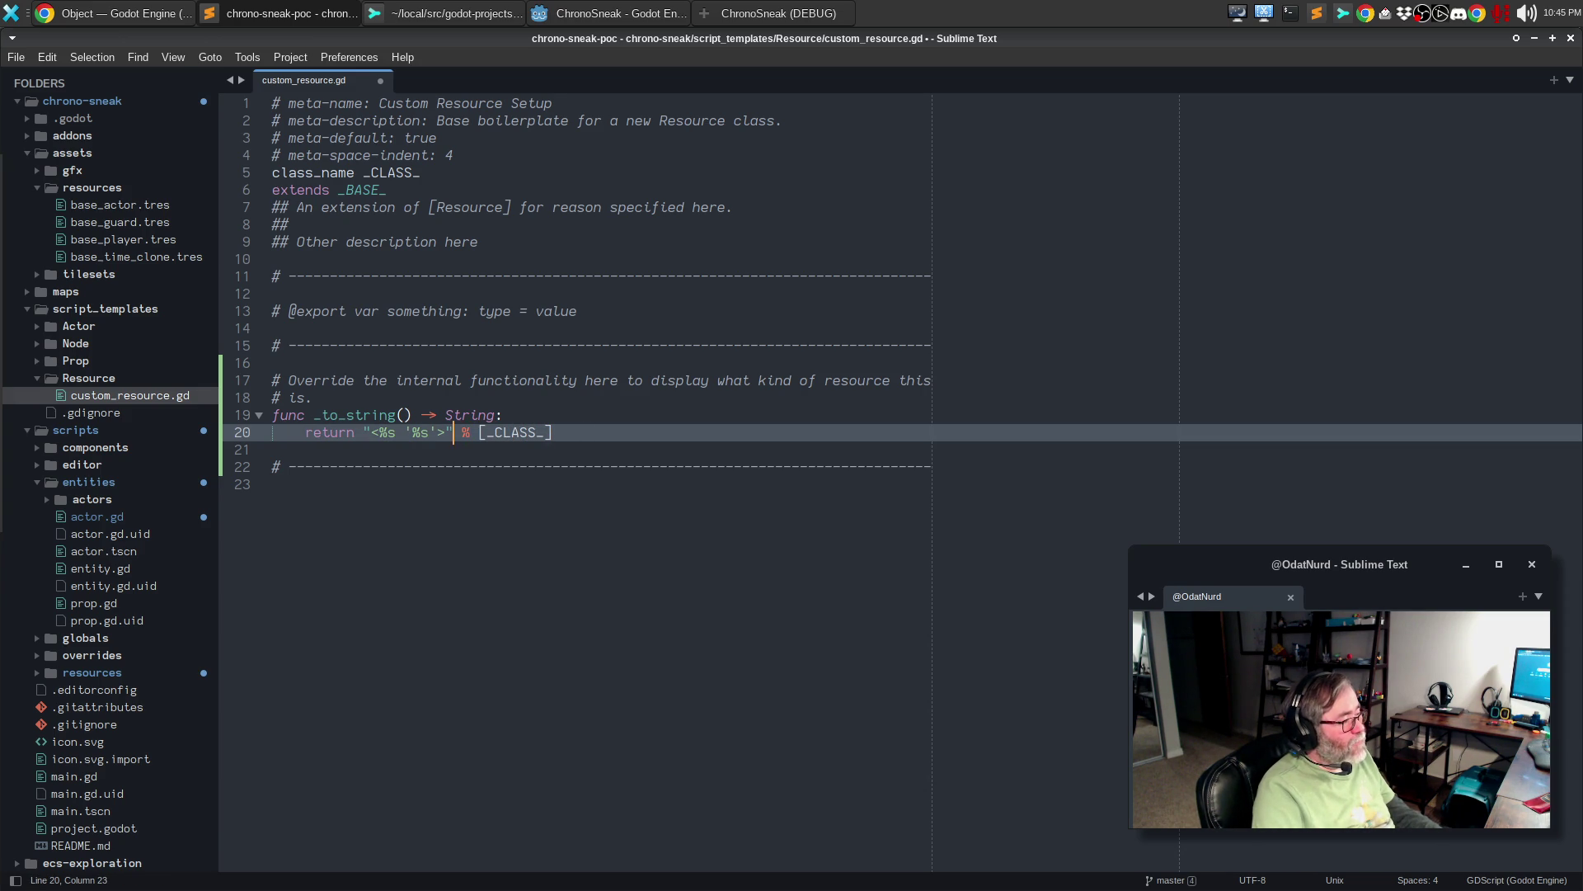
{"action": "key", "text": "BackSpace"}
{"action": "key", "text": "BackSpace"}
{"action": "key", "text": "BackSpace"}
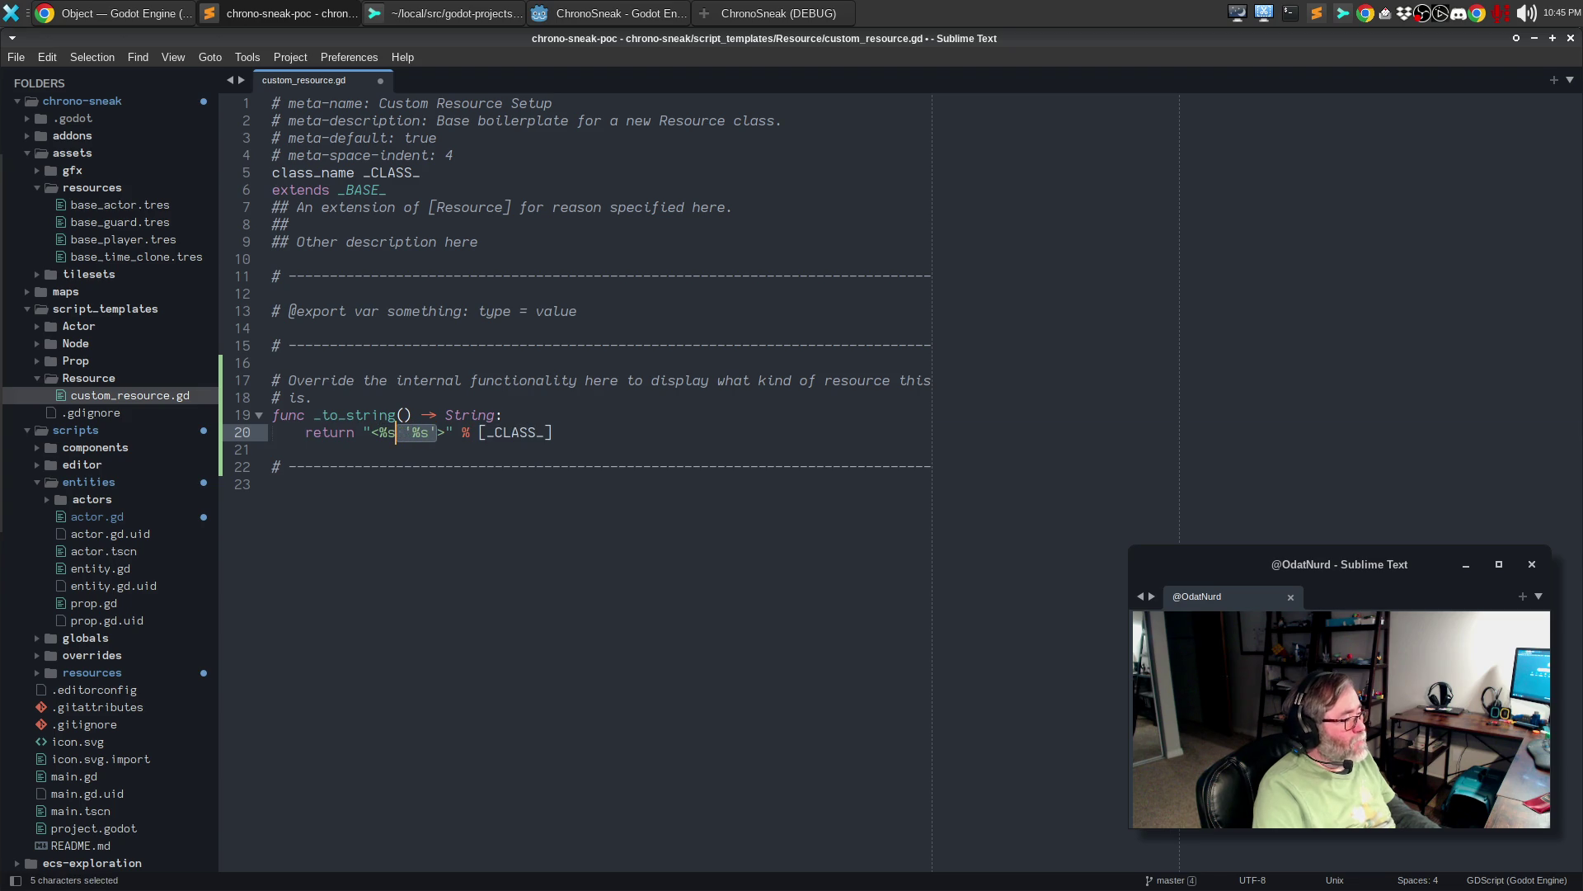
{"action": "key", "text": "ctrl+s"}
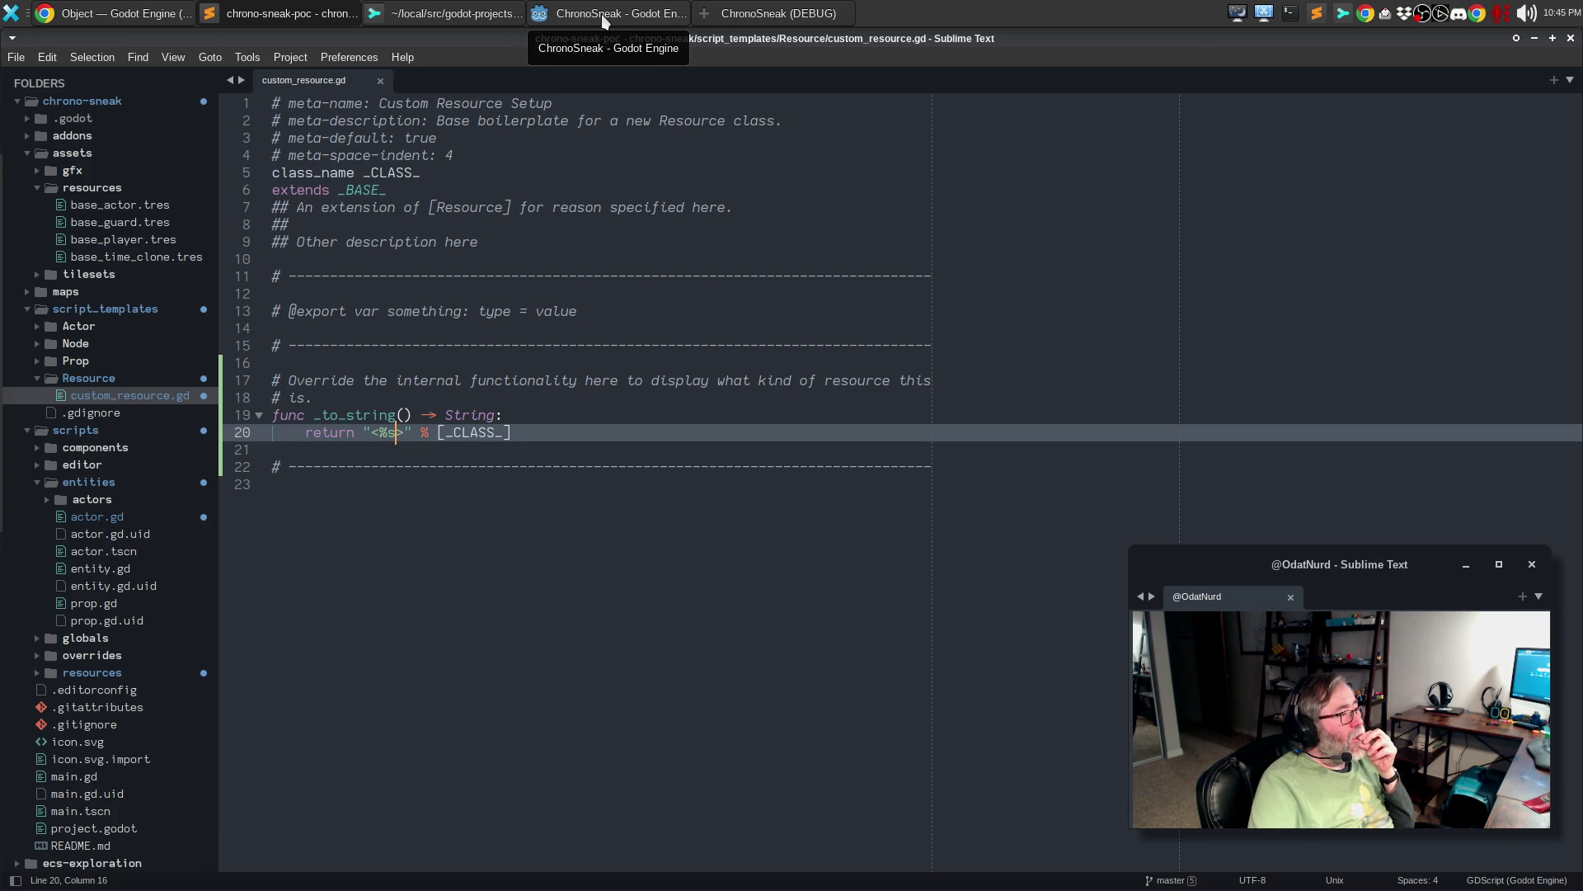
- Back in Godot, choose Create New > Script... on the resources folder in FileSystem
{"action": "left_click", "coordinate": [601, 13]}
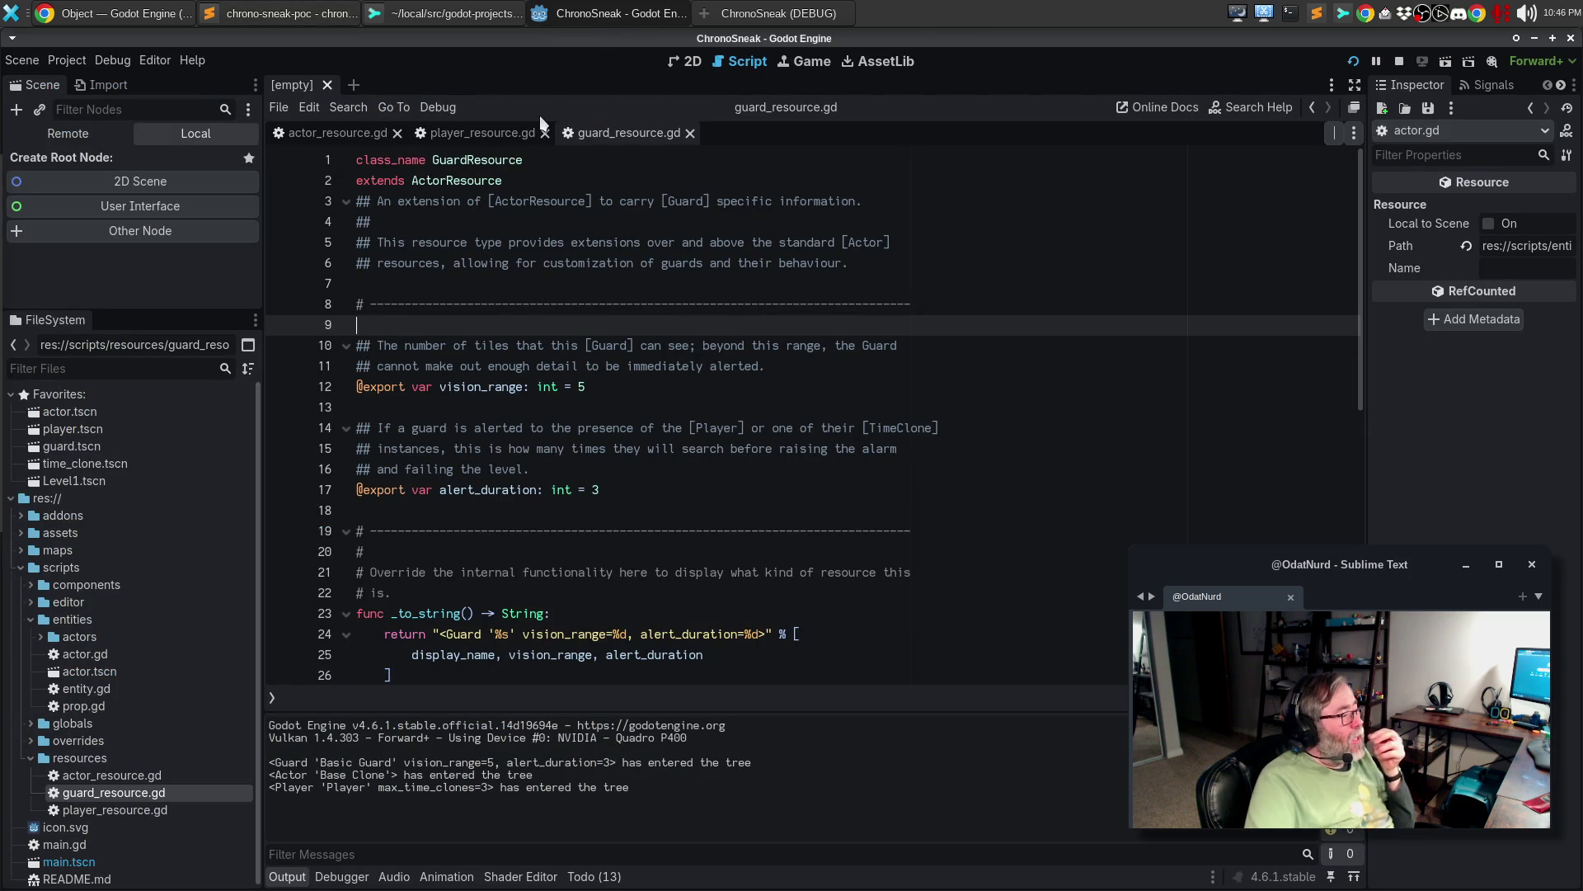
{"action": "right_click", "coordinate": [70, 766]}
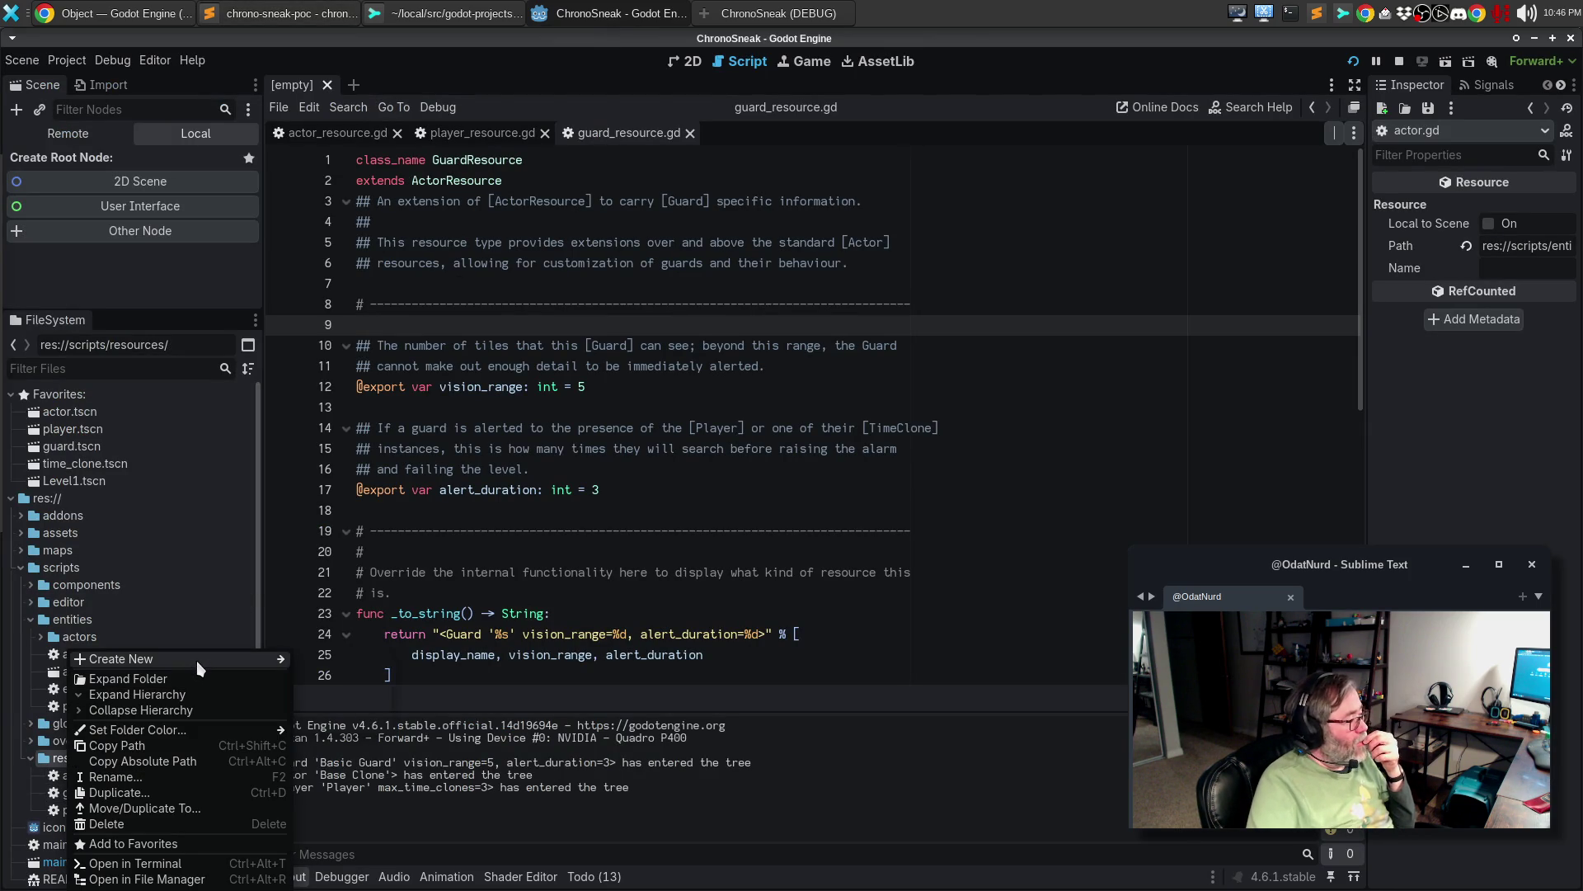
{"action": "mouse_move", "coordinate": [200, 666]}
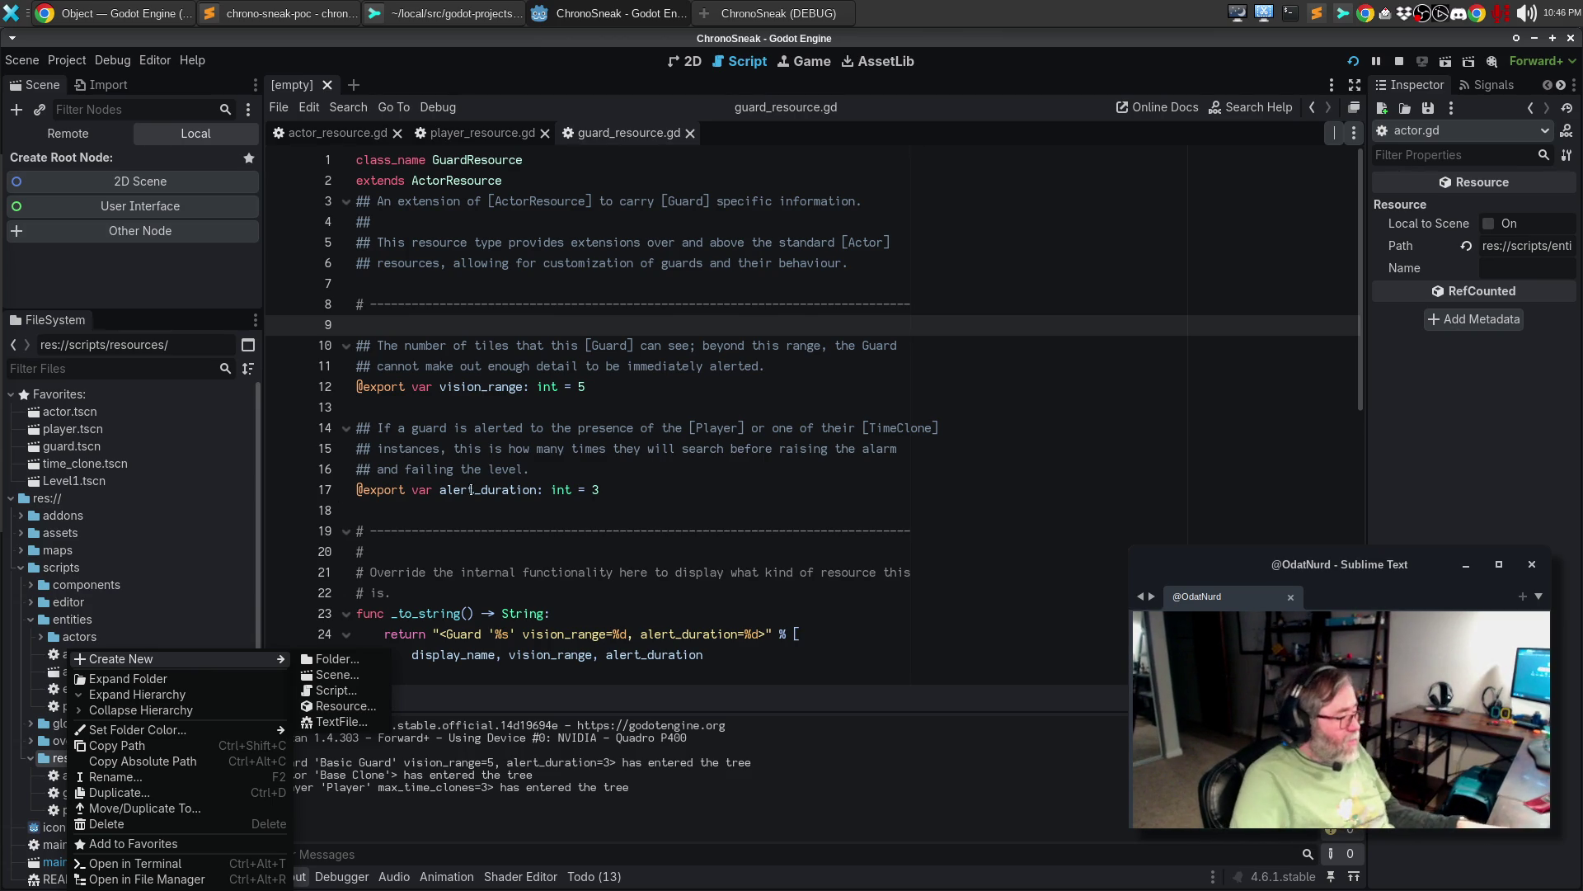
{"action": "key", "text": "Escape"}
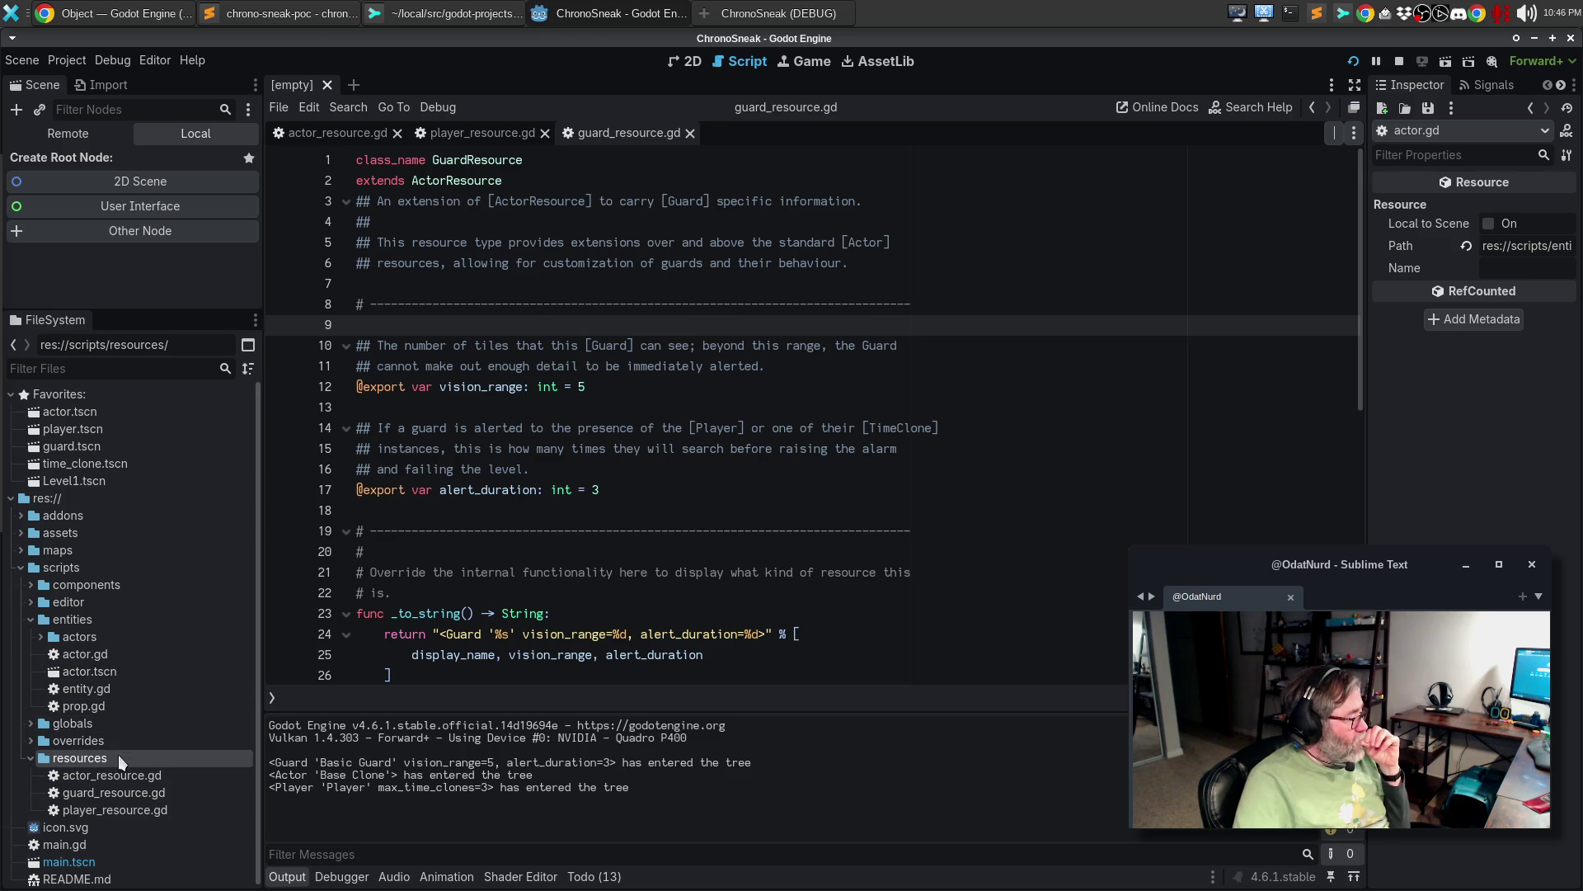
{"action": "right_click", "coordinate": [112, 760]}
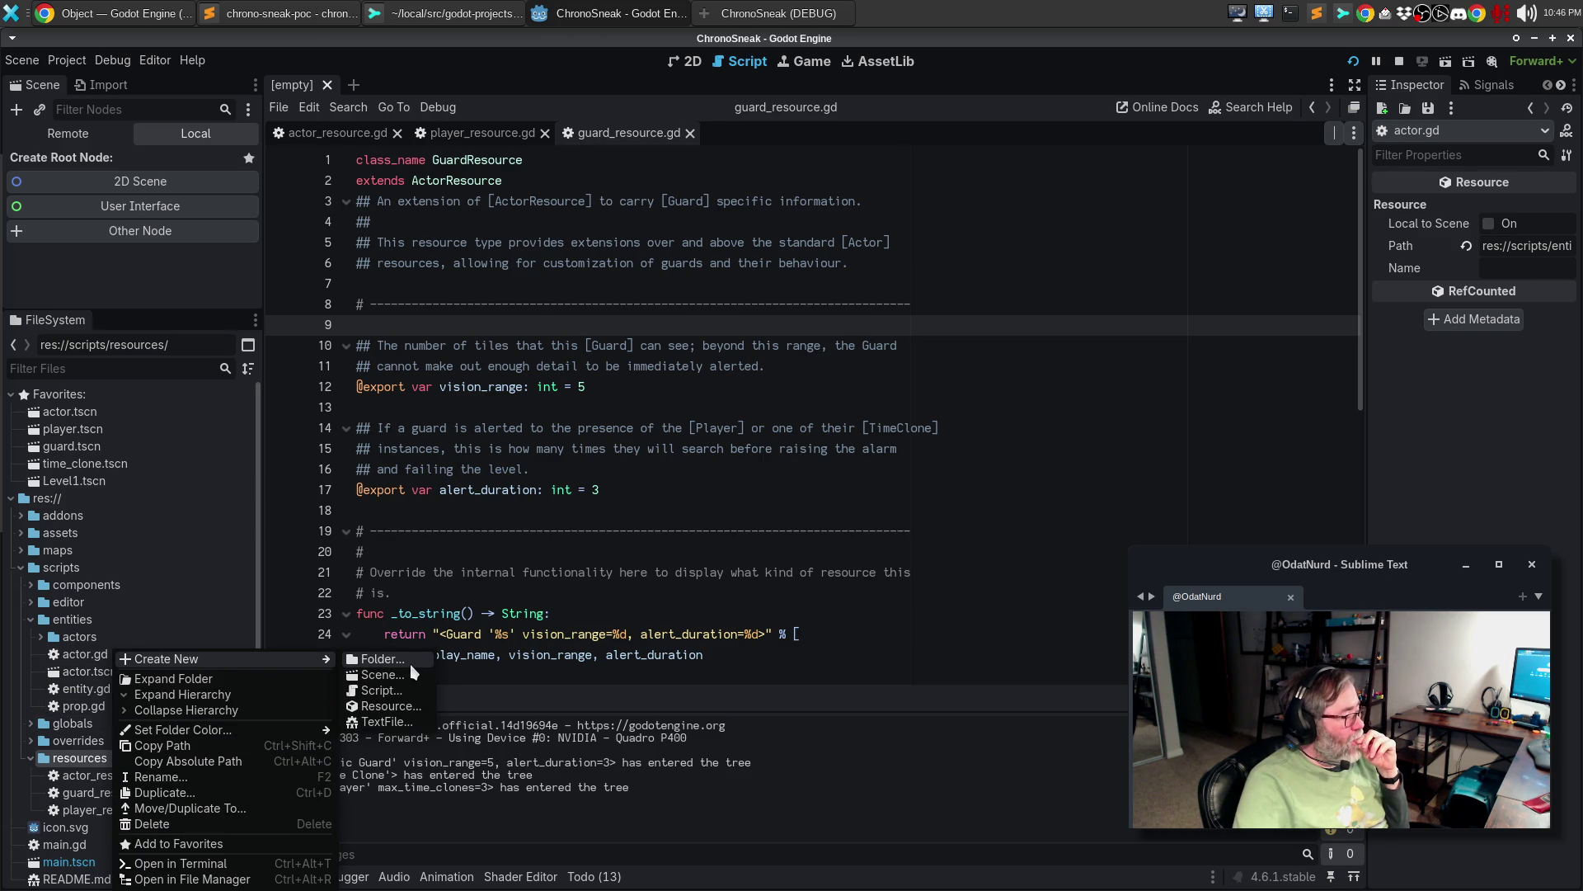
{"action": "left_click", "coordinate": [407, 690]}
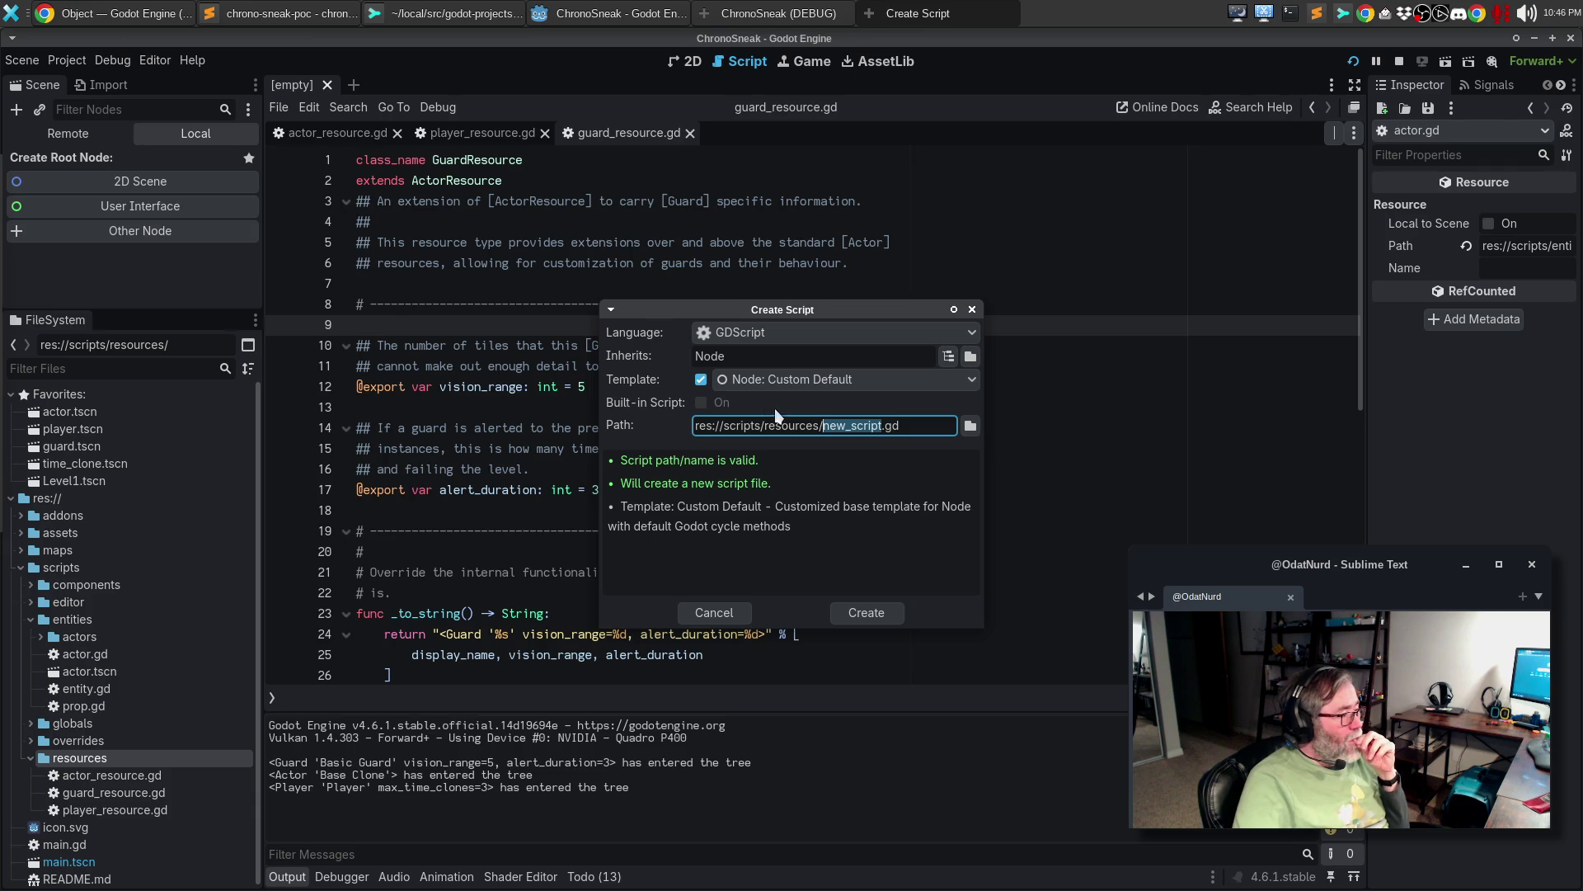
- Create time_clone_resource.gd inheriting ActorResource from the Create Script dialog
{"action": "left_click", "coordinate": [753, 360]}
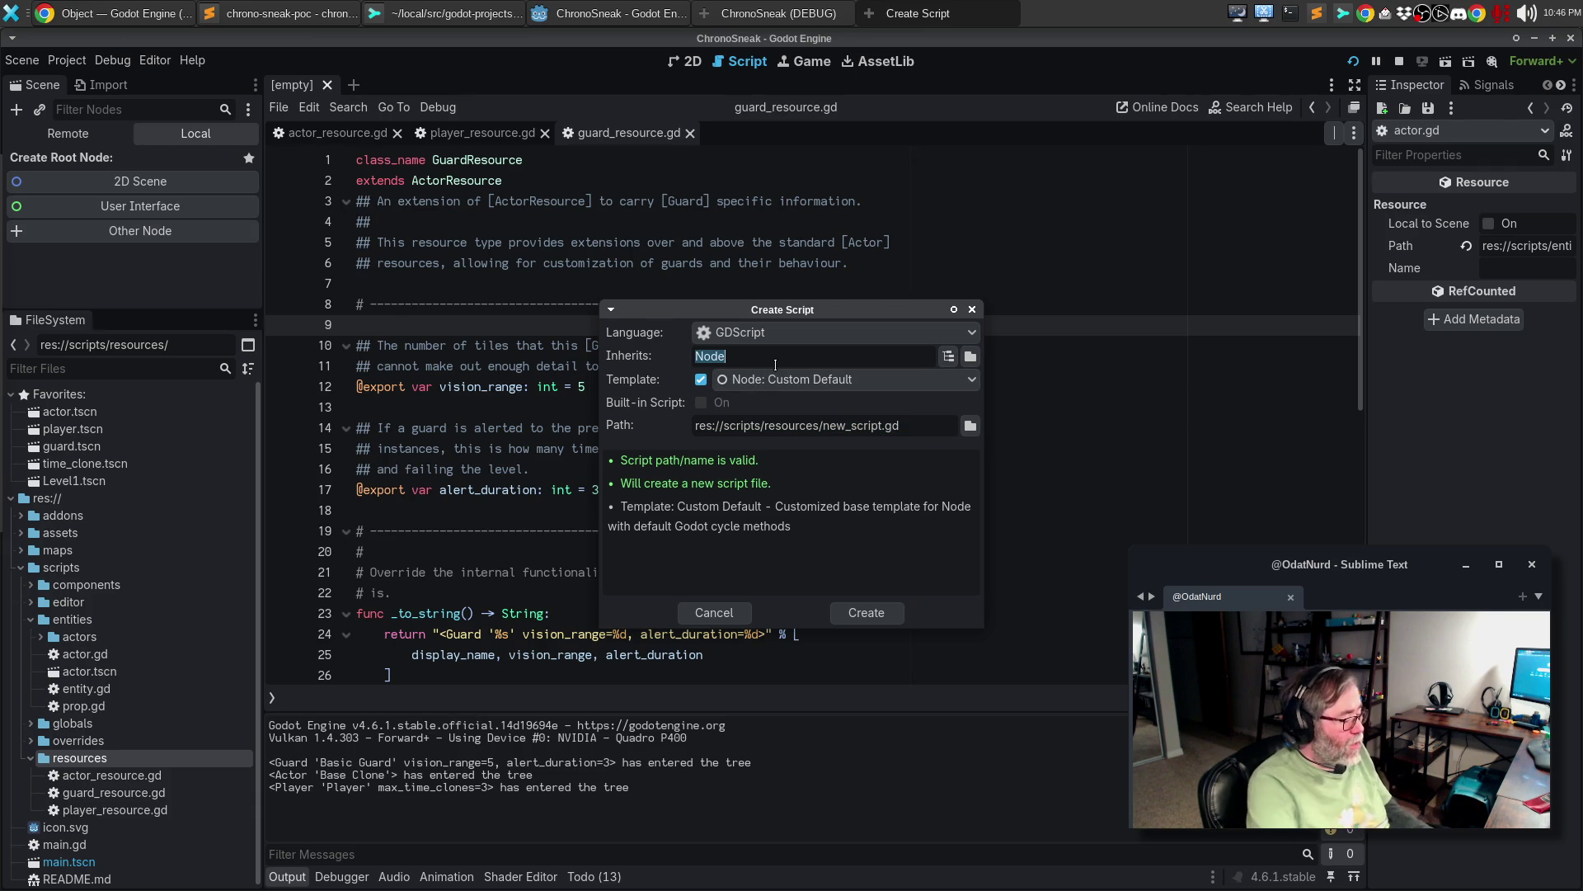
{"action": "type", "text": "ActorResoyu"}
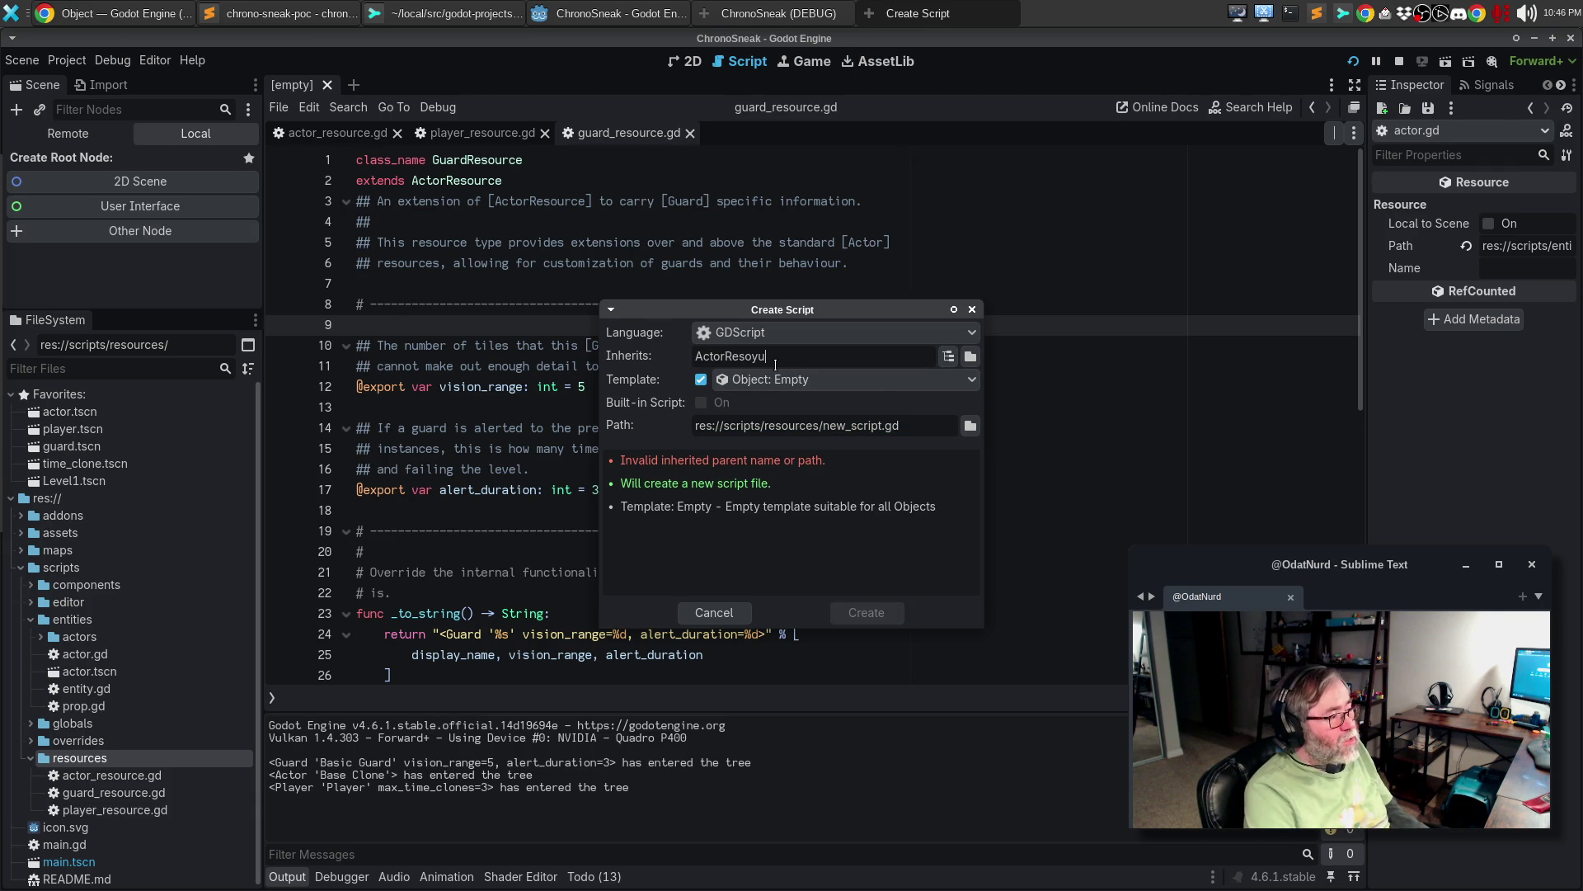
{"action": "key", "text": "BackSpace"}
{"action": "key", "text": "BackSpace"}
{"action": "type", "text": "urce"}
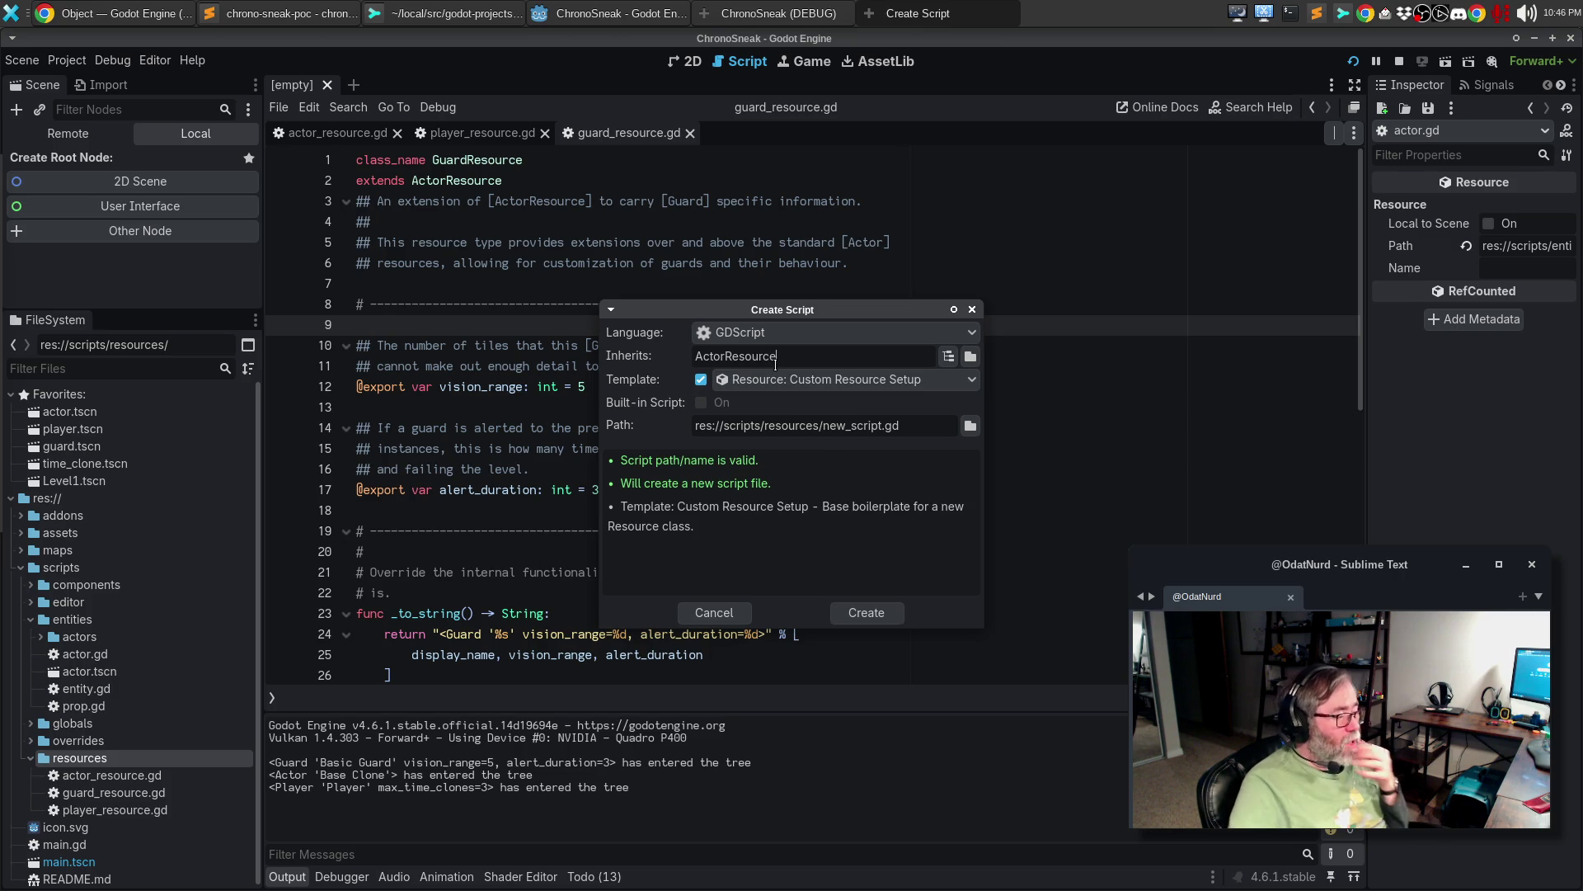
{"action": "double_click", "coordinate": [854, 426]}
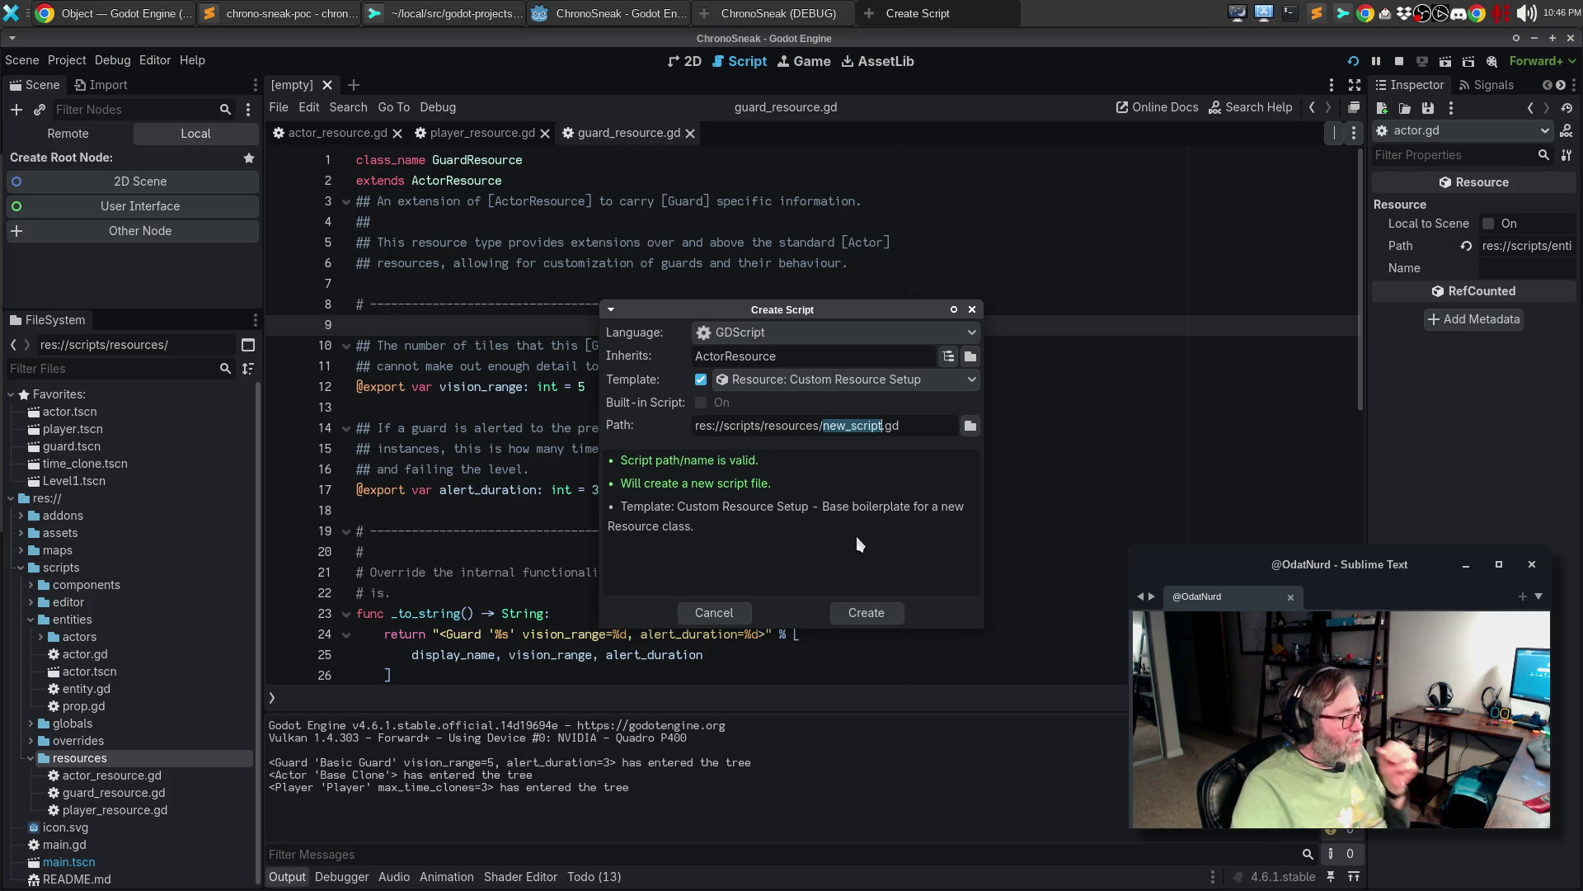
{"action": "type", "text": "time_clone_res"}
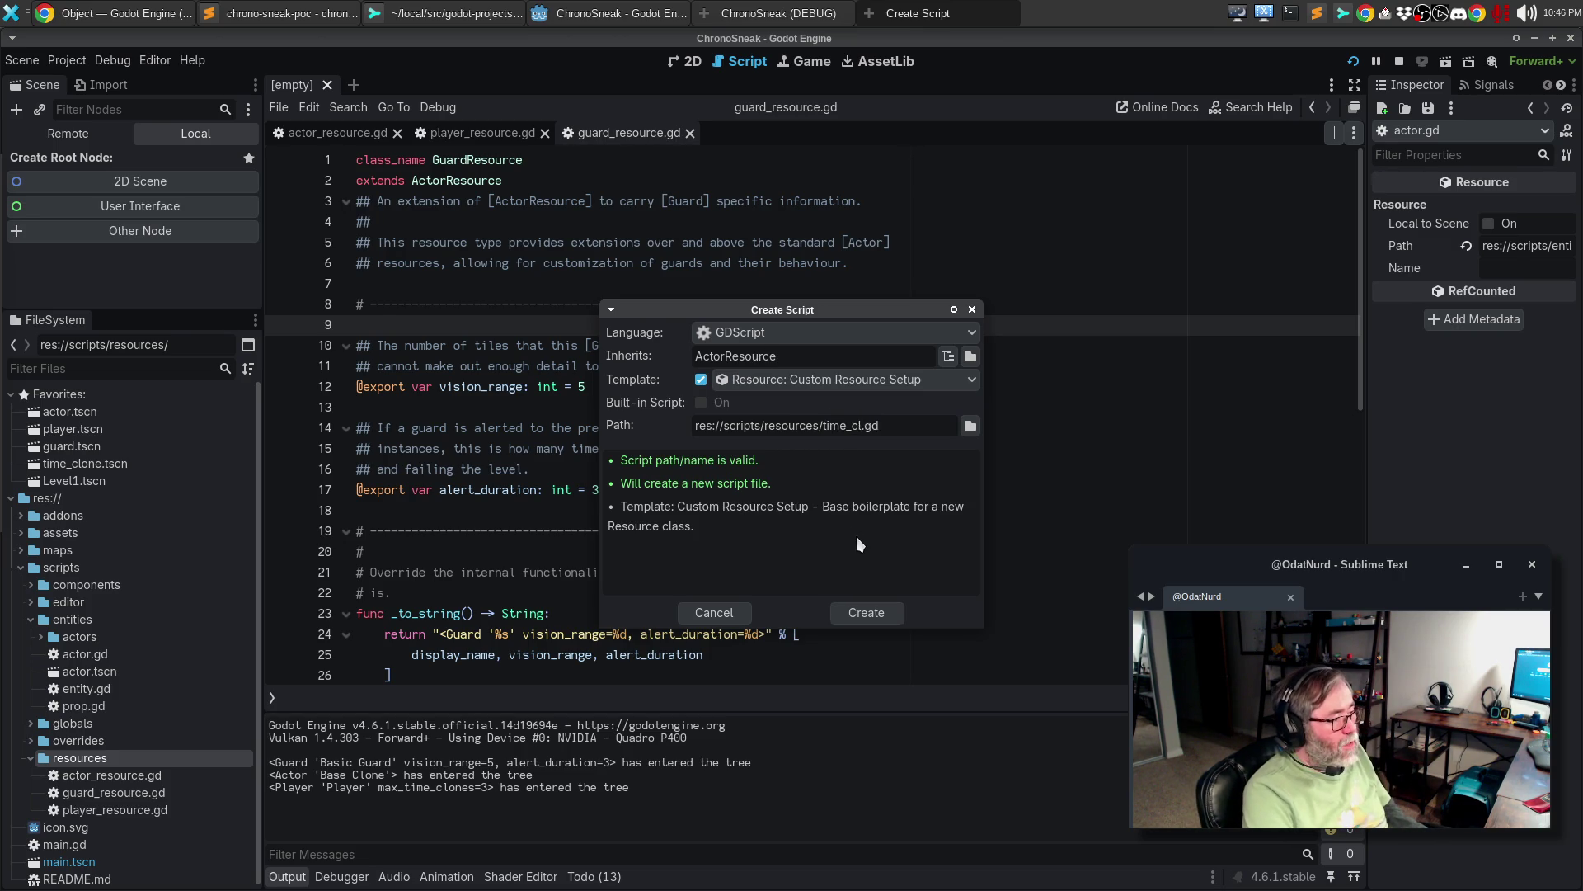
{"action": "type", "text": "ou"}
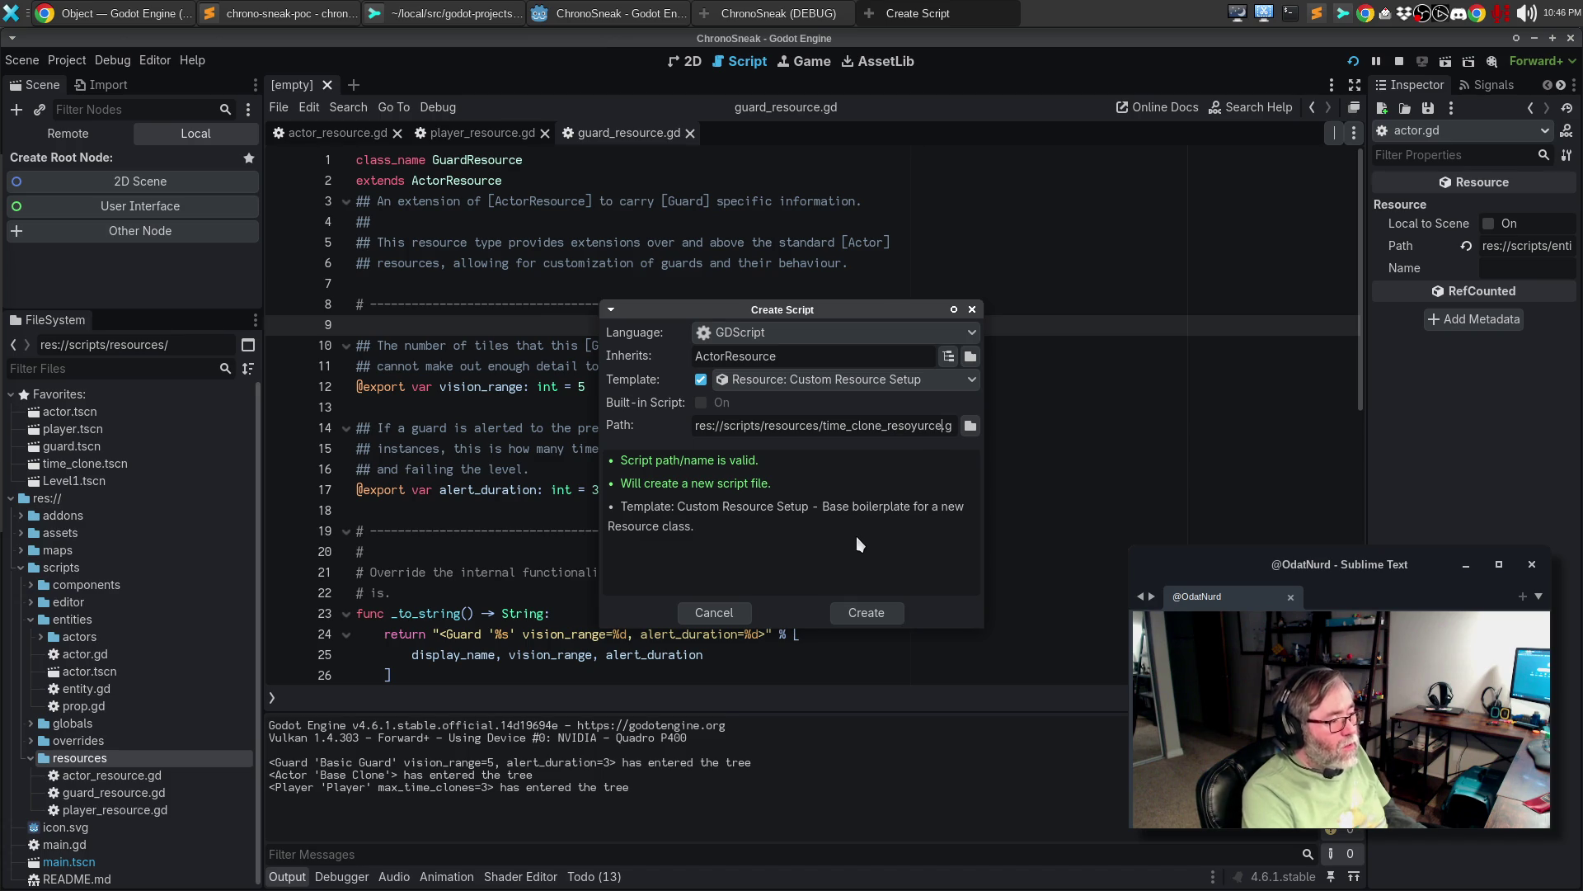
{"action": "type", "text": "rce"}
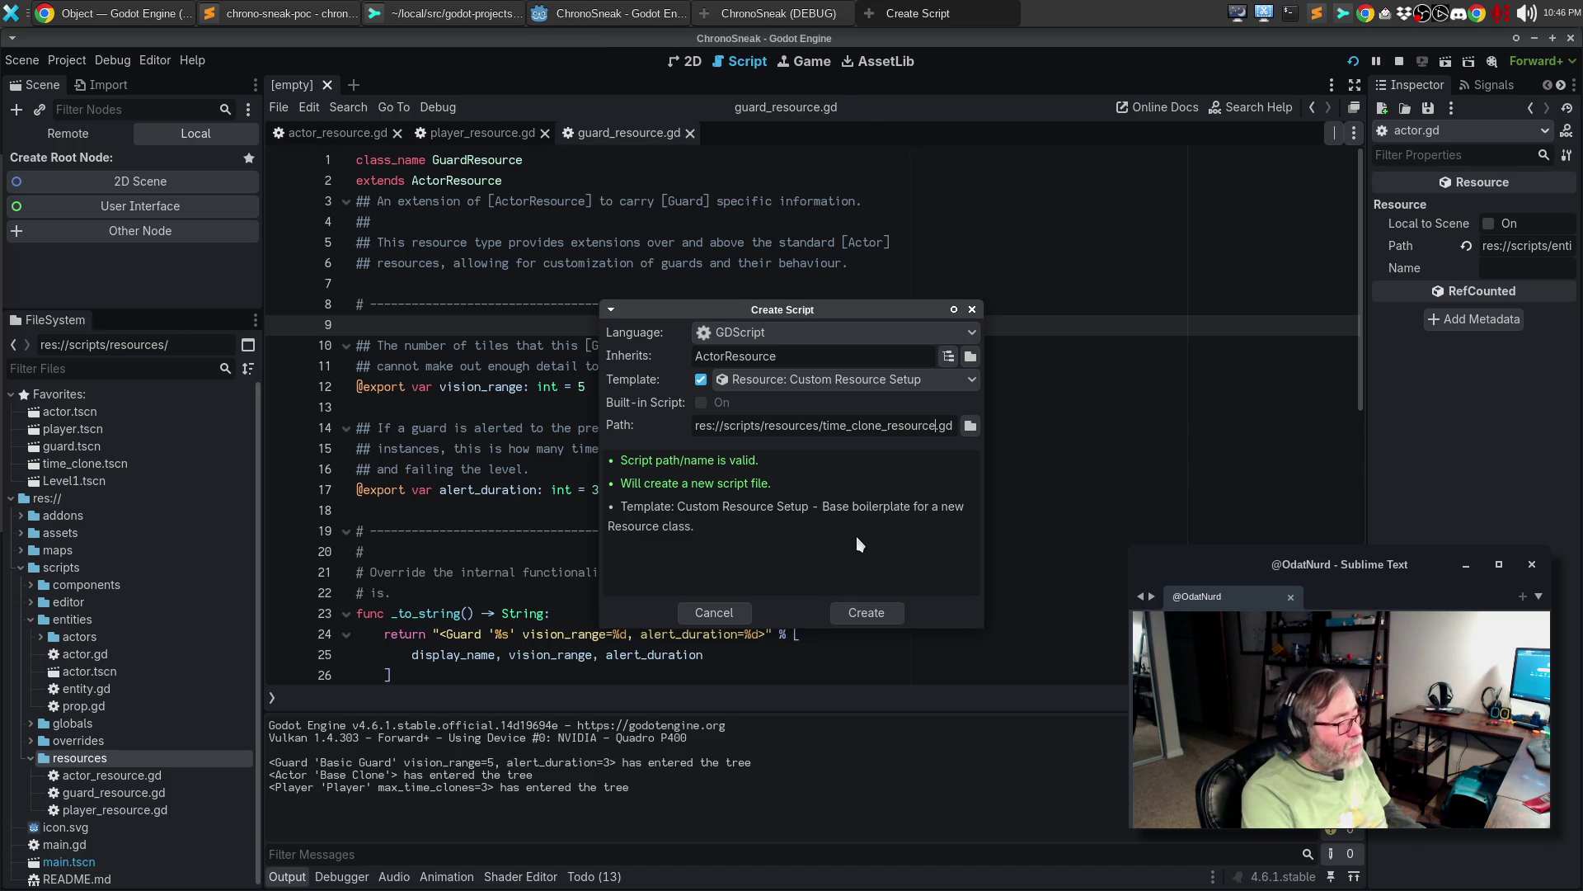
{"action": "key", "text": "Return"}
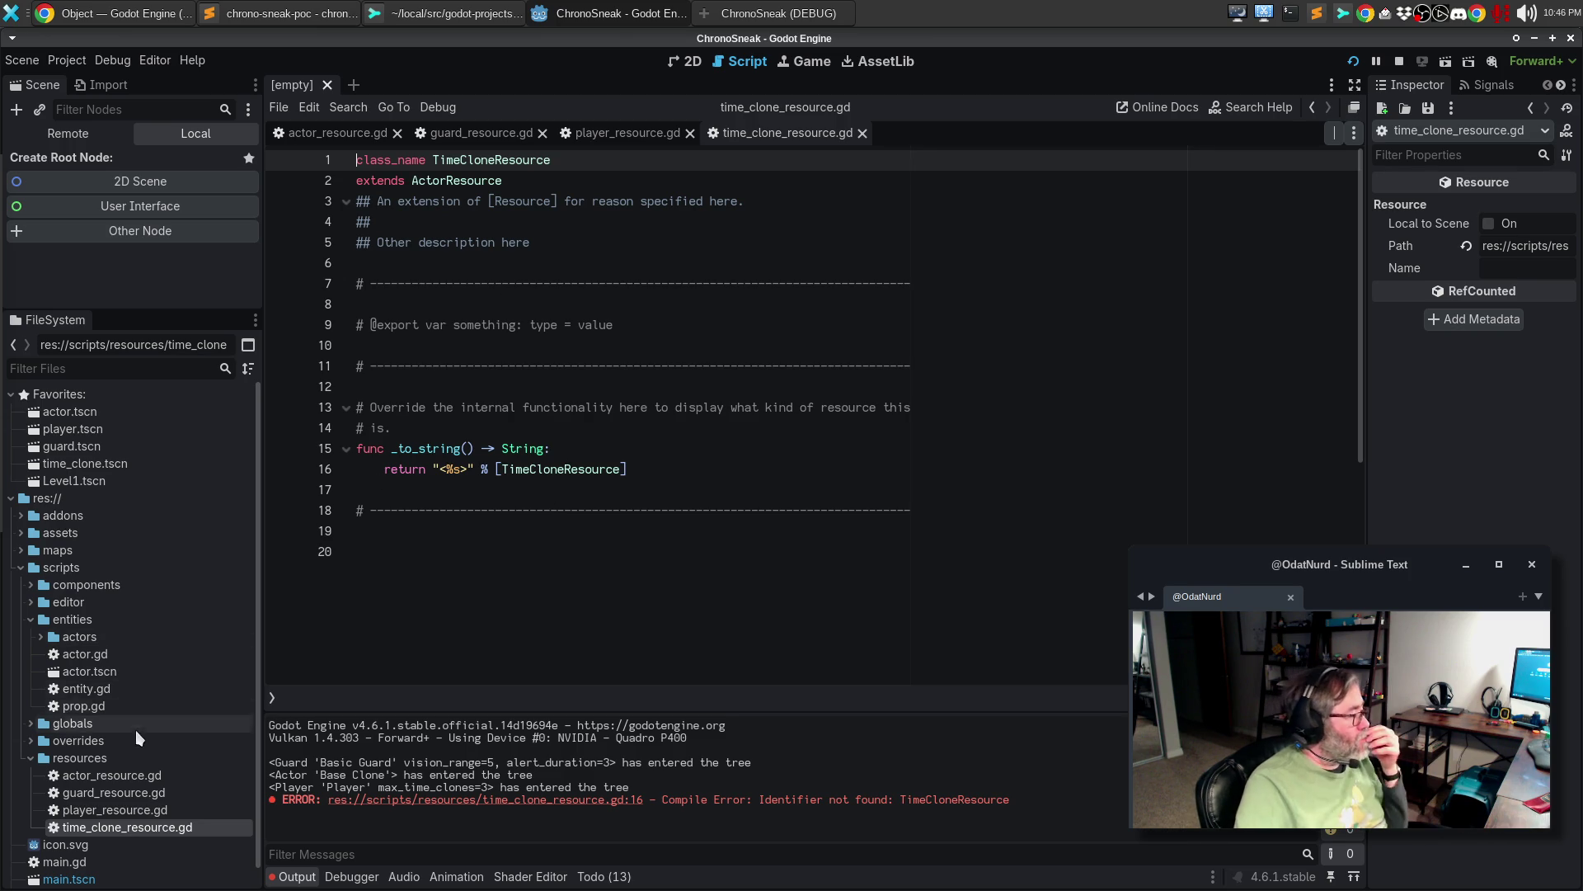
- Select the _to_string return line in actor_resource.gd
{"action": "left_click", "coordinate": [137, 779]}
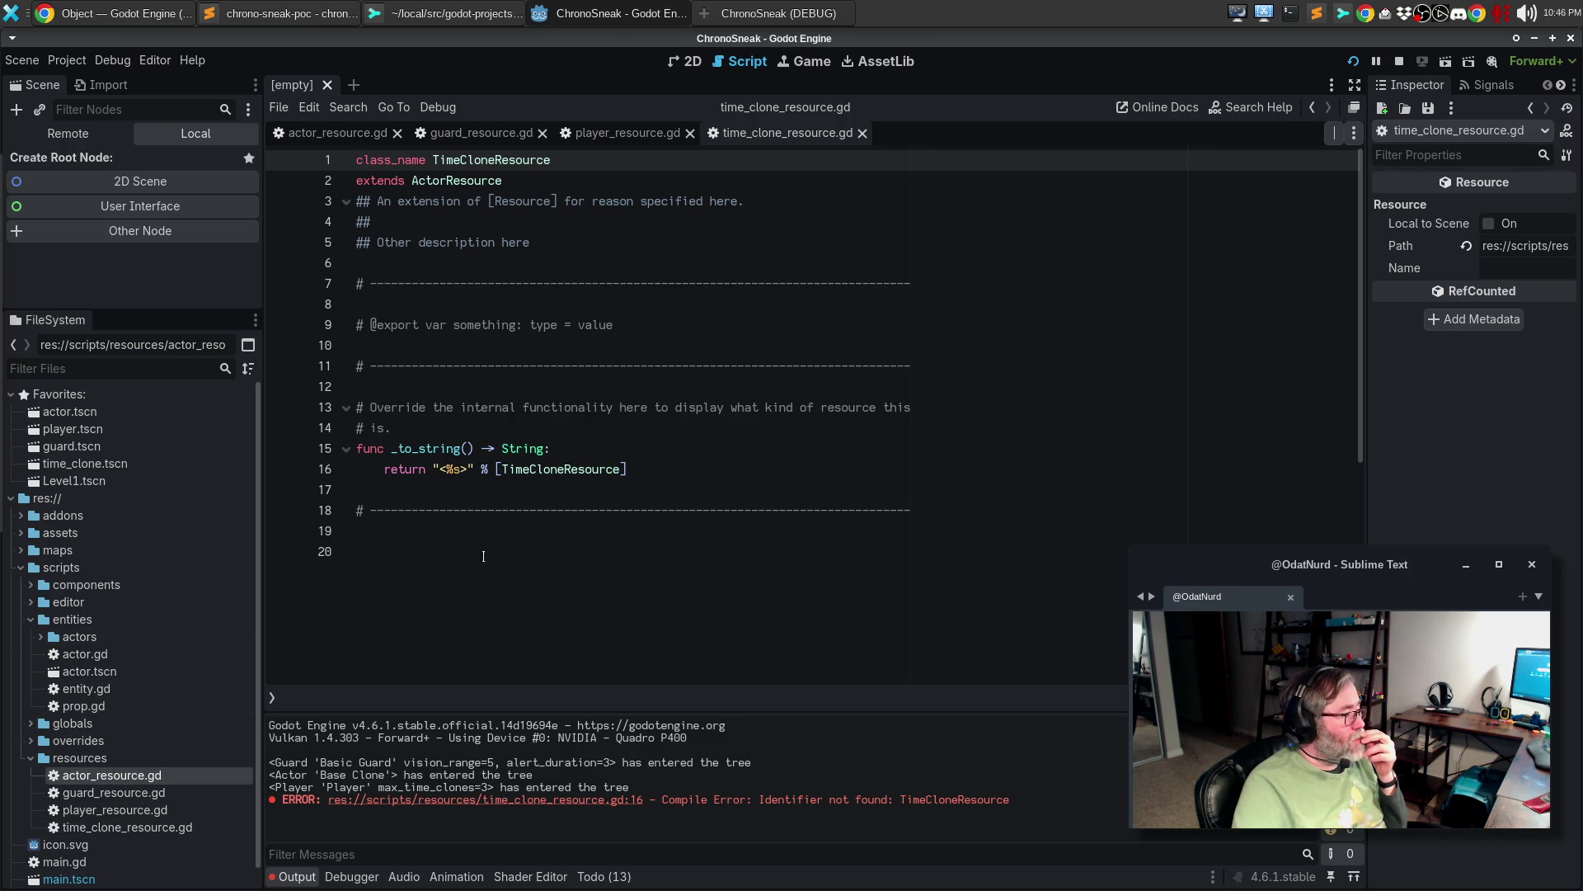
{"action": "double_click", "coordinate": [132, 780]}
{"action": "left_click", "coordinate": [577, 428]}
{"action": "left_click_drag", "start_coordinate": [651, 448], "coordinate": [182, 453]}
{"action": "key", "text": "ctrl+c"}
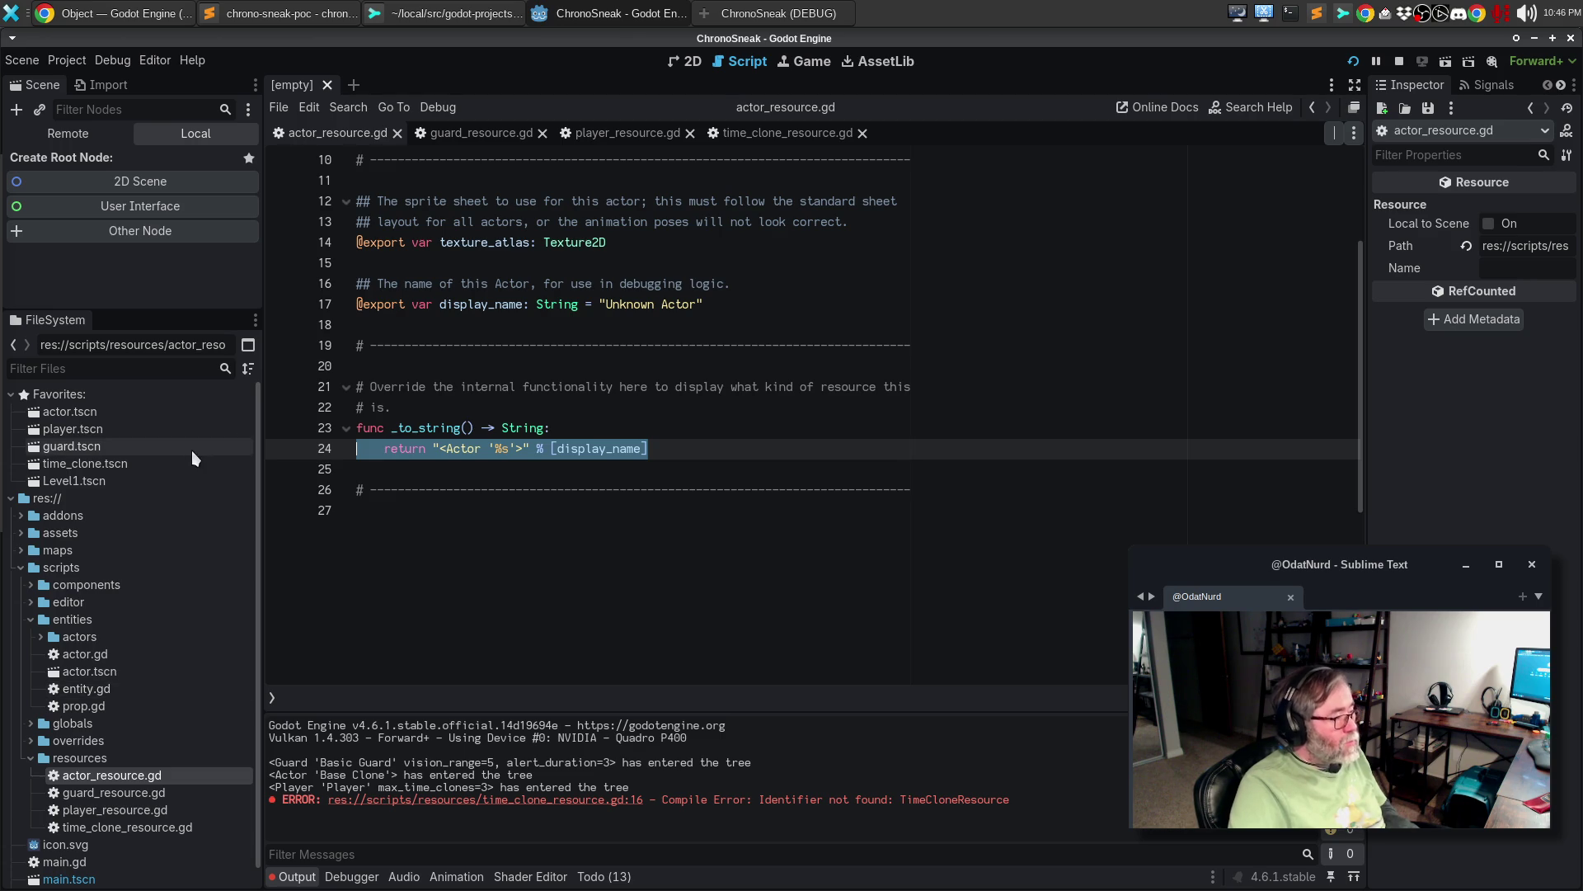
- Paste it over line 16 with Actor changed to TimeClone, save, and delete placeholder lines 7–10
{"action": "left_click", "coordinate": [783, 133]}
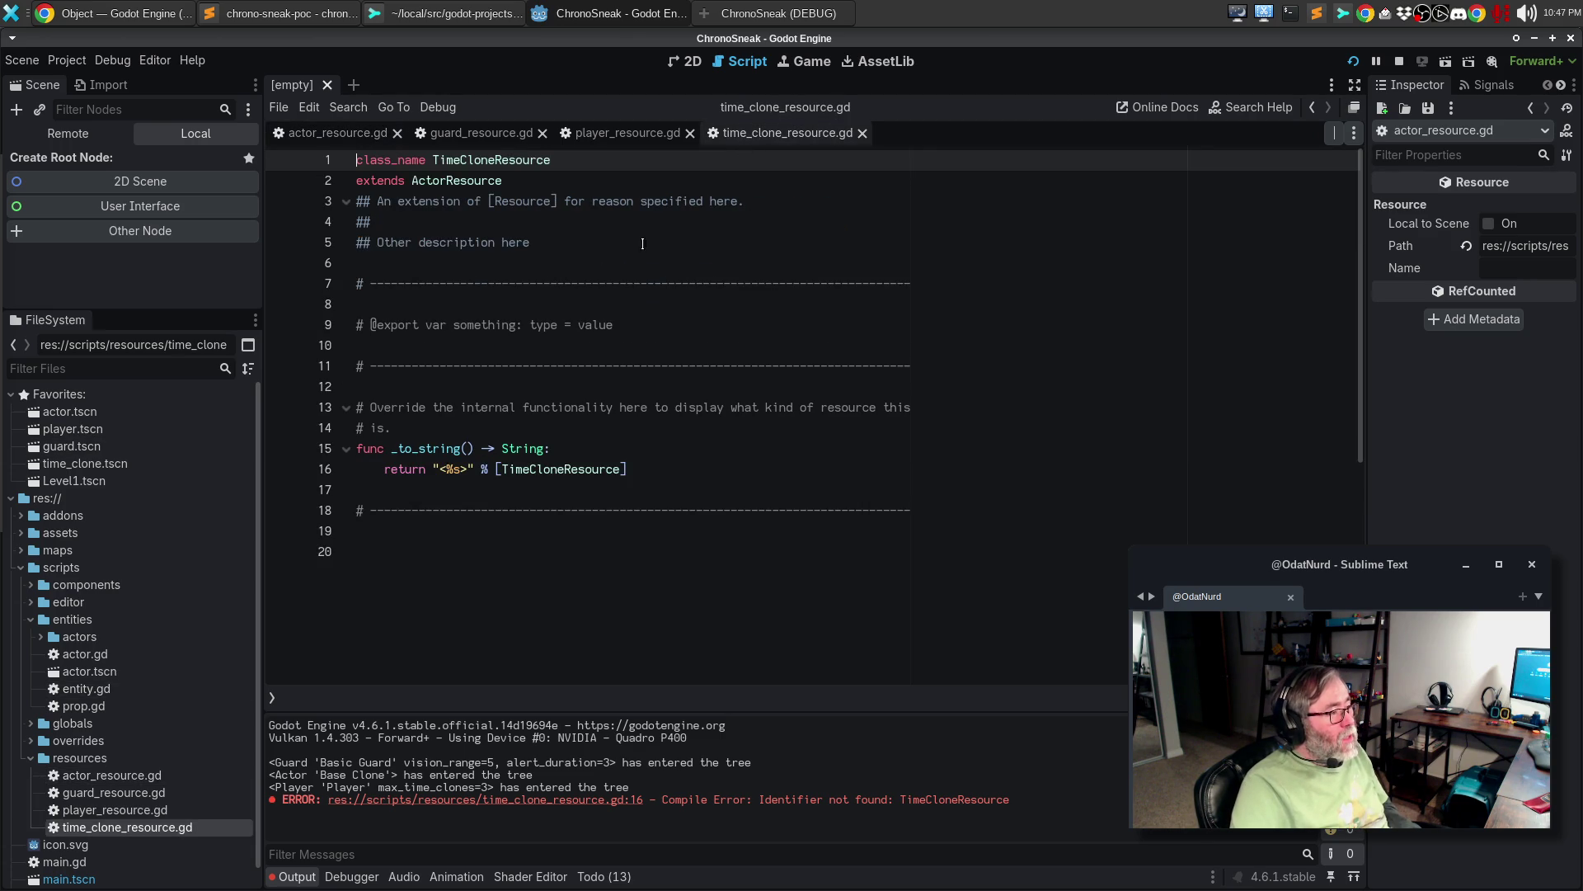
{"action": "left_click", "coordinate": [666, 472]}
{"action": "key", "text": "shift+Home"}
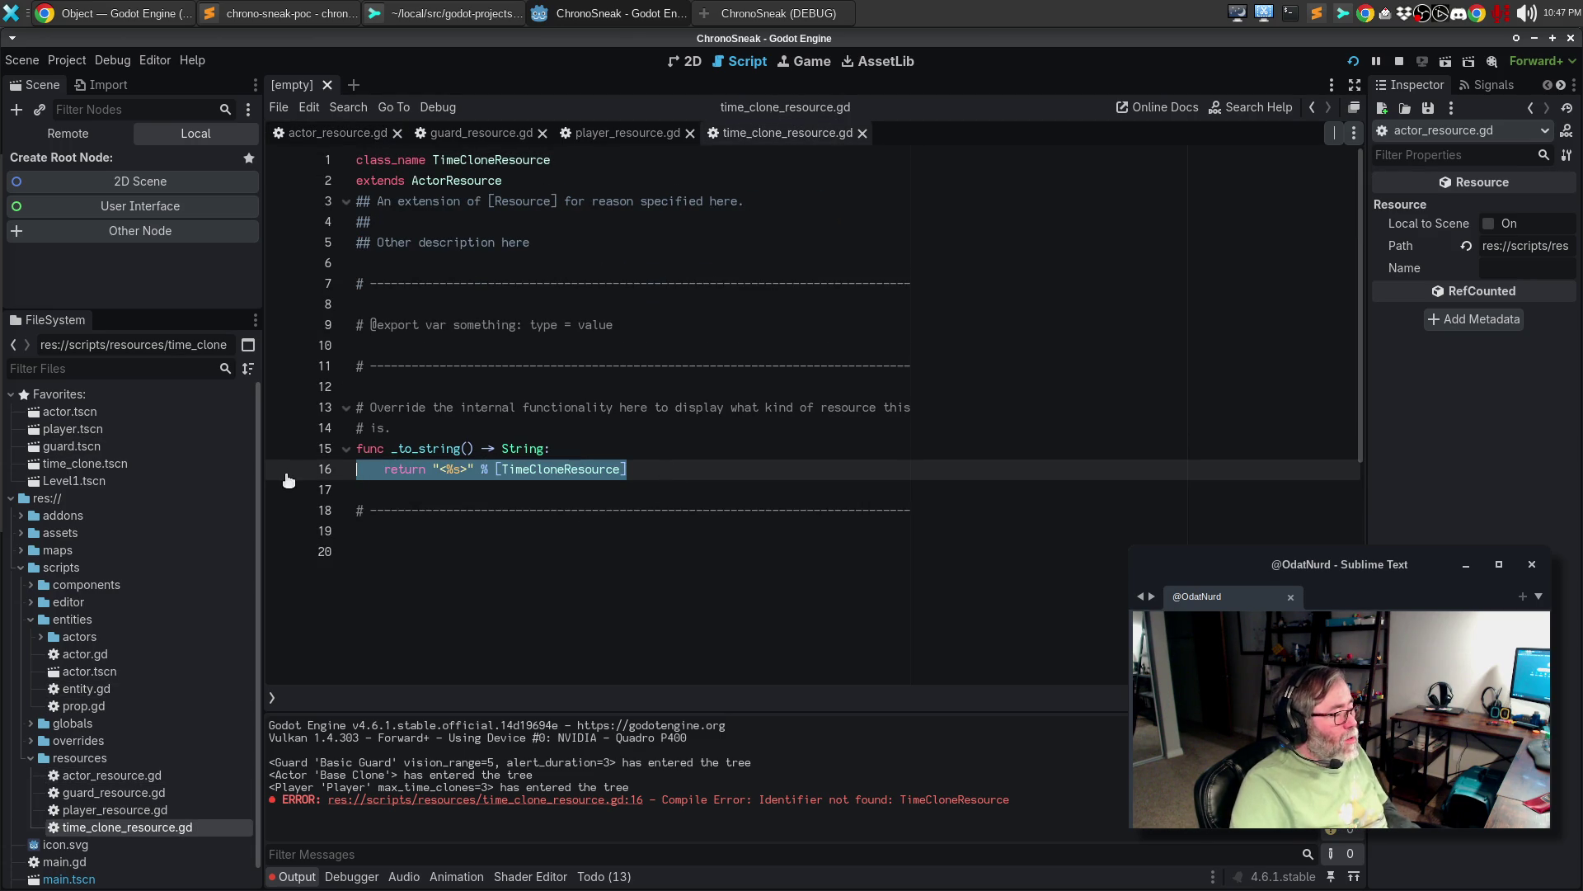
{"action": "key", "text": "ctrl+v"}
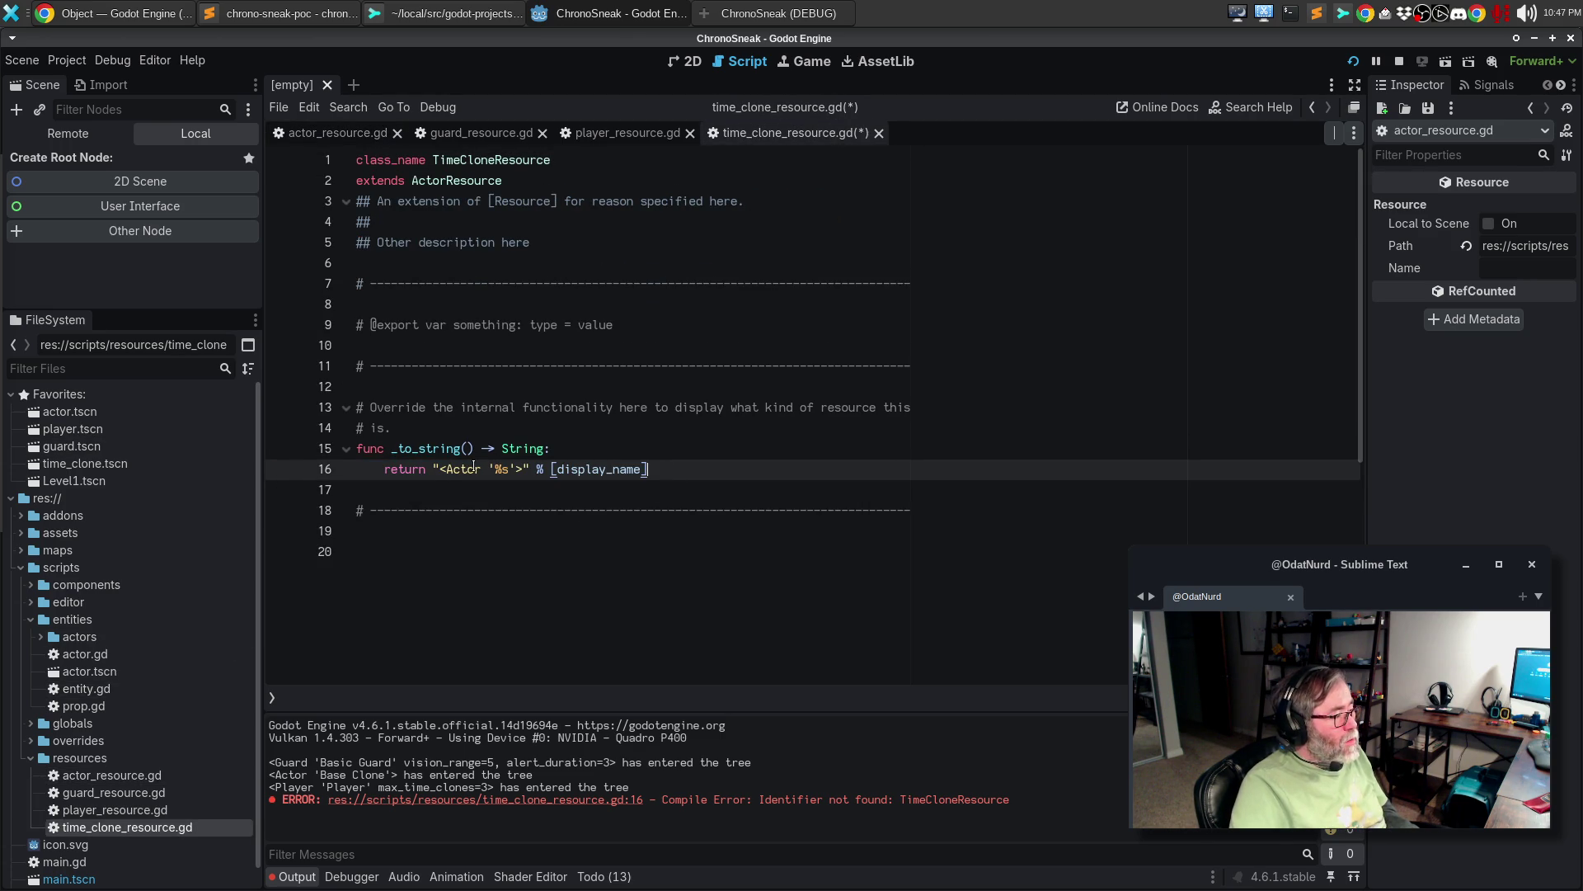
{"action": "double_click", "coordinate": [465, 469]}
{"action": "type", "text": "TimeClone"}
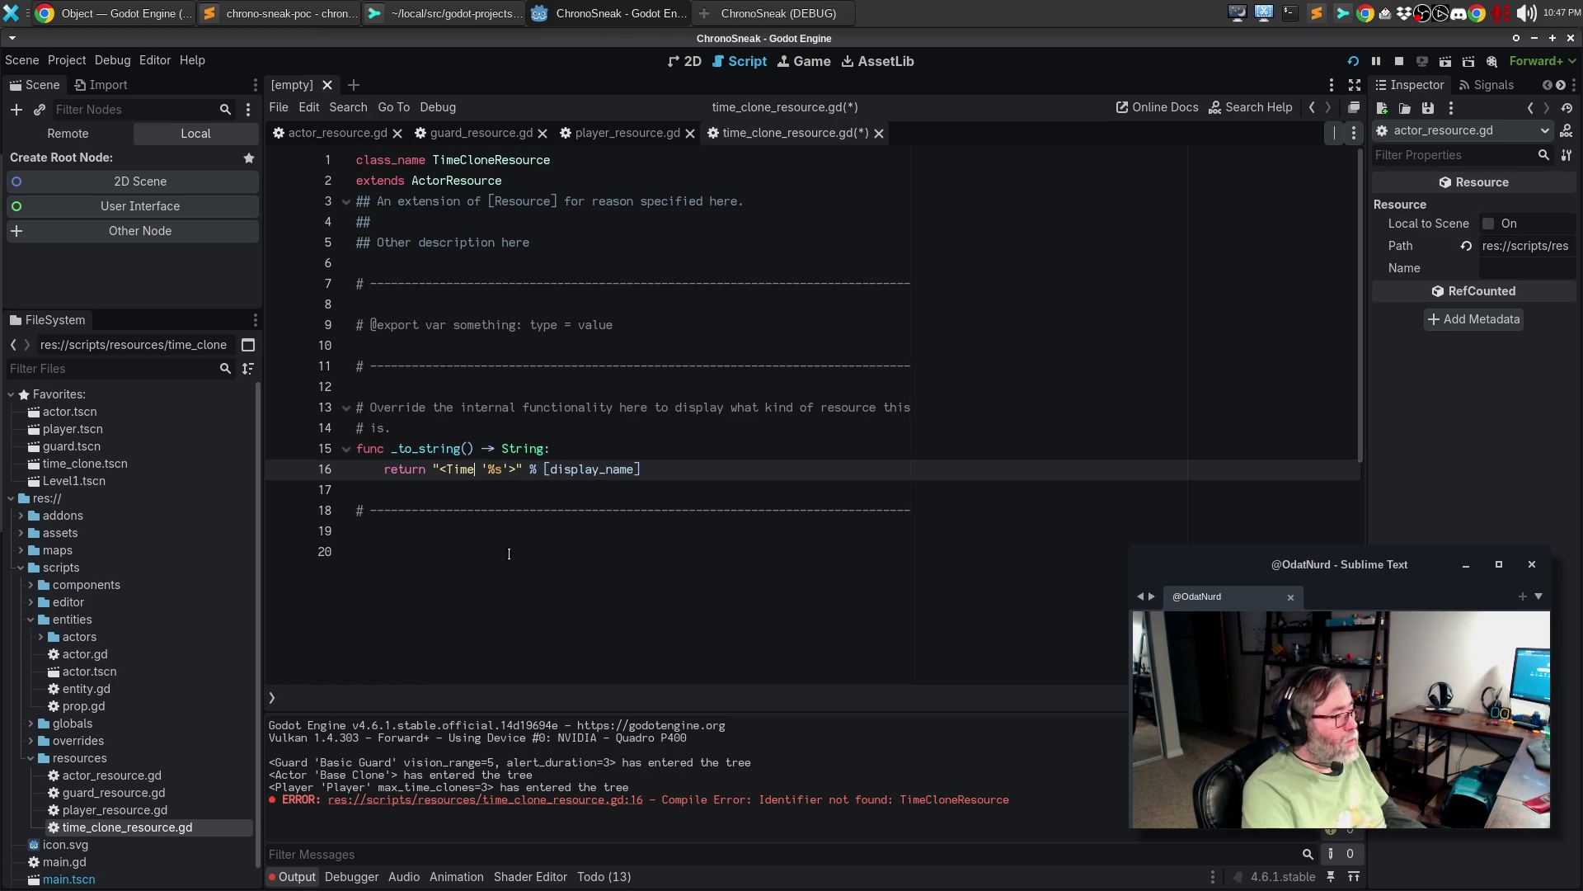
{"action": "key", "text": "ctrl+s"}
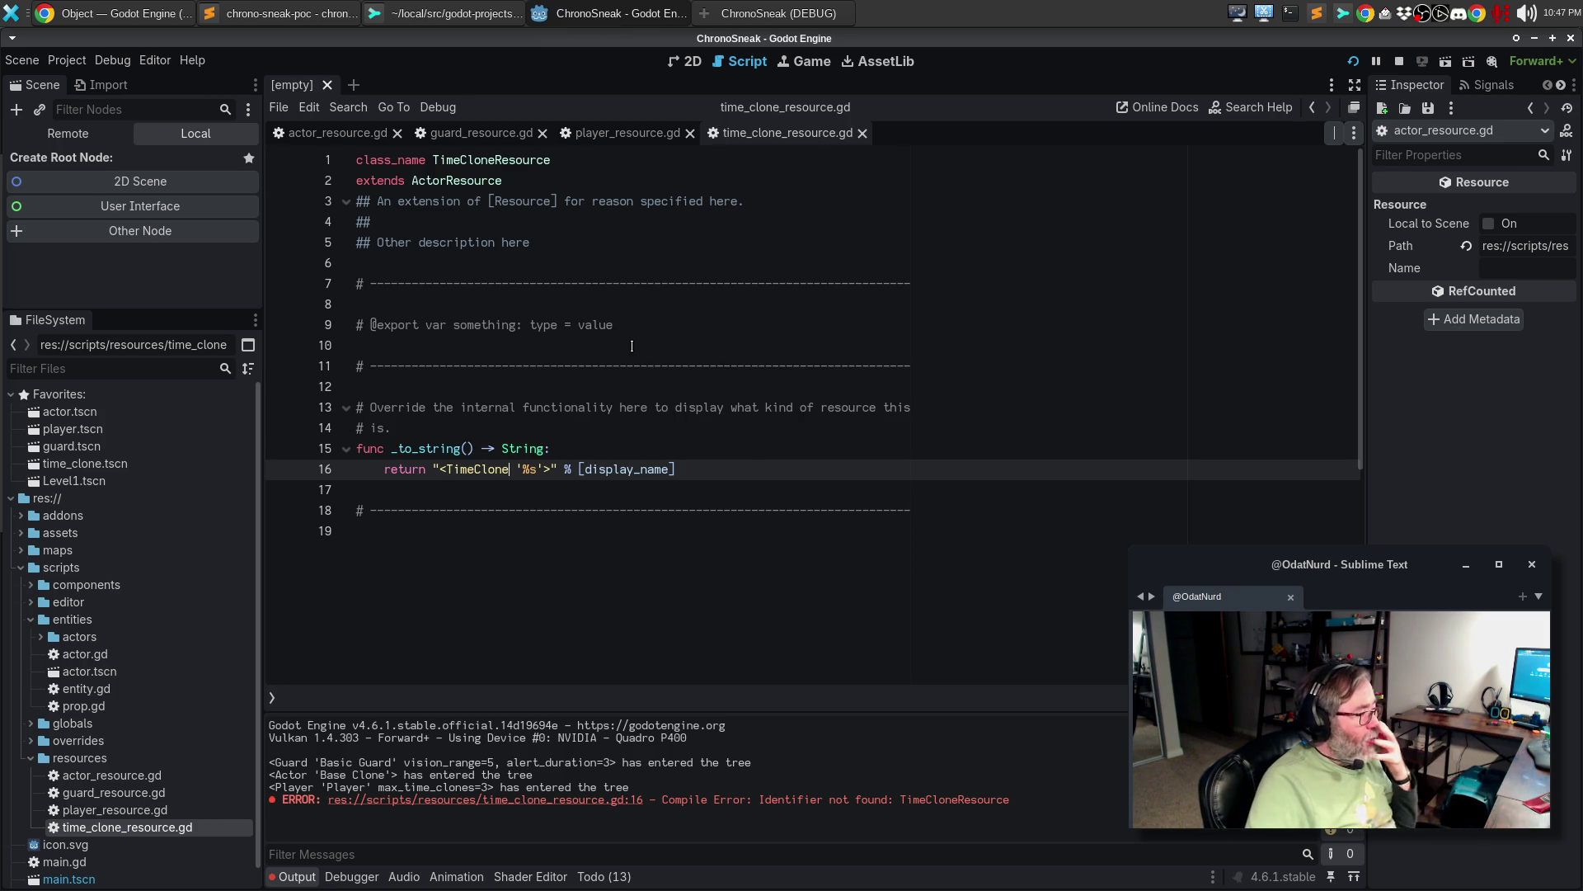
{"action": "left_click_drag", "start_coordinate": [476, 293], "coordinate": [476, 345]}
{"action": "key", "text": "BackSpace"}
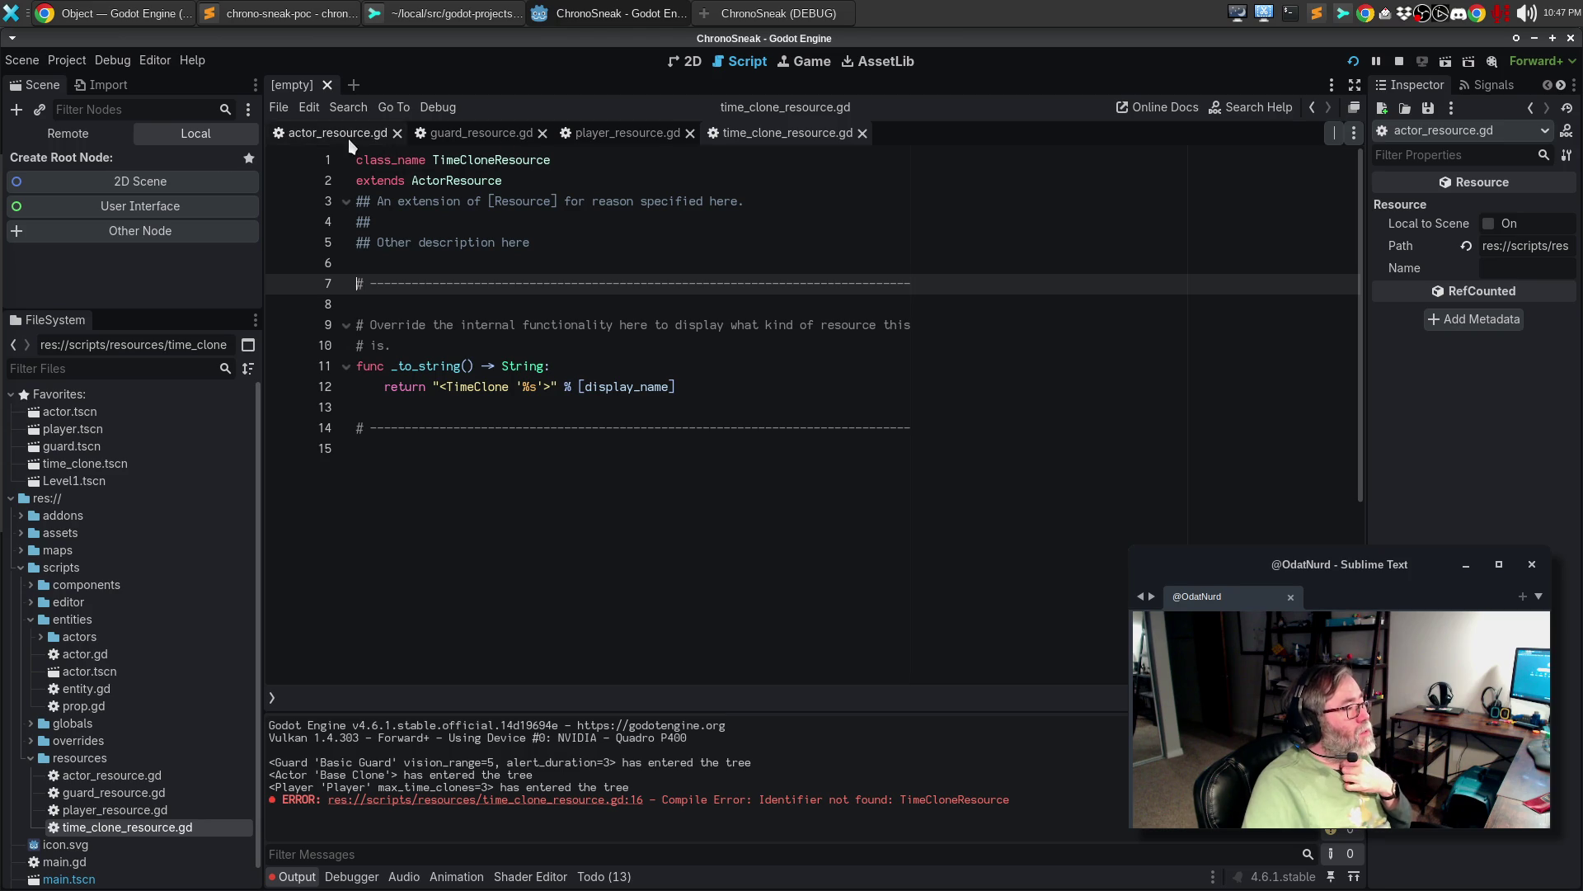
- Copy player_resource.gd's doc comment into time_clone_resource.gd, with Player changed to TimeClone
{"action": "left_click", "coordinate": [604, 134]}
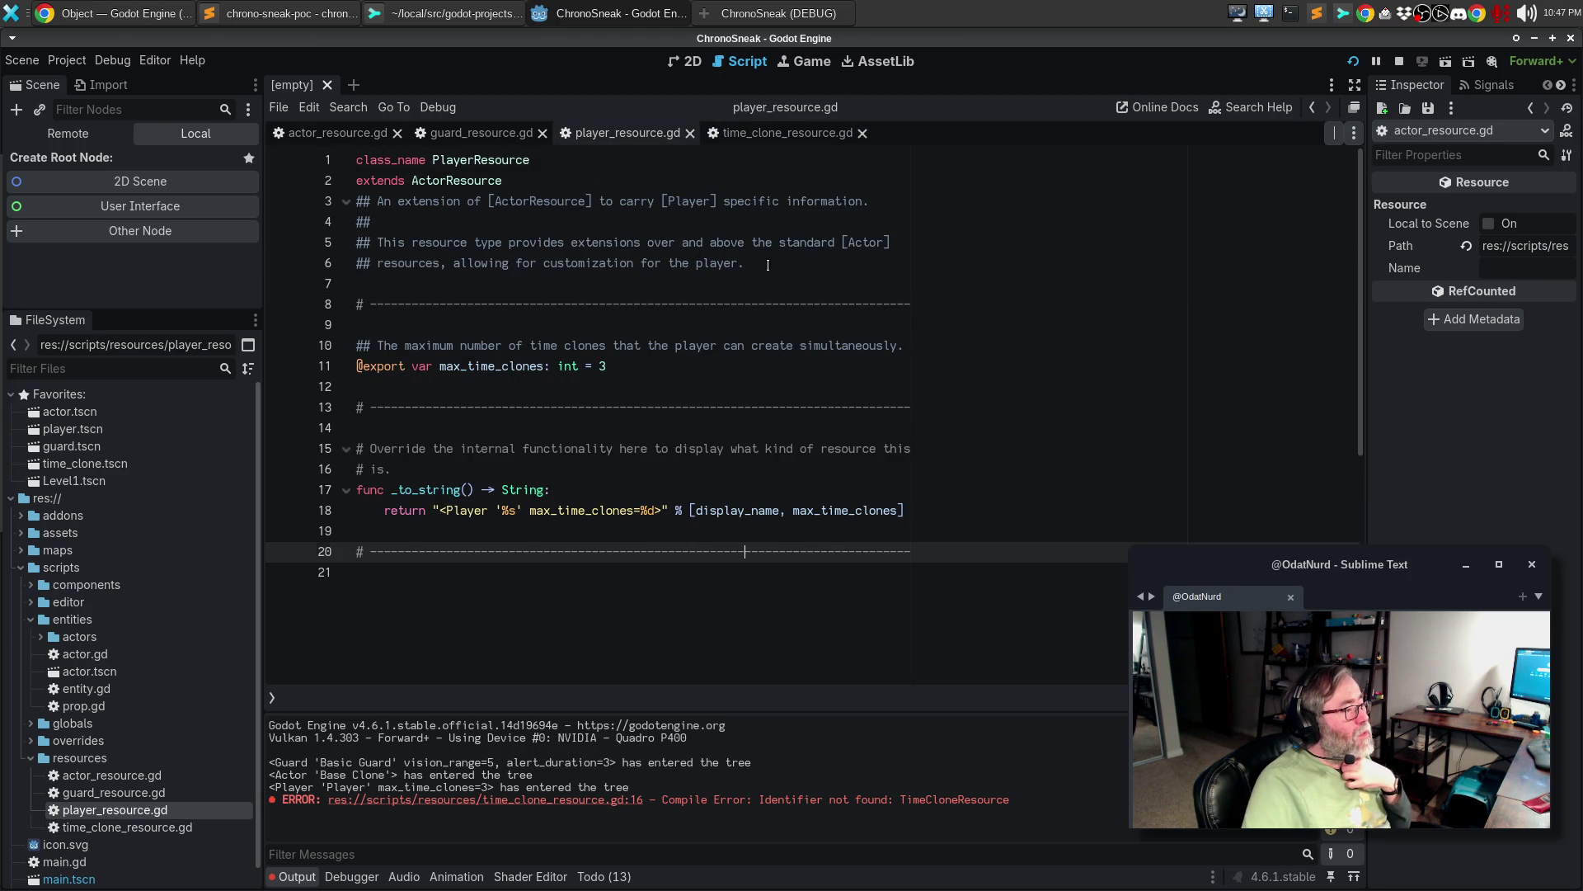
{"action": "left_click_drag", "start_coordinate": [768, 265], "coordinate": [353, 201]}
{"action": "key", "text": "ctrl+c"}
{"action": "left_click", "coordinate": [739, 134]}
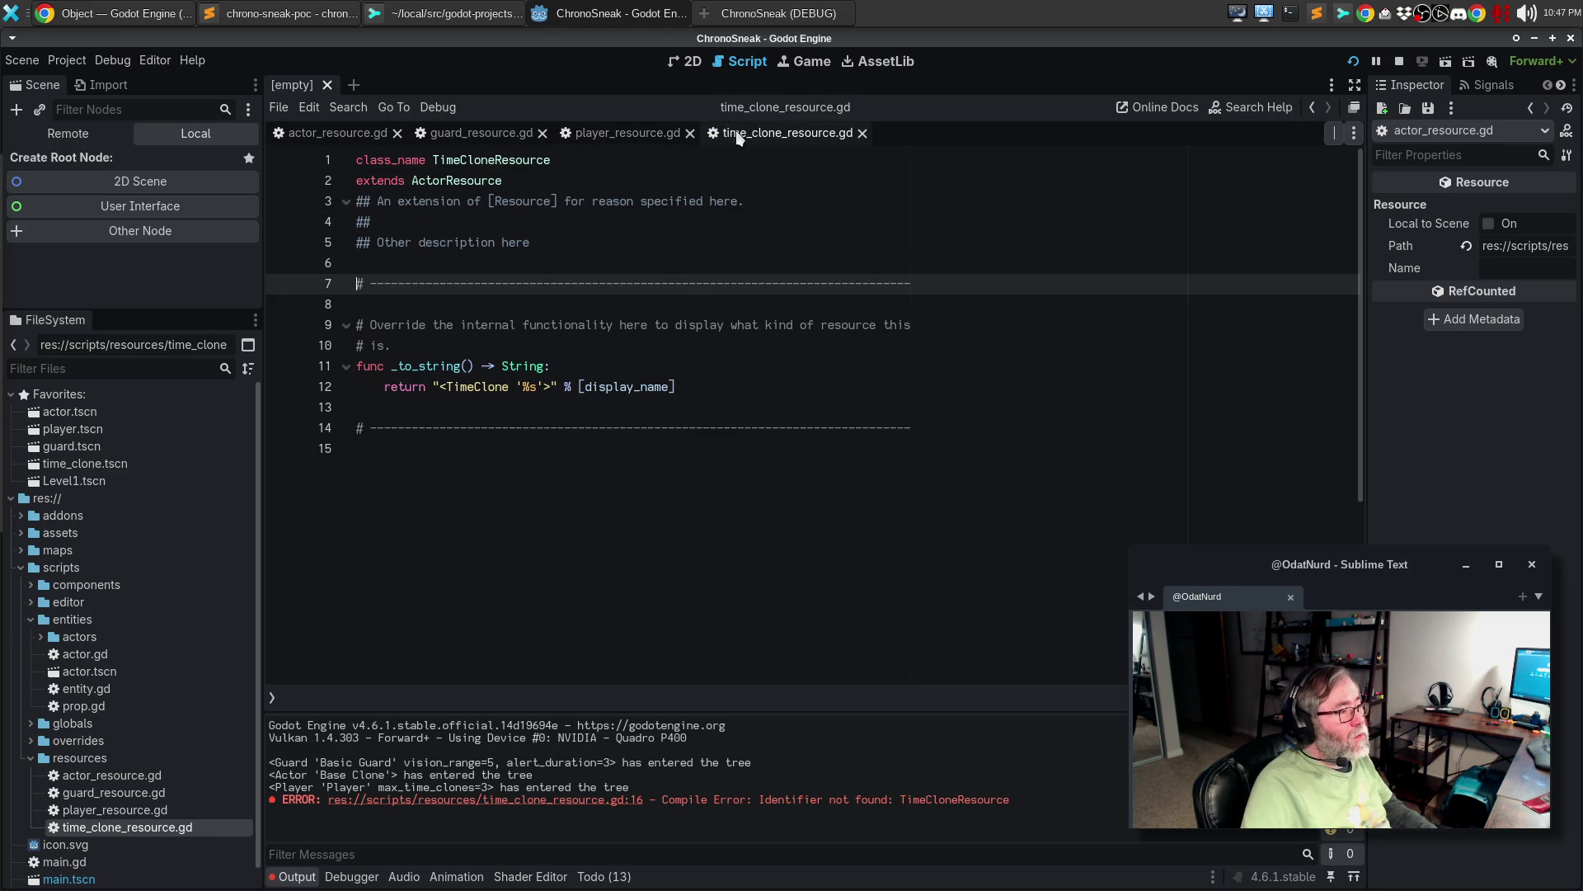
{"action": "left_click", "coordinate": [473, 265]}
{"action": "key", "text": "Return"}
{"action": "key", "text": "ctrl+v"}
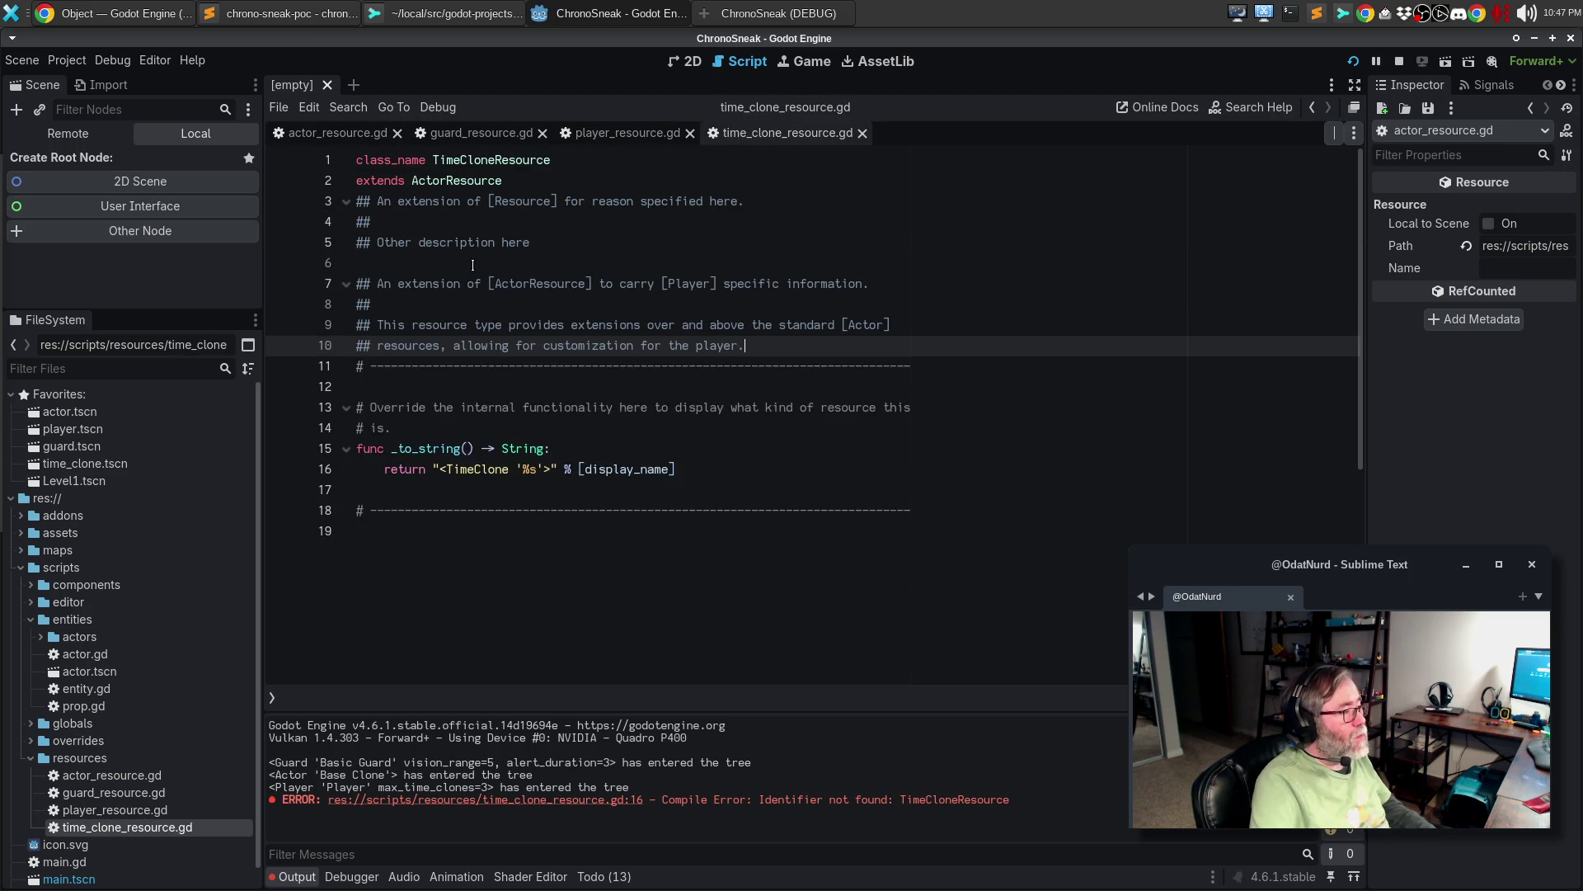
{"action": "key", "text": "Return"}
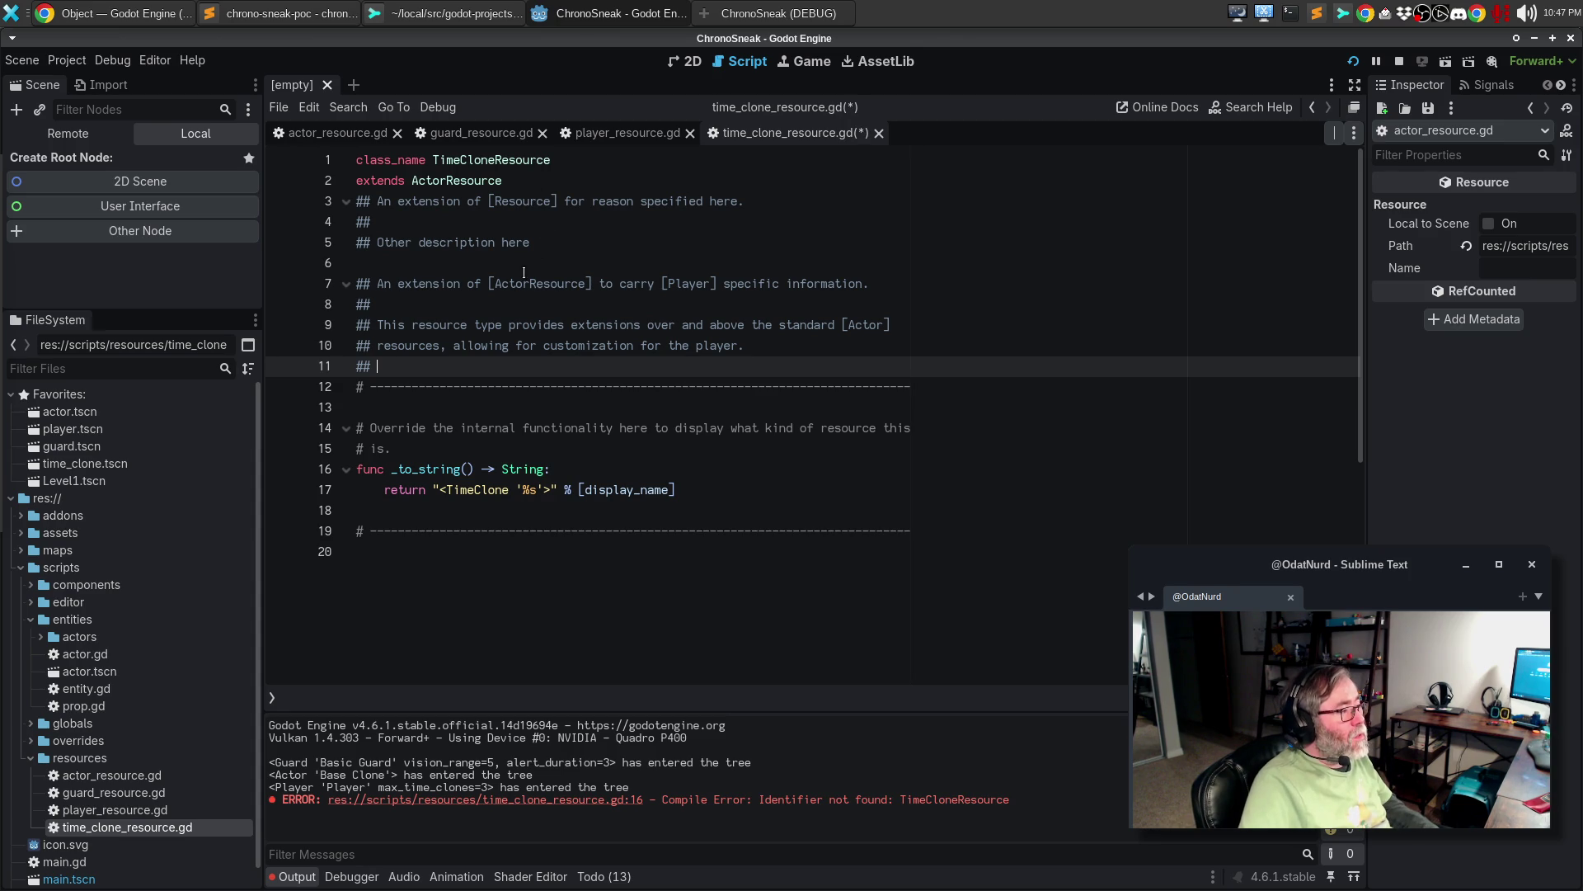
{"action": "double_click", "coordinate": [678, 283]}
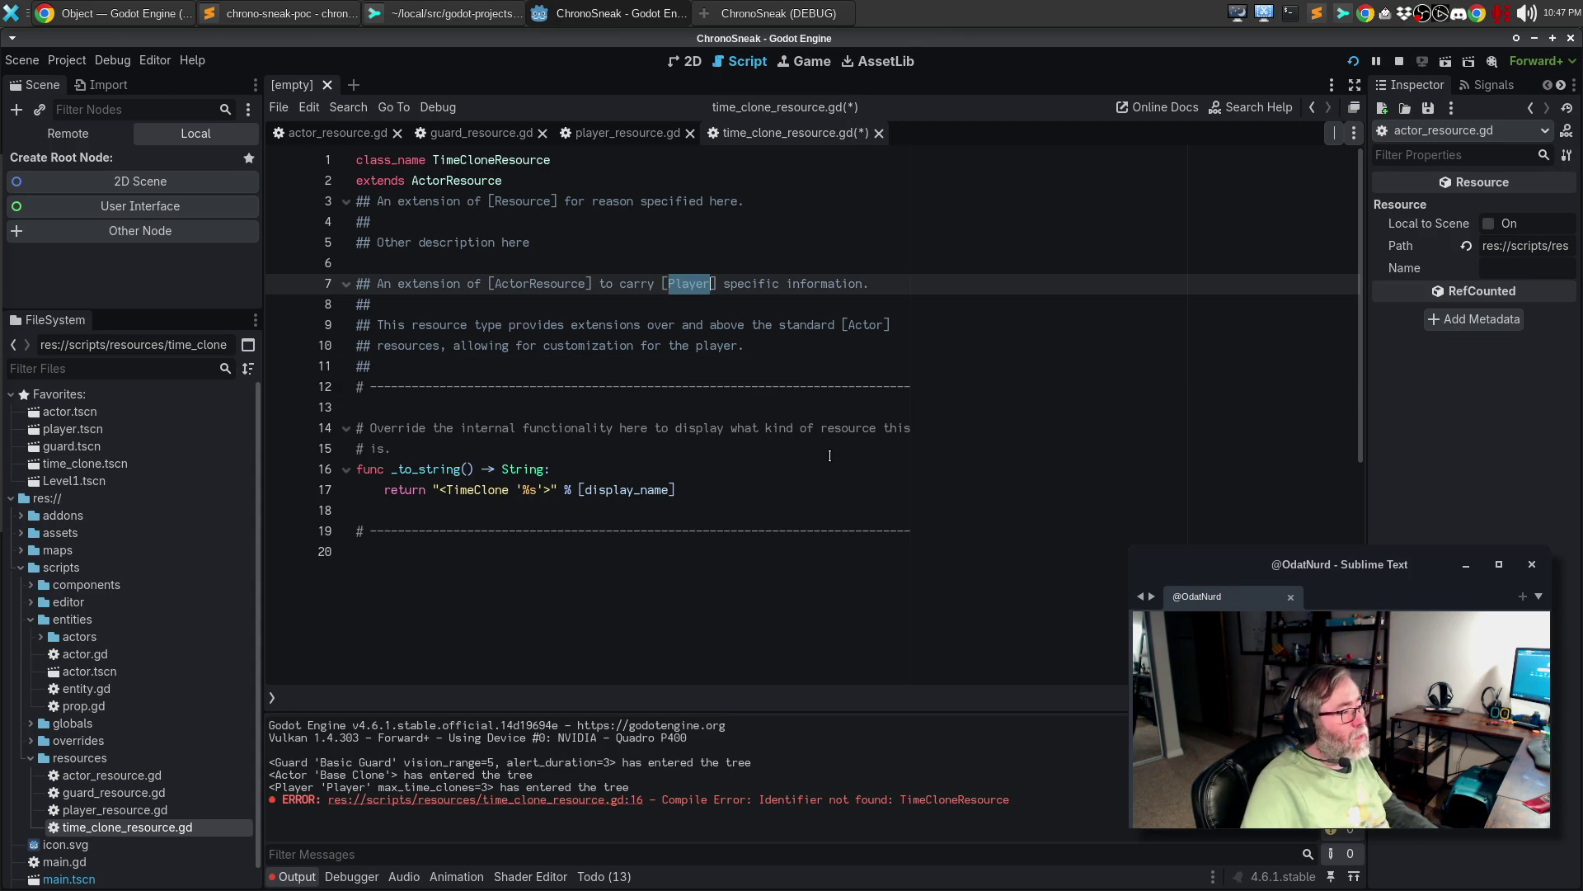
{"action": "type", "text": "Time"}
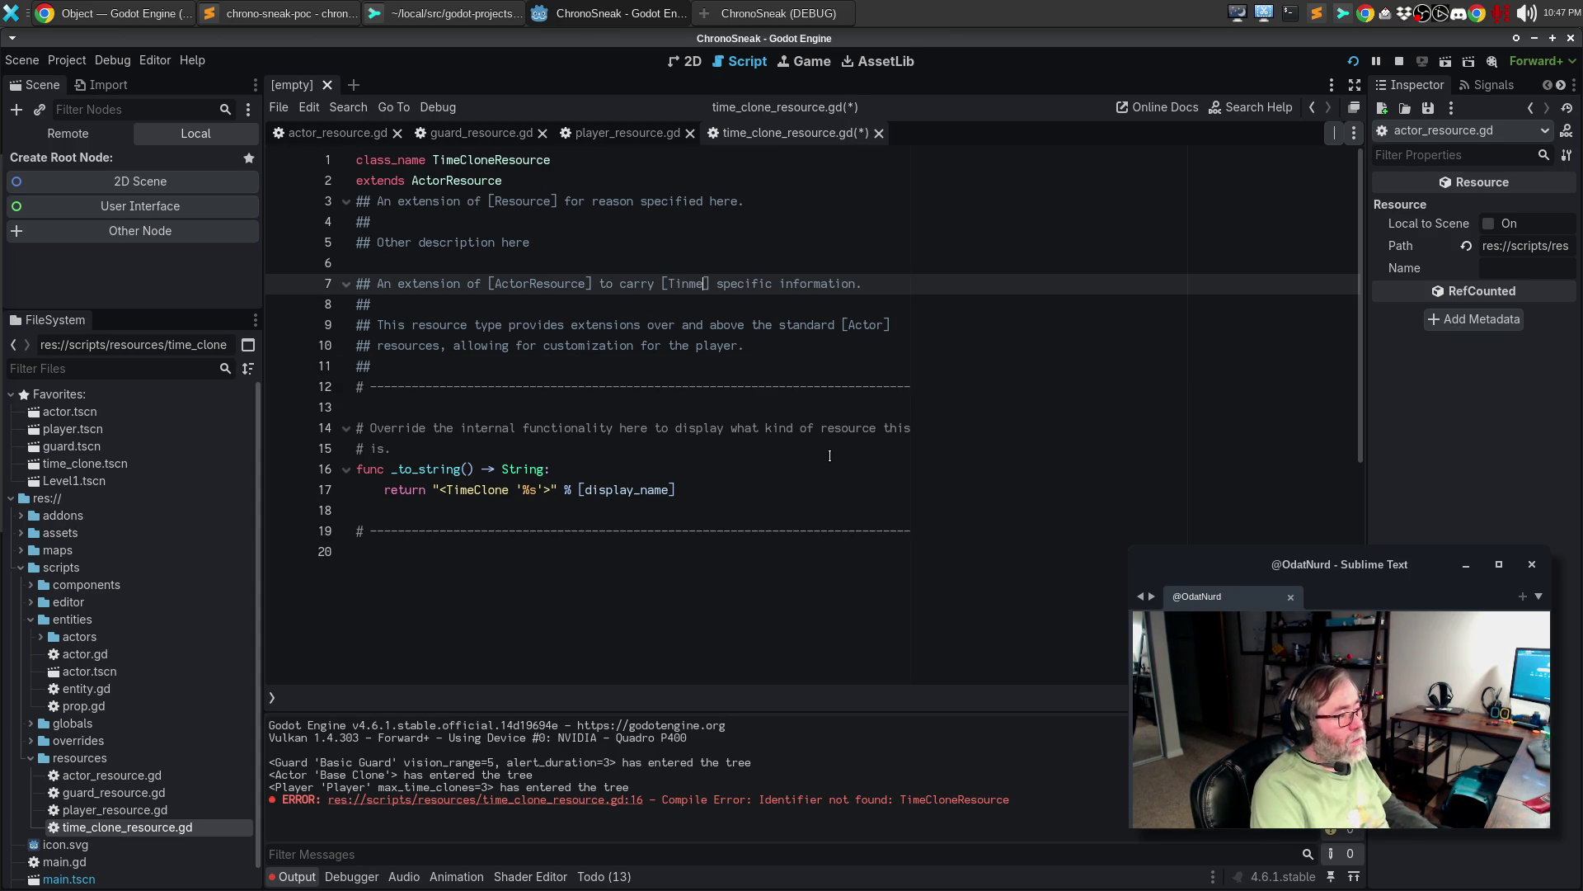
{"action": "type", "text": "Clone"}
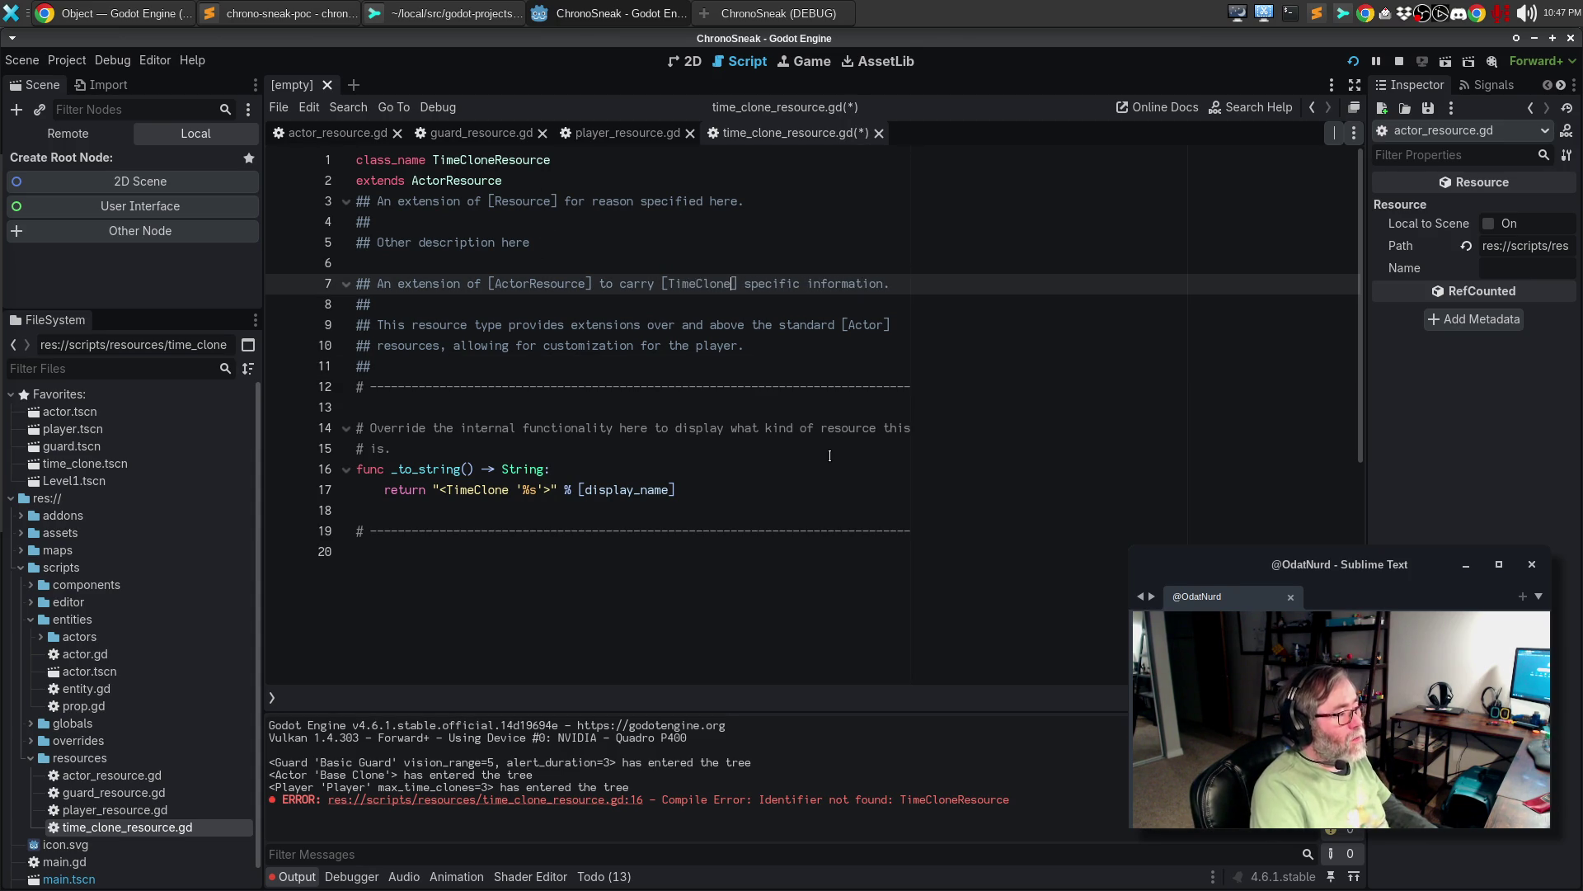
- Delete the old template doc comment block and the leftover empty comment lines
{"action": "key", "text": "Down"}
{"action": "key", "text": "Down"}
{"action": "key", "text": "Up"}
{"action": "key", "text": "Up"}
{"action": "key", "text": "Up"}
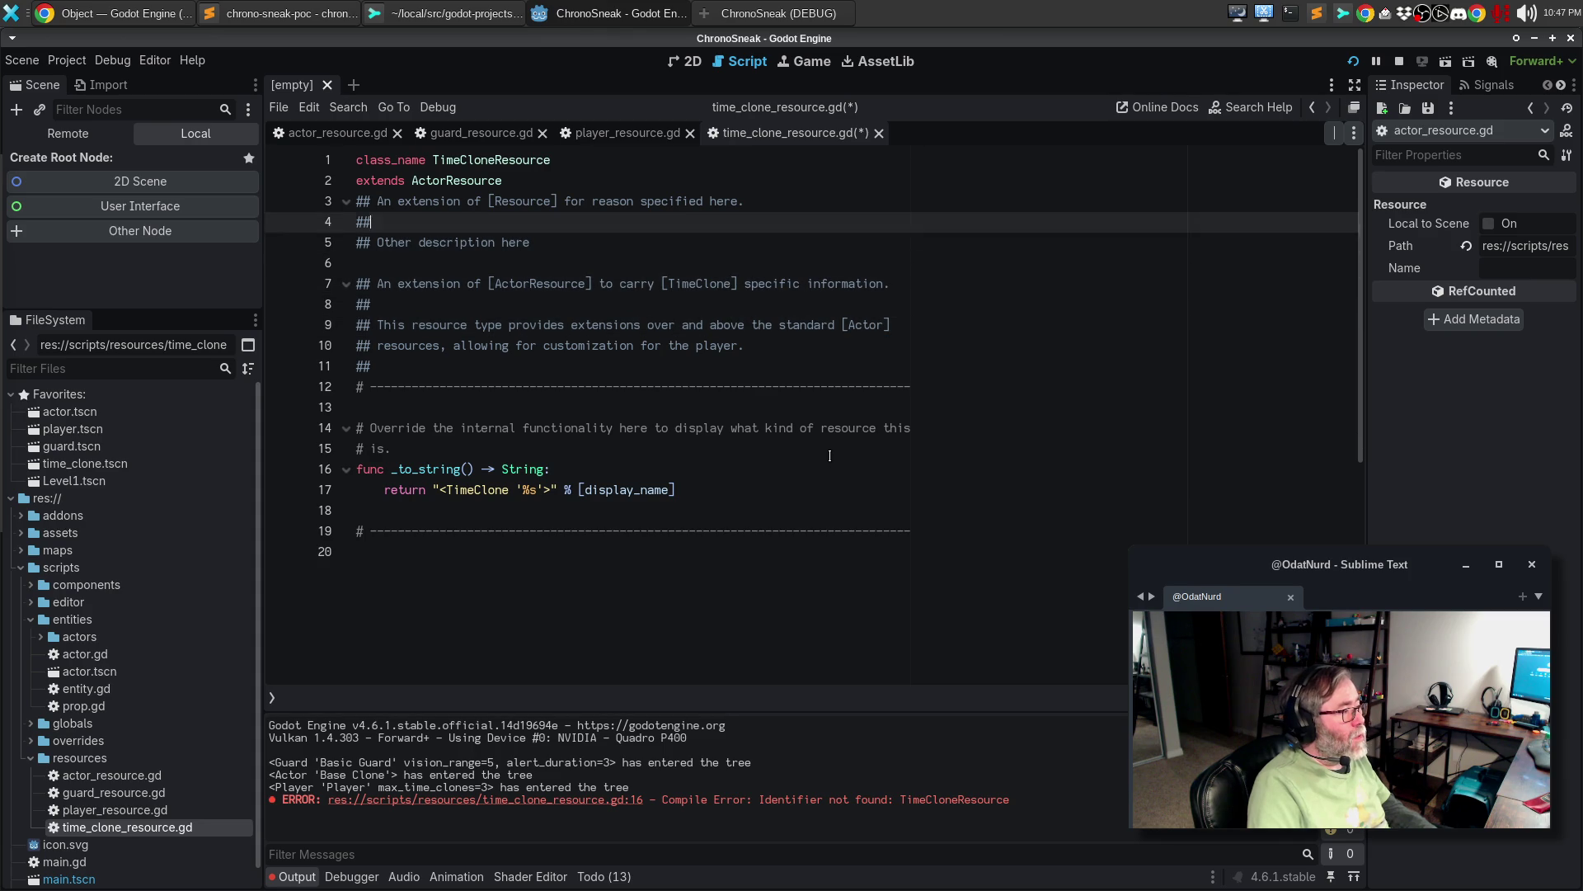
{"action": "key", "text": "shift+Down"}
{"action": "key", "text": "shift+Down"}
{"action": "key", "text": "shift+Down"}
{"action": "key", "text": "Delete"}
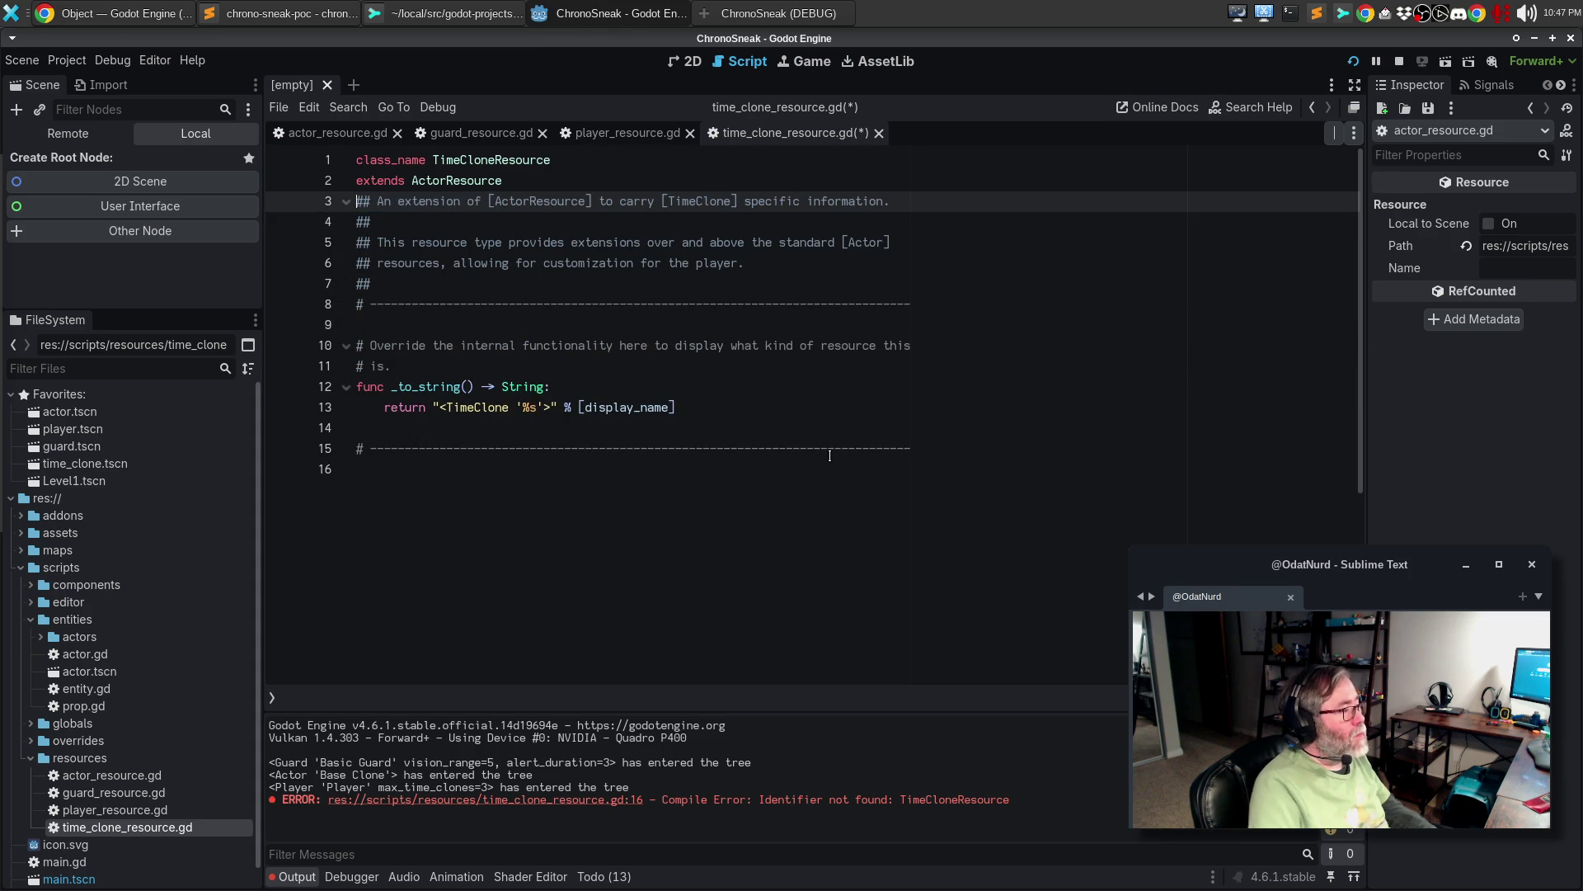
{"action": "key", "text": "Down"}
{"action": "key", "text": "Down"}
{"action": "key", "text": "Down"}
{"action": "key", "text": "Down"}
{"action": "key", "text": "End"}
{"action": "key", "text": "BackSpace"}
{"action": "key", "text": "BackSpace"}
{"action": "key", "text": "BackSpace"}
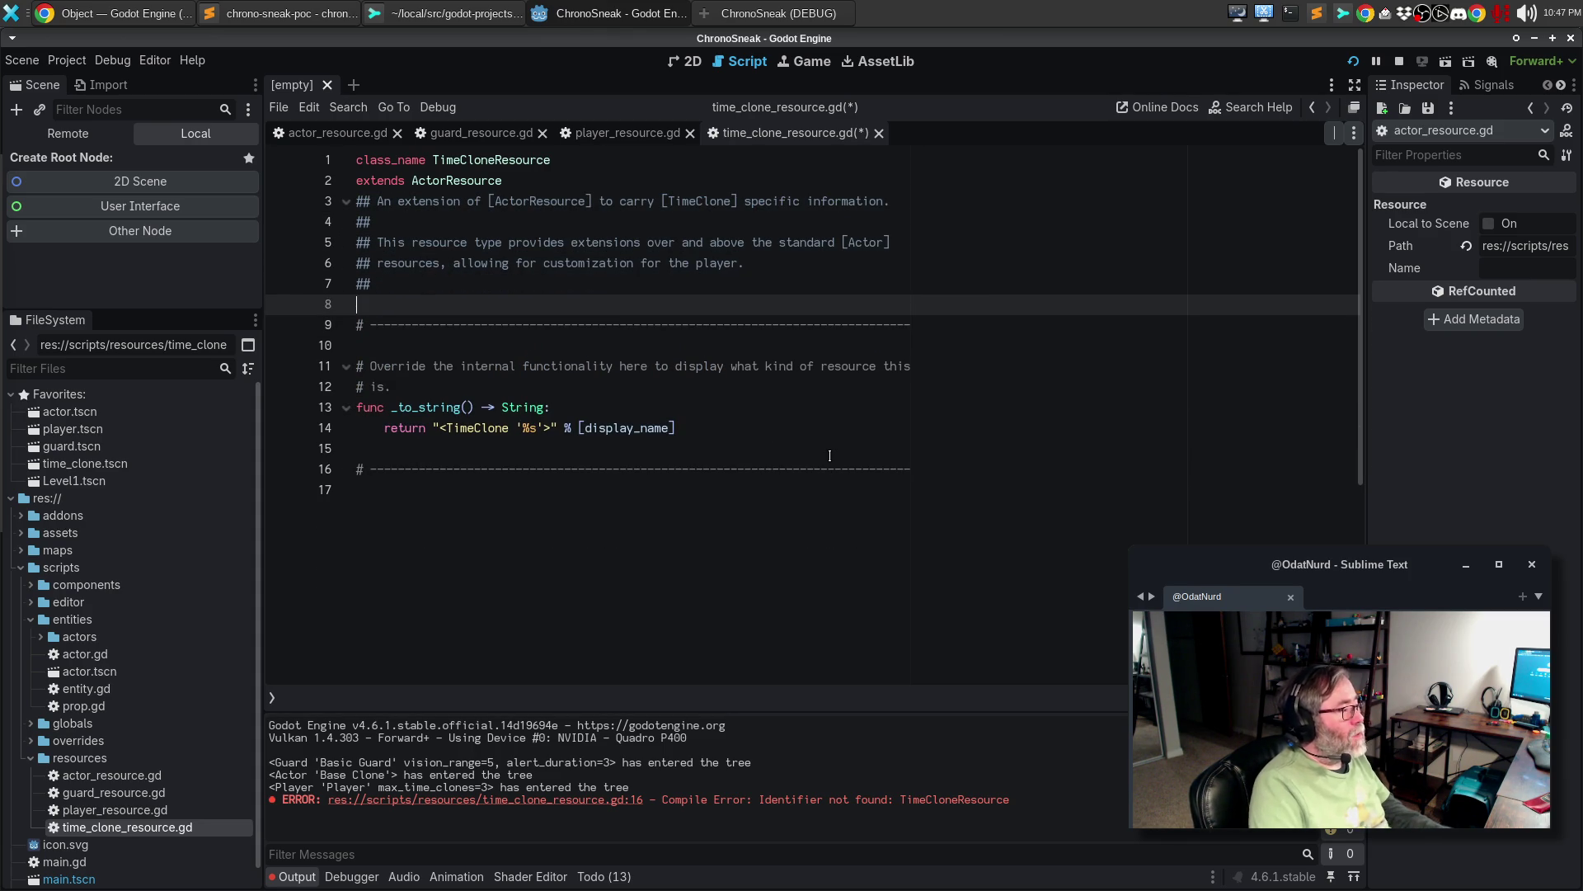
{"action": "key", "text": "Up"}
{"action": "key", "text": "Delete"}
{"action": "key", "text": "Delete"}
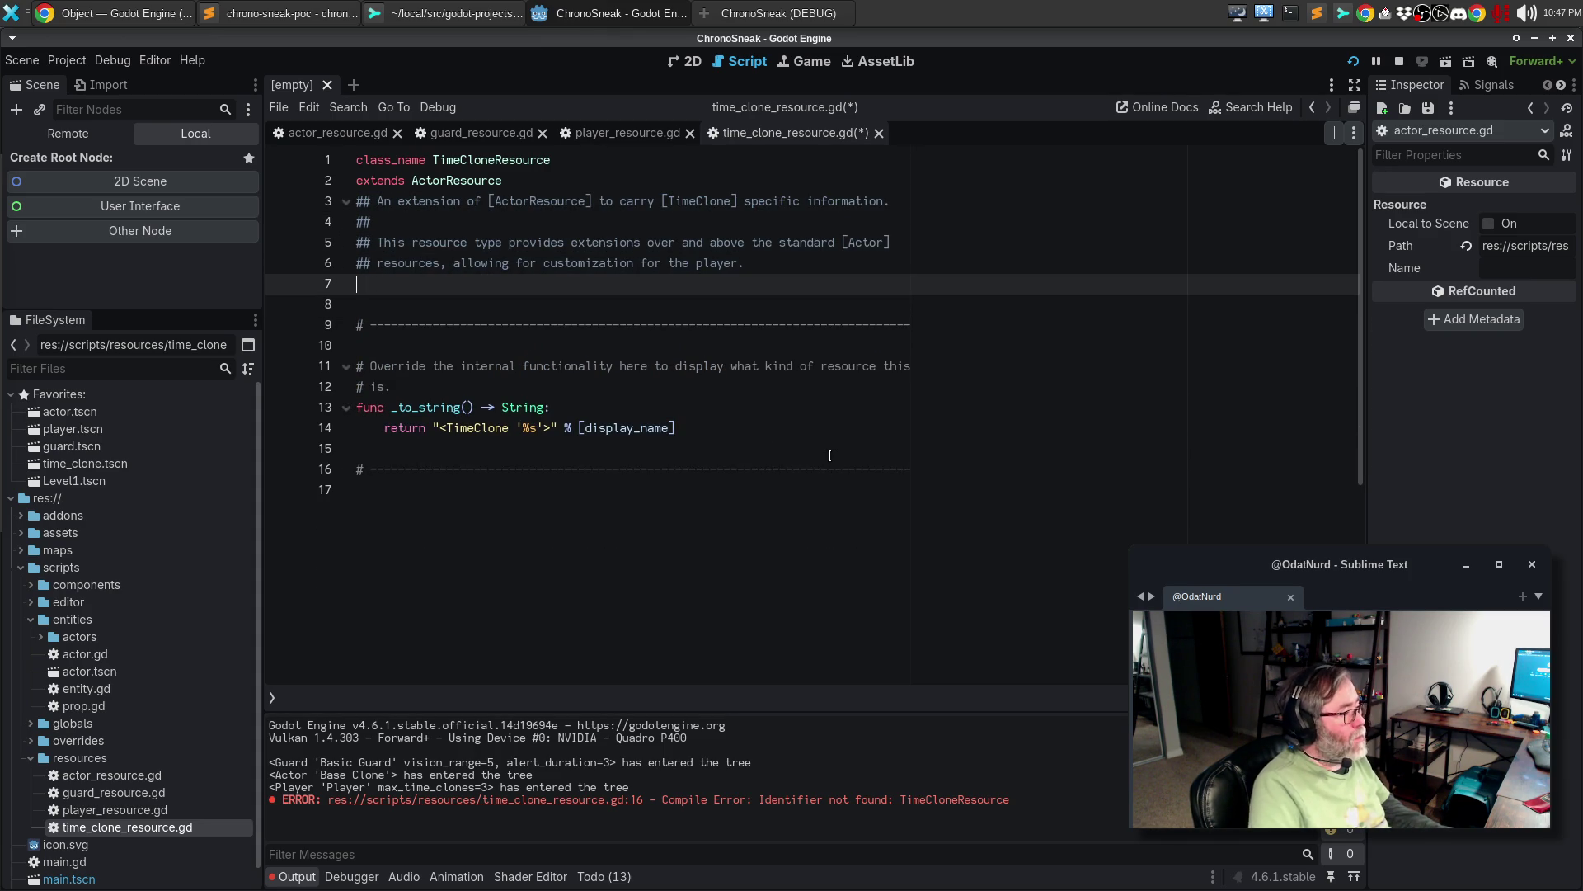
{"action": "key", "text": "Up"}
{"action": "key", "text": "Up"}
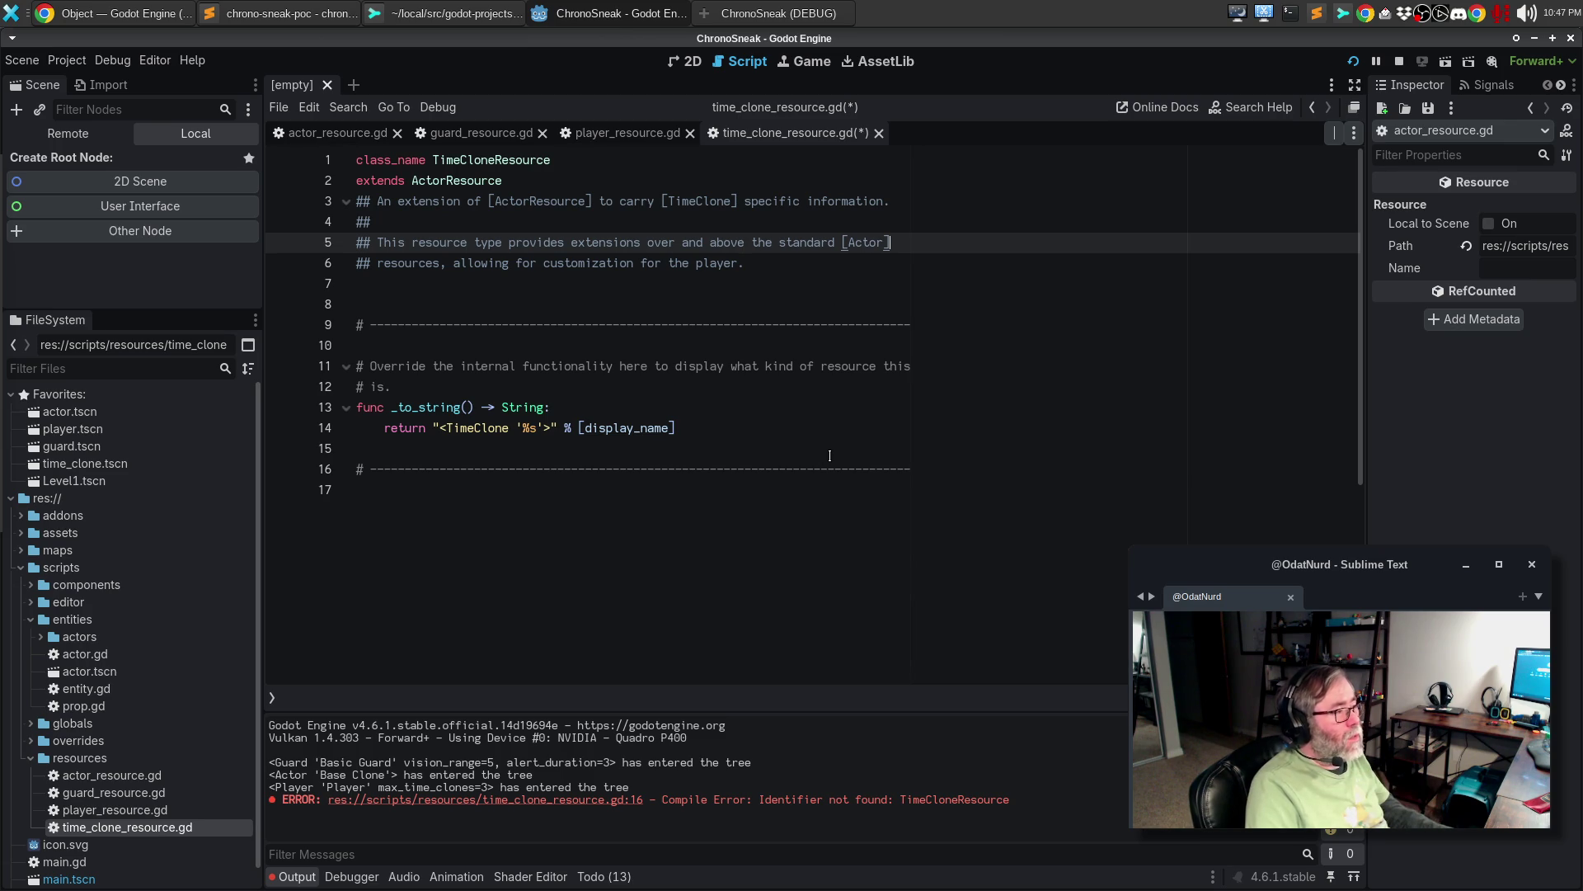
- Reword the description to call TimeClone 'only a placeholder.' and save the script
{"action": "key", "text": "Down"}
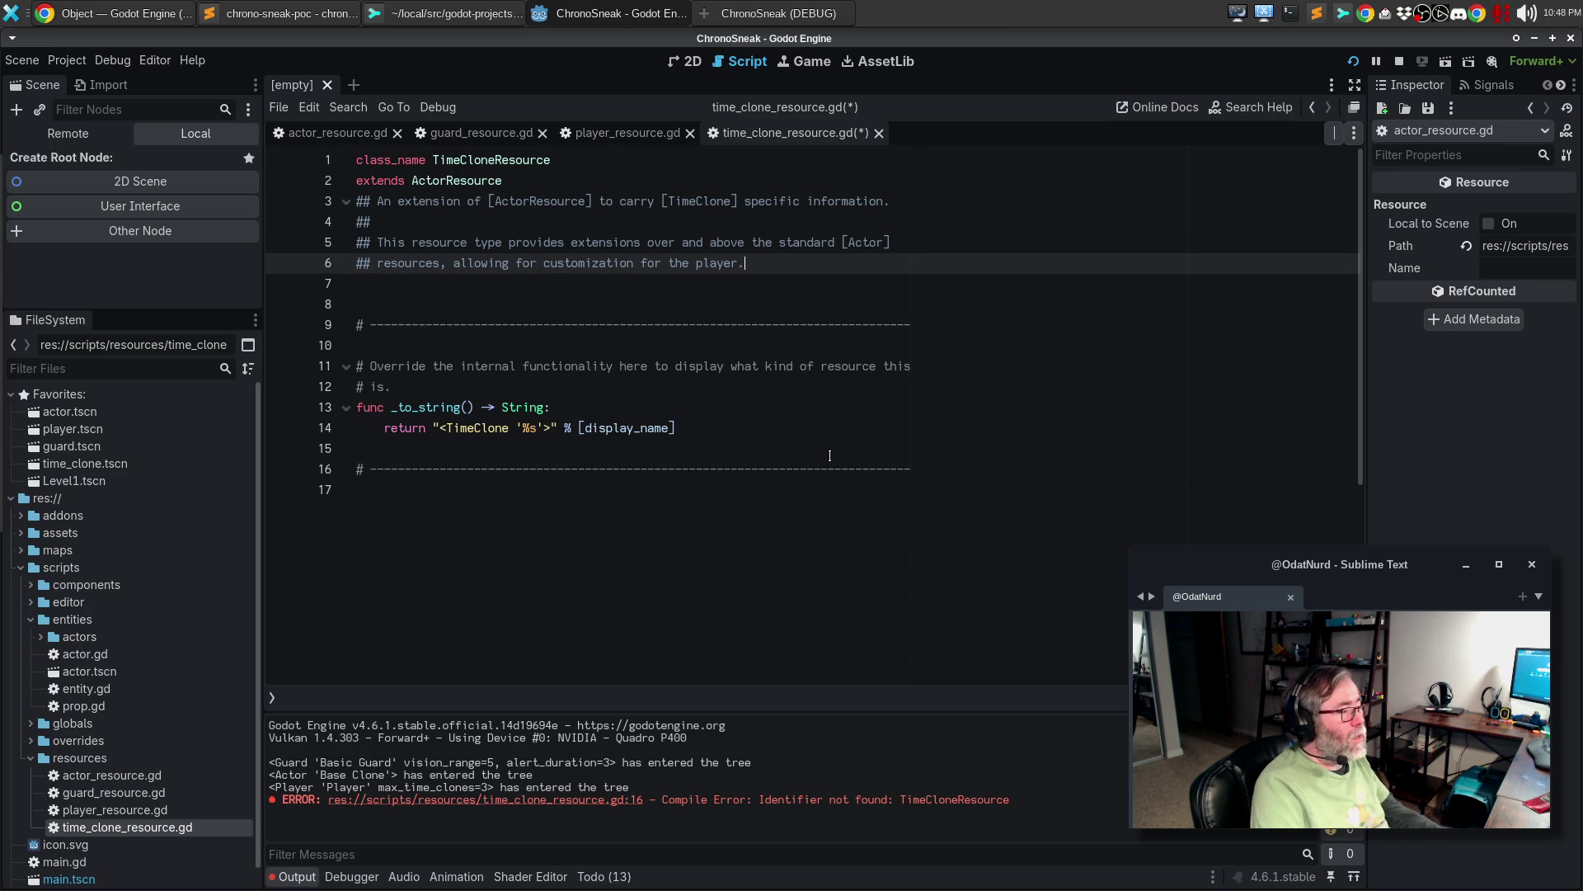
{"action": "key", "text": "BackSpace"}
{"action": "key", "text": "BackSpace"}
{"action": "key", "text": "BackSpace"}
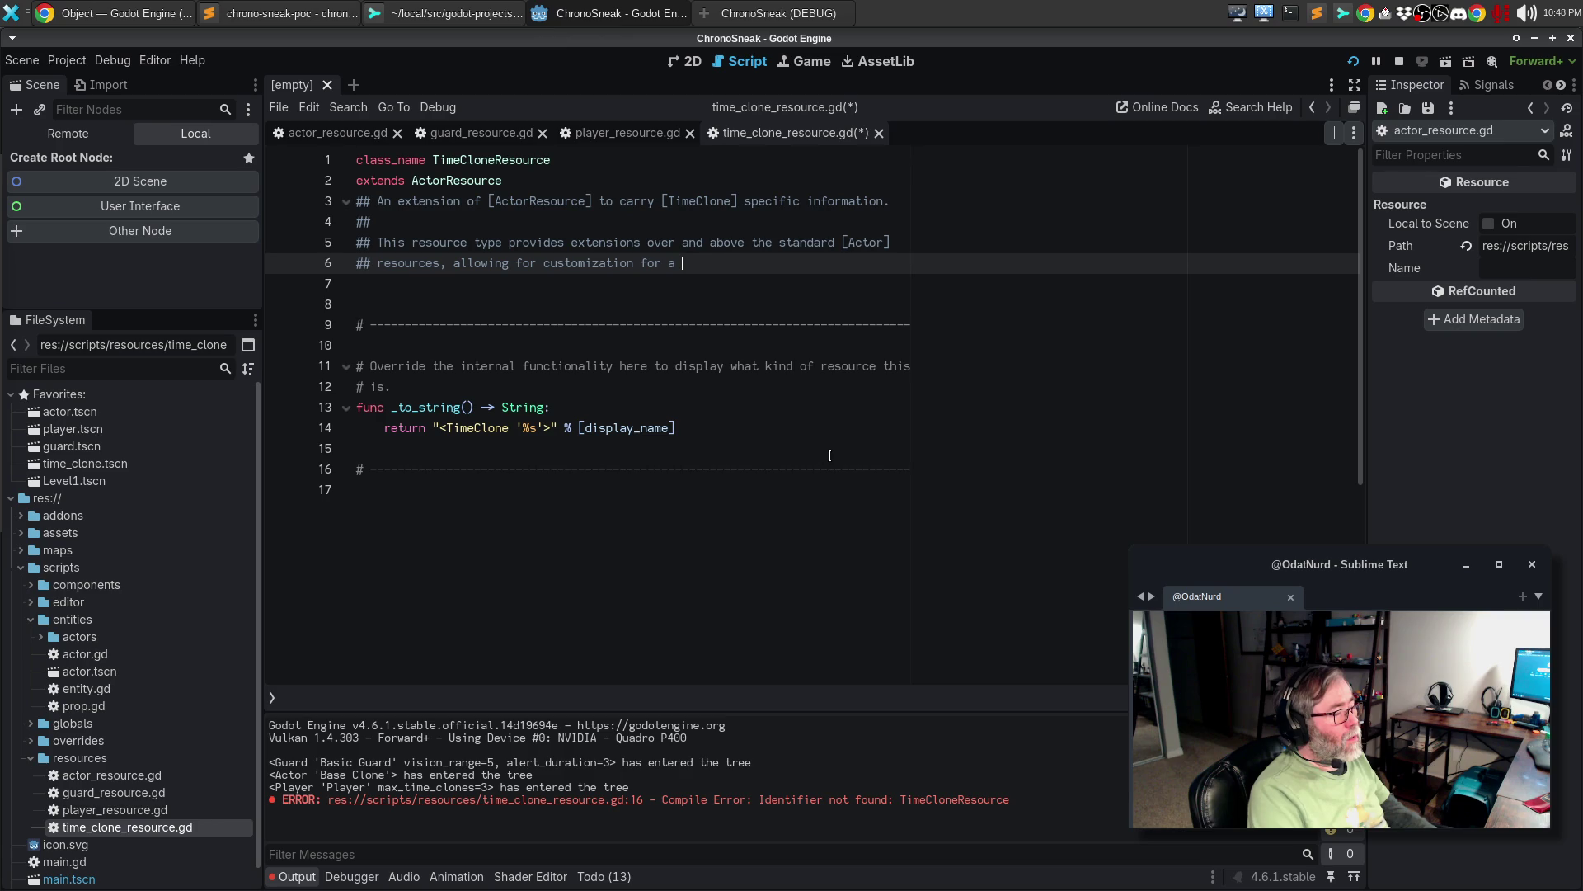
{"action": "type", "text": "Time"}
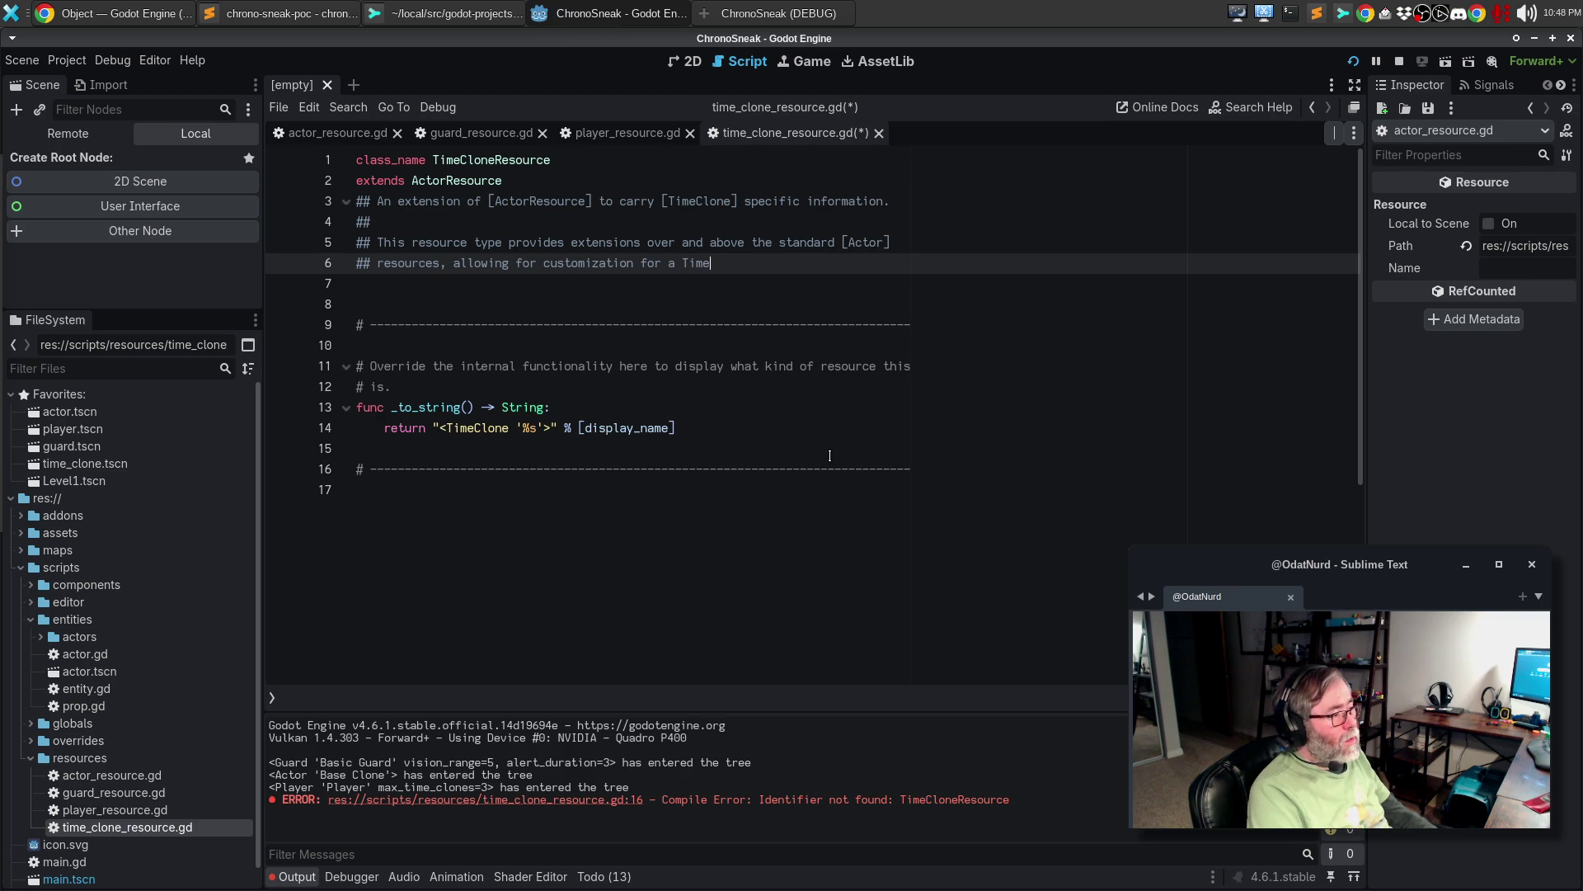
{"action": "type", "text": "CLoone"}
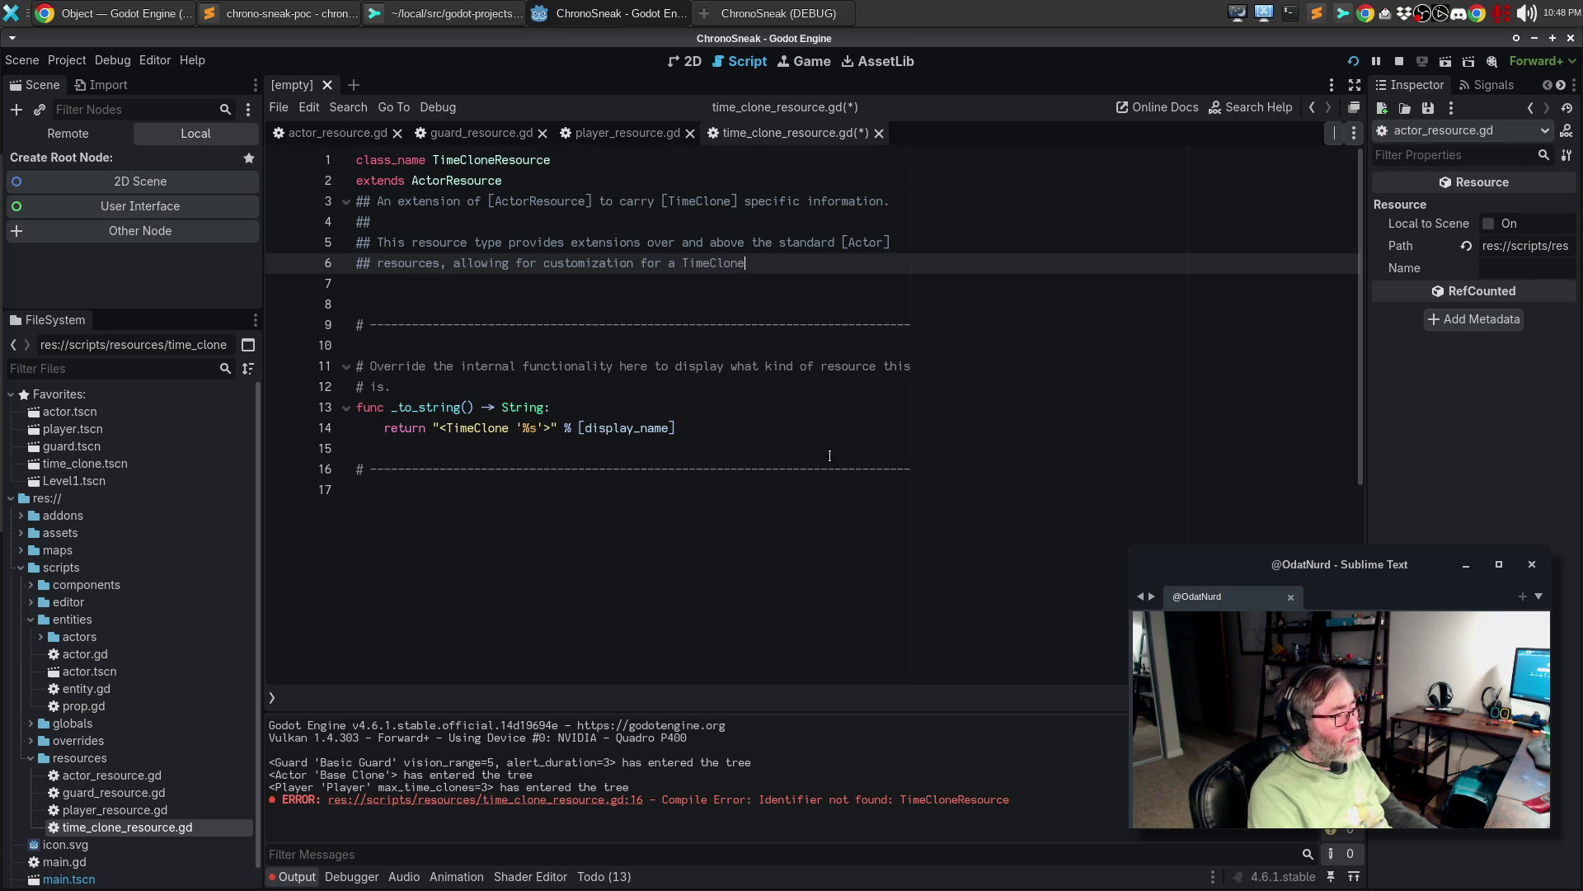
{"action": "type", "text": "At the moment this is"}
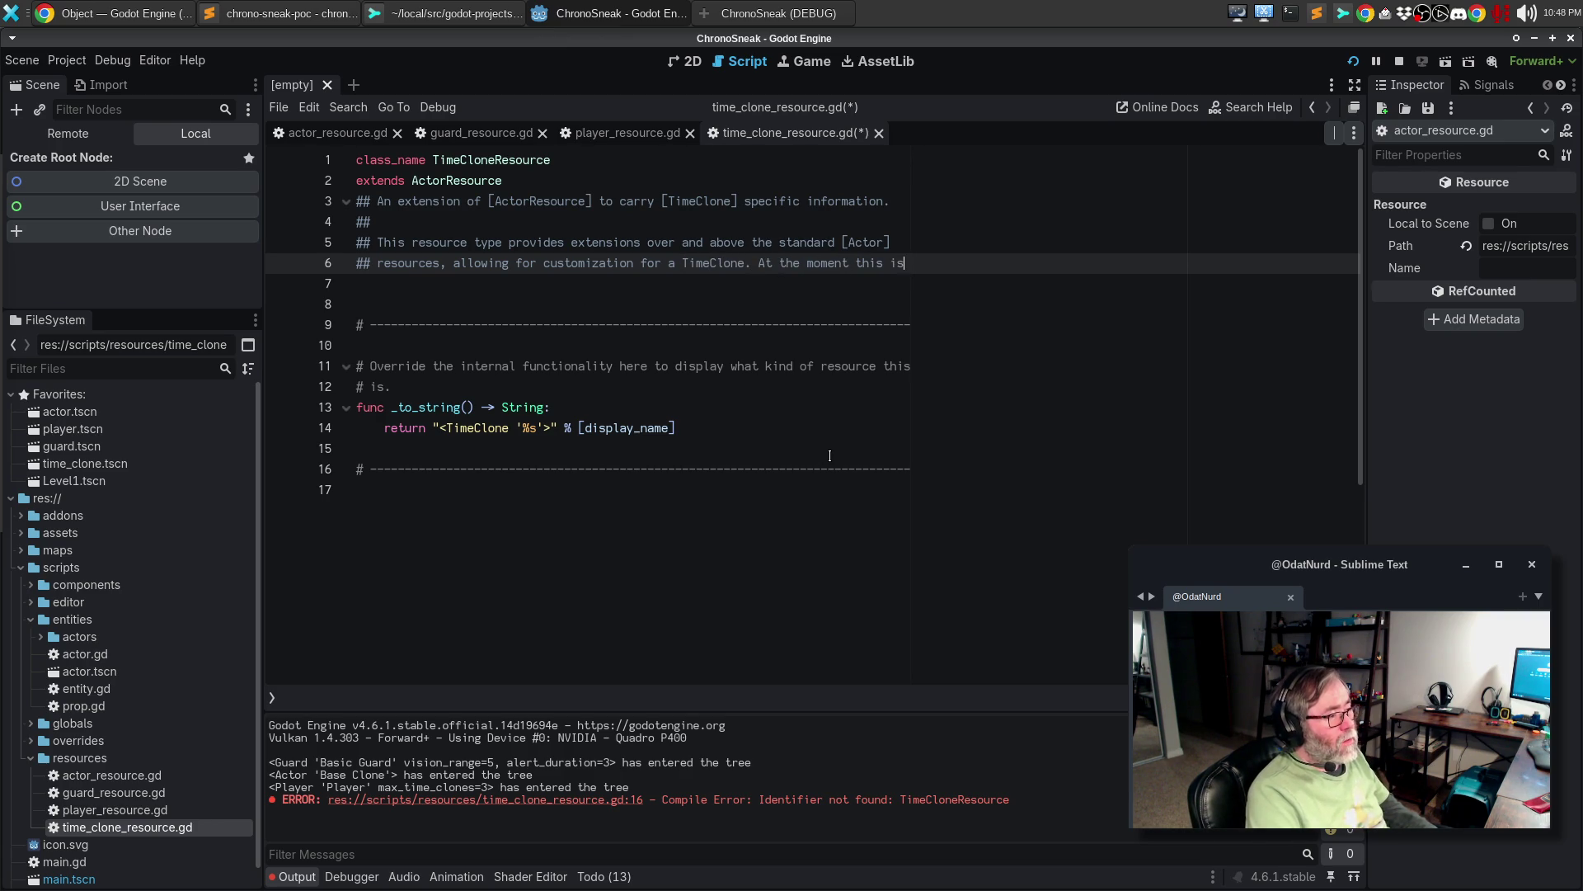
{"action": "key", "text": "Return"}
{"action": "type", "text": "## "}
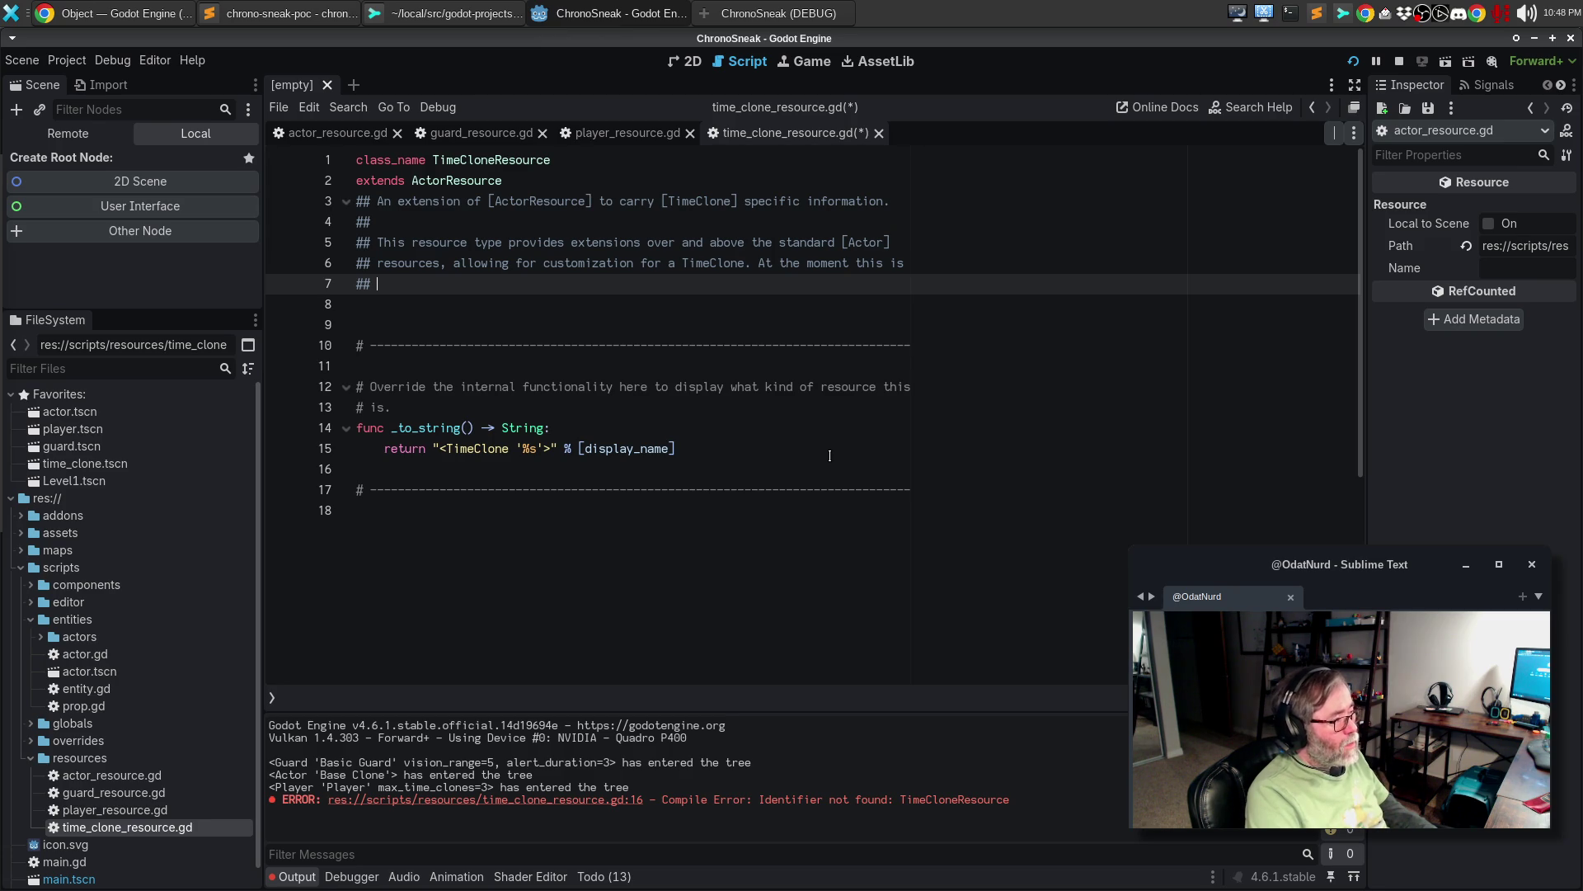
{"action": "type", "text": "only a place"}
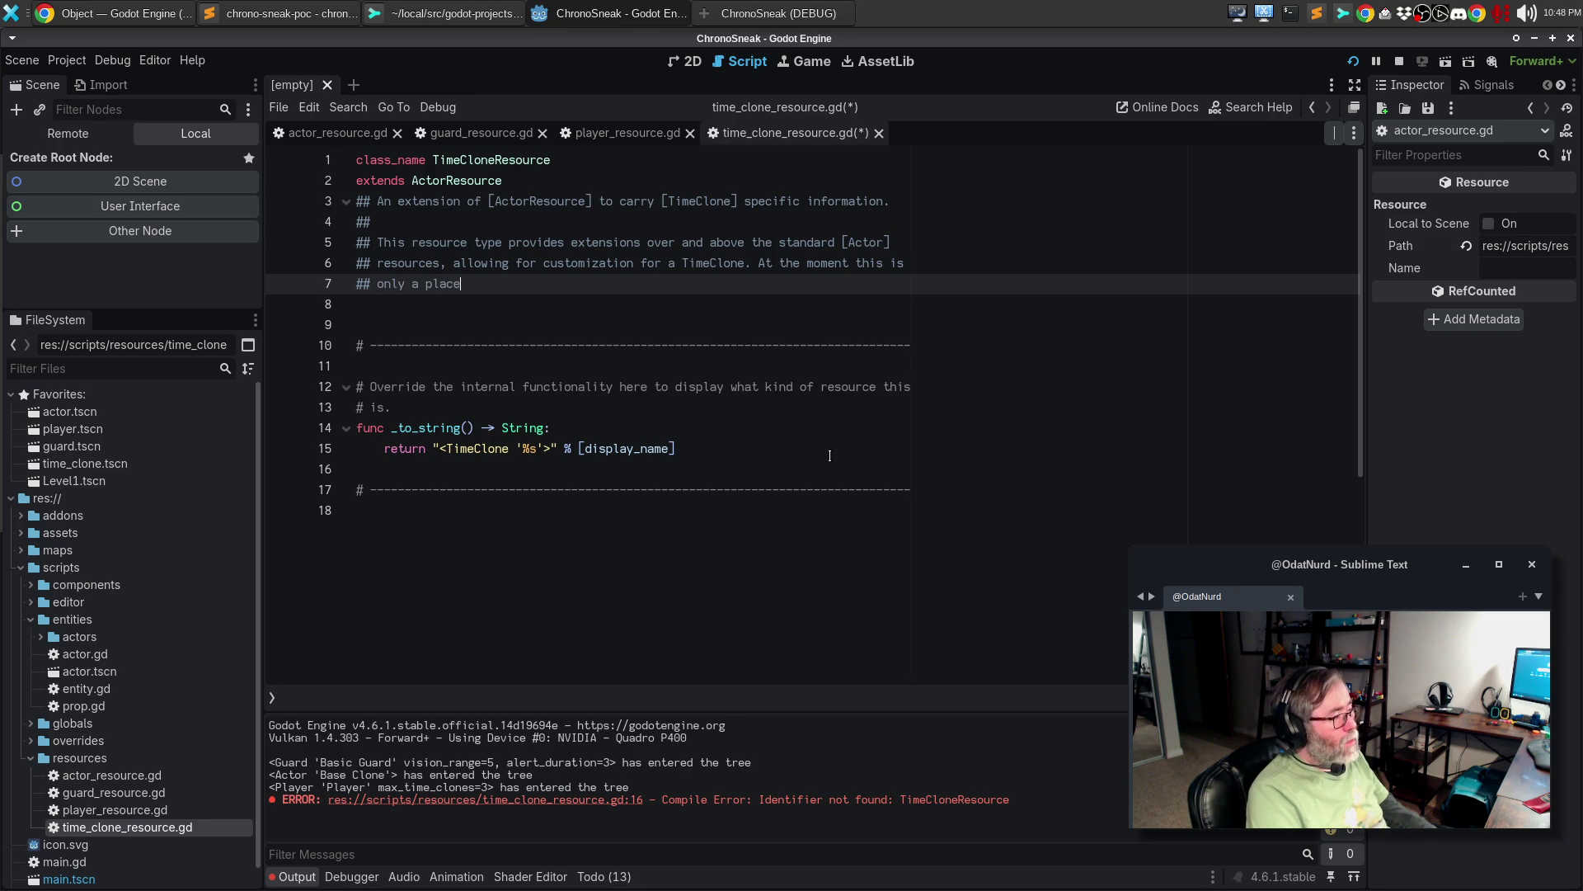
{"action": "type", "text": "holder."}
{"action": "key", "text": "Down"}
{"action": "key", "text": "Down"}
{"action": "key", "text": "BackSpace"}
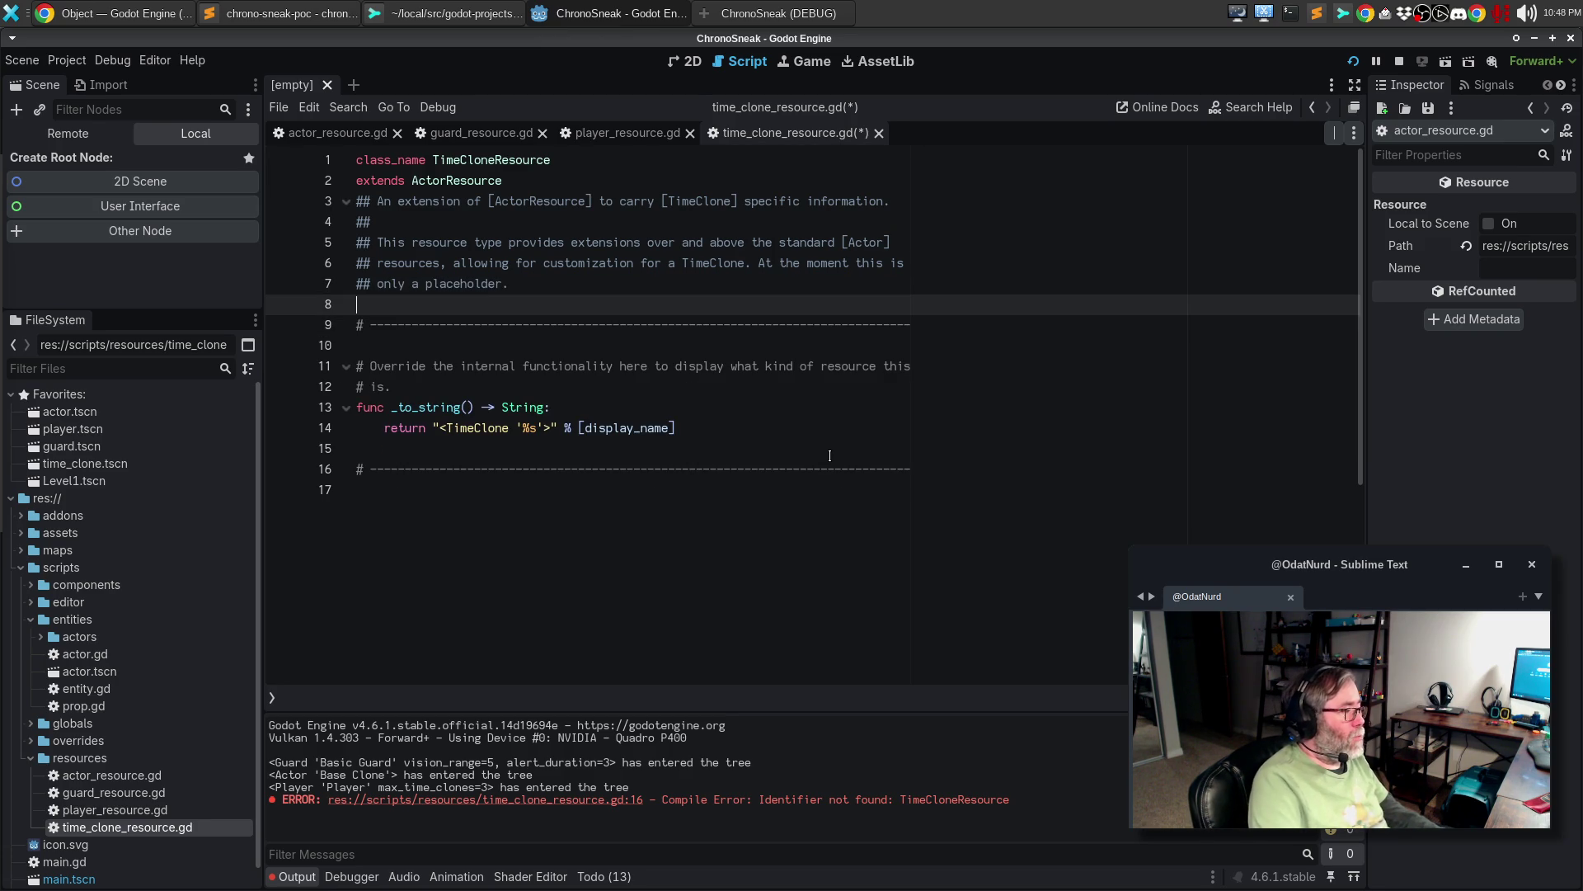
{"action": "key", "text": "ctrl+s"}
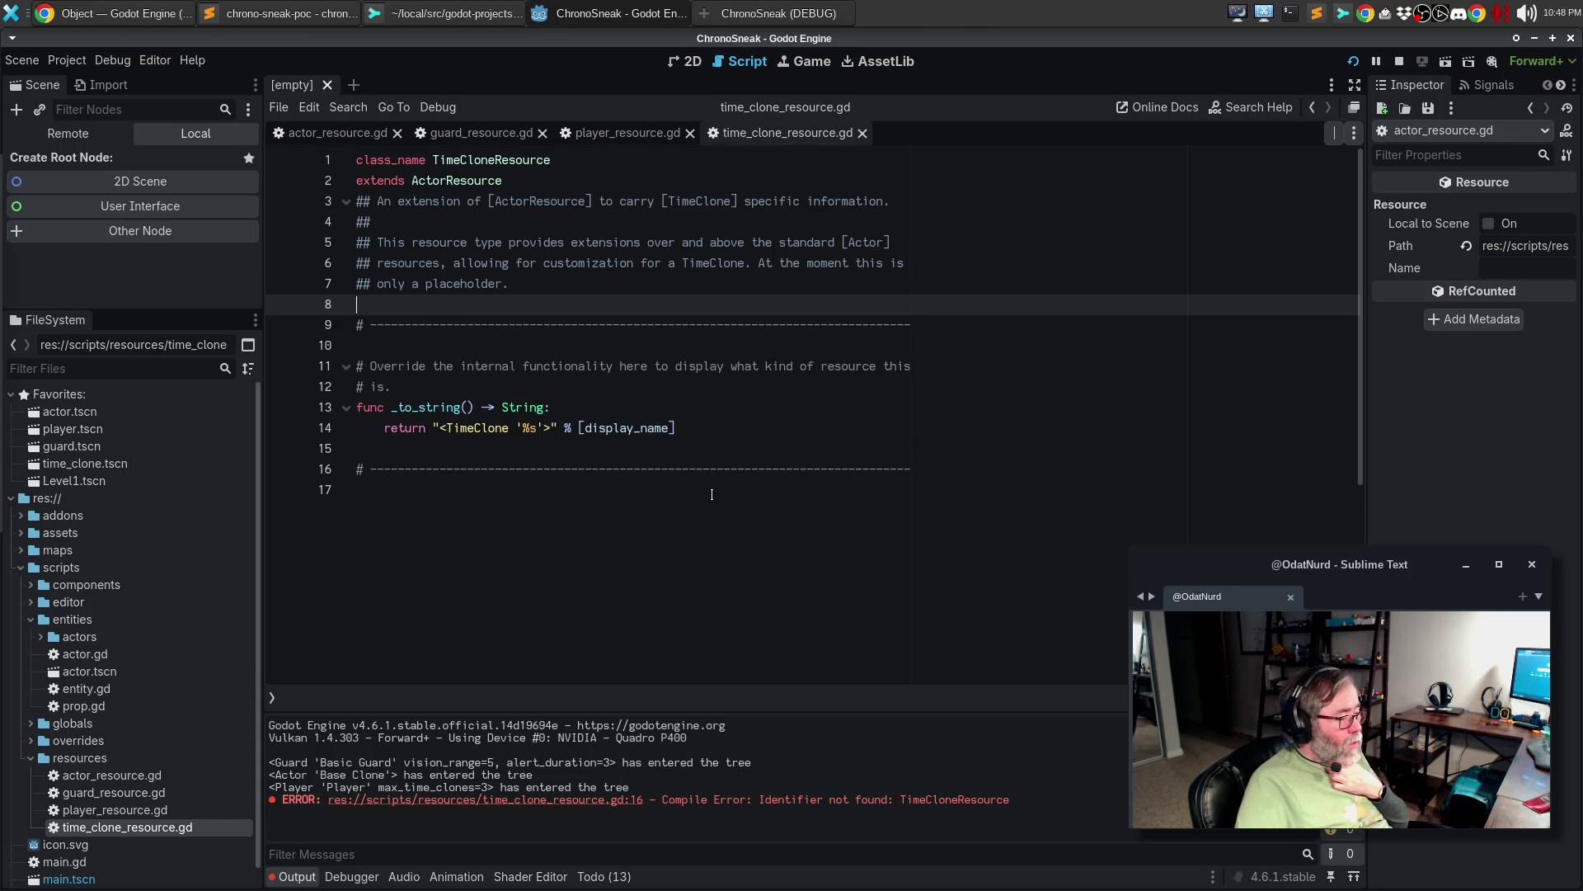
{"action": "left_click", "coordinate": [711, 494]}
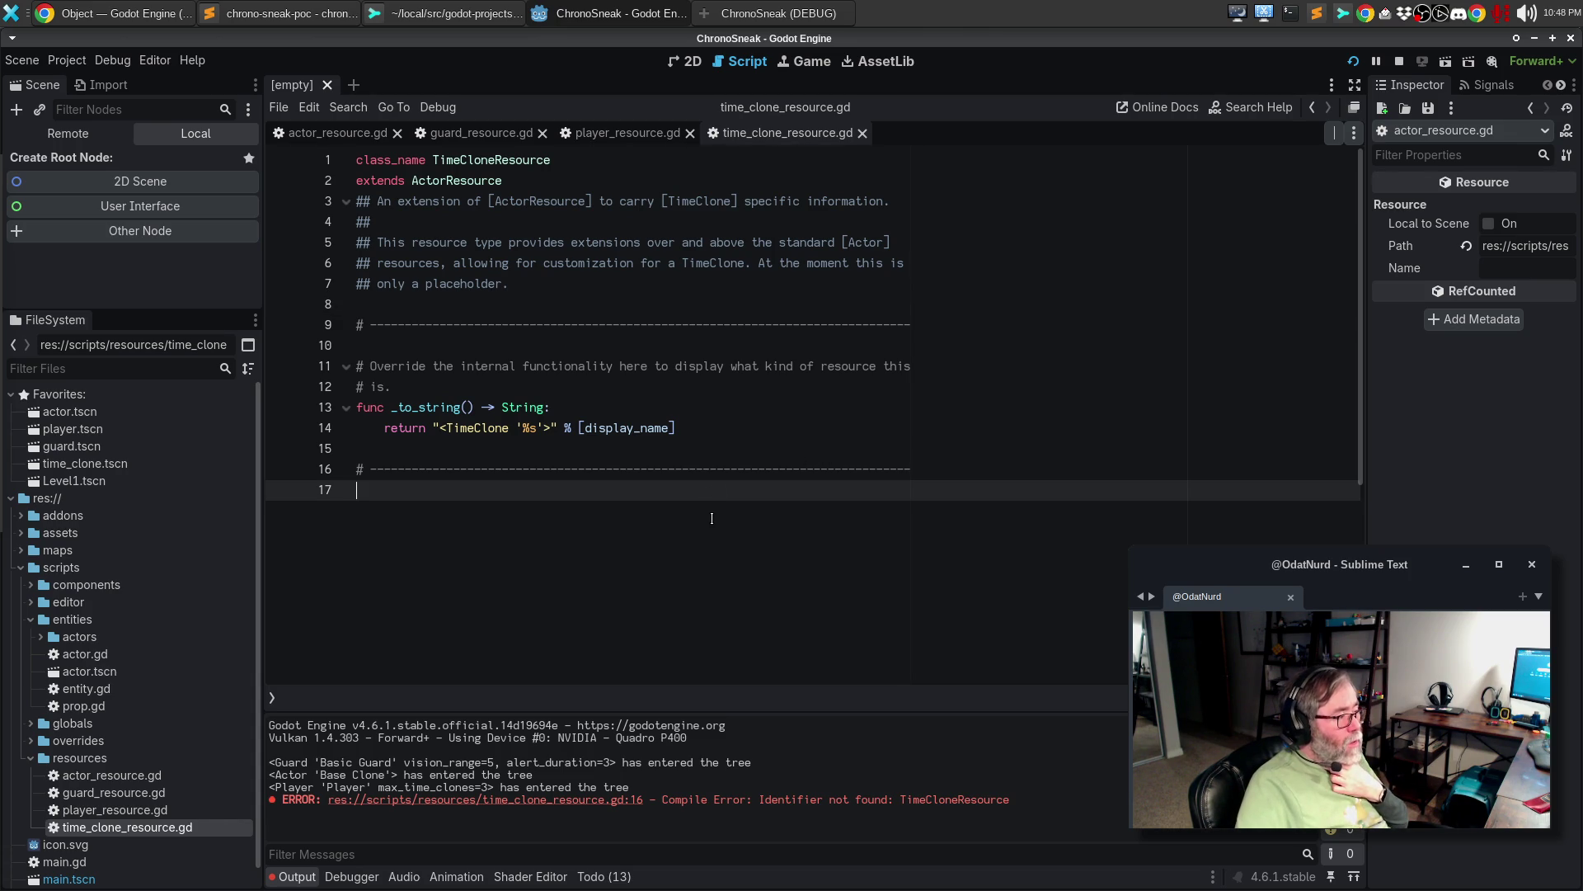
{"action": "left_click", "coordinate": [719, 394]}
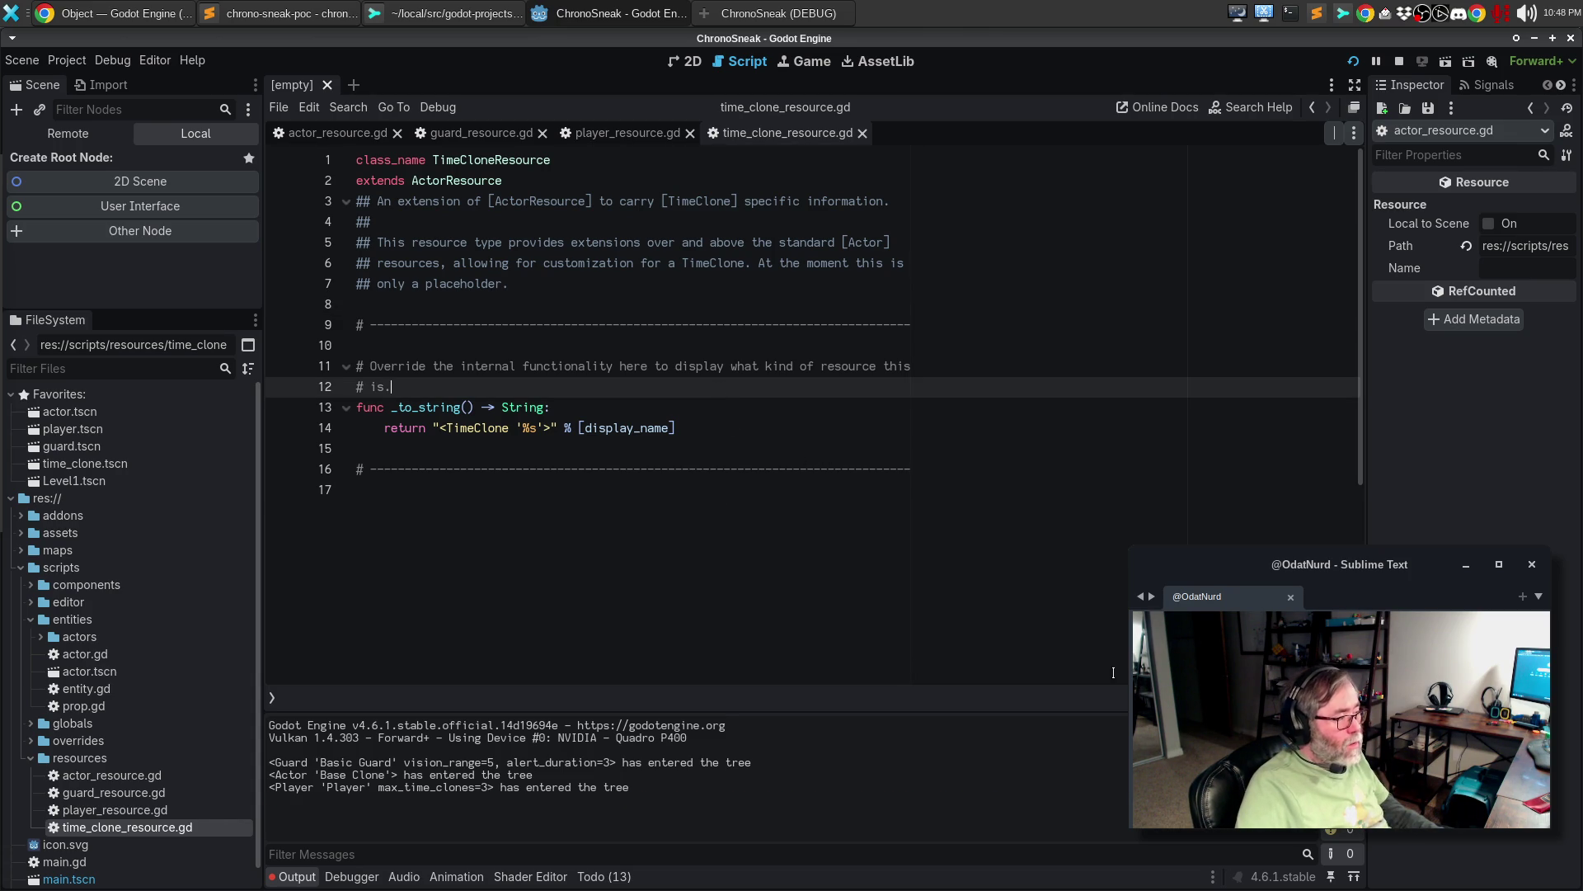
- Stop the game, open time_clone.tscn, and inspect the Actor's Entity Data, base_time_clone.tres
{"action": "left_click", "coordinate": [957, 576]}
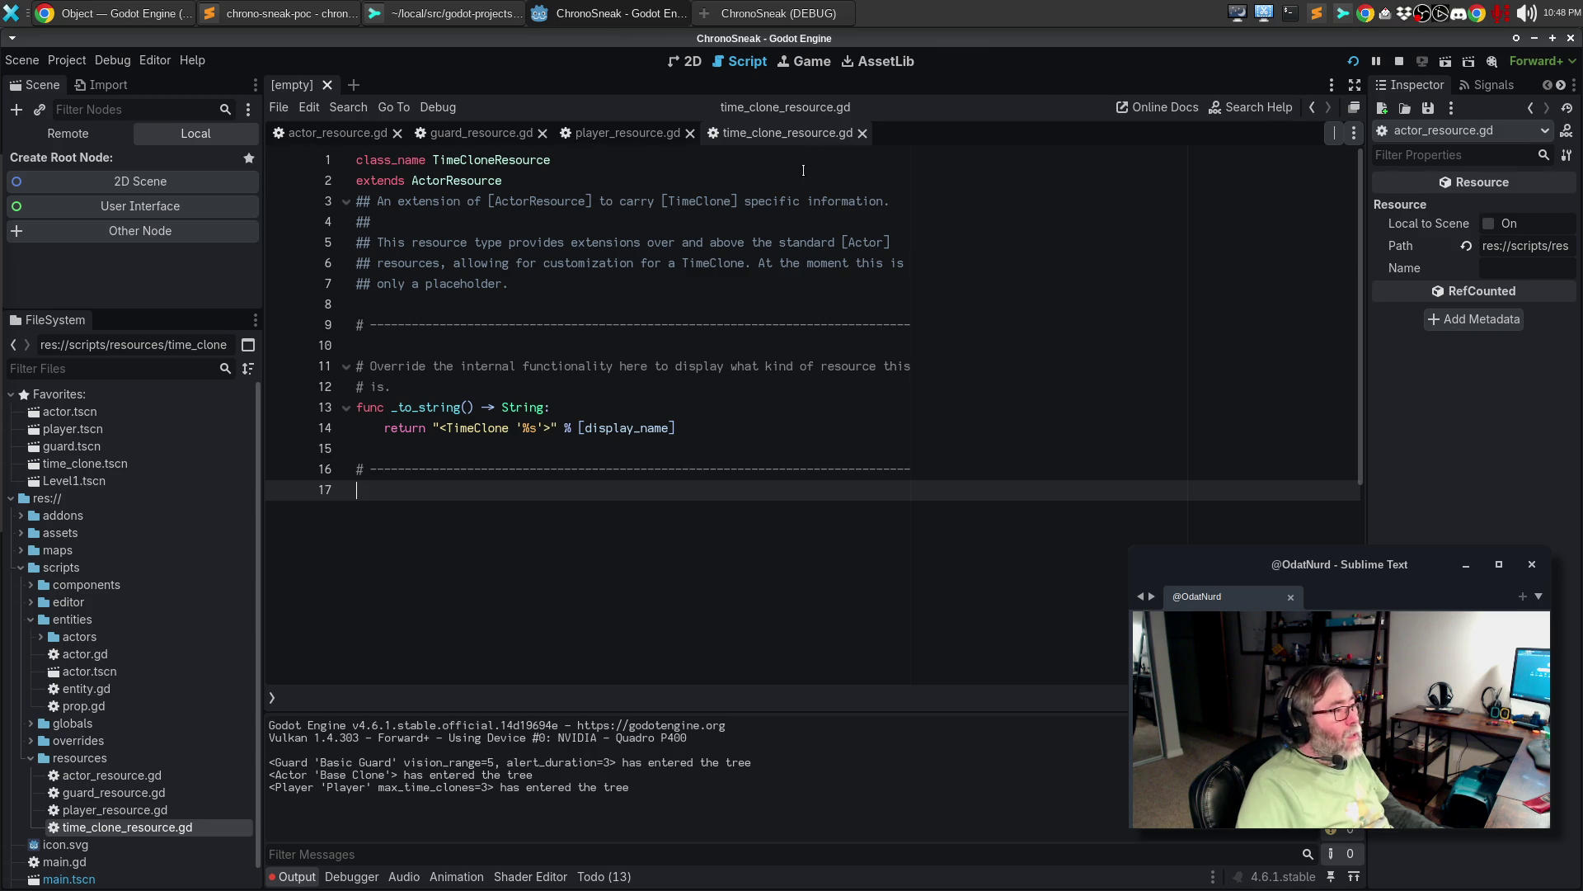
{"action": "left_click", "coordinate": [771, 13]}
{"action": "left_click", "coordinate": [1229, 139]}
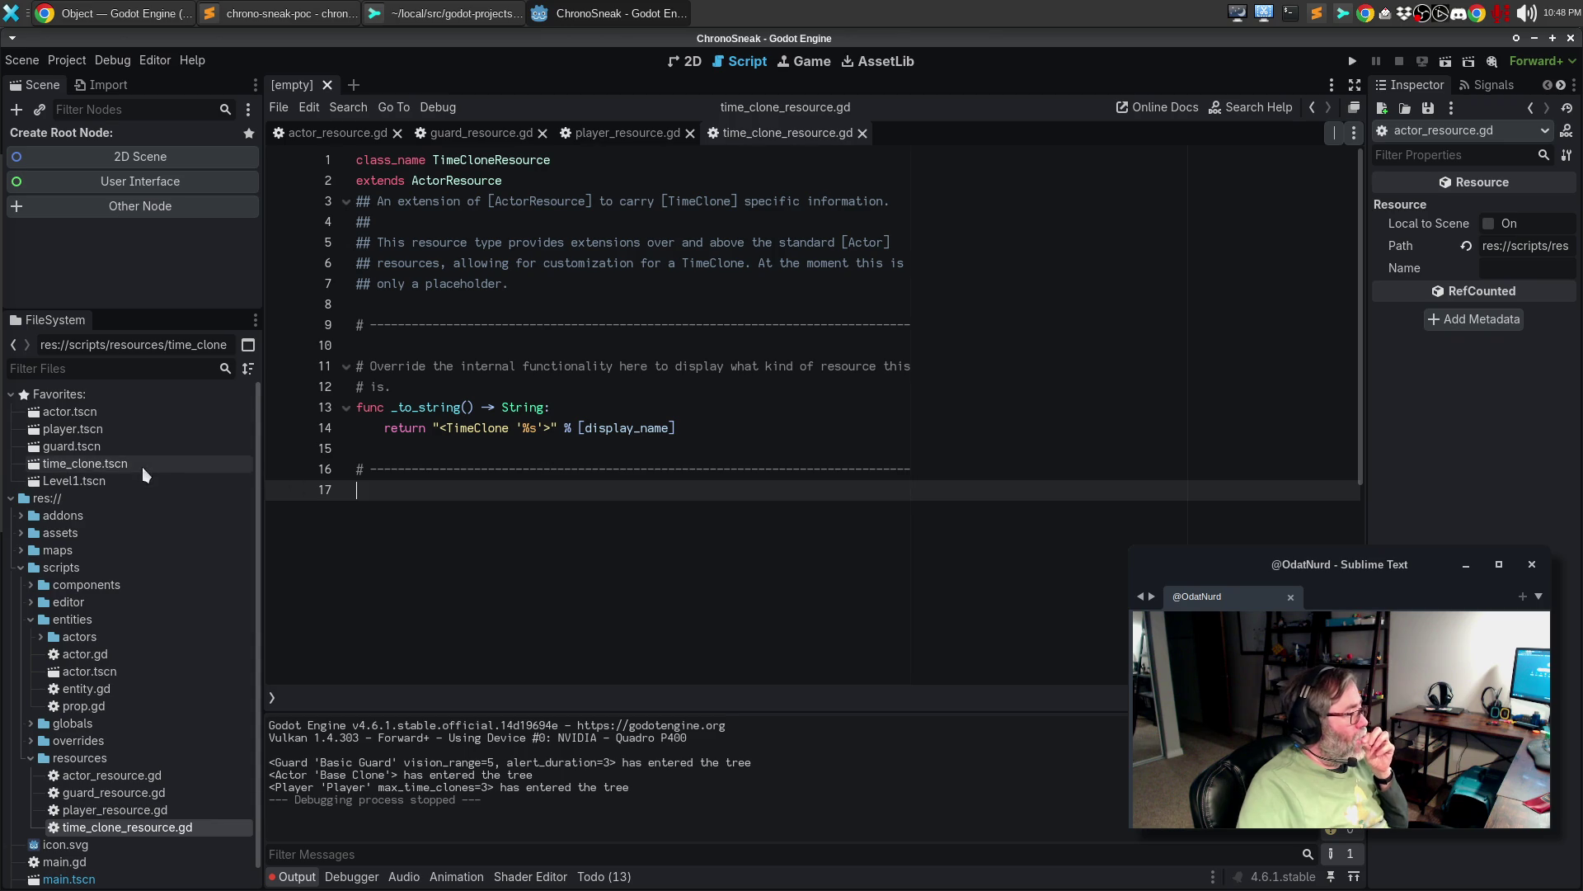
{"action": "double_click", "coordinate": [92, 464]}
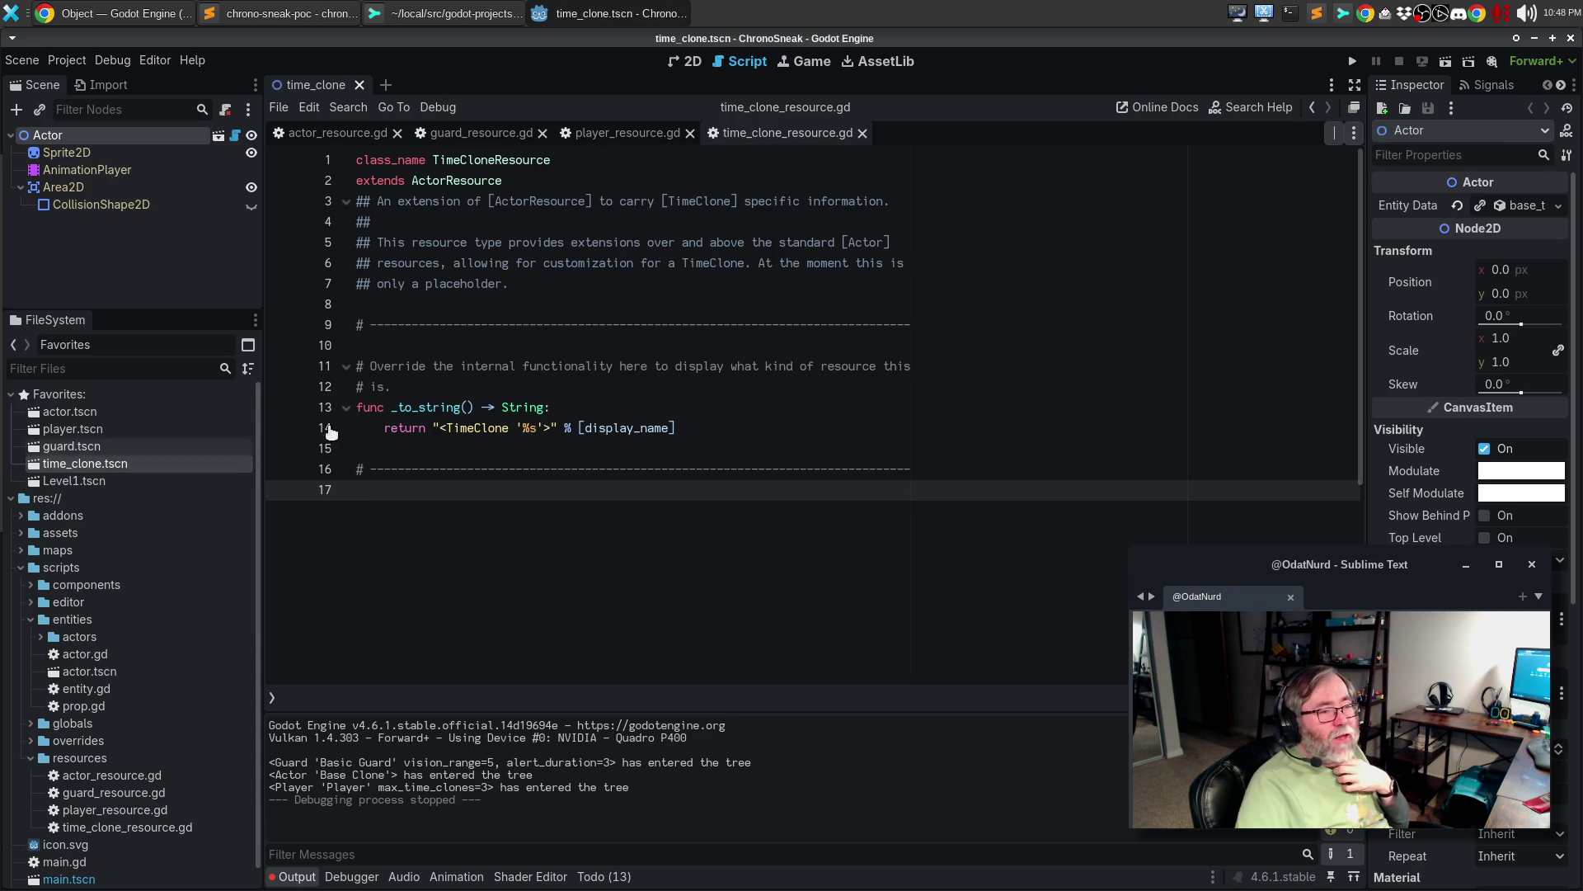
{"action": "left_click", "coordinate": [1527, 206]}
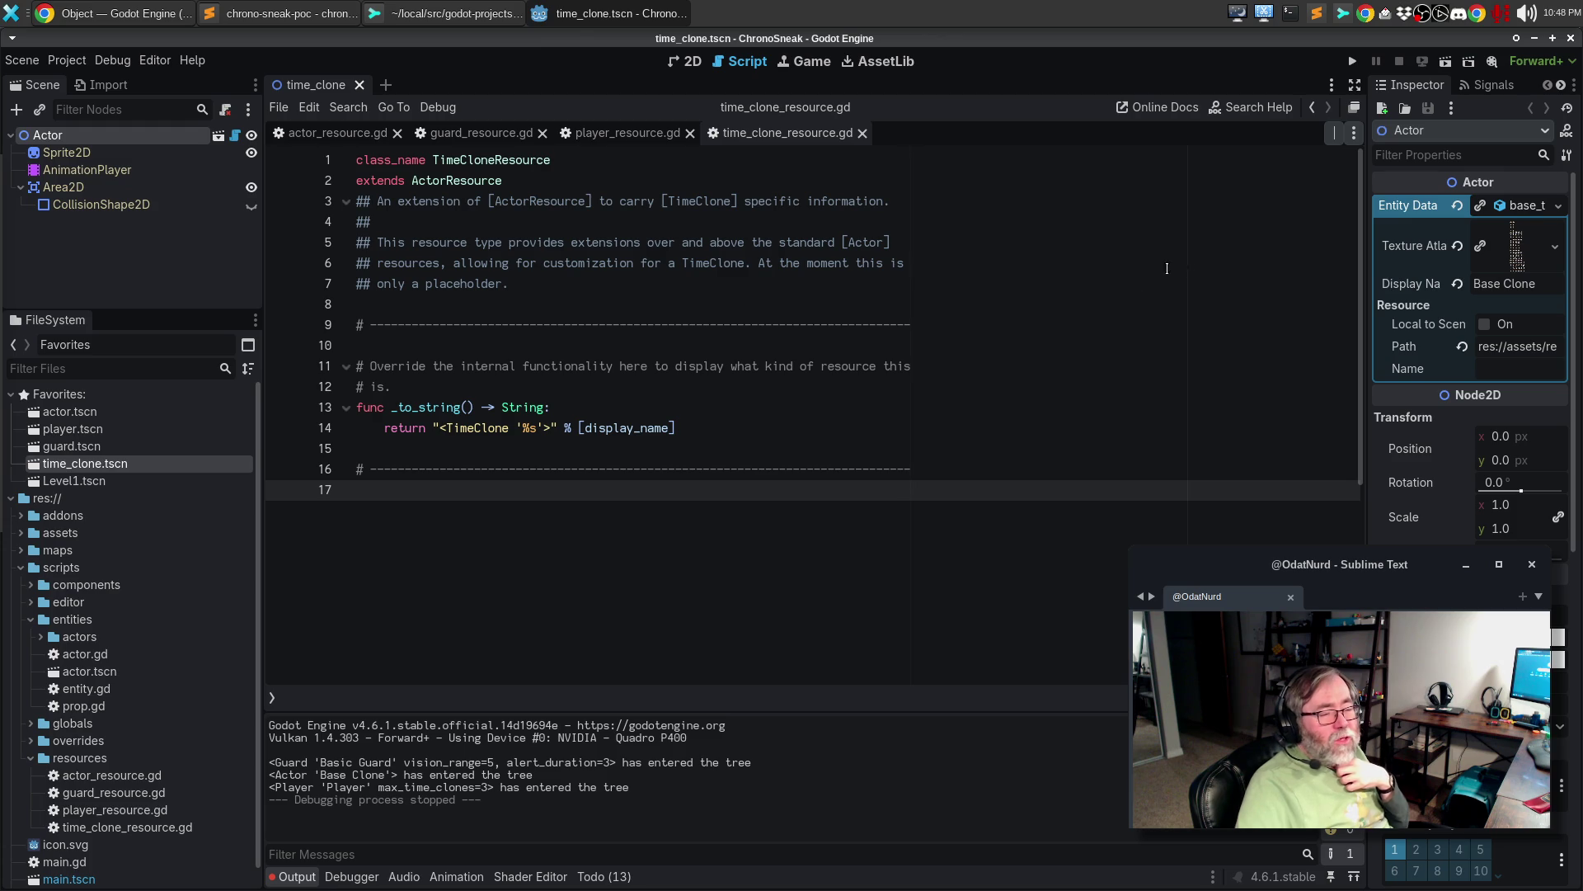
{"action": "left_click", "coordinate": [1517, 207]}
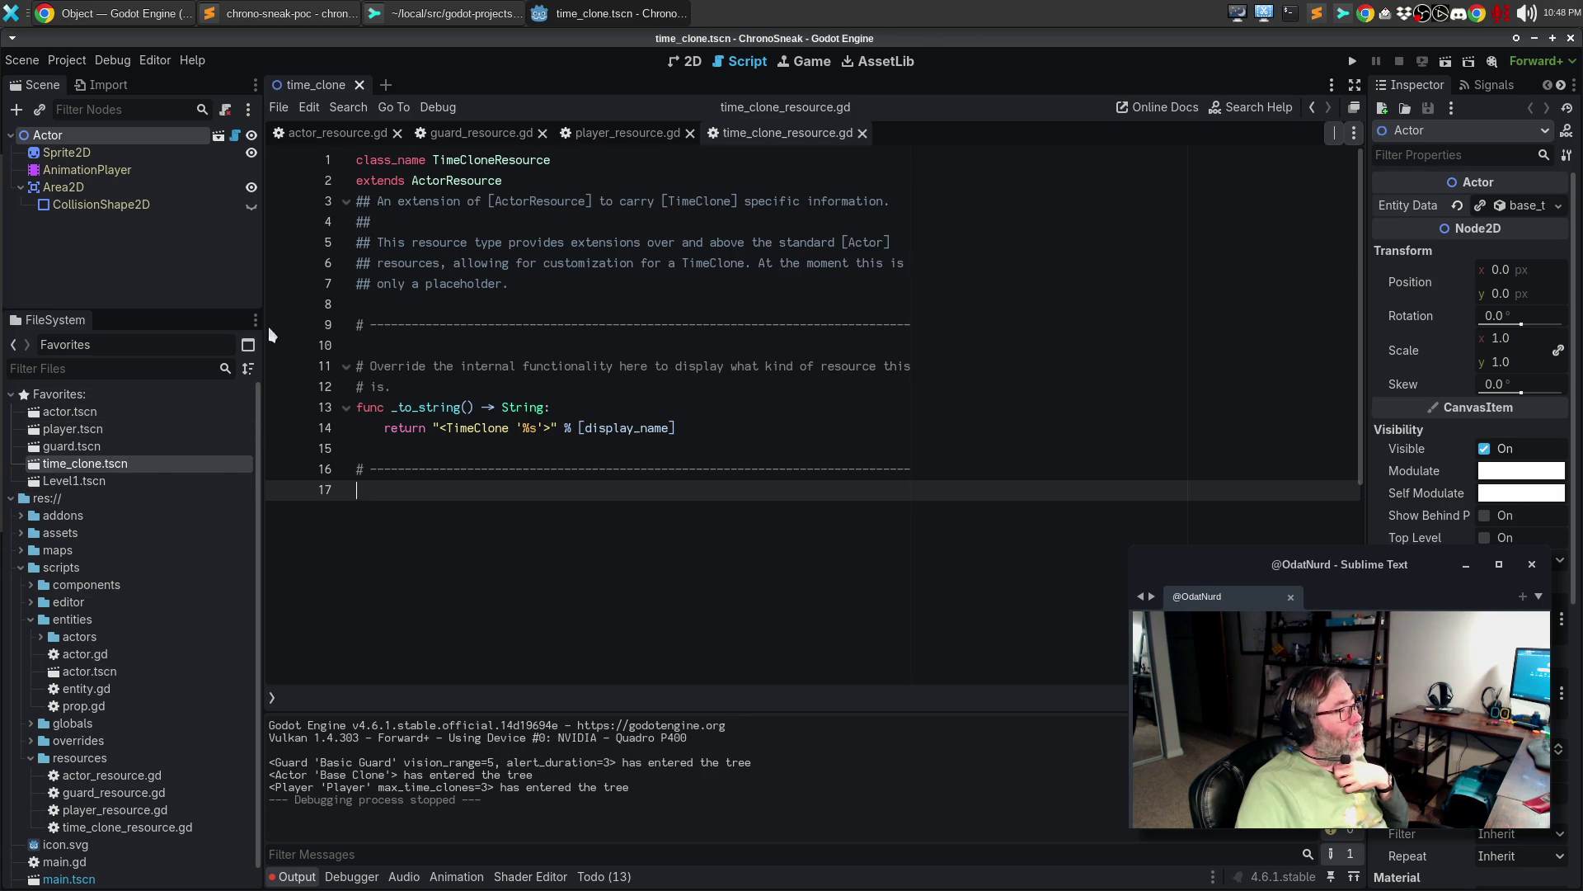
- From the resources folder's Create New > Resource..., pick TimeCloneResource as the new resource type
{"action": "right_click", "coordinate": [83, 758]}
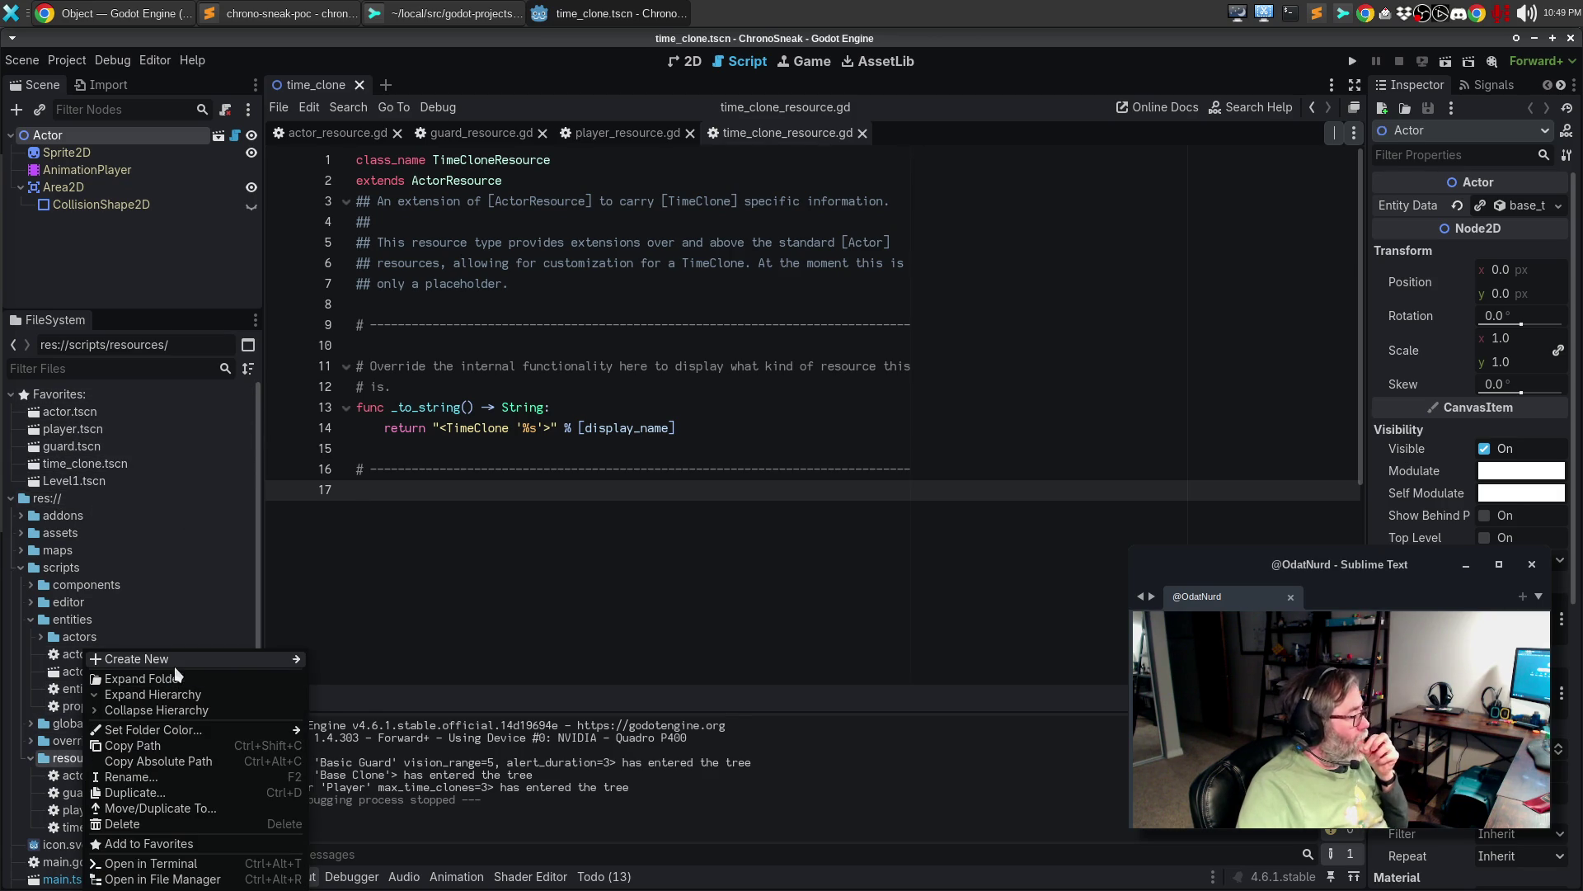
{"action": "mouse_move", "coordinate": [165, 659]}
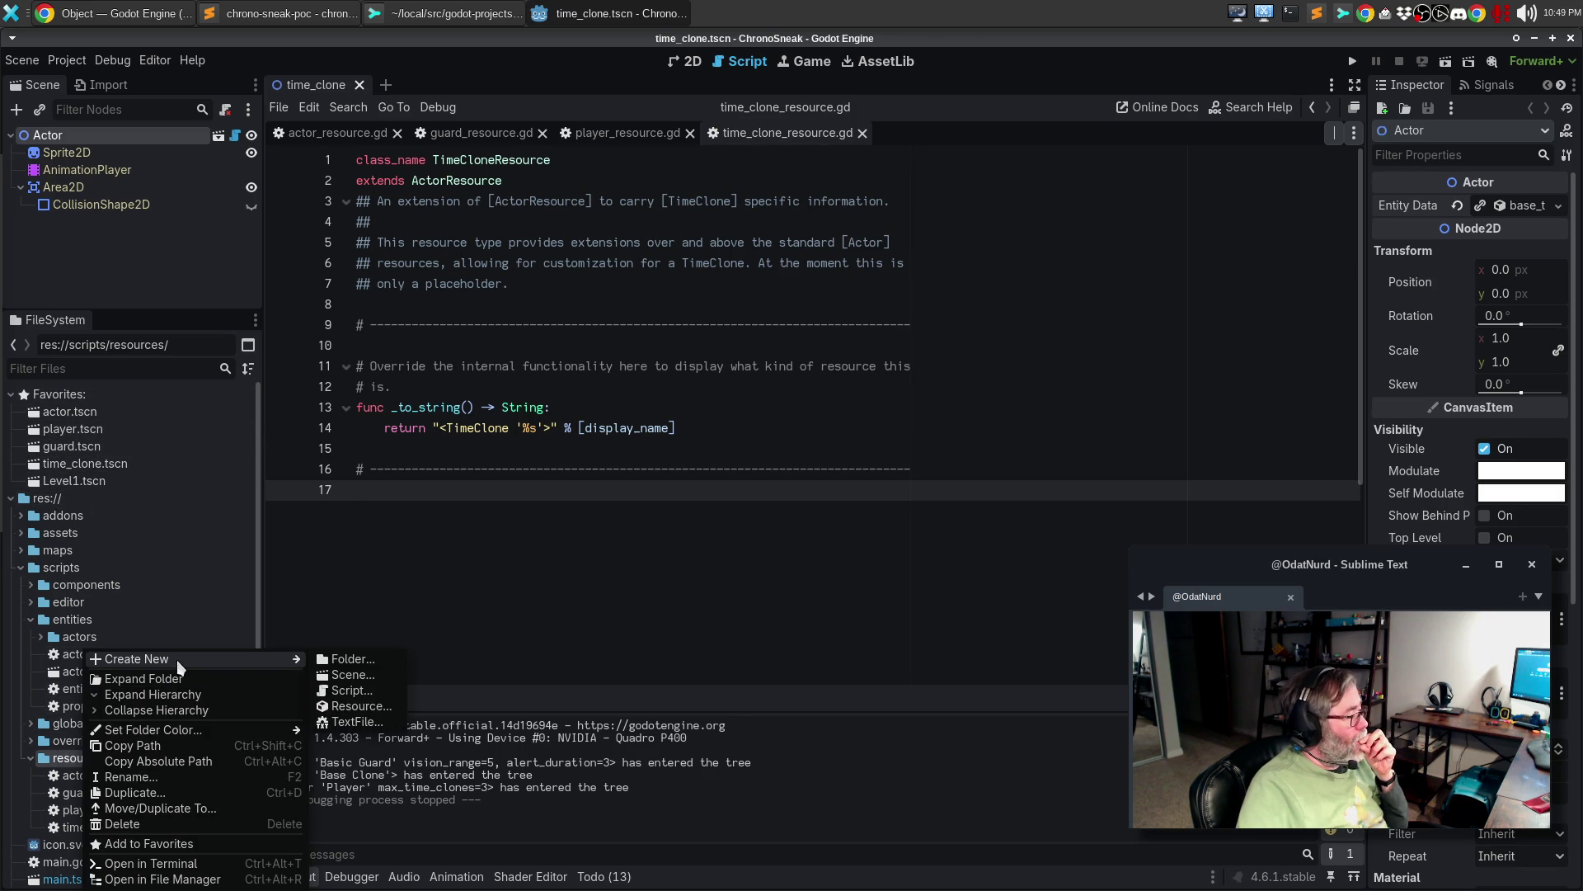
{"action": "left_click", "coordinate": [394, 704]}
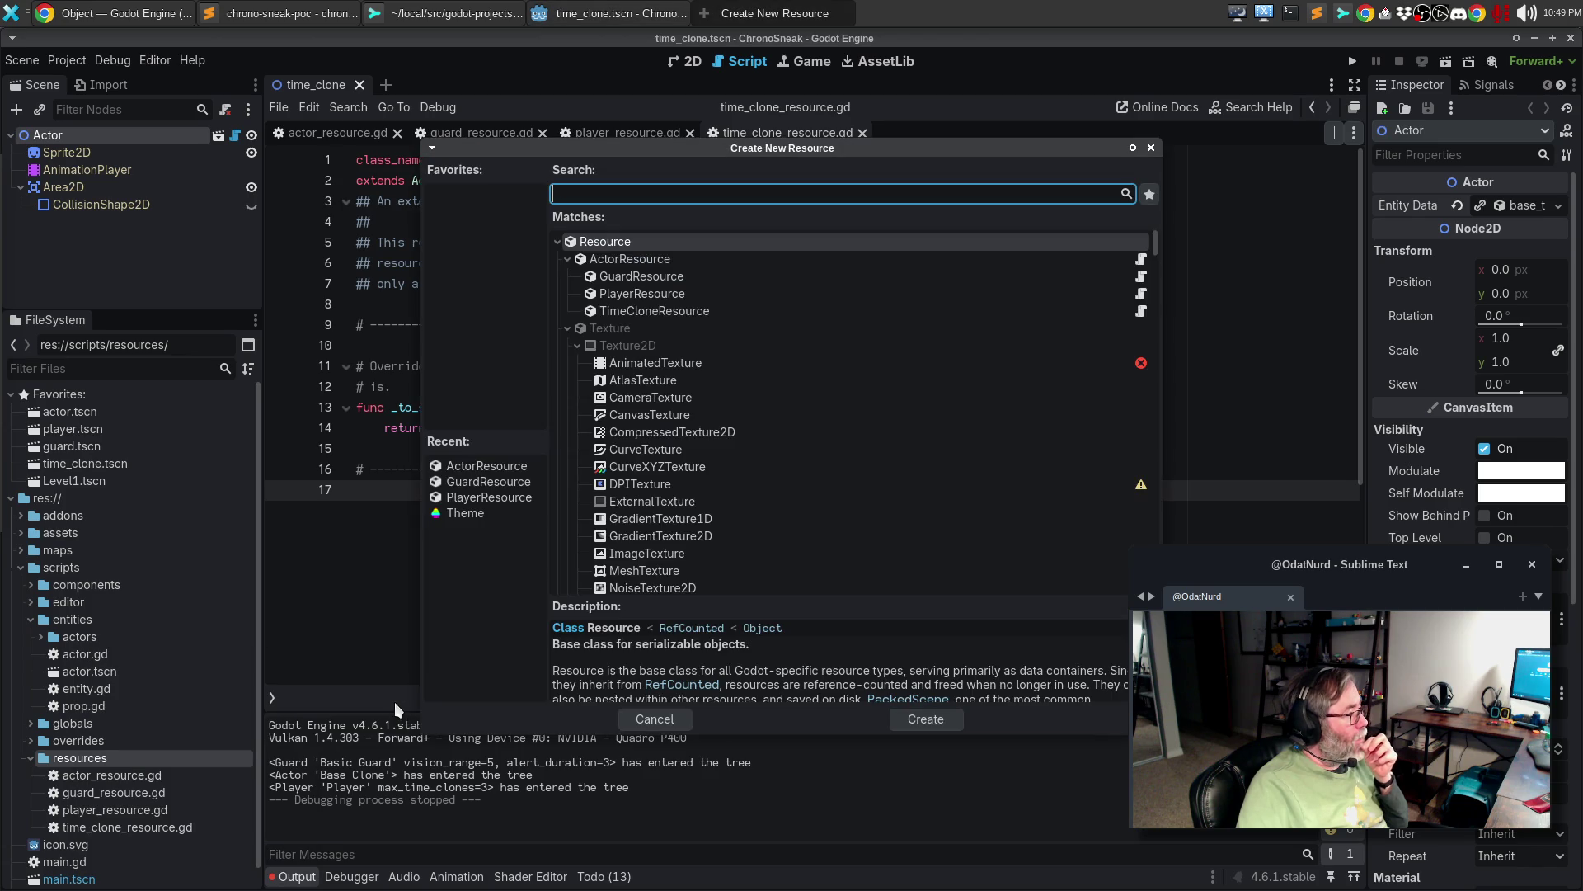
{"action": "double_click", "coordinate": [665, 312]}
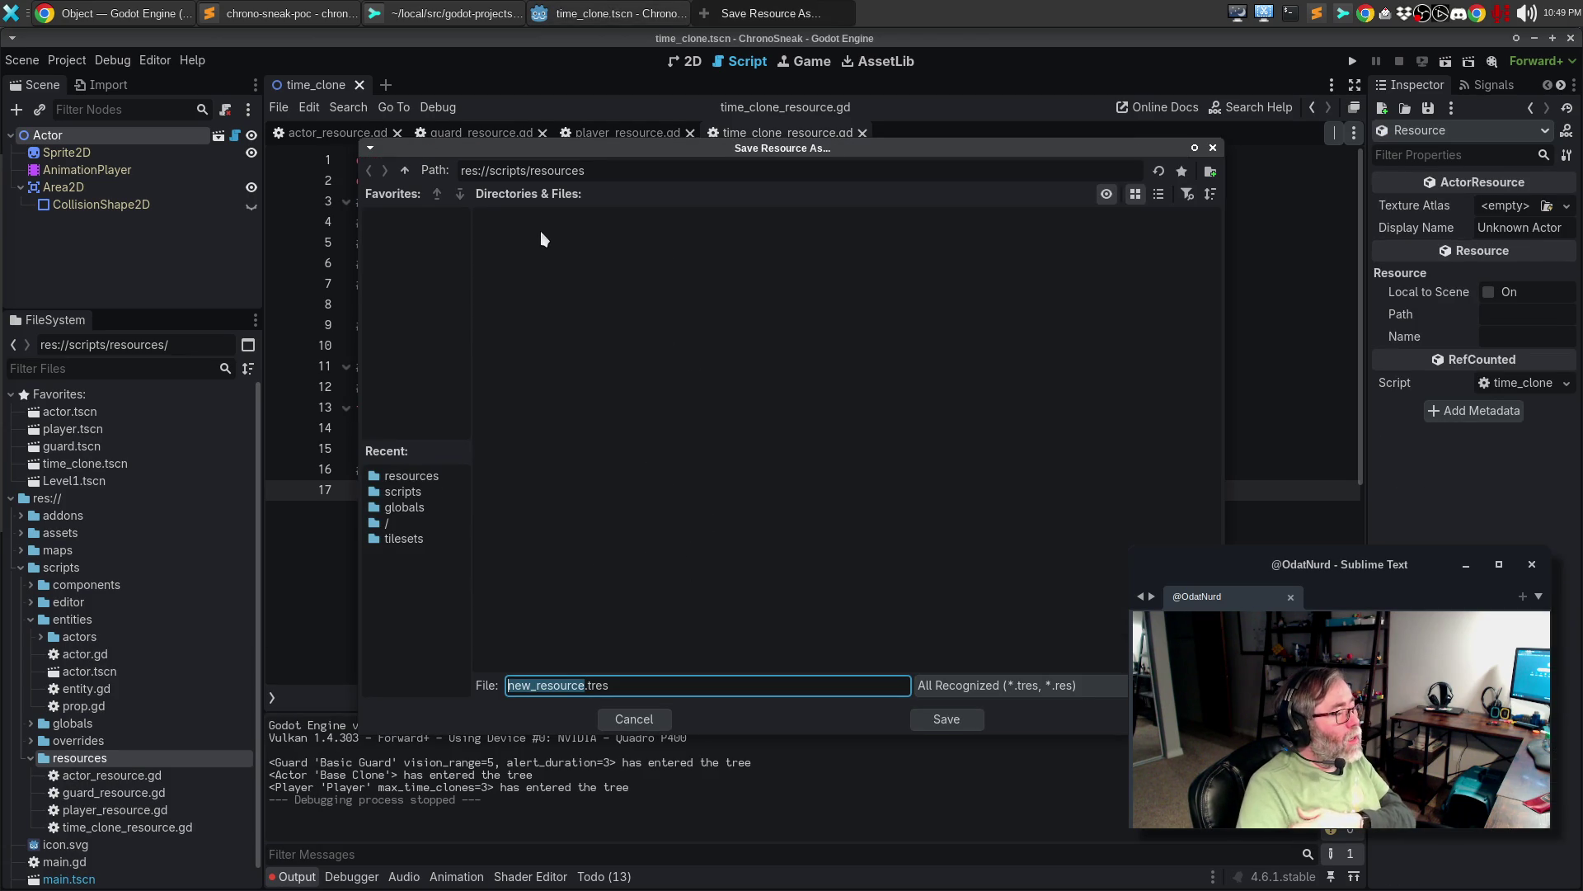
- Save the new TimeCloneResource over res://assets/resources/base_time_clone.tres, confirming the overwrite
{"action": "left_click", "coordinate": [404, 168]}
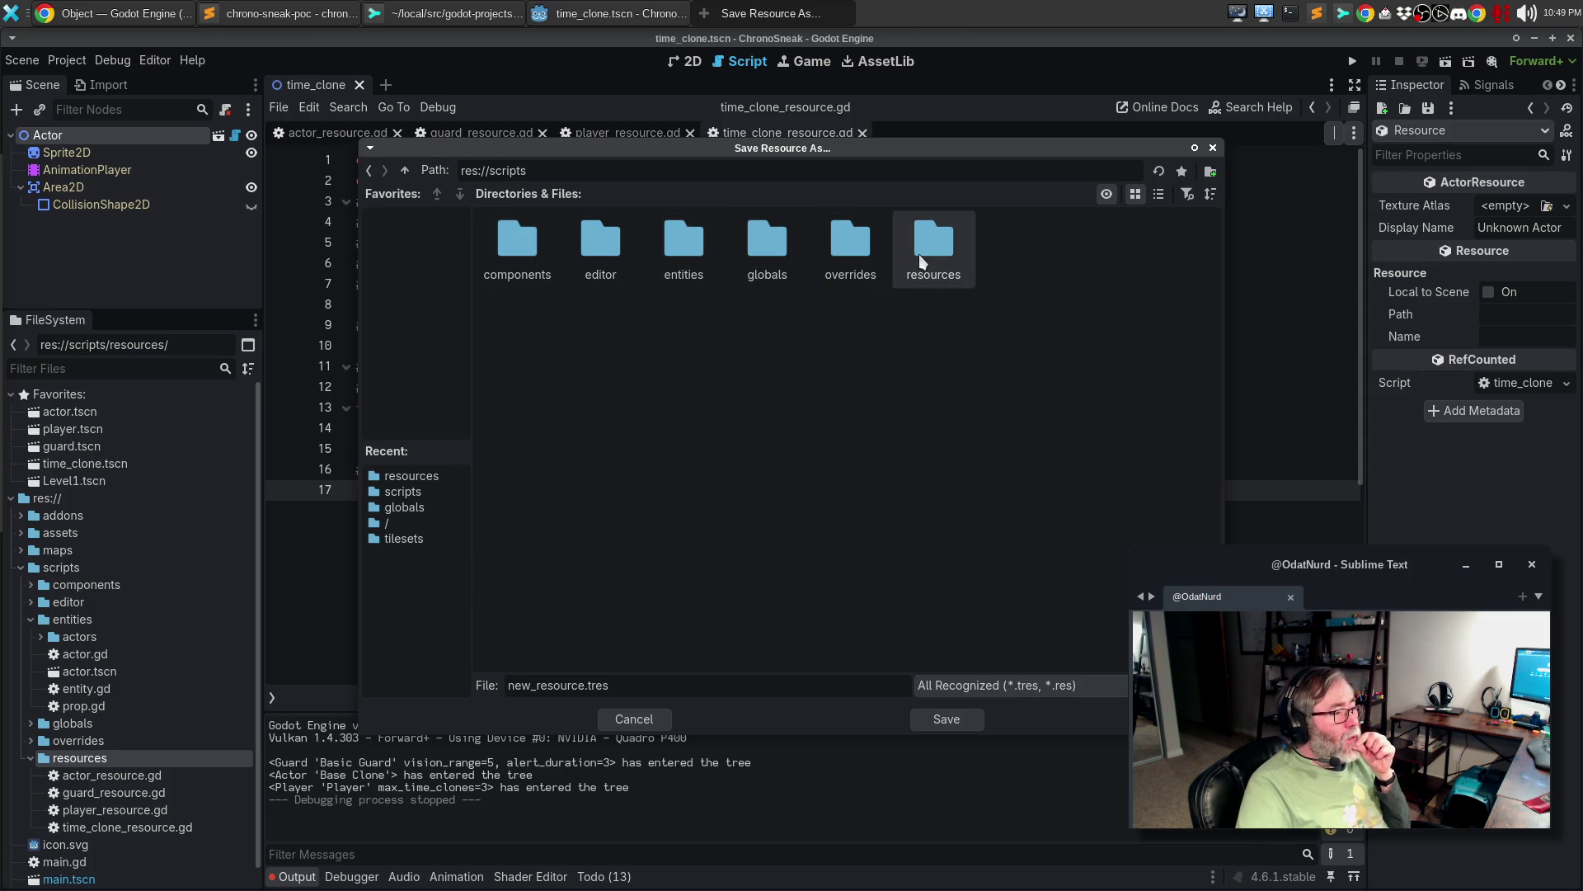
{"action": "left_click", "coordinate": [405, 170]}
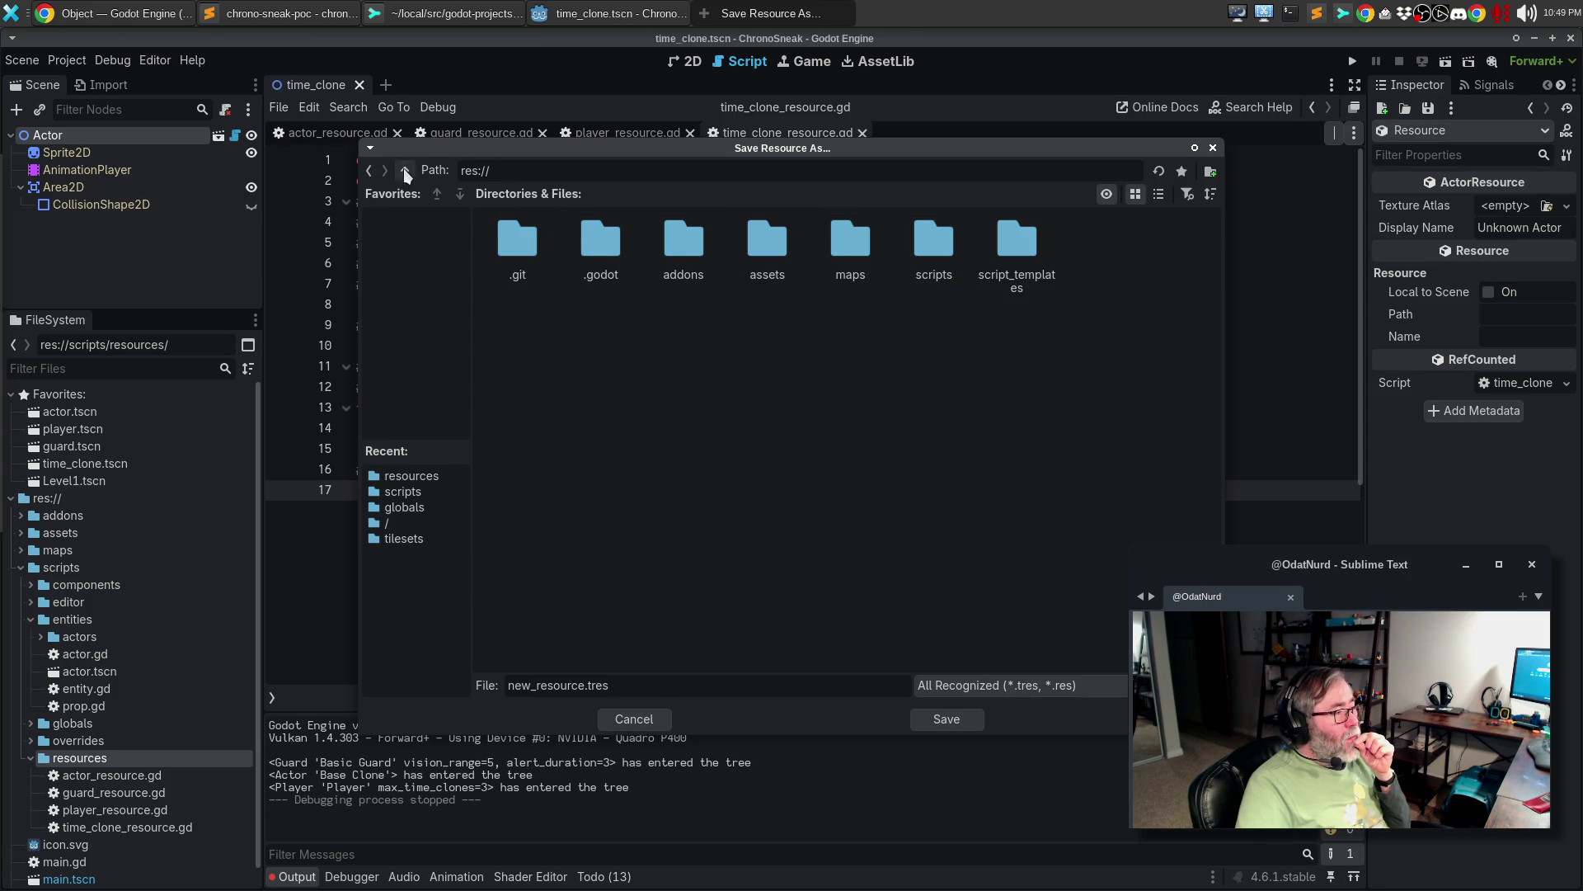
{"action": "double_click", "coordinate": [764, 246]}
{"action": "double_click", "coordinate": [614, 245]}
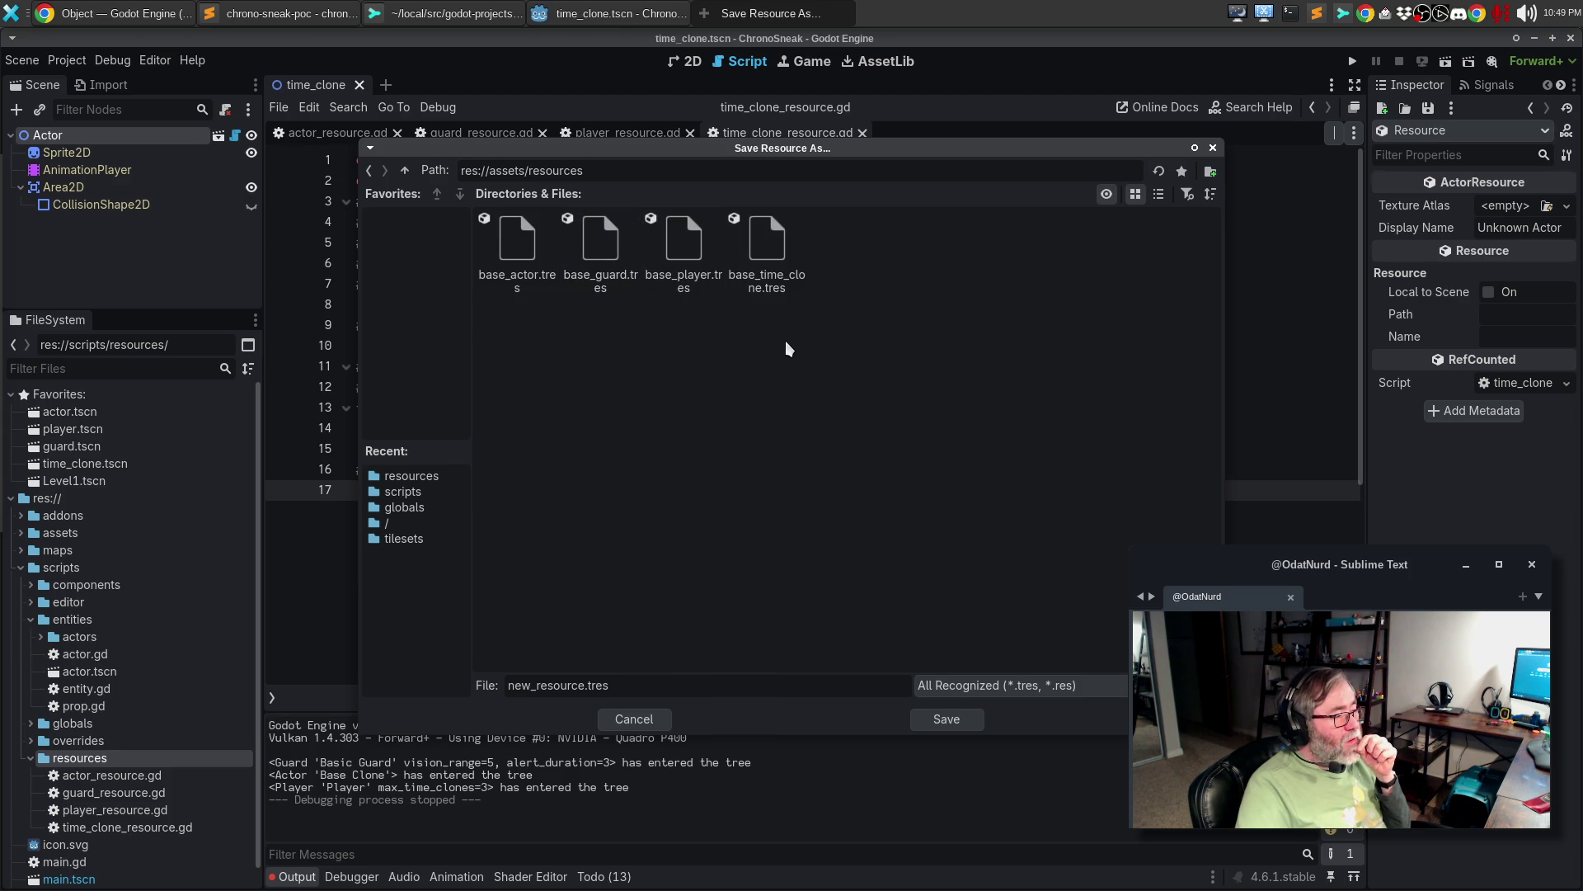
{"action": "left_click", "coordinate": [783, 304]}
{"action": "left_click", "coordinate": [953, 722]}
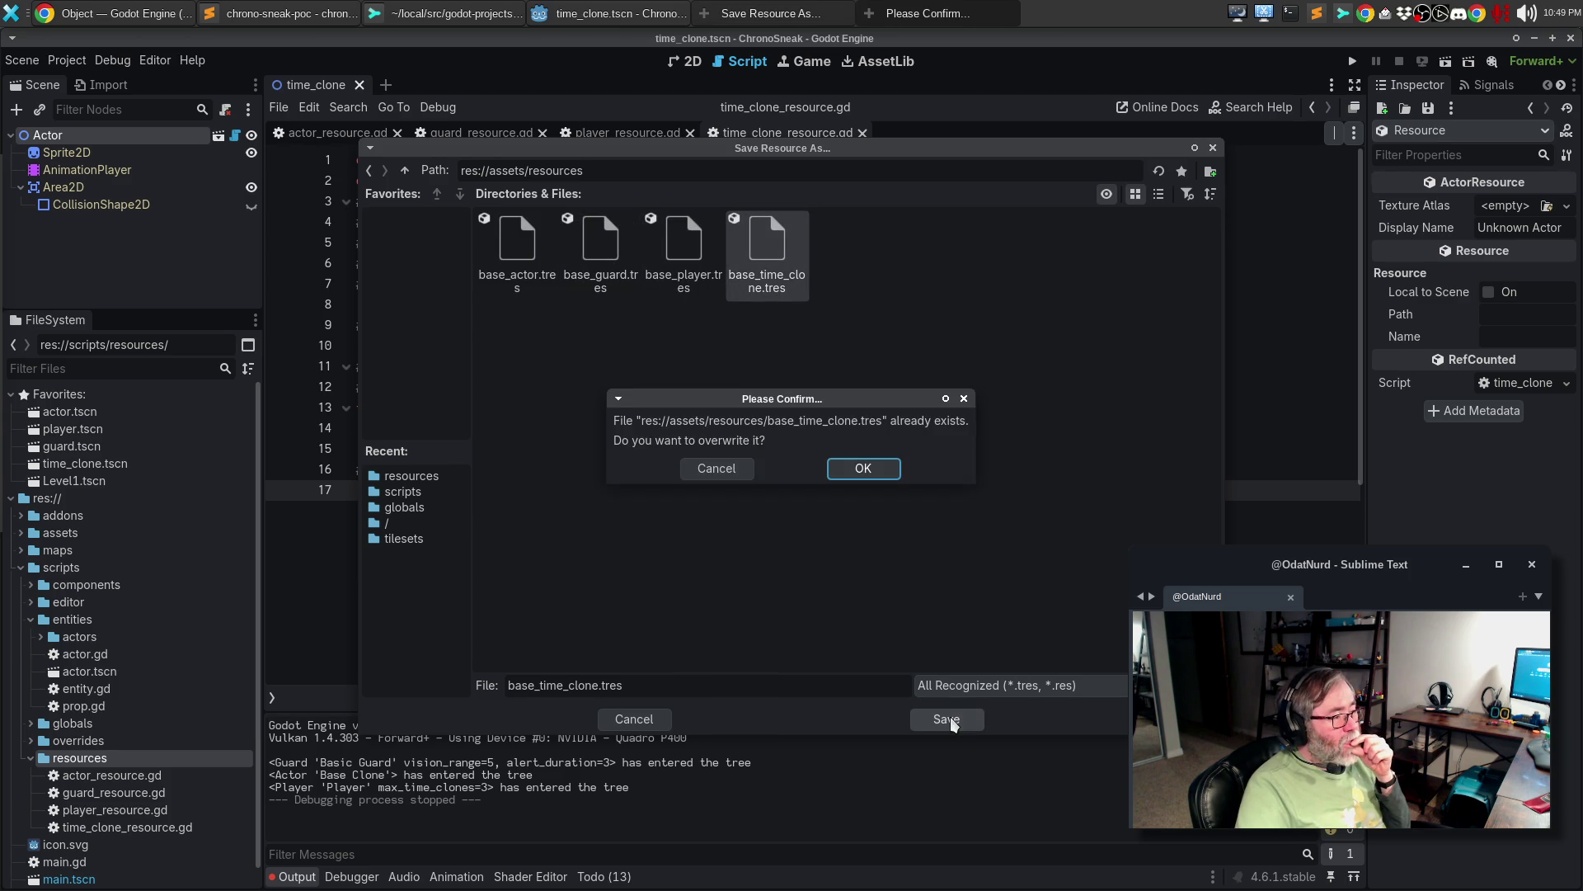
{"action": "left_click", "coordinate": [863, 468]}
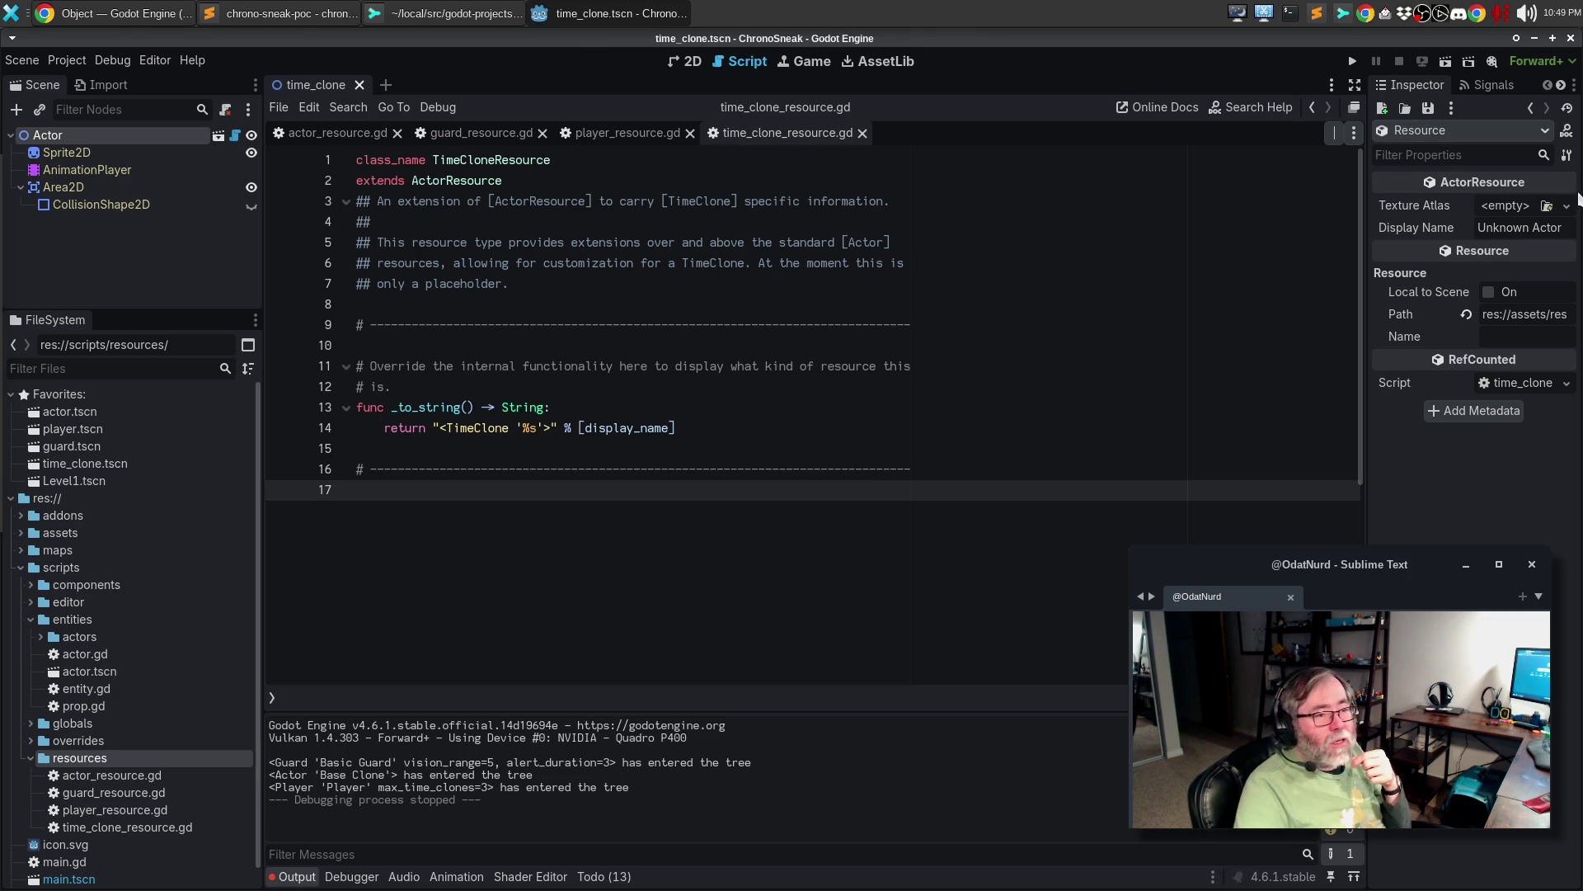
- Set Display Name to 'Basic Time Clone' and the Texture Atlas to the ml_char_08 sprite
{"action": "left_click", "coordinate": [1543, 229]}
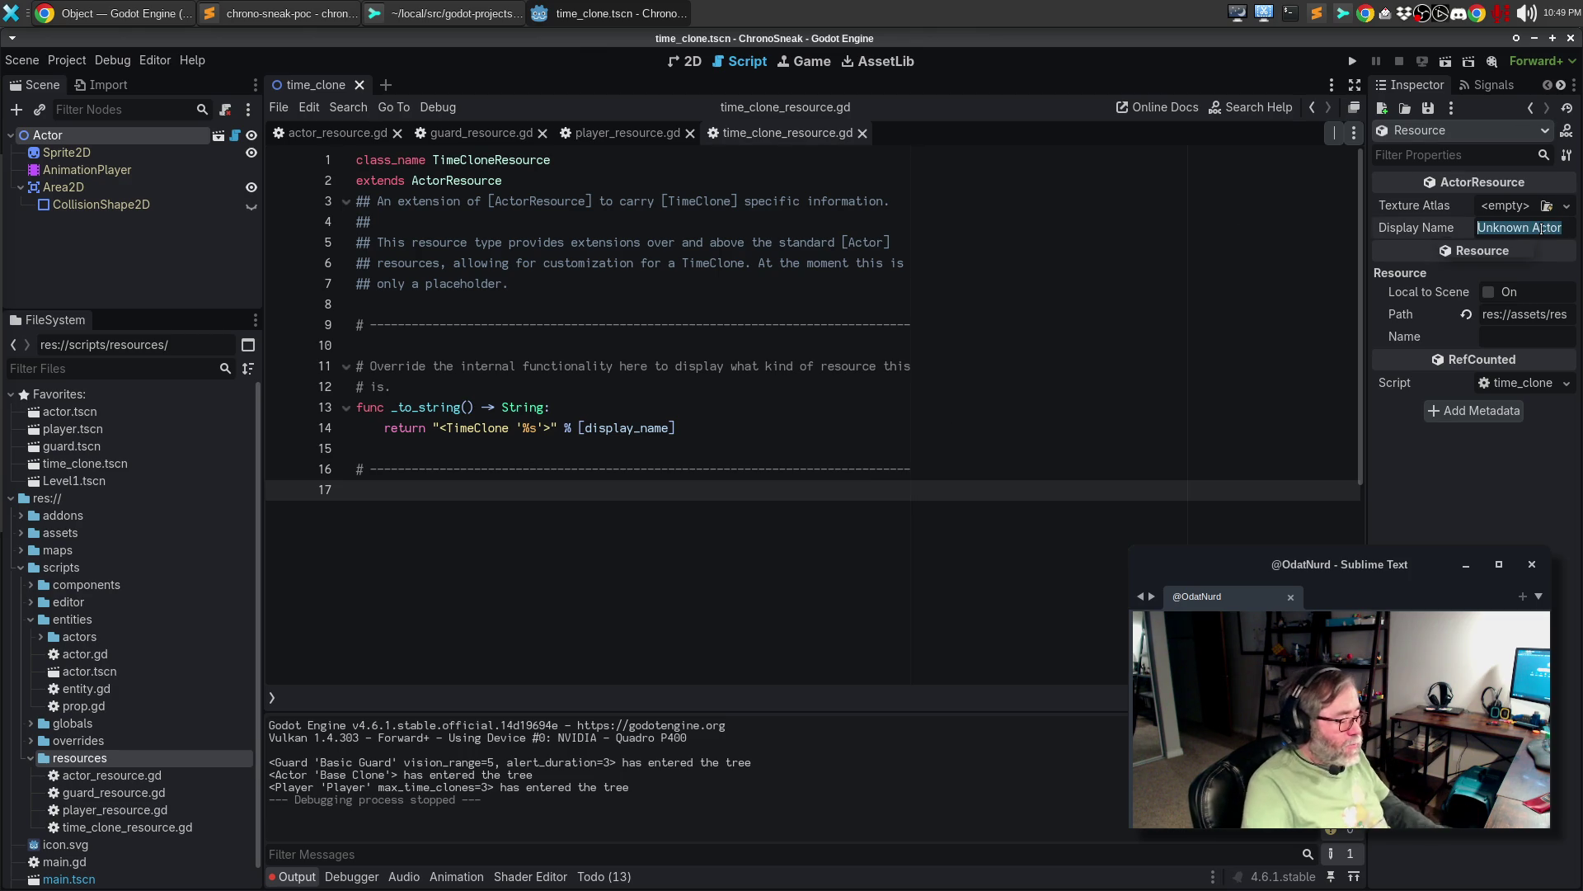
{"action": "type", "text": "Basic Time "}
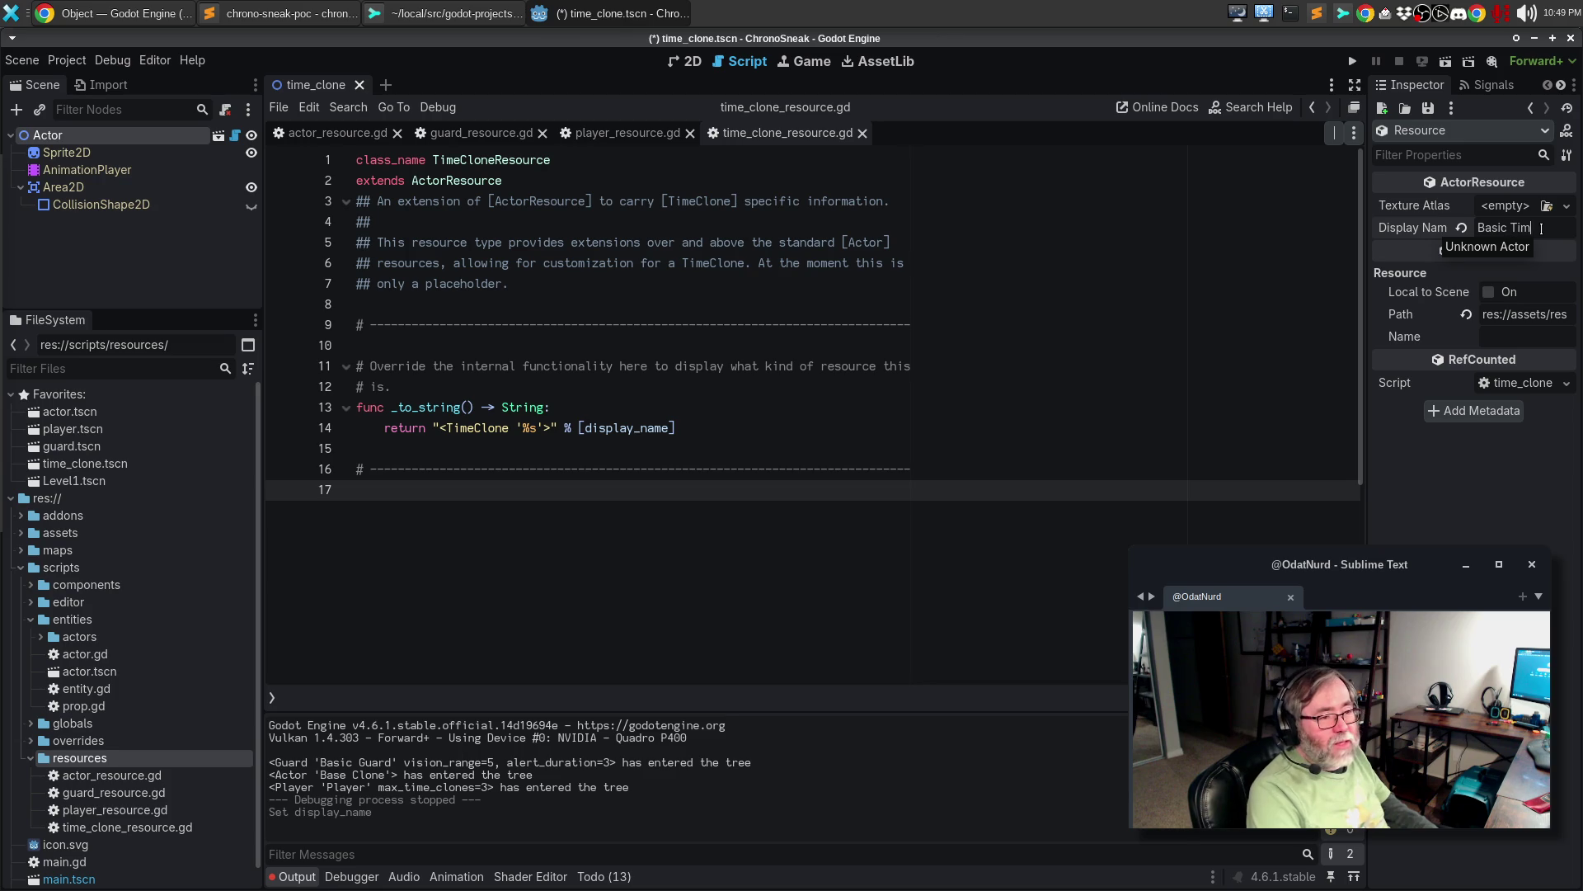
{"action": "type", "text": "Cl"}
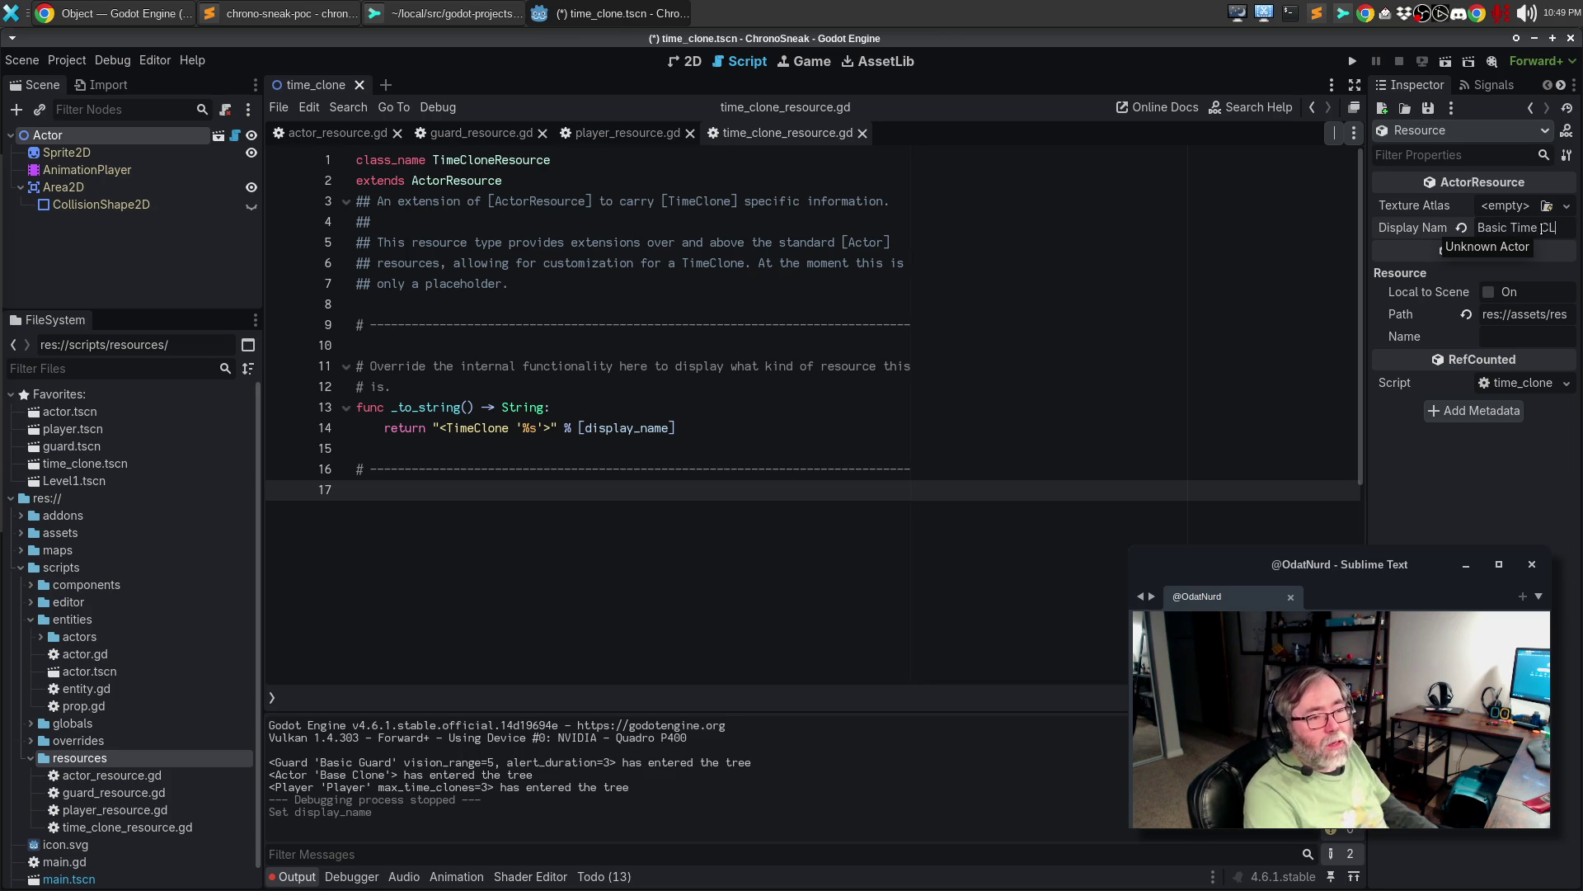
{"action": "type", "text": "one"}
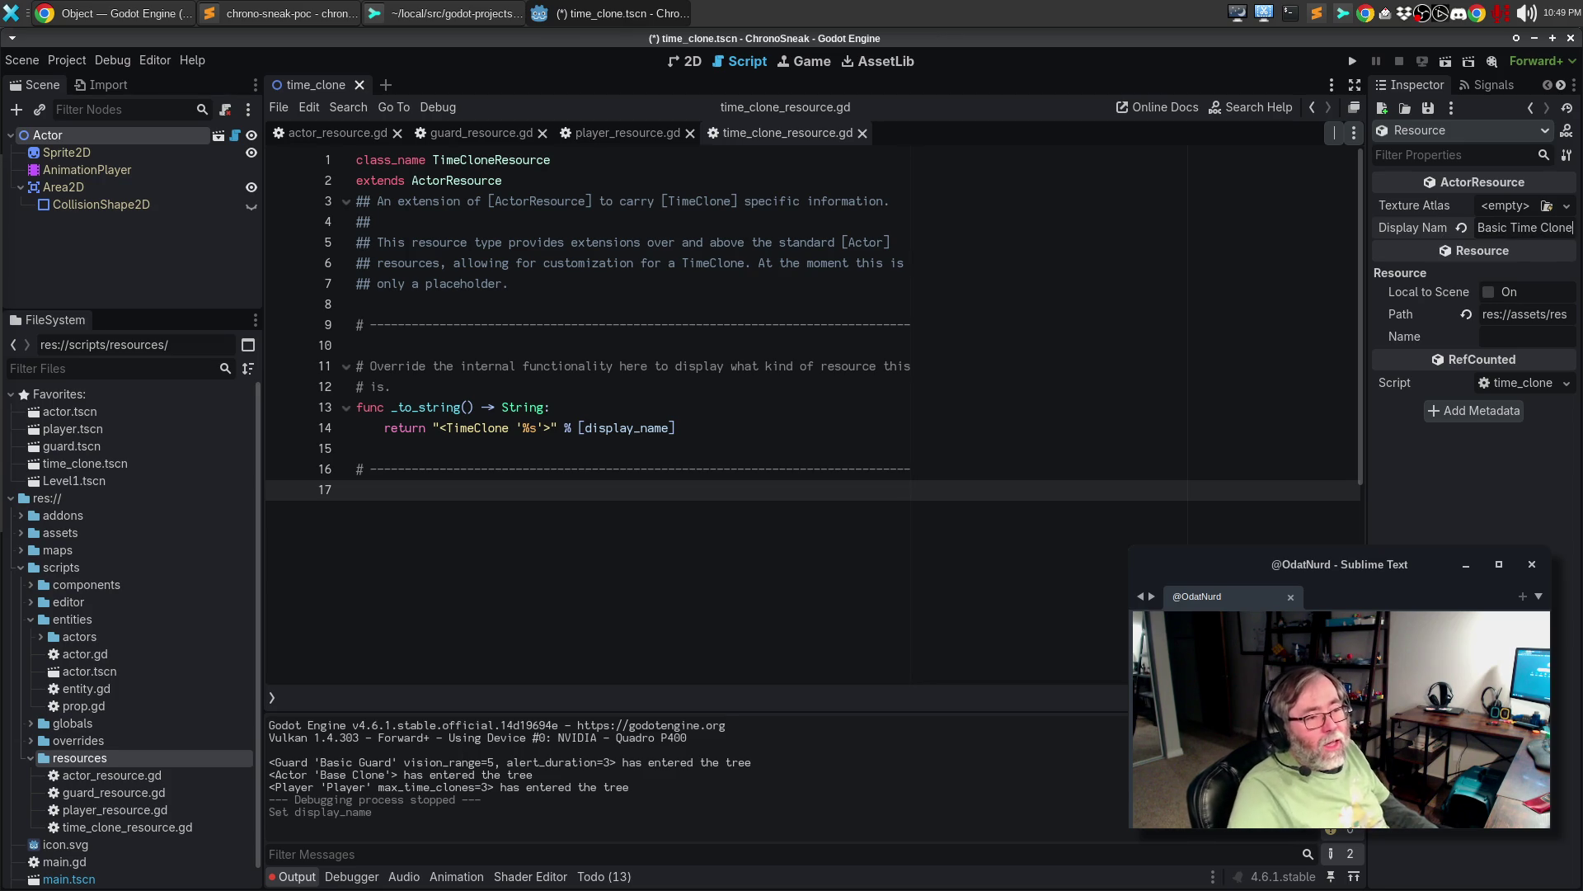
{"action": "left_click", "coordinate": [1566, 206]}
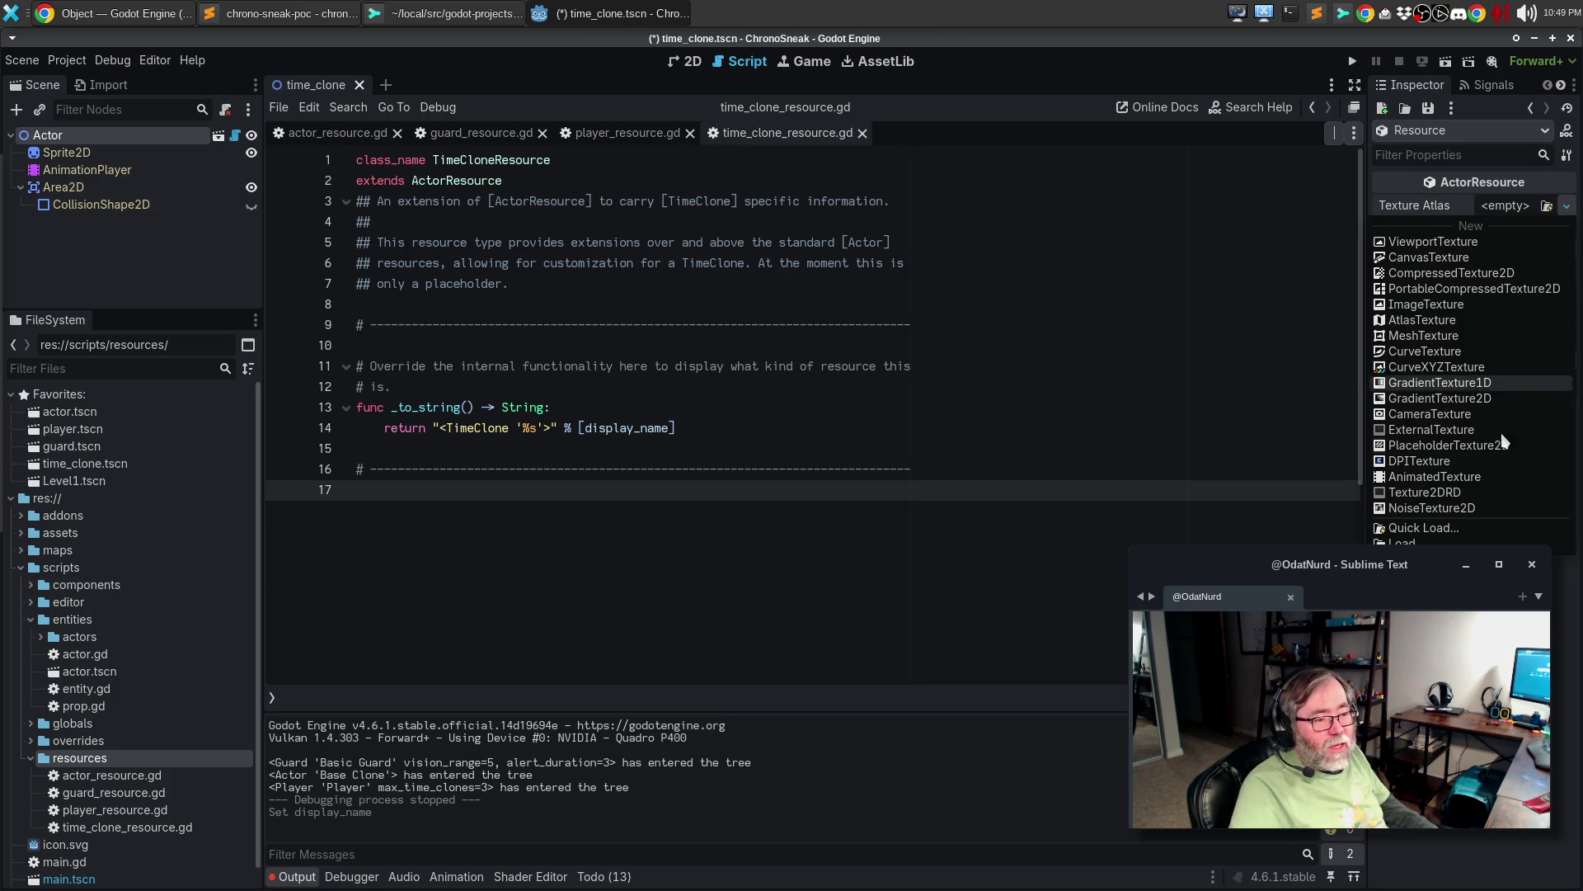
{"action": "left_click", "coordinate": [1454, 532]}
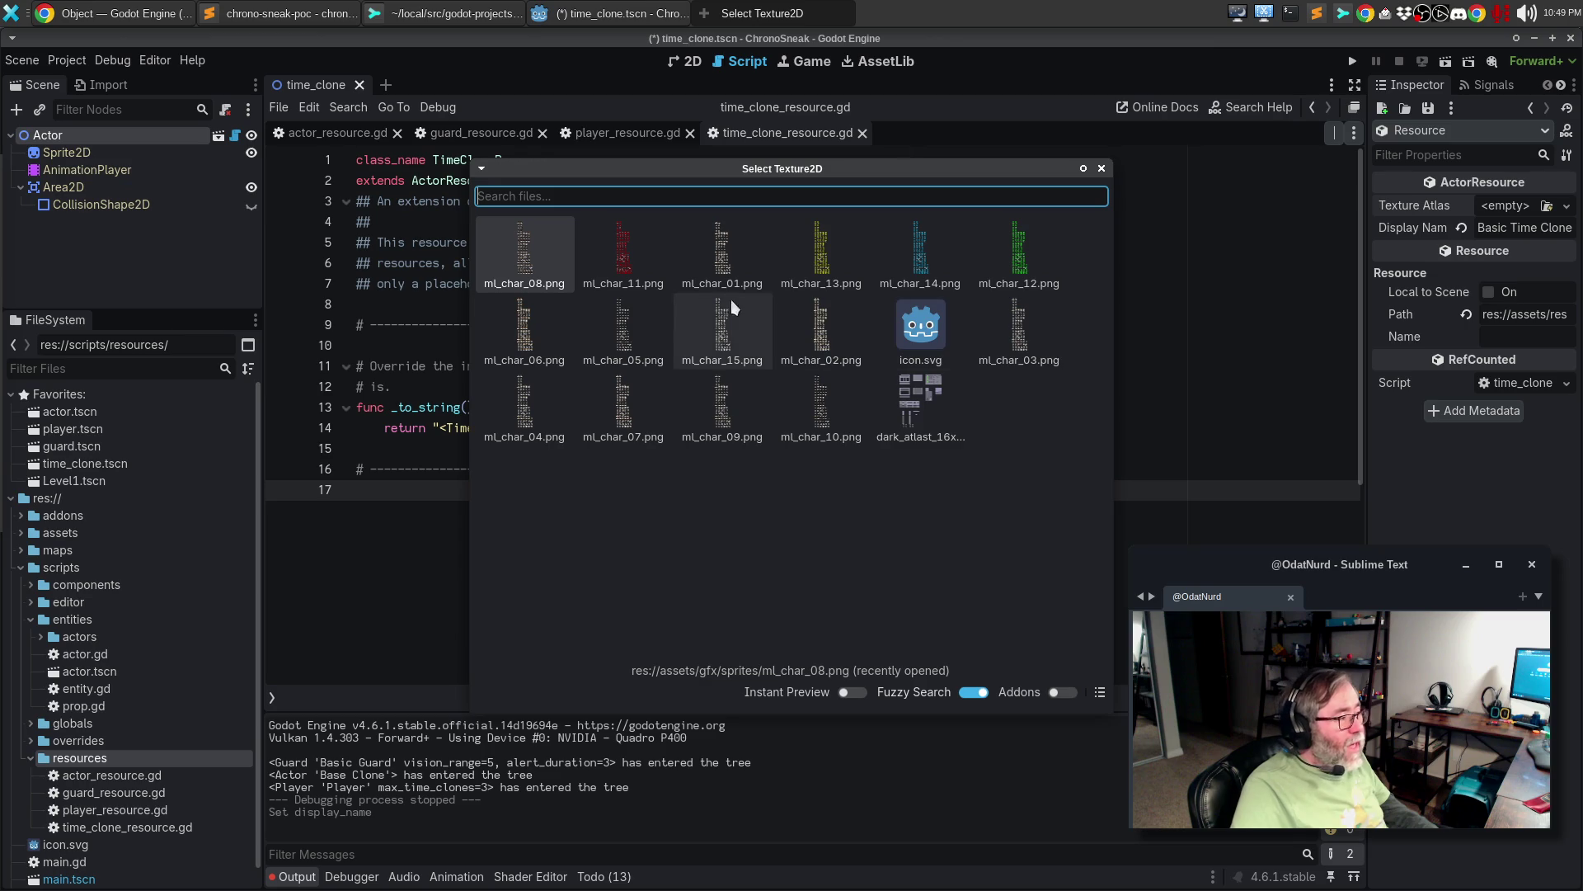
{"action": "left_click", "coordinate": [525, 274]}
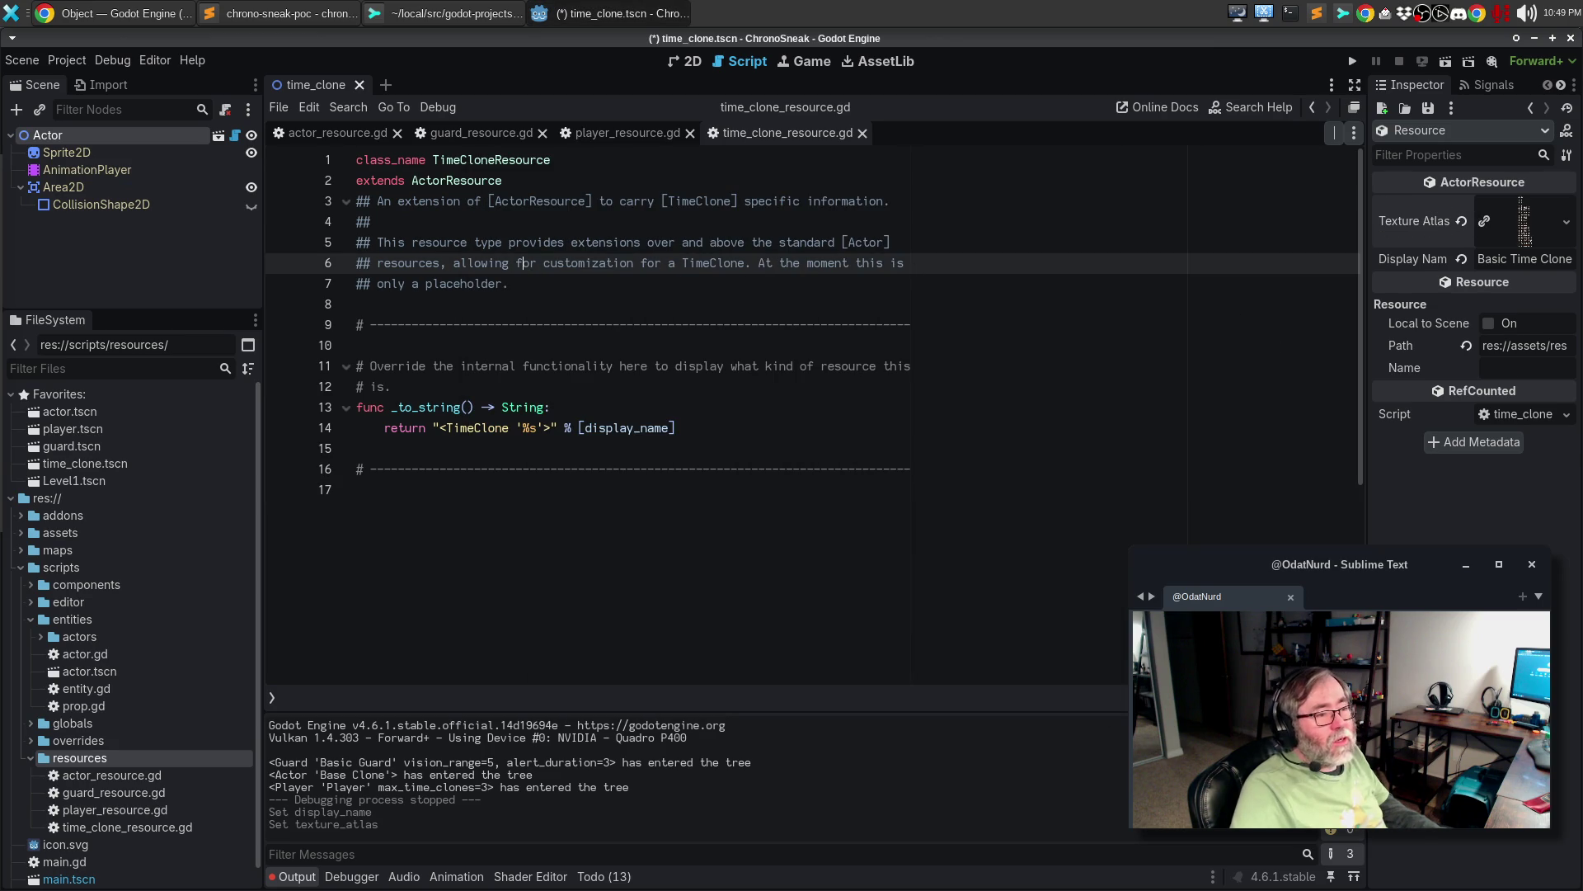
{"action": "left_click", "coordinate": [1567, 232]}
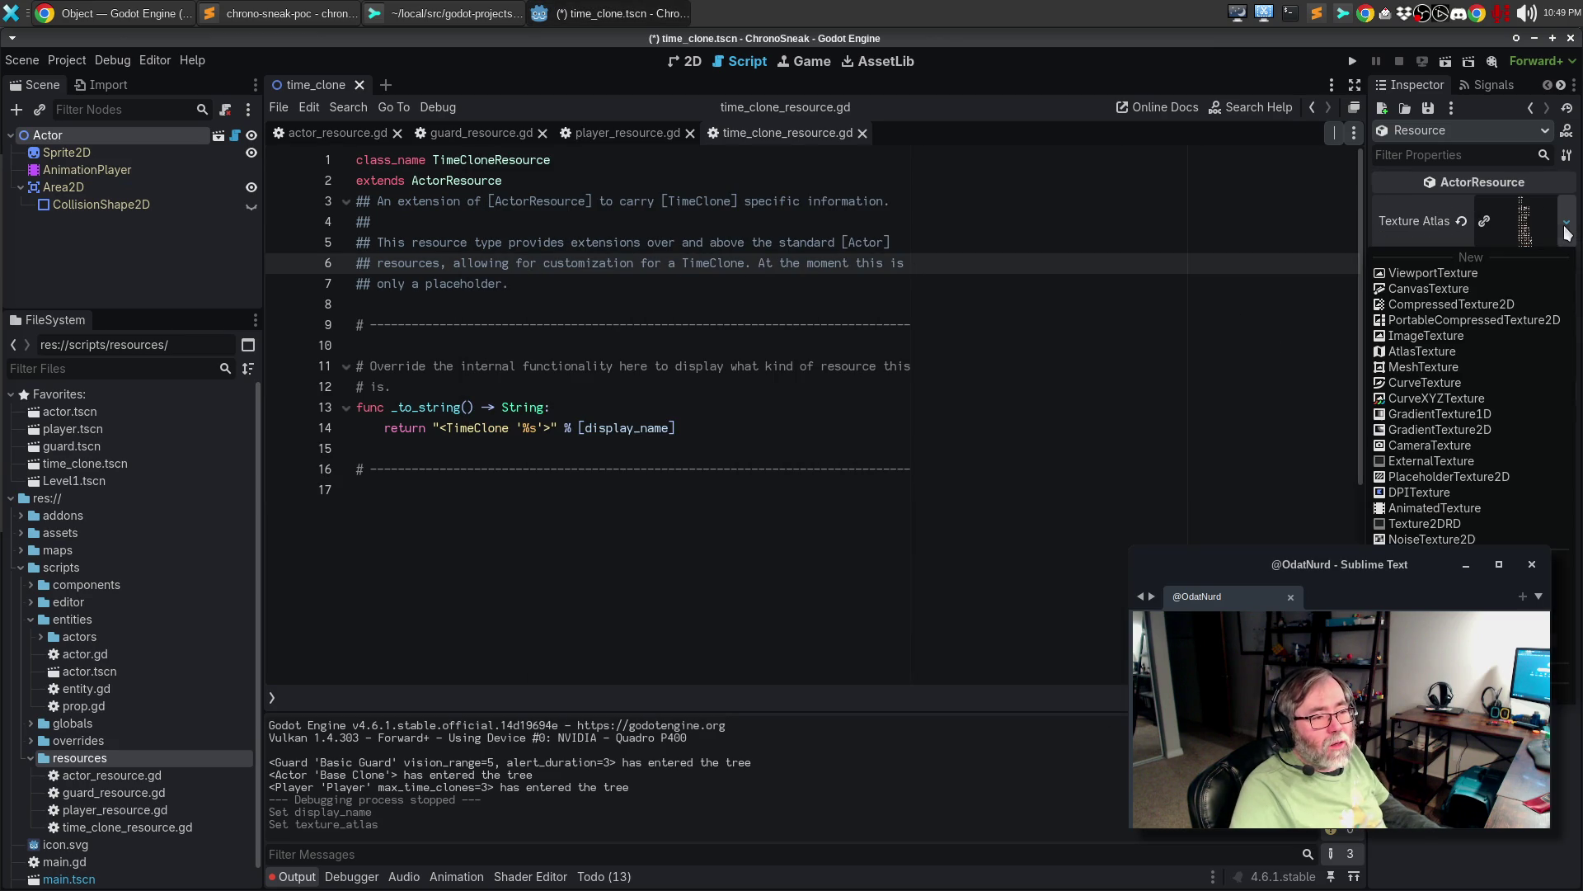
{"action": "left_click", "coordinate": [1567, 232]}
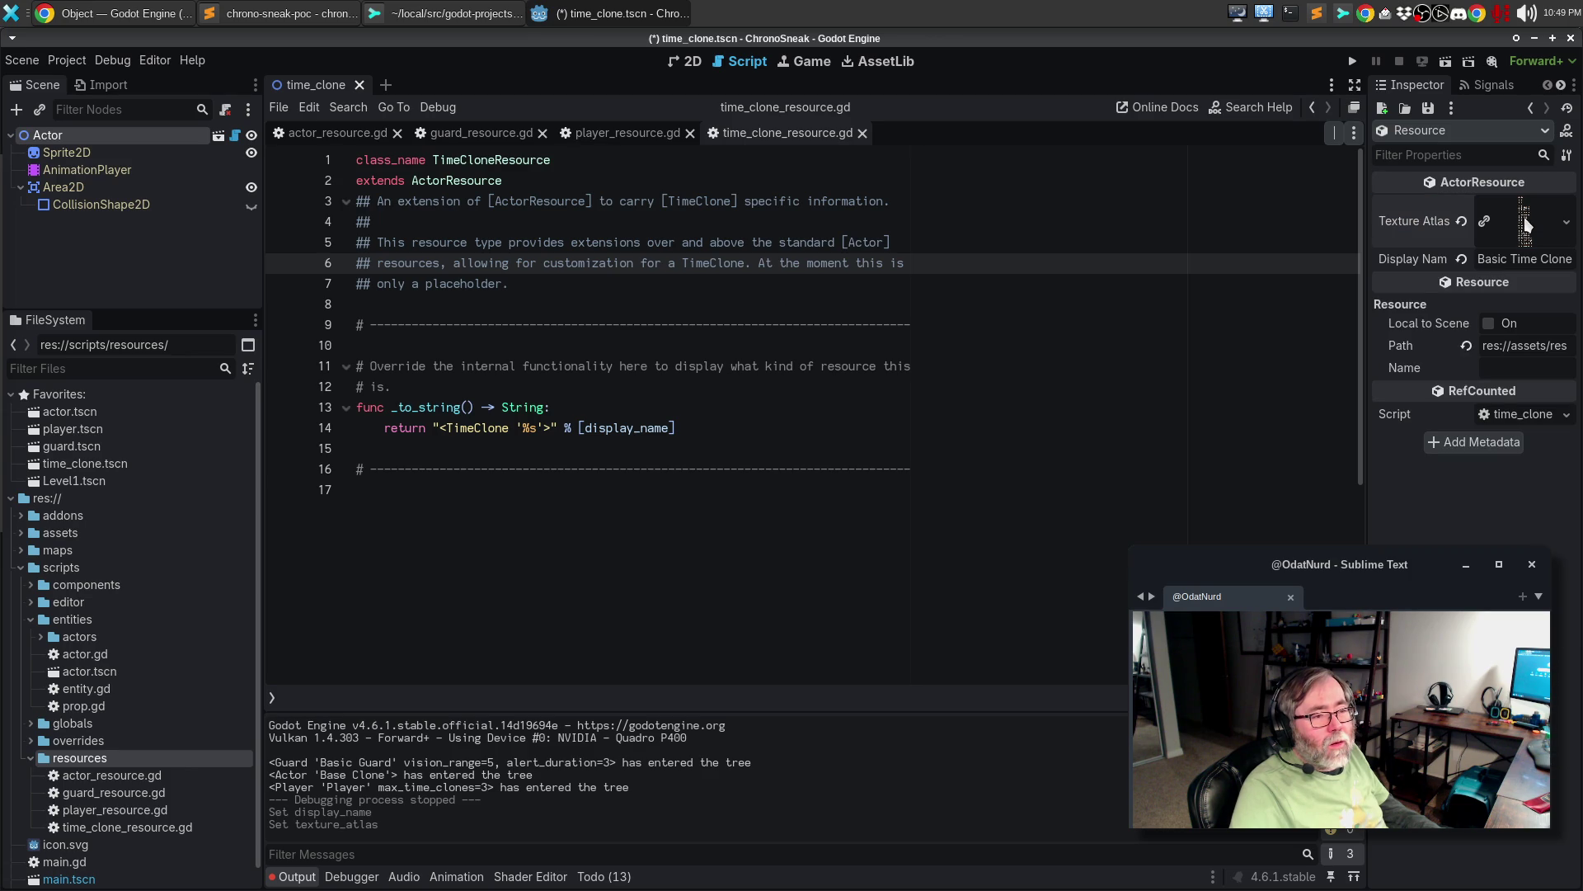
- Save the base_time_clone resource, then select time_clone.tscn from the favorites
{"action": "left_click", "coordinate": [1432, 114]}
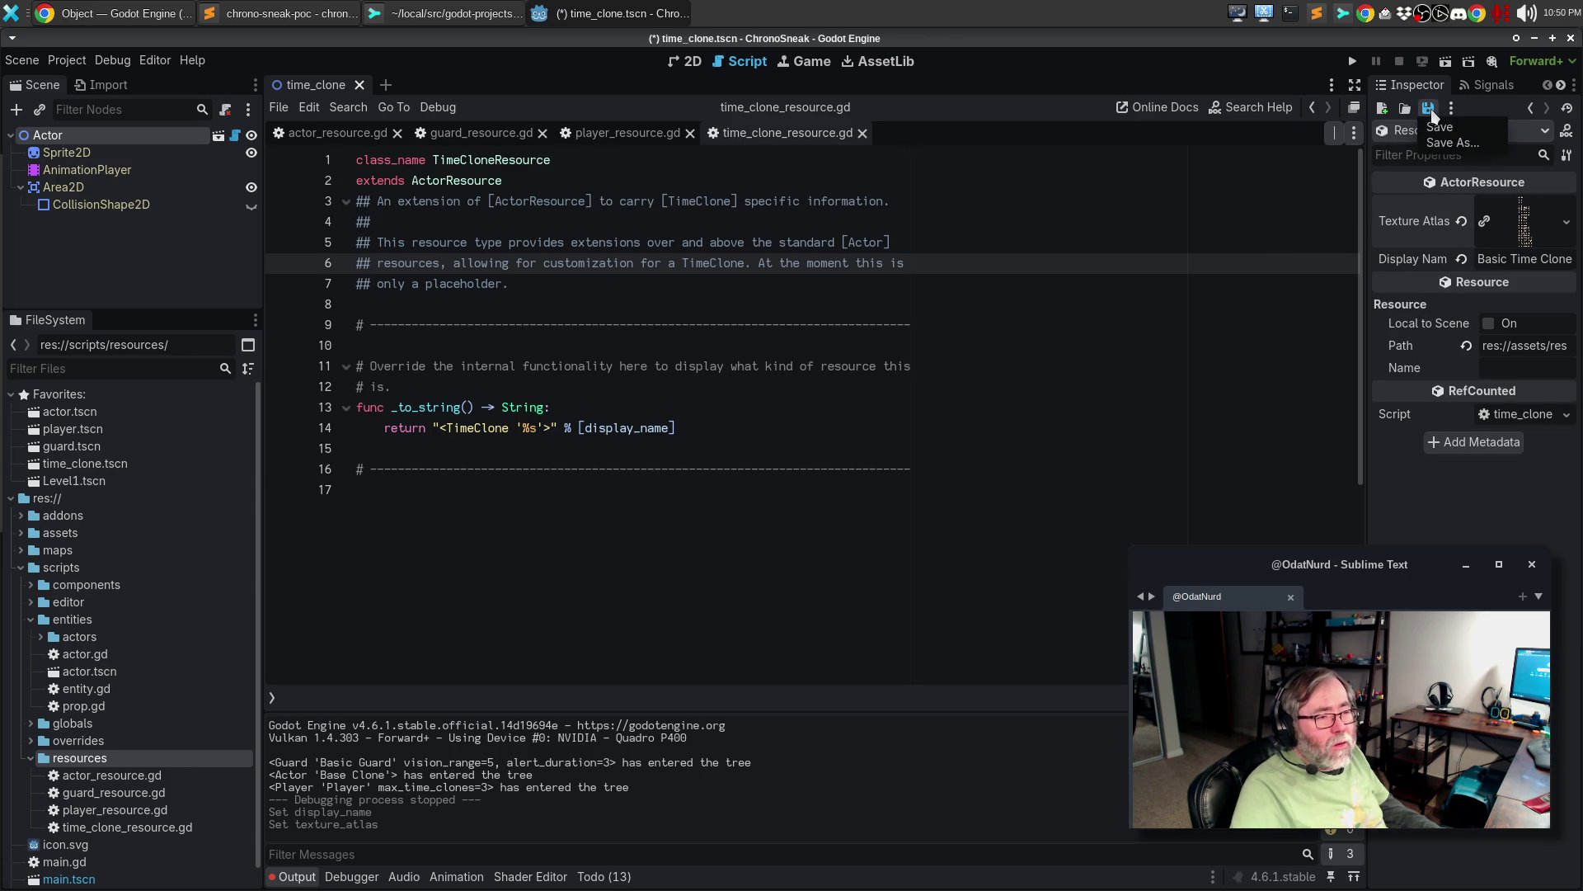
{"action": "left_click", "coordinate": [1440, 126]}
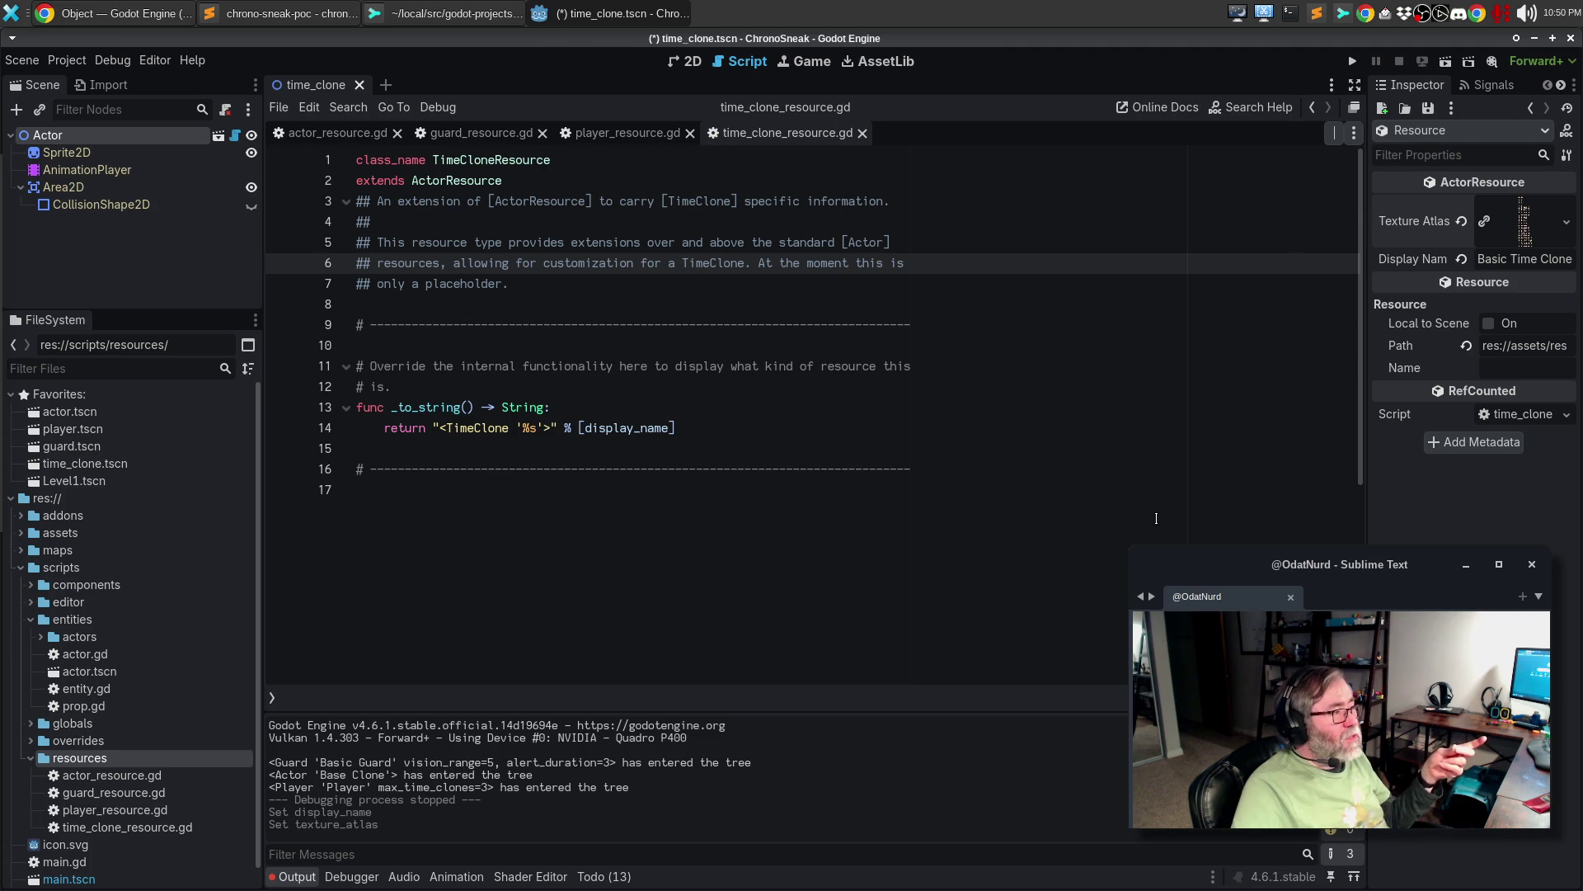
{"action": "left_click", "coordinate": [931, 498]}
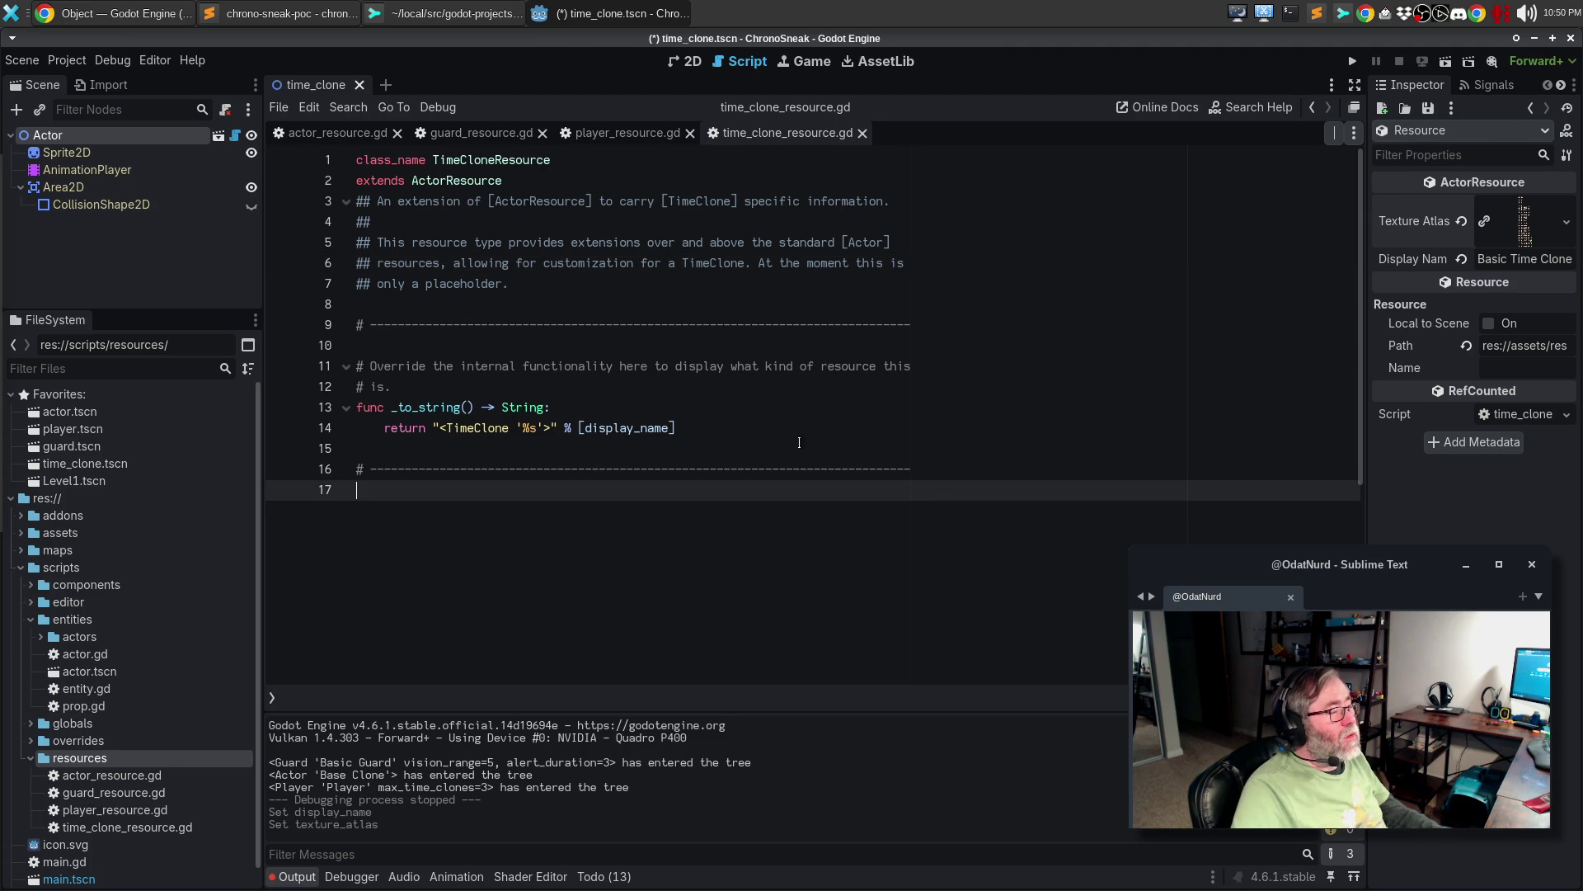
{"action": "left_click", "coordinate": [107, 465]}
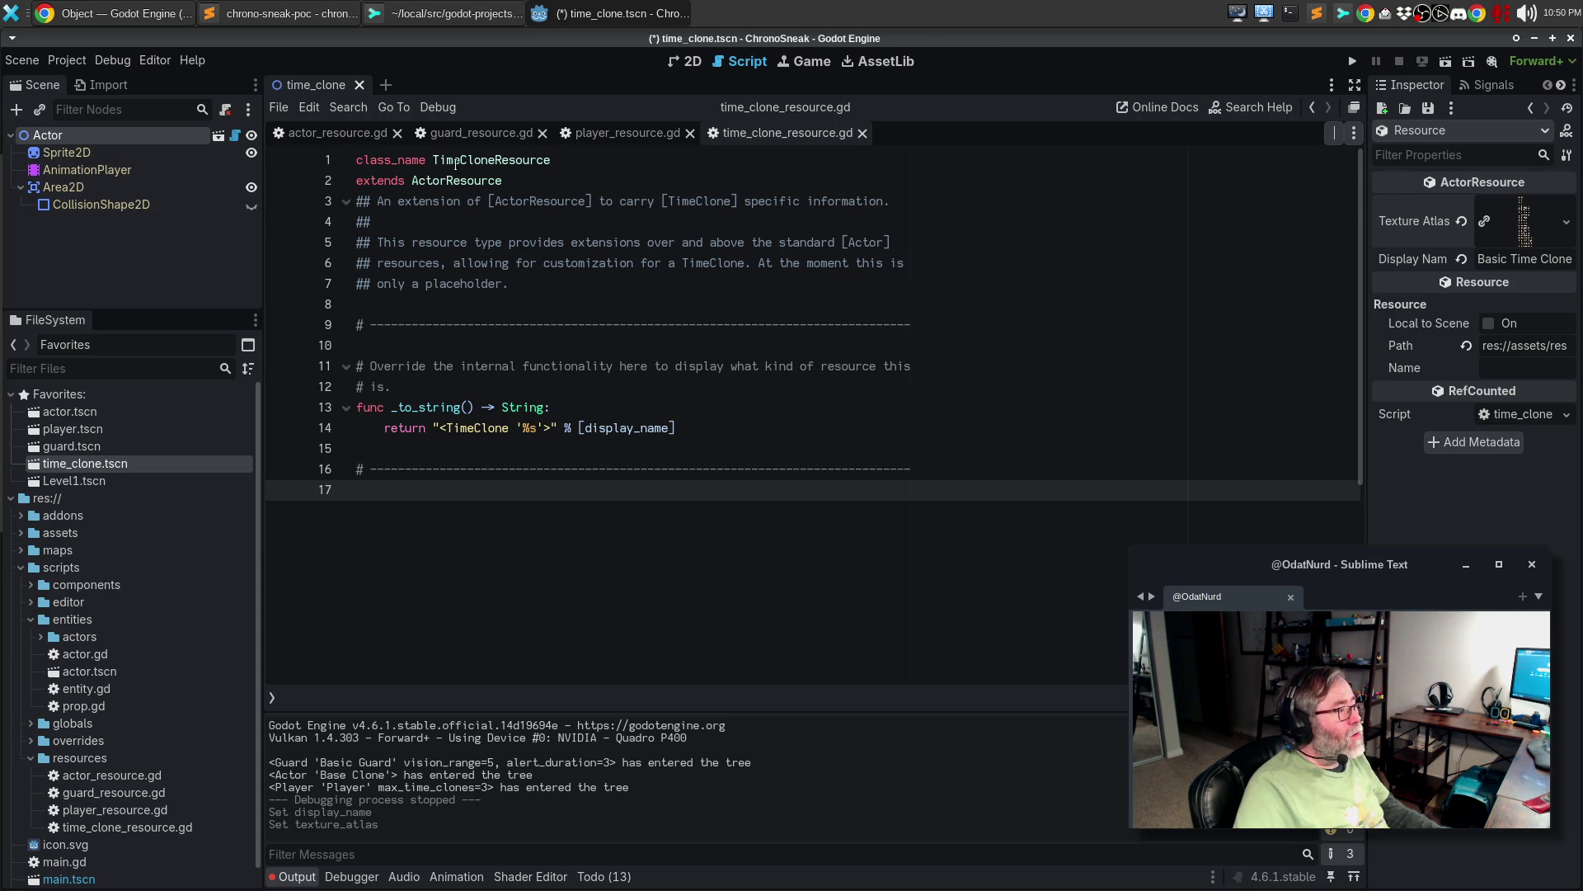
- Clear the Actor node's Entity Data resource
{"action": "left_click", "coordinate": [59, 134]}
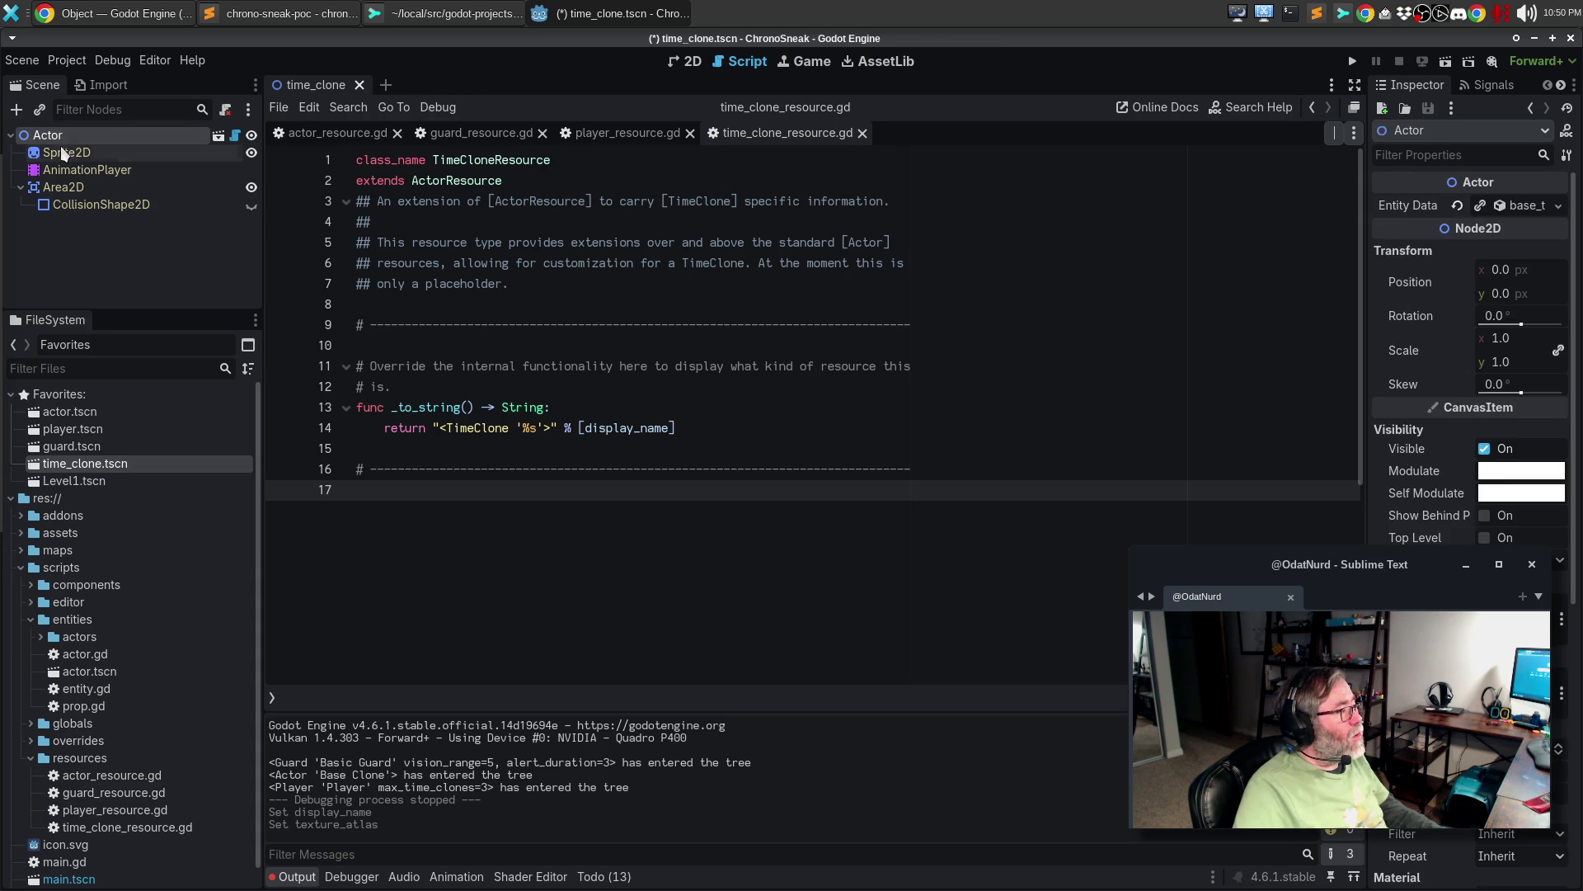
{"action": "left_click", "coordinate": [61, 150]}
{"action": "left_click", "coordinate": [57, 132]}
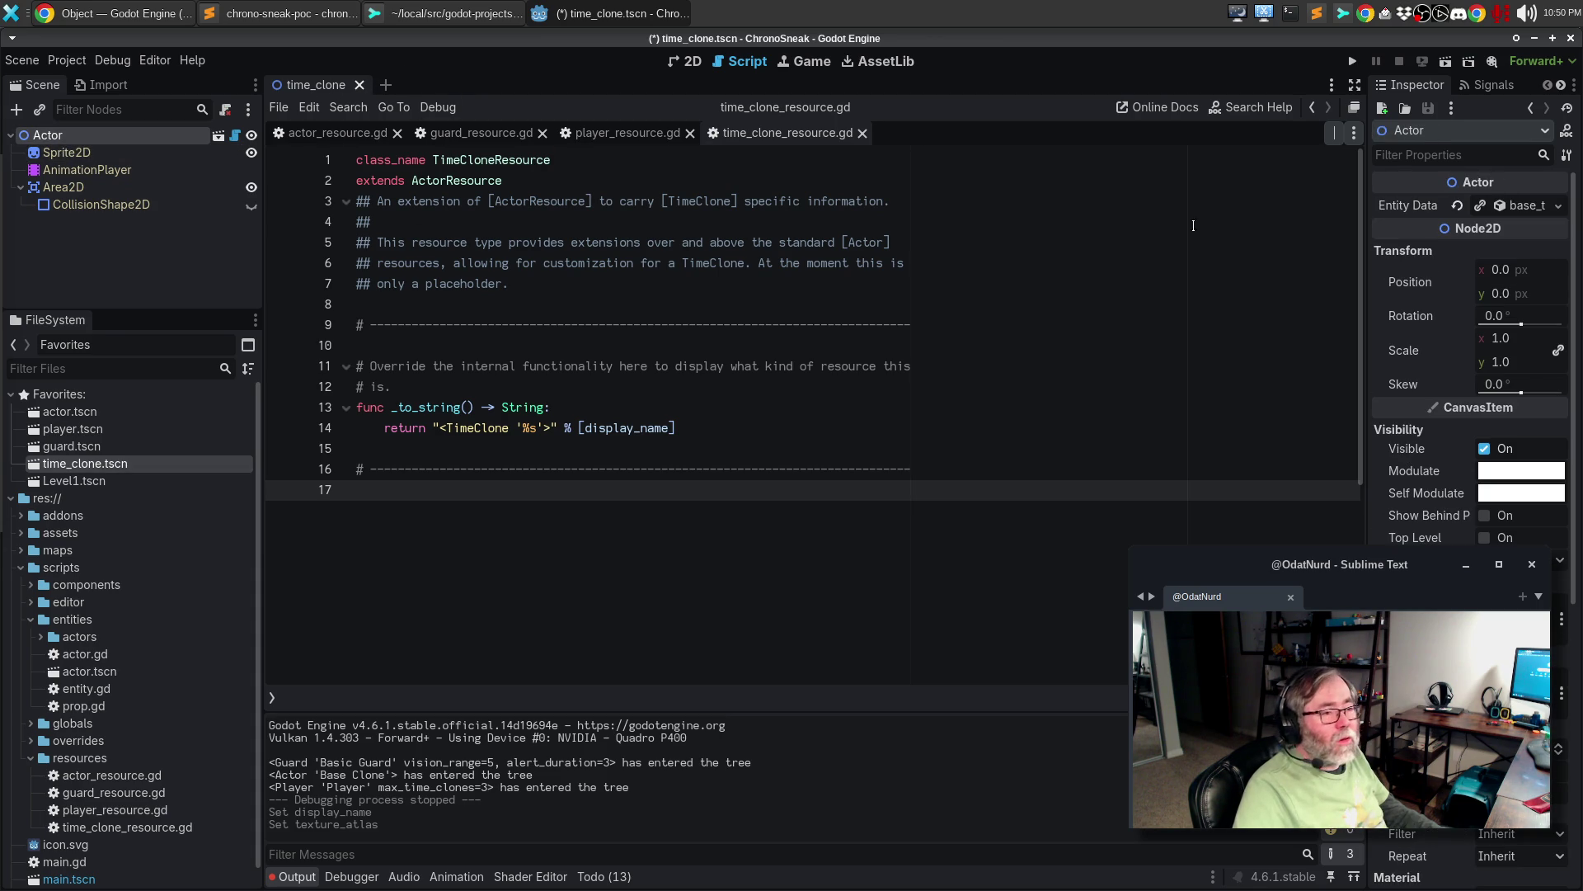
{"action": "left_click", "coordinate": [1558, 207]}
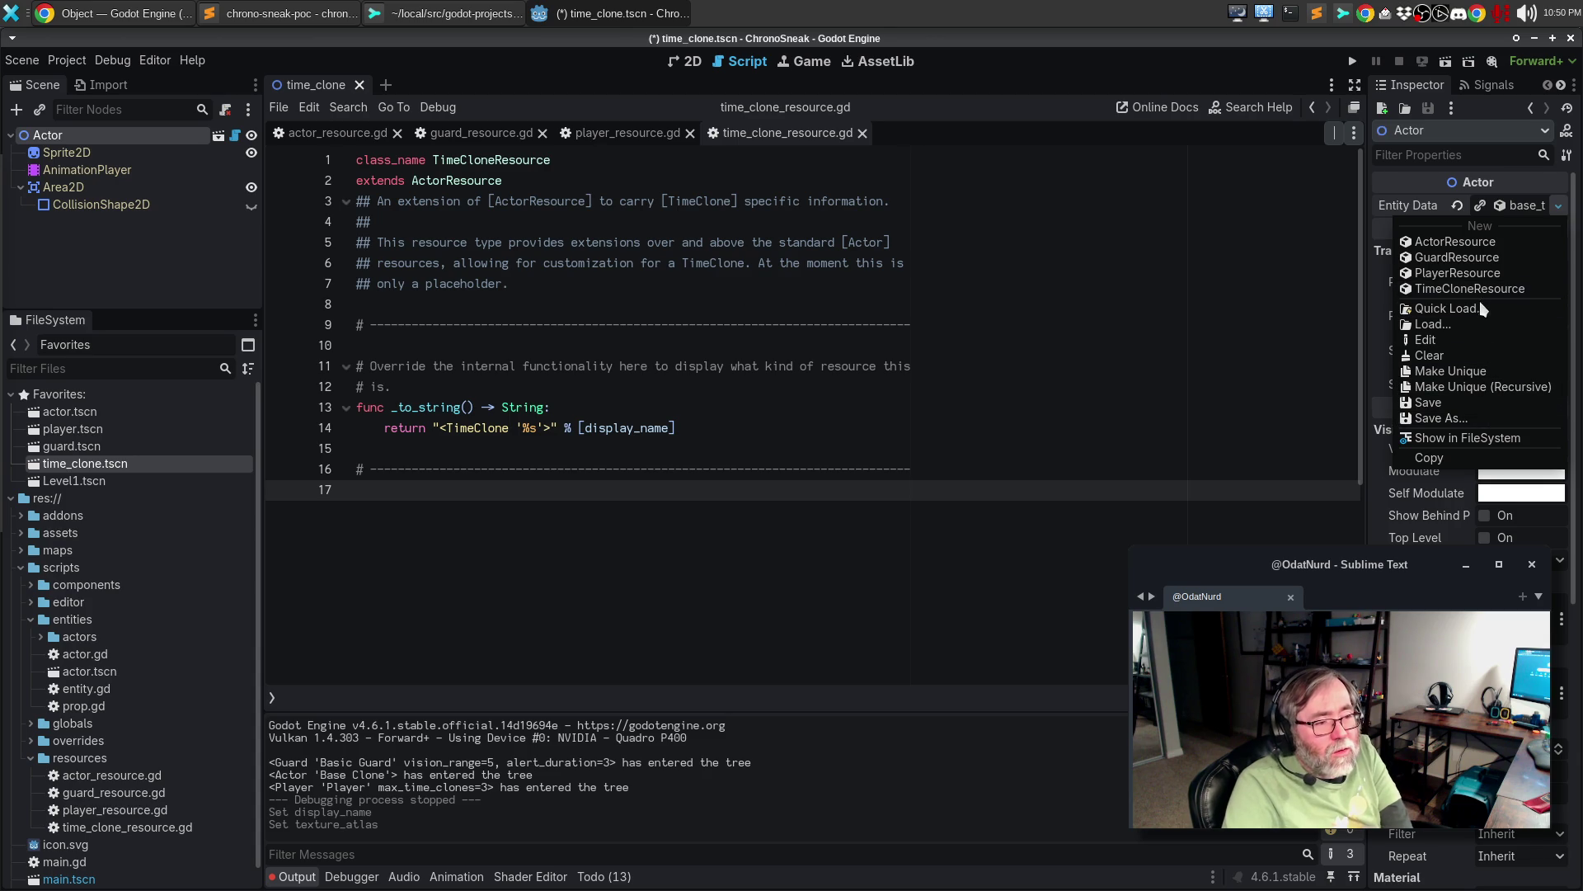
{"action": "left_click", "coordinate": [1460, 356]}
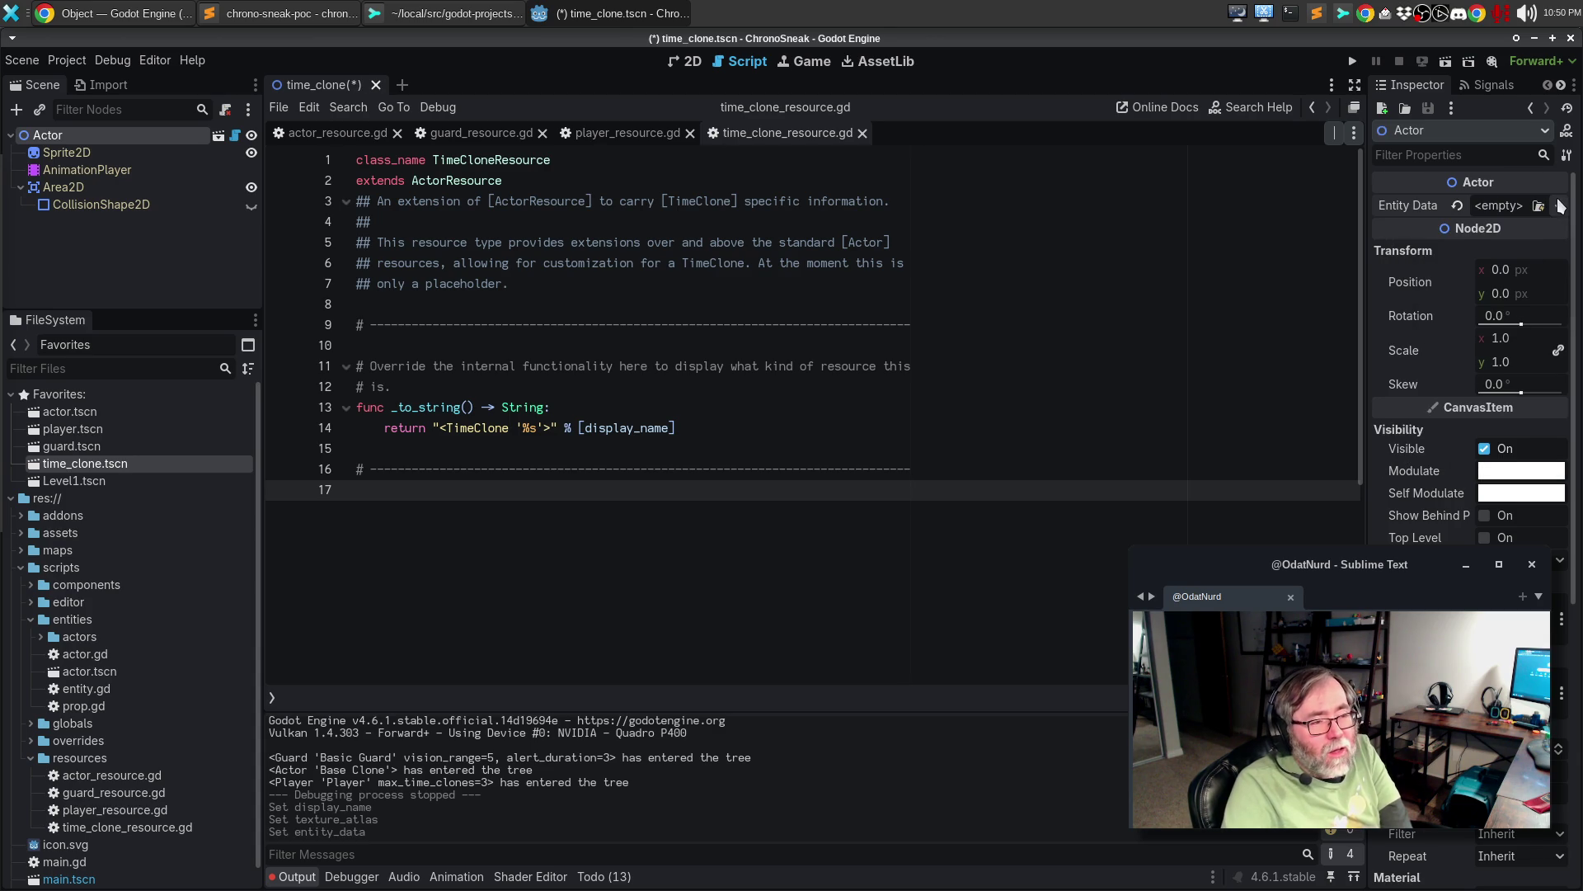
- Leave Entity Data empty, save the time_clone scene, and close all open scripts
{"action": "left_click", "coordinate": [1557, 206]}
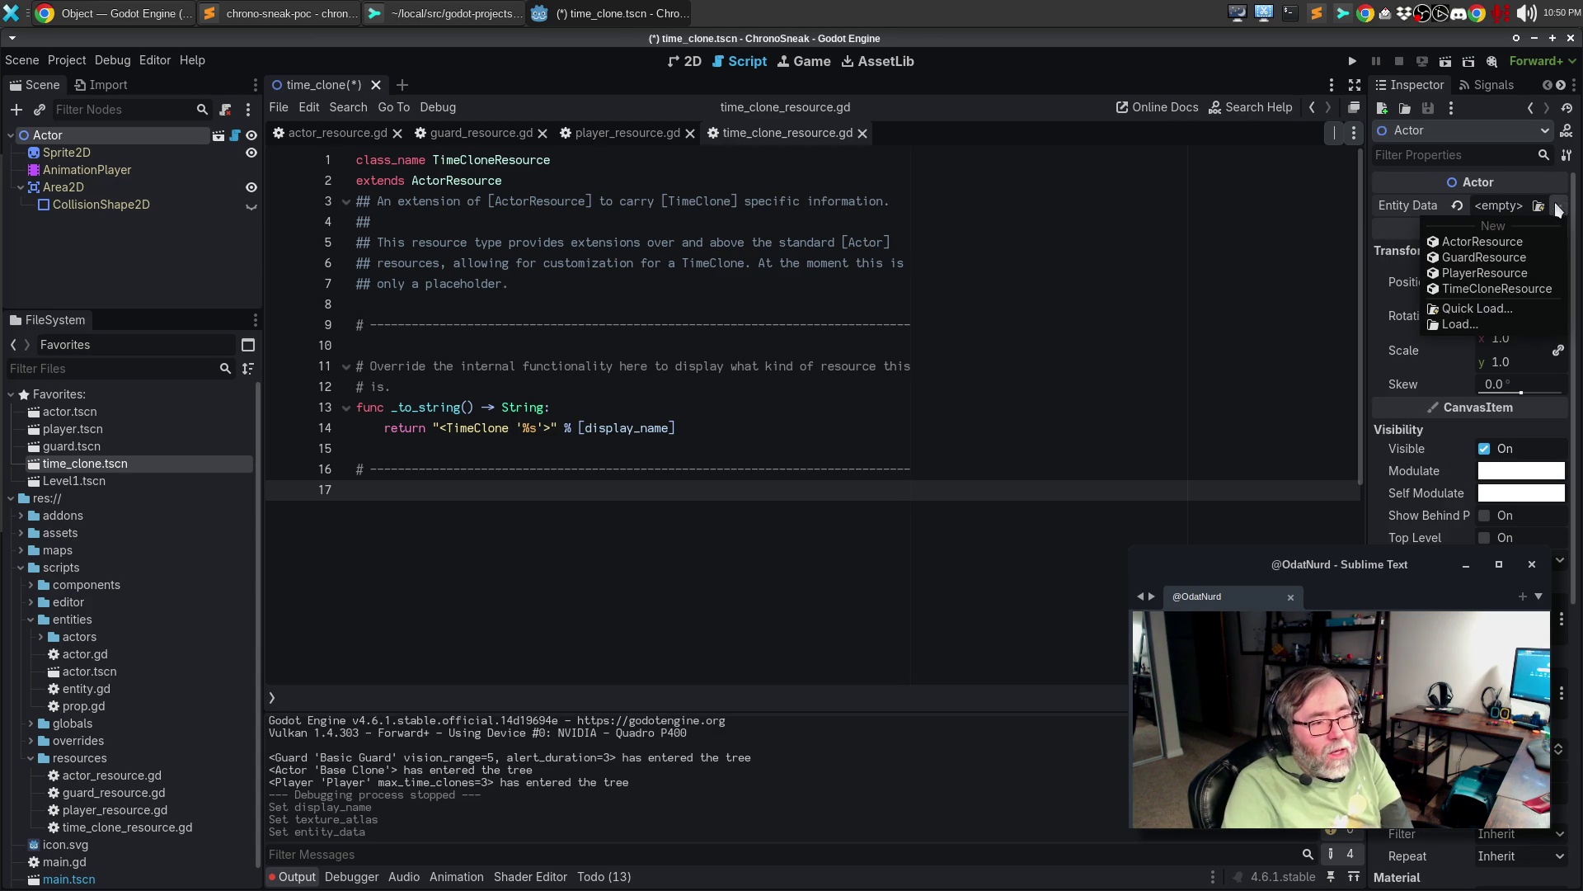
{"action": "left_click", "coordinate": [1505, 308]}
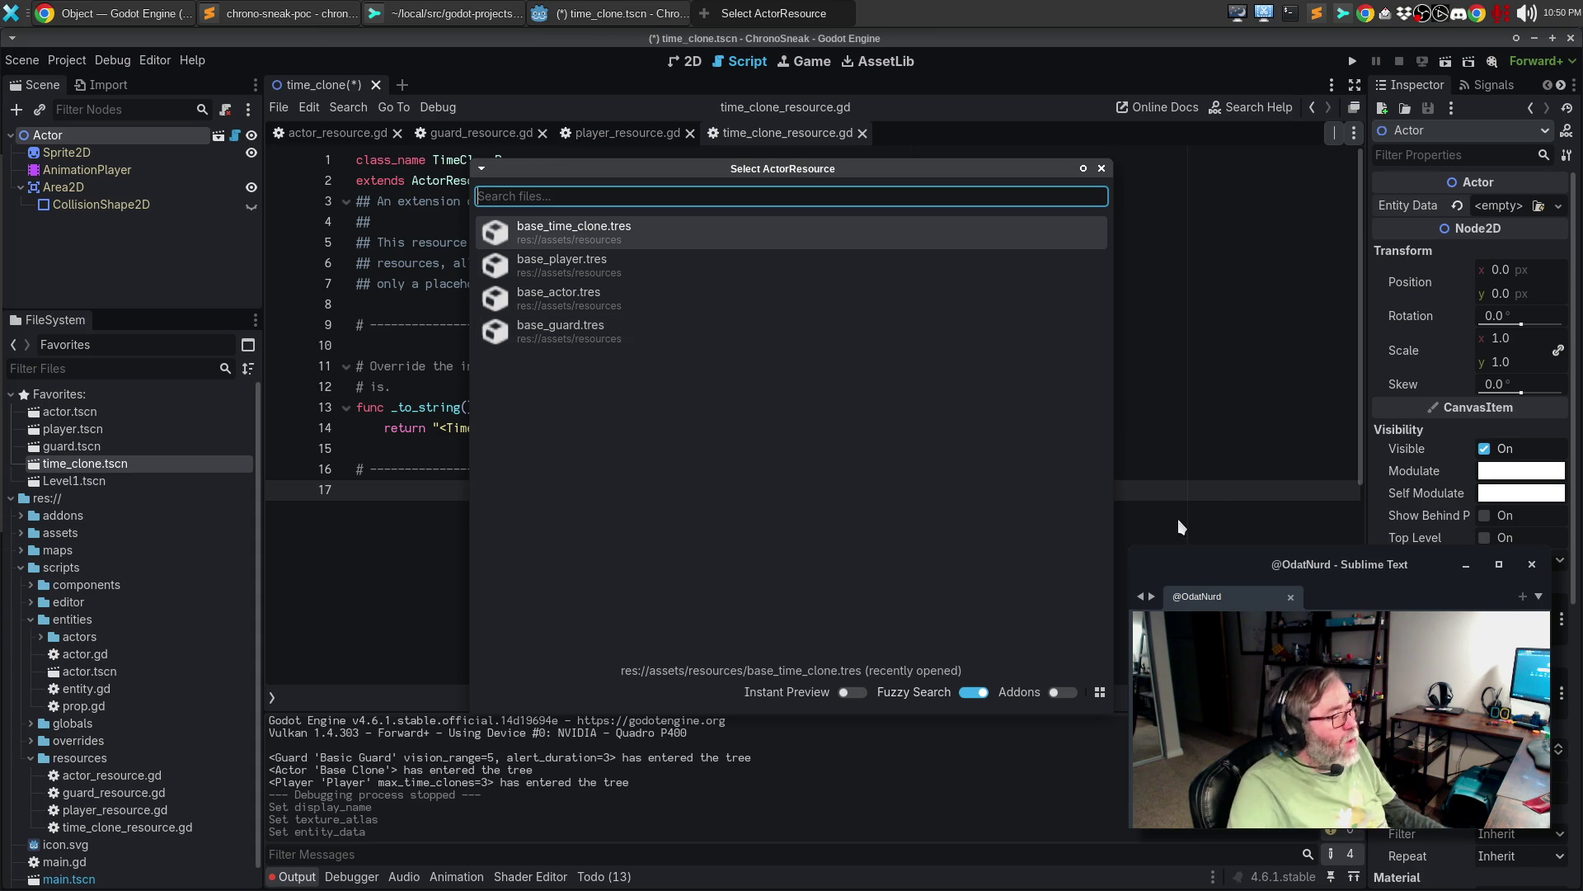
{"action": "key", "text": "Escape"}
{"action": "key", "text": "ctrl+s"}
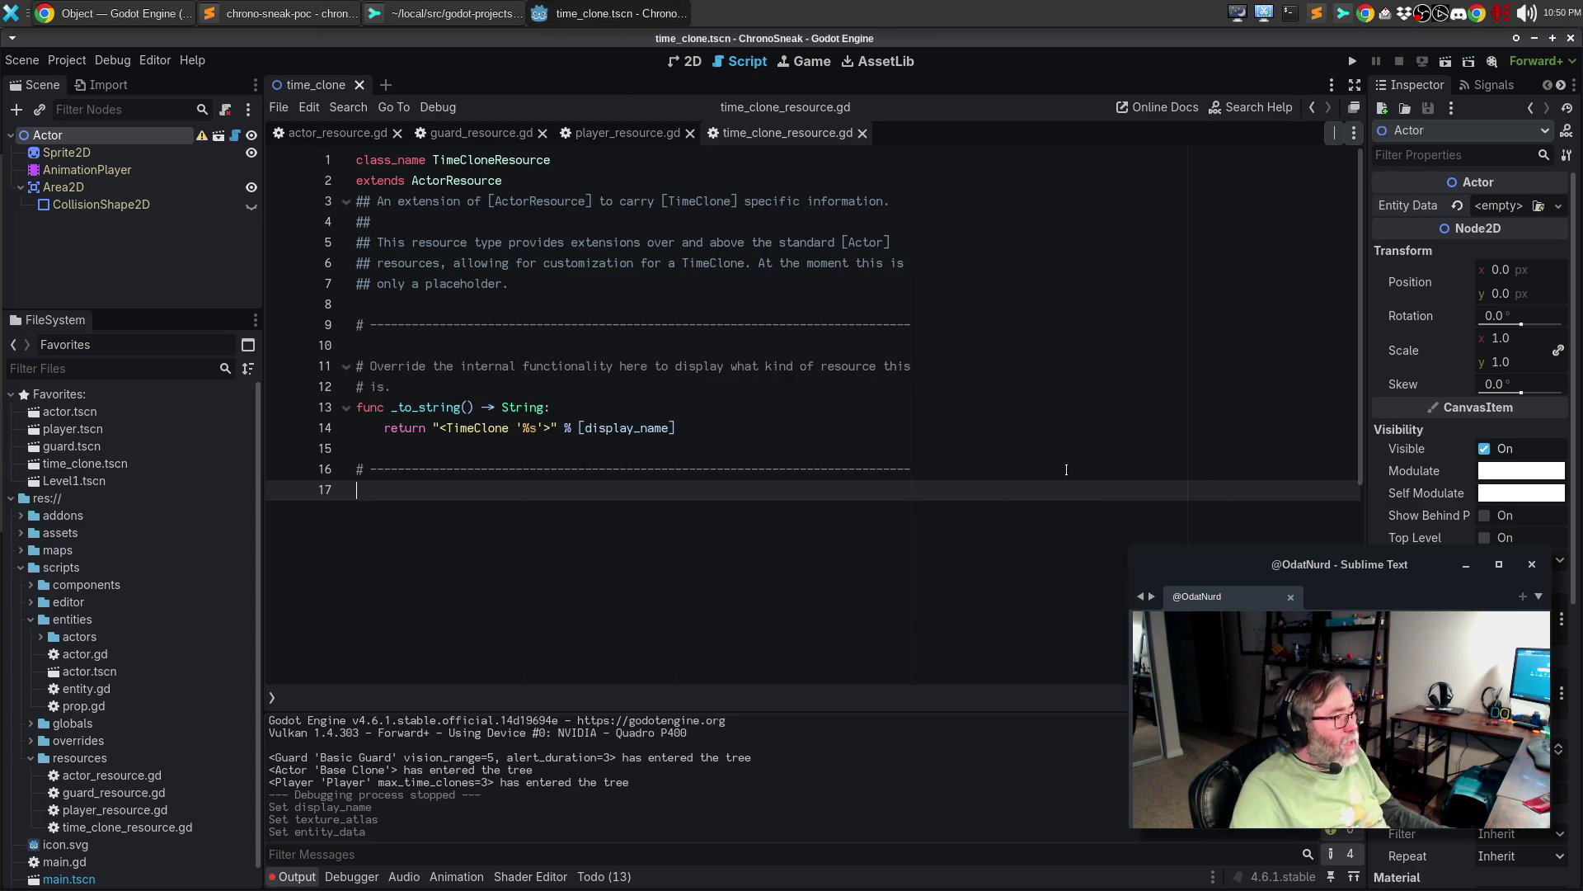
{"action": "key", "text": "ctrl+w"}
{"action": "key", "text": "ctrl+w"}
{"action": "key", "text": "ctrl+w"}
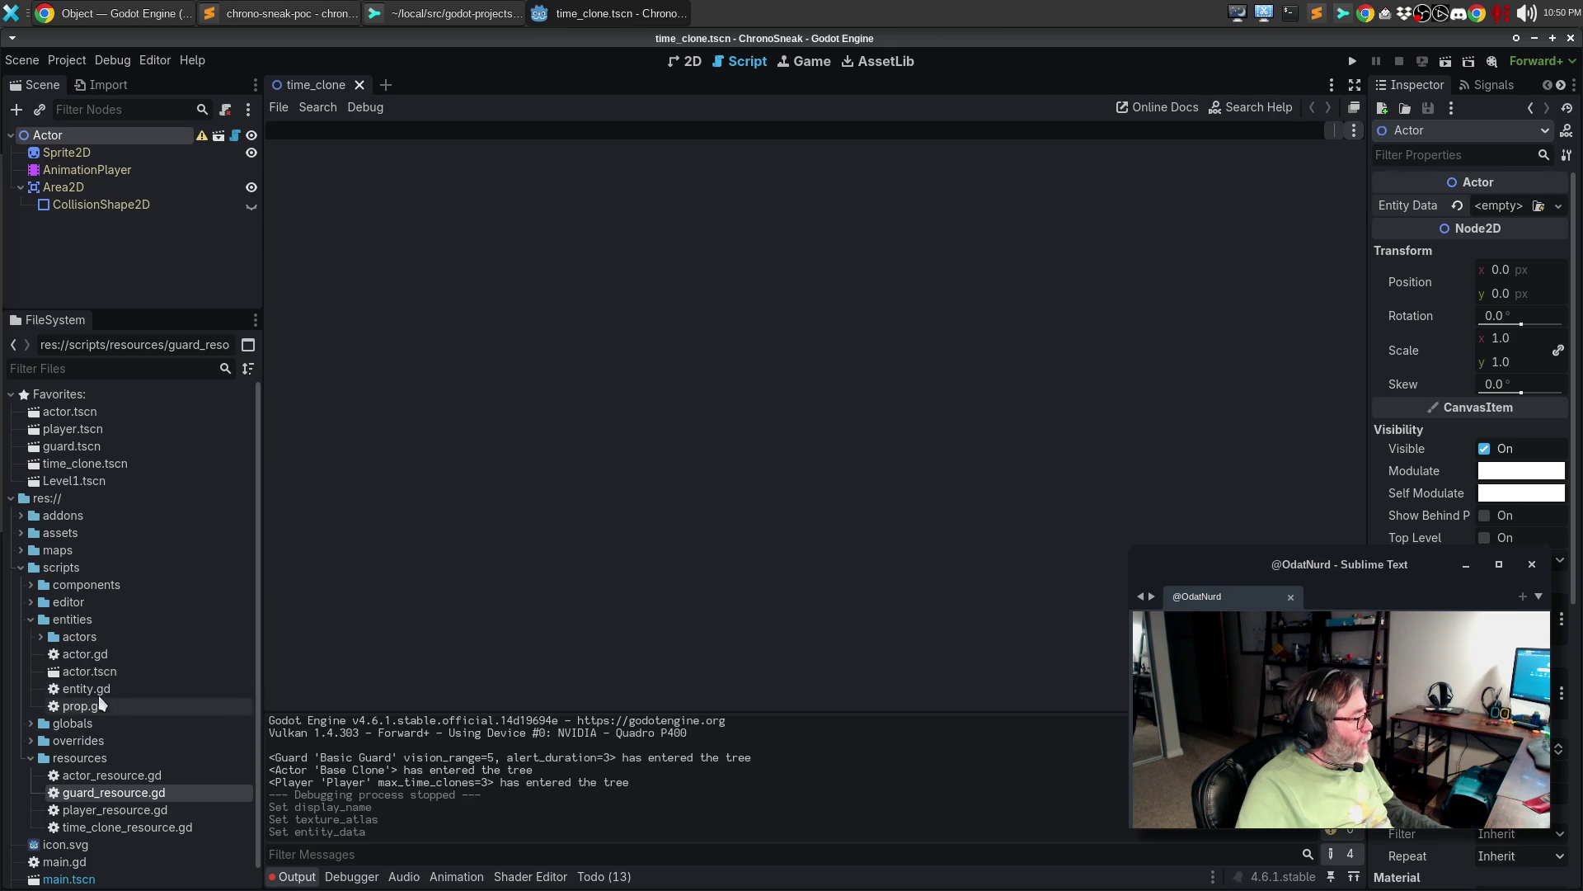
- Open time_clone.gd and player.gd from scripts/entities/actors, closing the actor.gd tab
{"action": "double_click", "coordinate": [100, 659]}
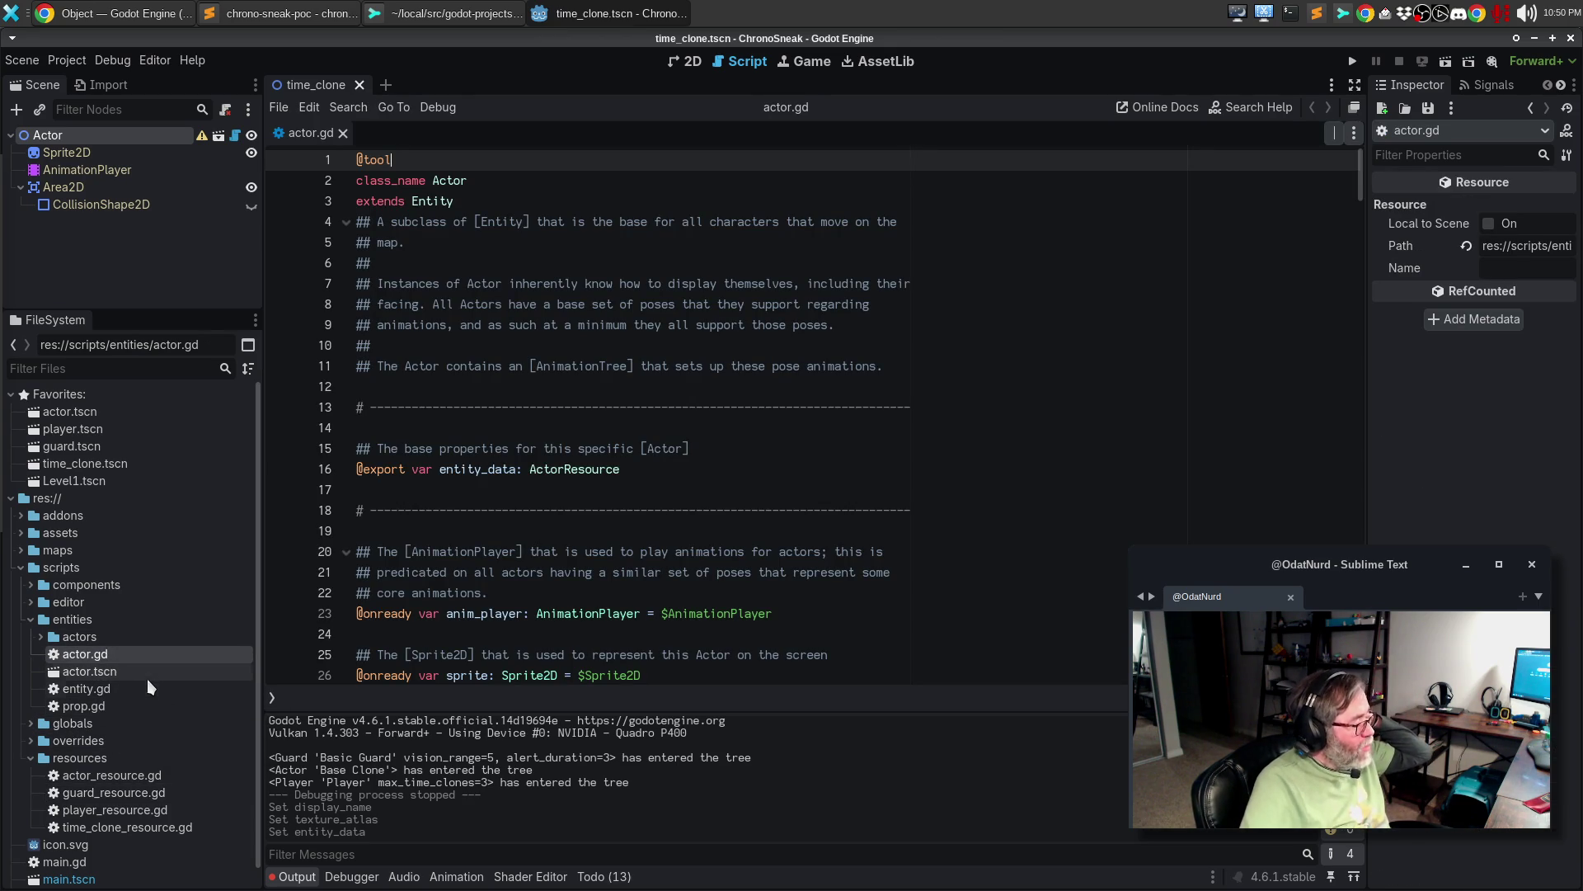
{"action": "left_click", "coordinate": [29, 602]}
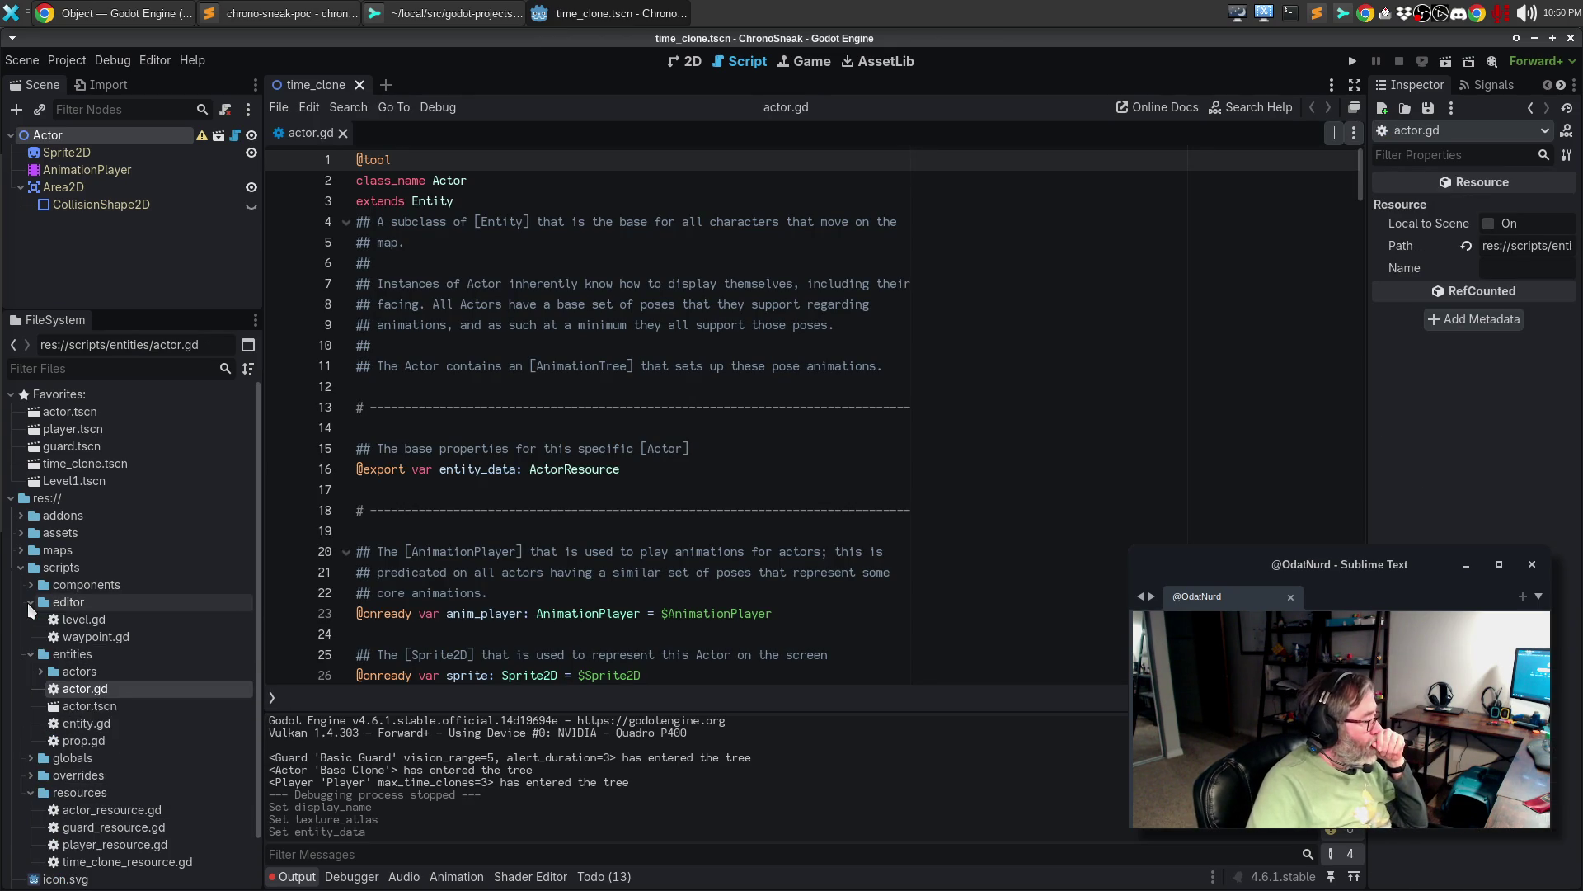
{"action": "left_click", "coordinate": [29, 602]}
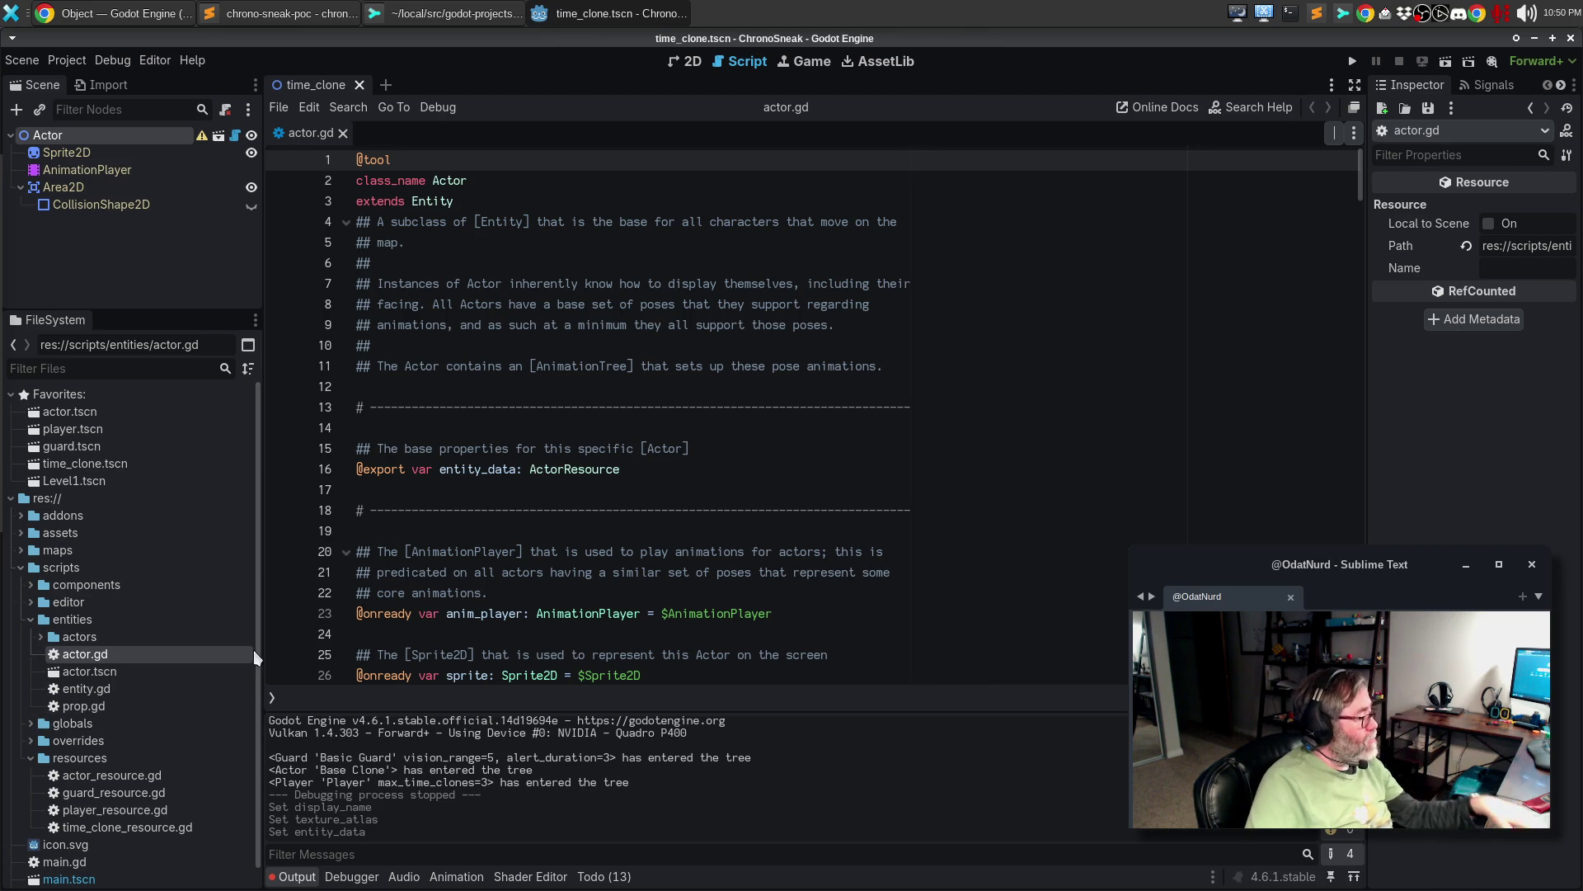
{"action": "left_click", "coordinate": [40, 636]}
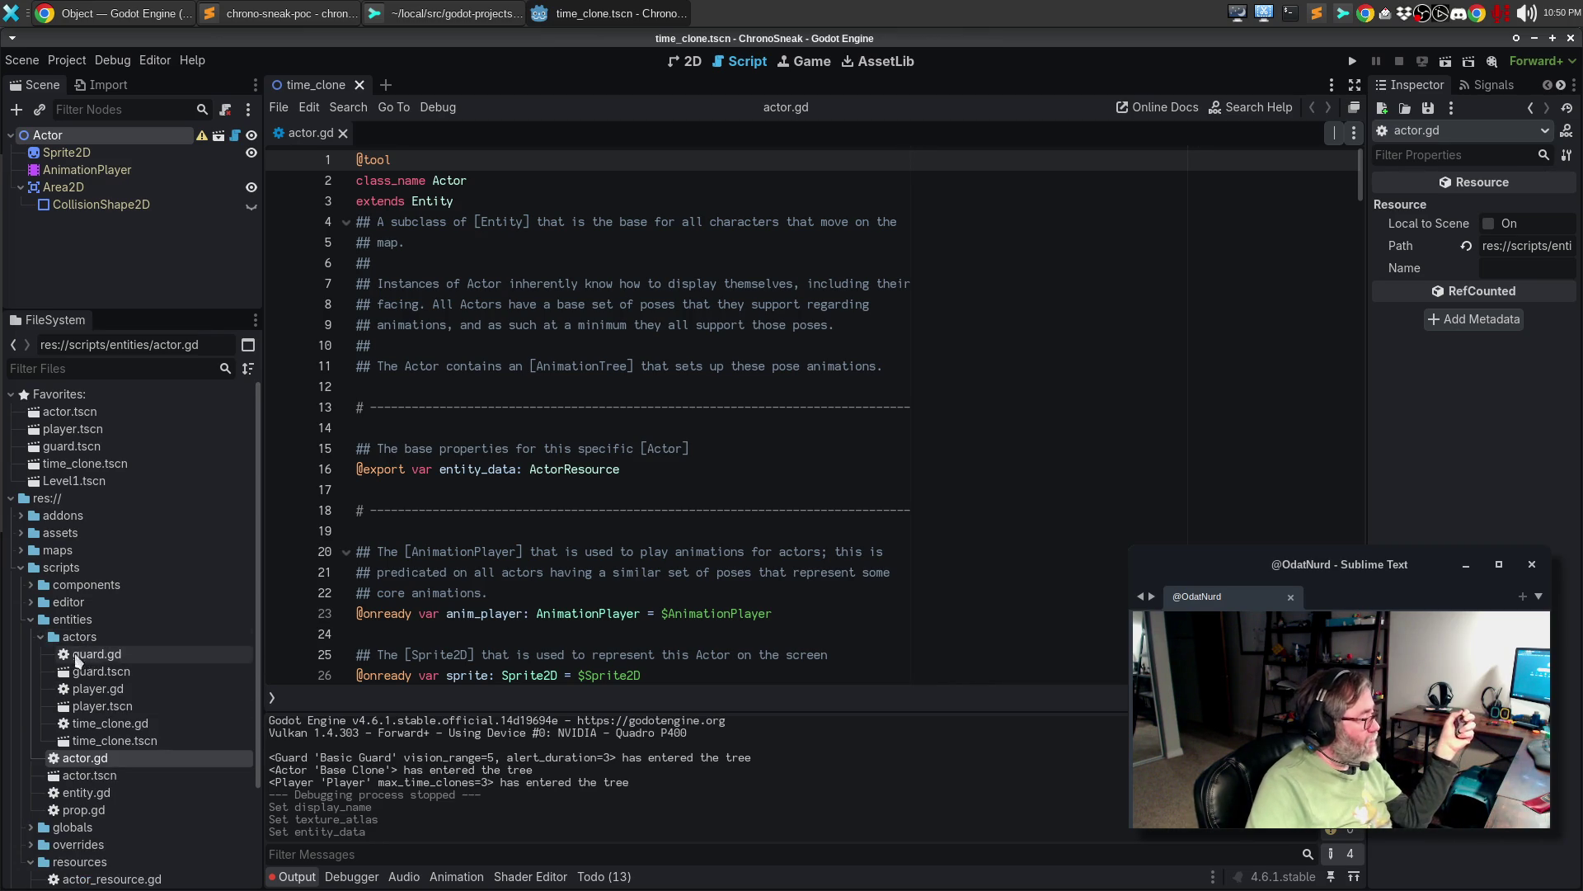
{"action": "double_click", "coordinate": [116, 723]}
{"action": "scroll", "coordinate": [683, 589], "scroll_direction": "down", "scroll_amount": 1}
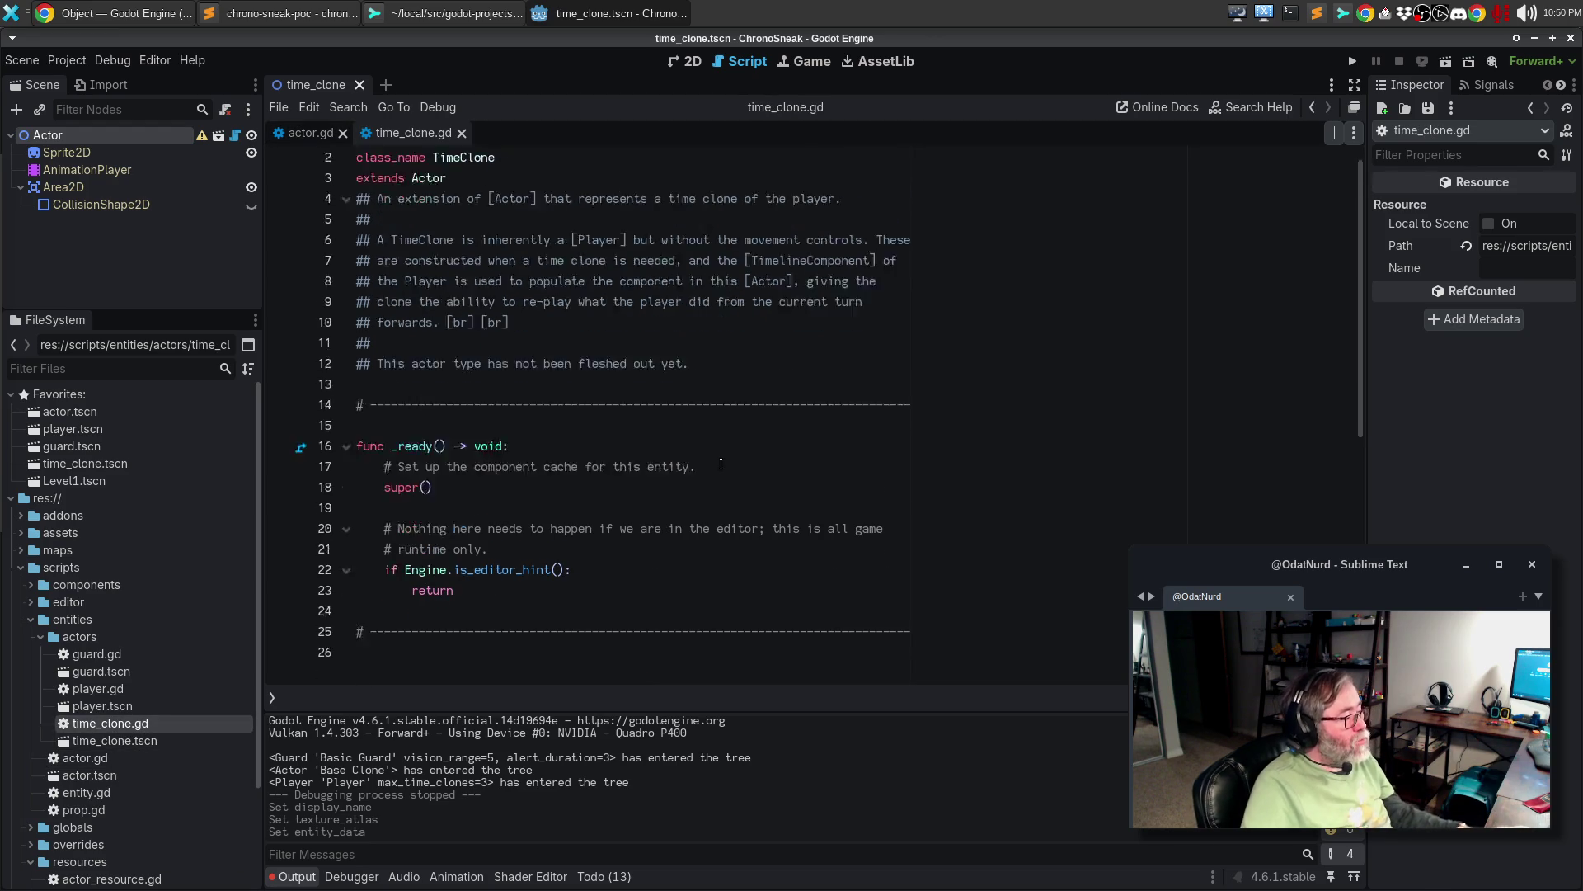
{"action": "left_click", "coordinate": [311, 133]}
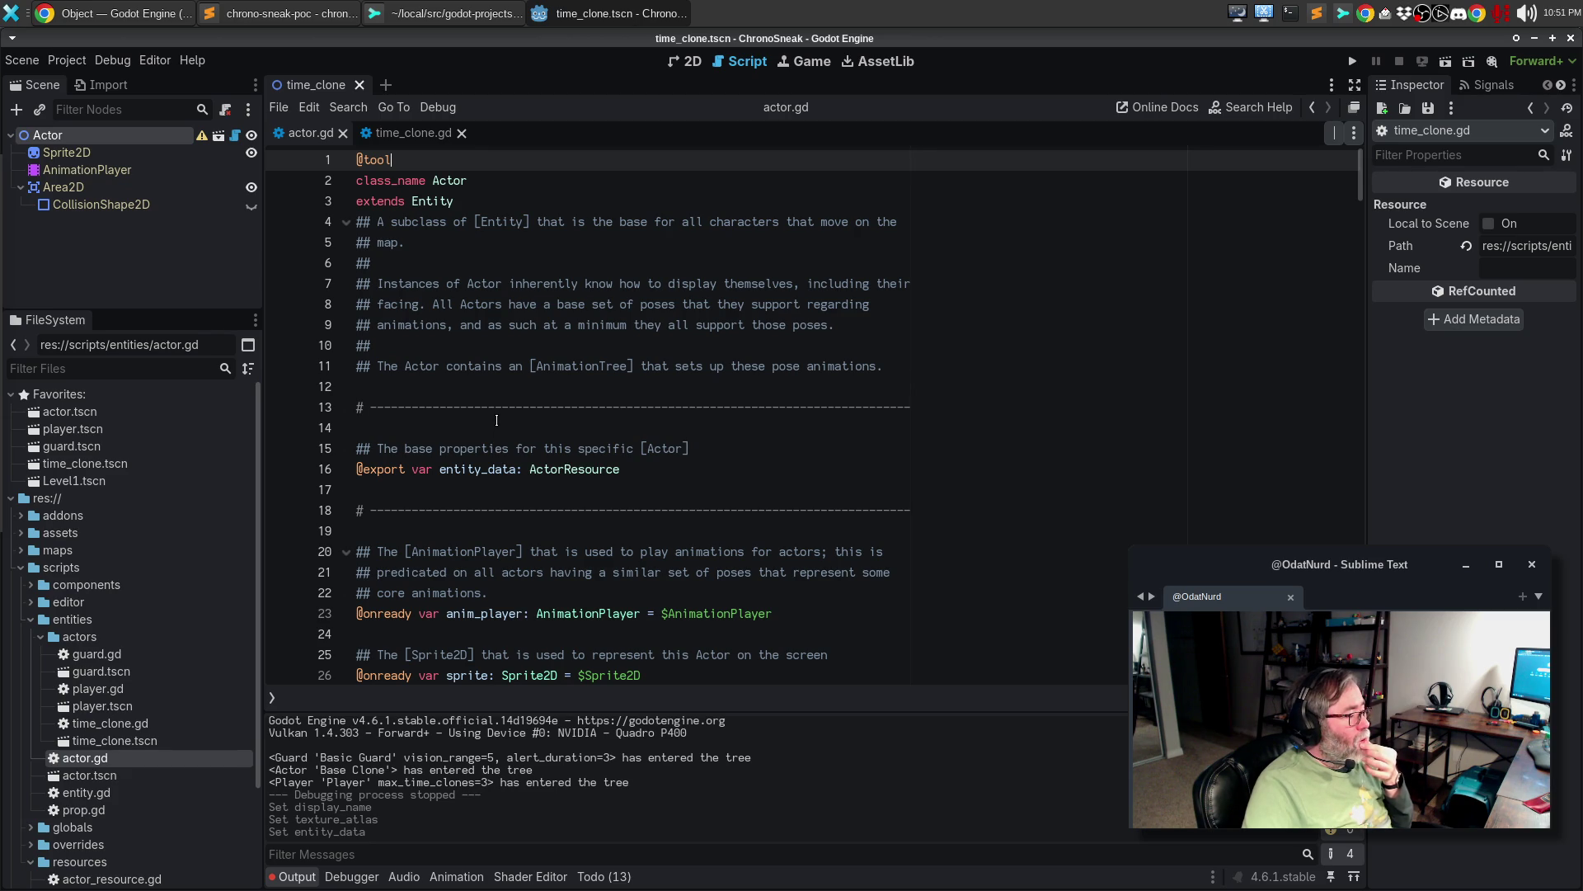
{"action": "left_click", "coordinate": [343, 133]}
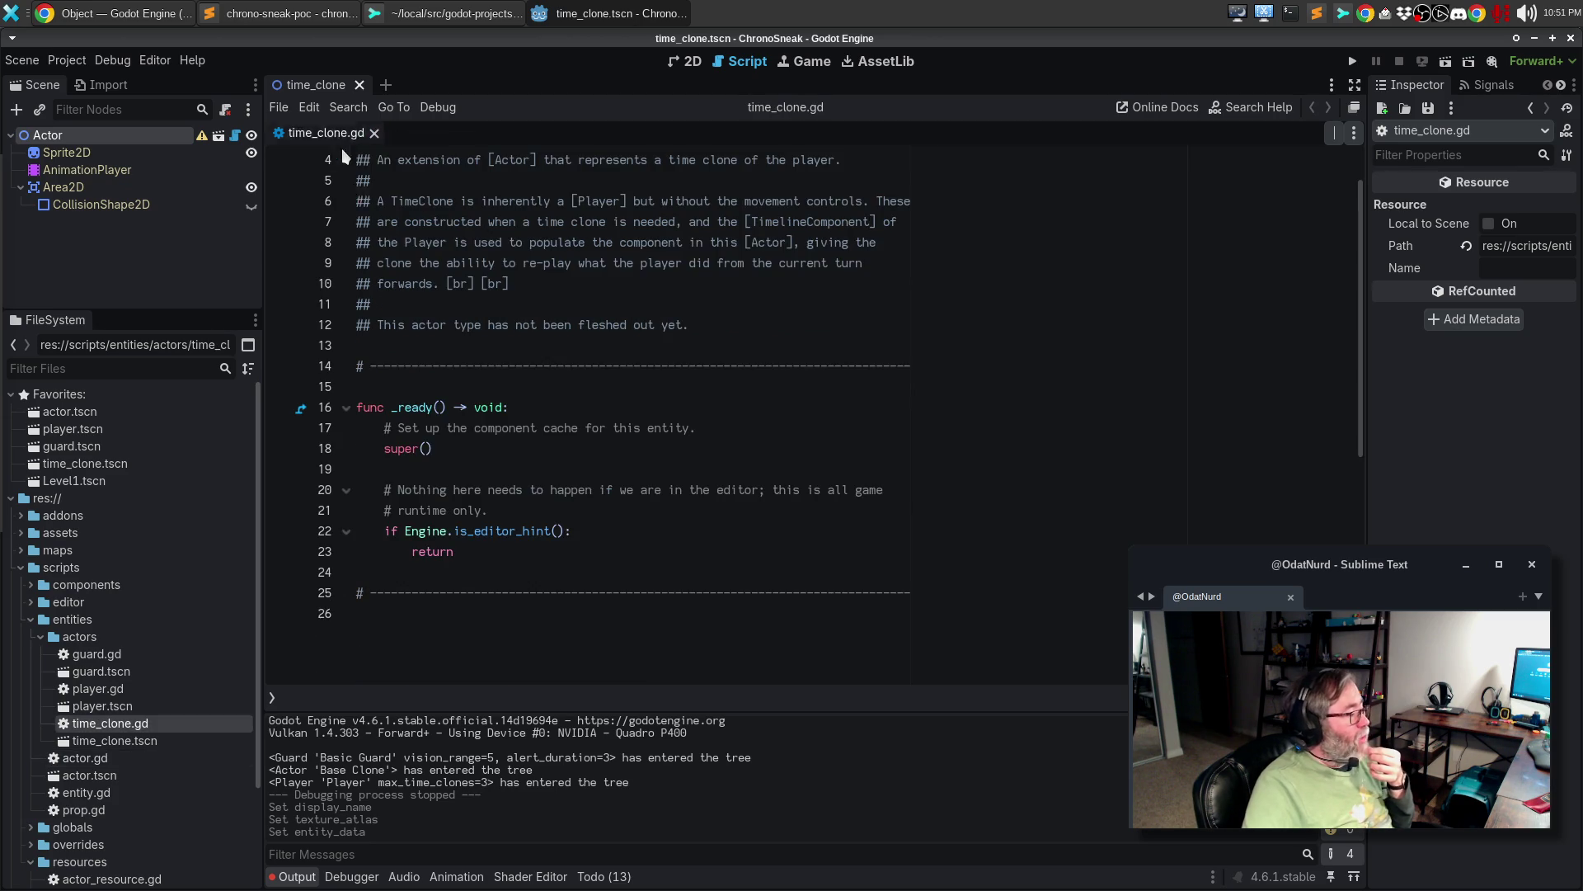
{"action": "double_click", "coordinate": [116, 684]}
- Copy the player_data property block from player.gd into time_clone.gd above _ready
{"action": "left_click", "coordinate": [770, 508]}
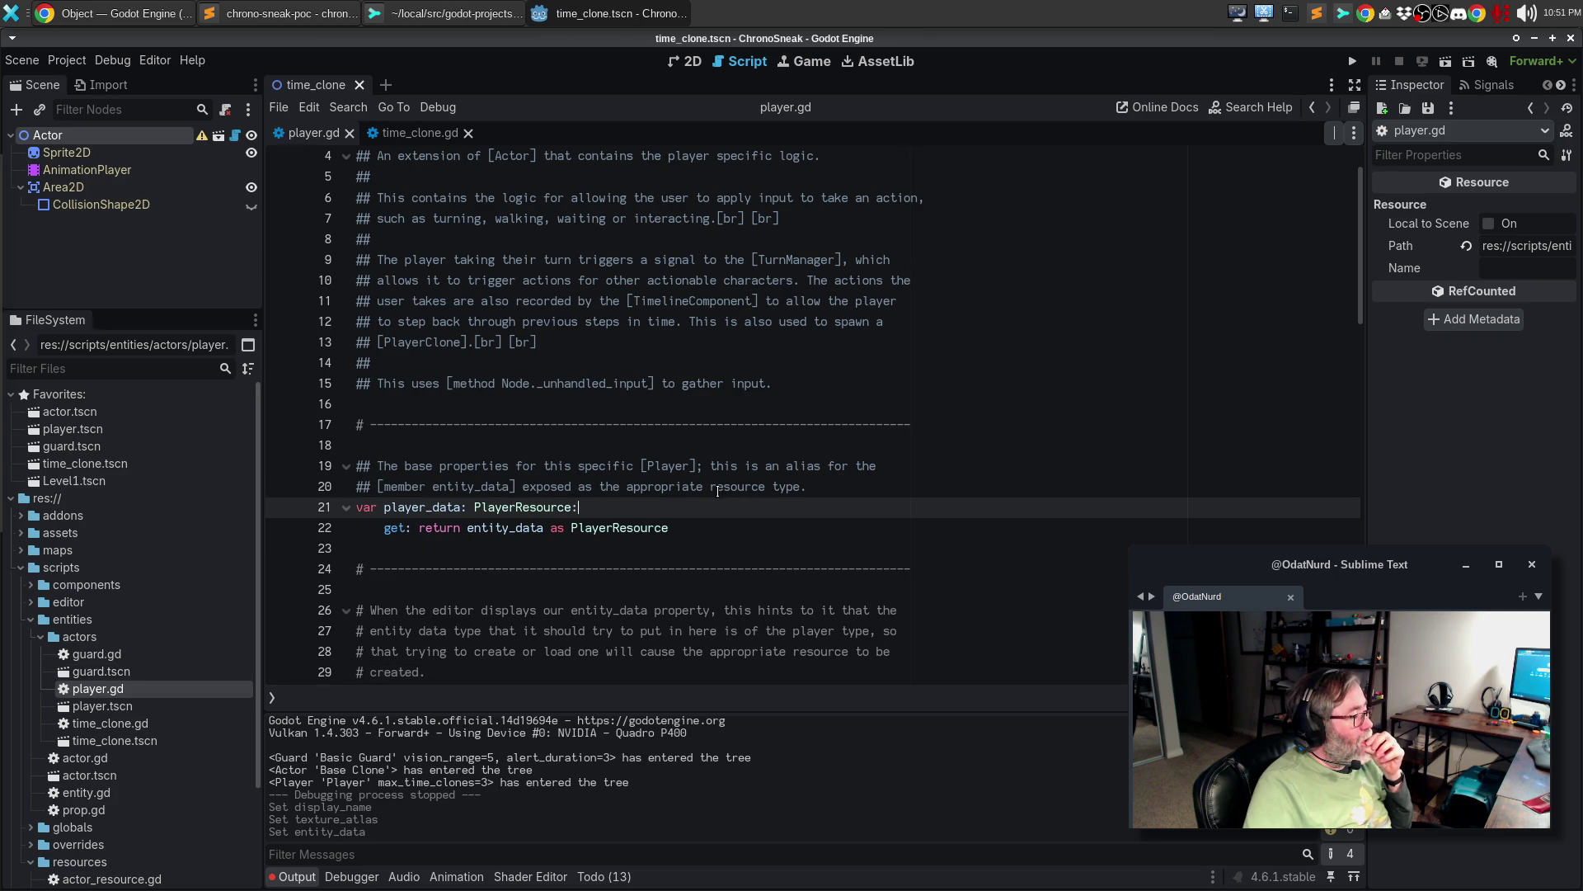
{"action": "left_click_drag", "start_coordinate": [410, 430], "coordinate": [430, 520]}
{"action": "key", "text": "ctrl+c"}
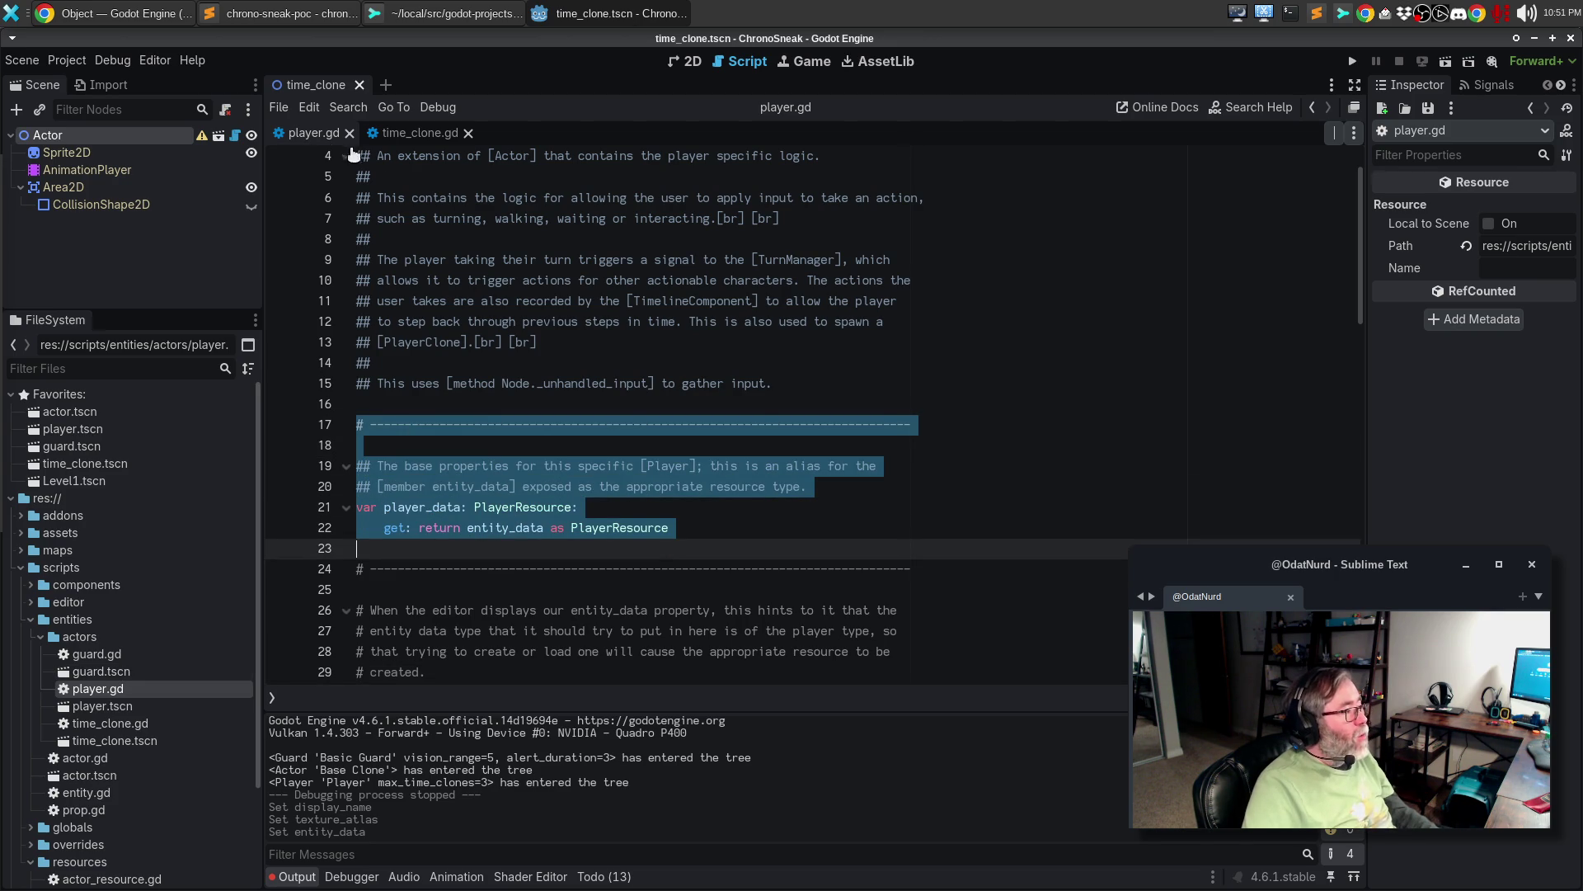
{"action": "left_click", "coordinate": [416, 133]}
{"action": "left_click", "coordinate": [431, 338]}
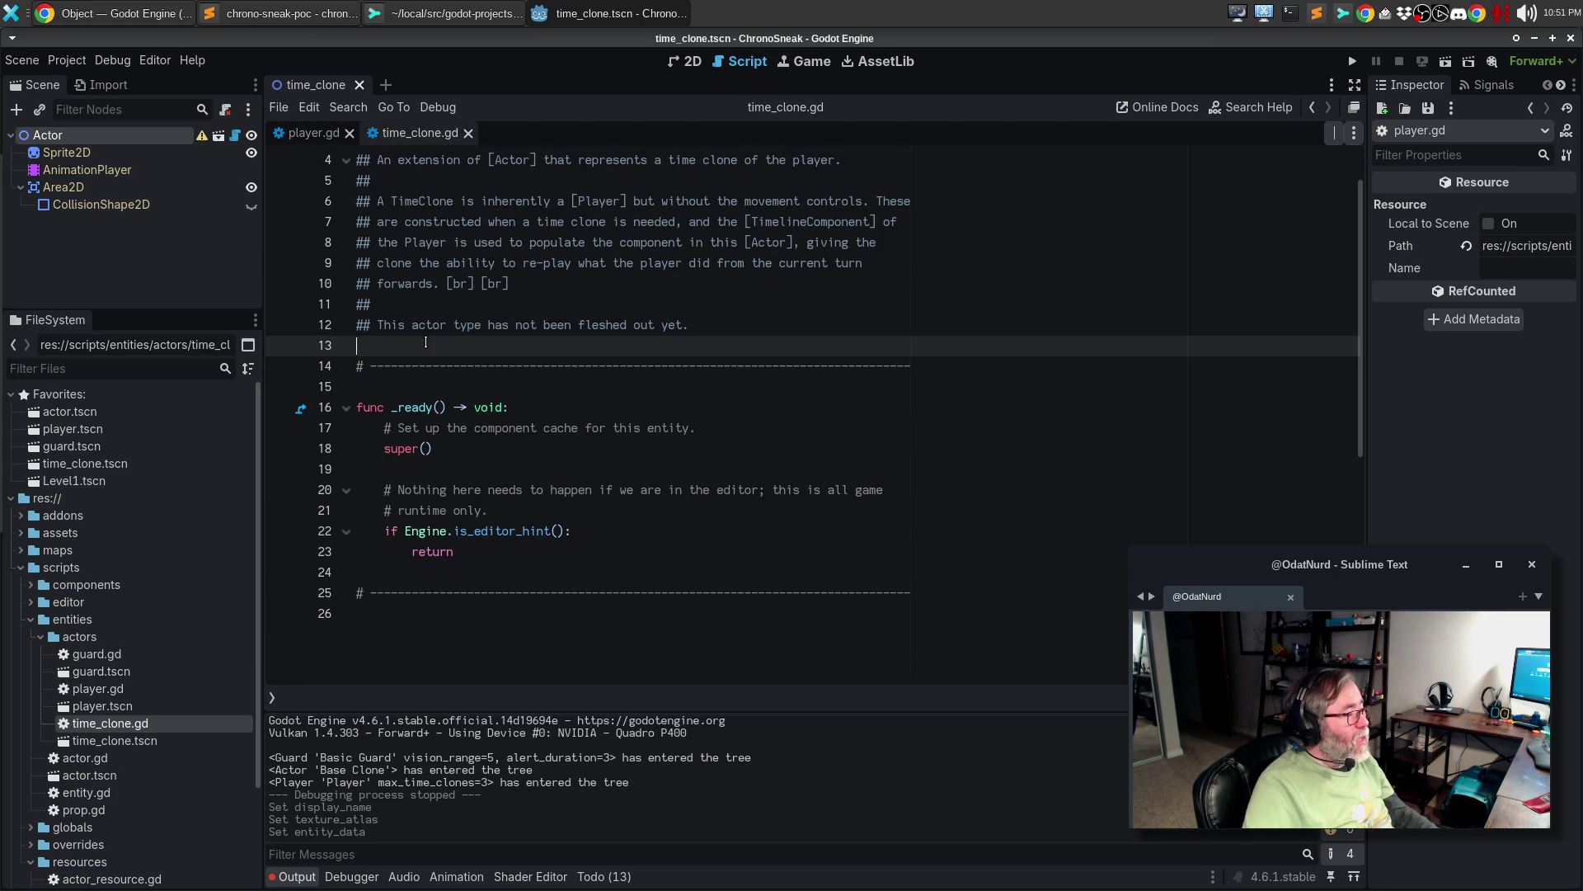
{"action": "key", "text": "ctrl+v"}
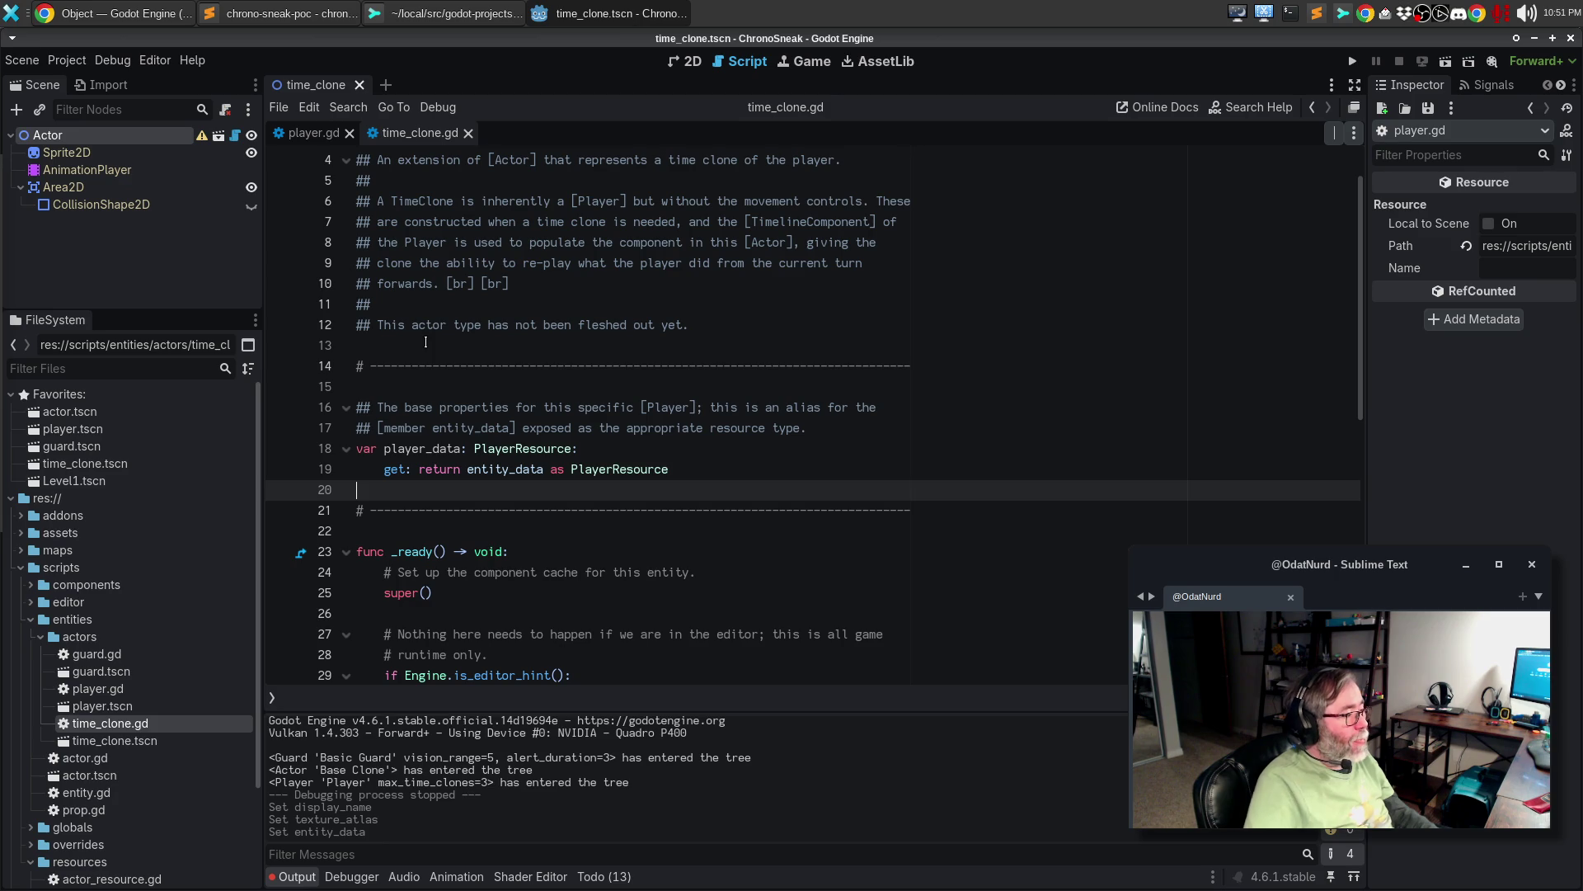
- Rename Player to TimeClone and both PlayerResource types to TimeCloneResource, then save
{"action": "double_click", "coordinate": [676, 405]}
{"action": "type", "text": "T"}
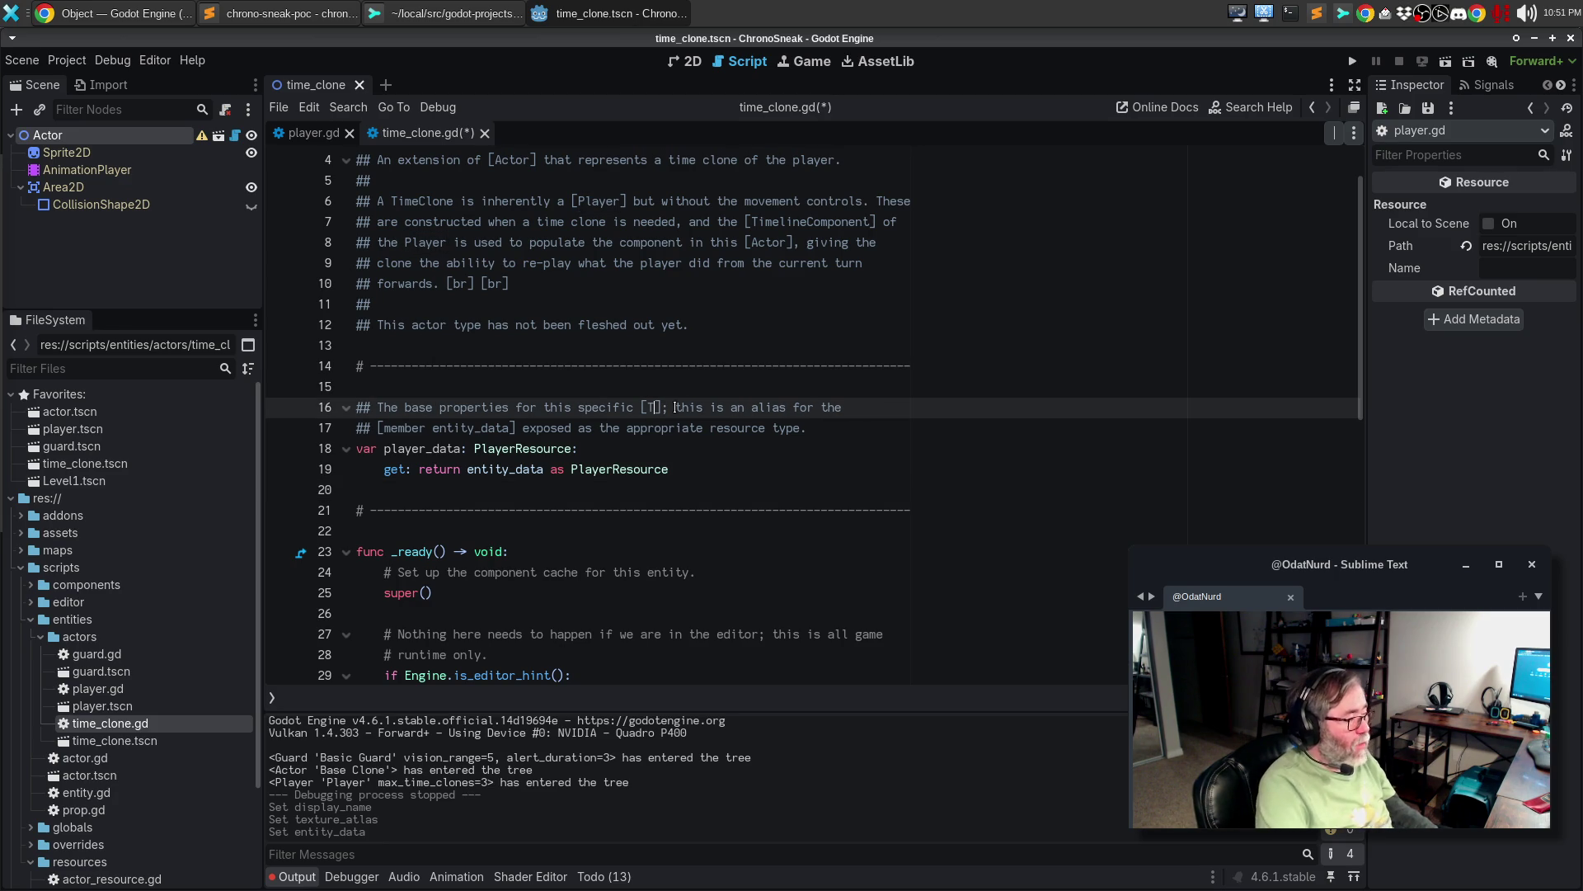
{"action": "type", "text": "imeClone"}
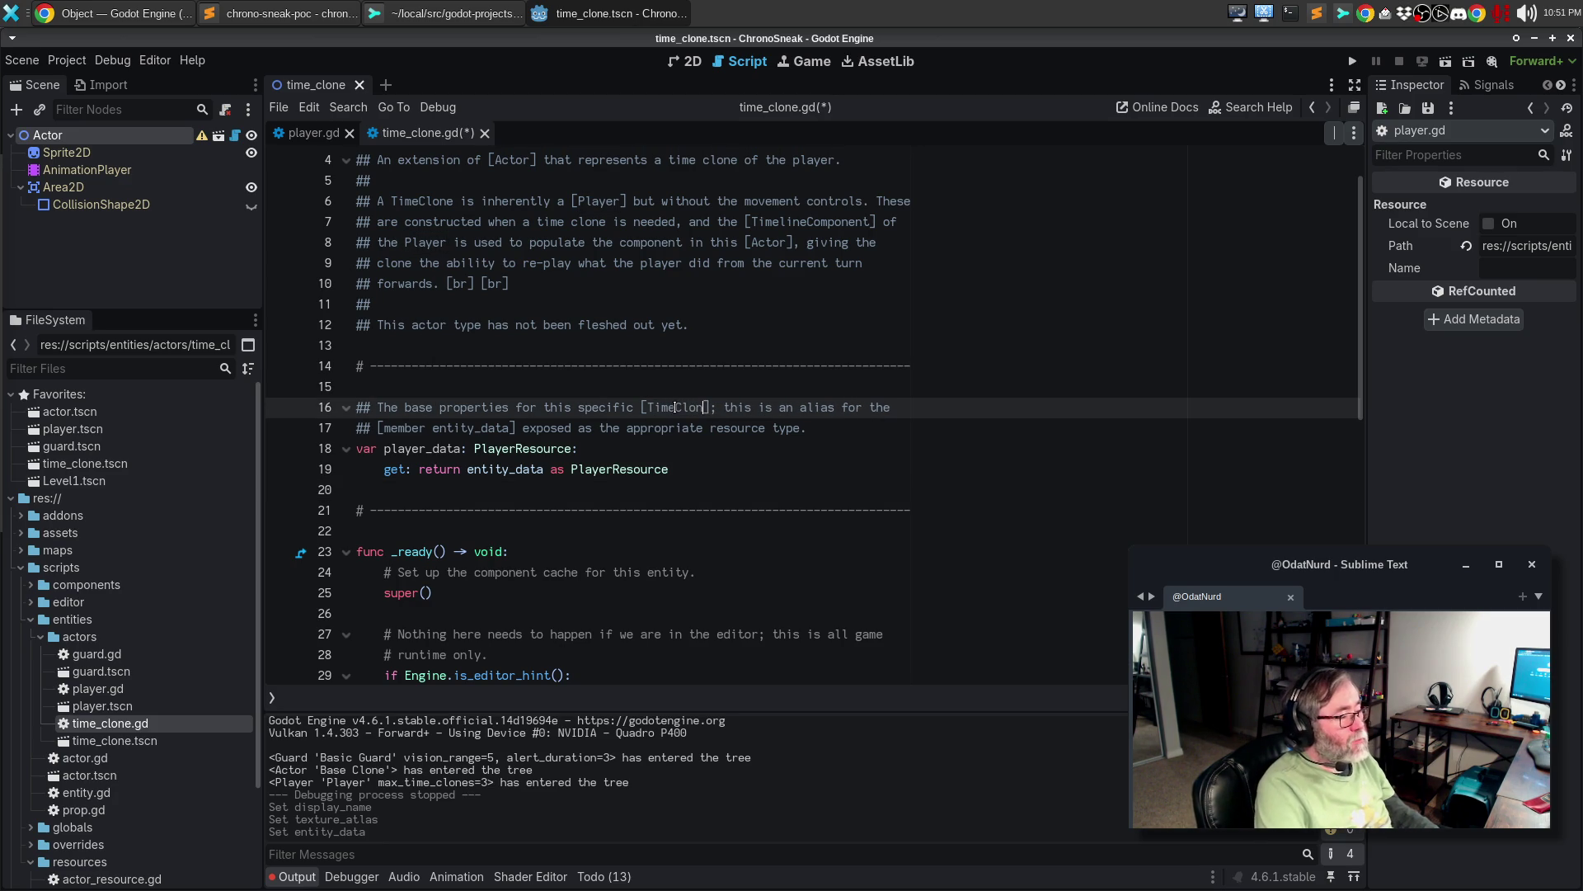
{"action": "double_click", "coordinate": [544, 448]}
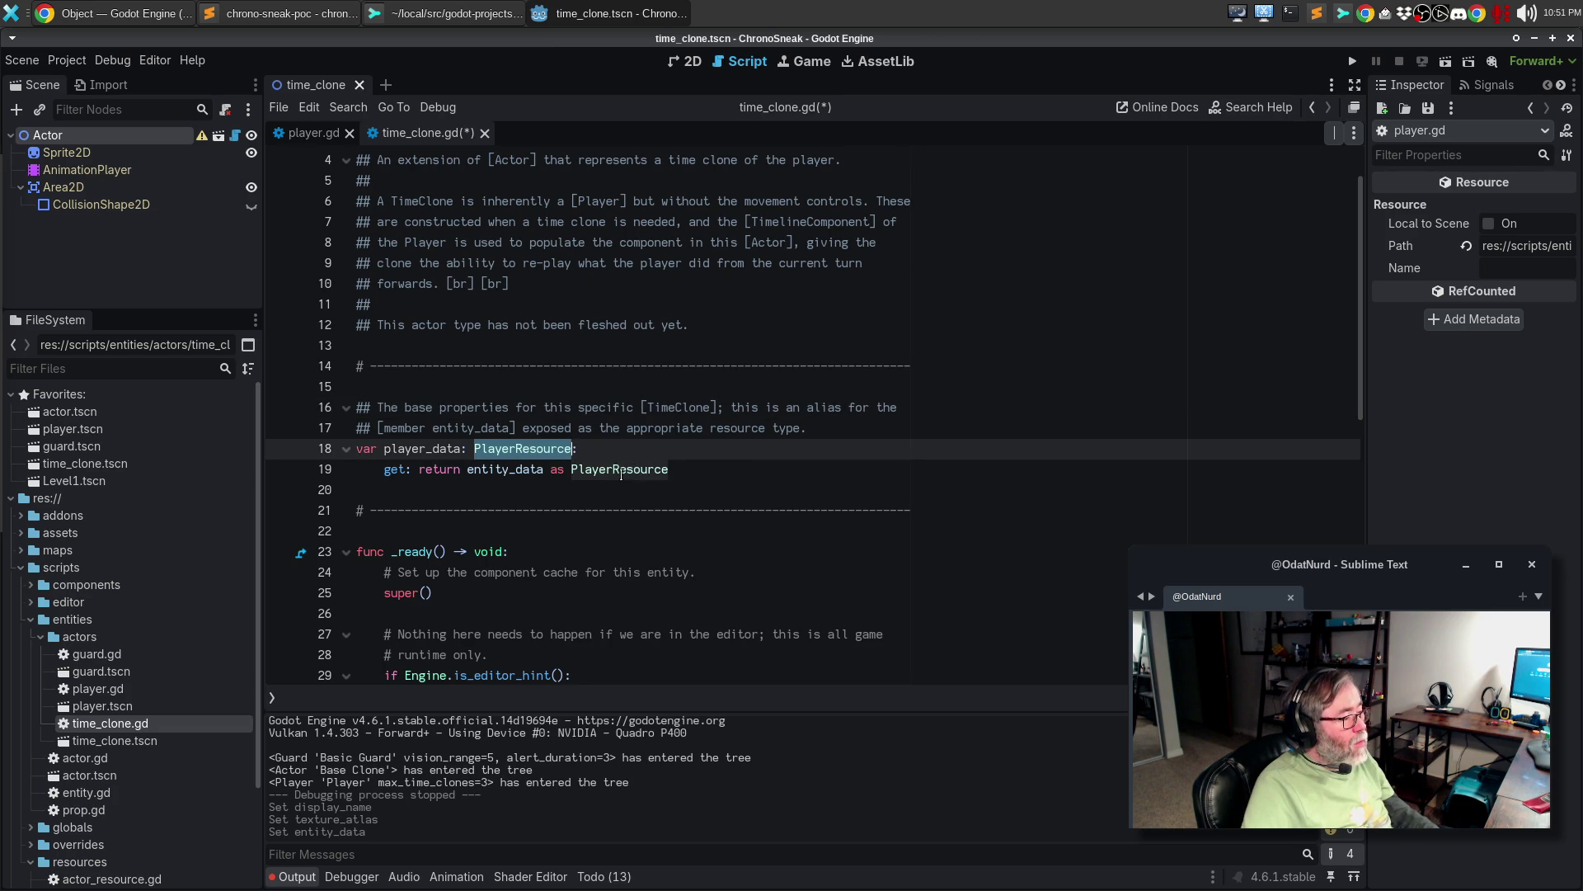
{"action": "double_click", "coordinate": [621, 470]}
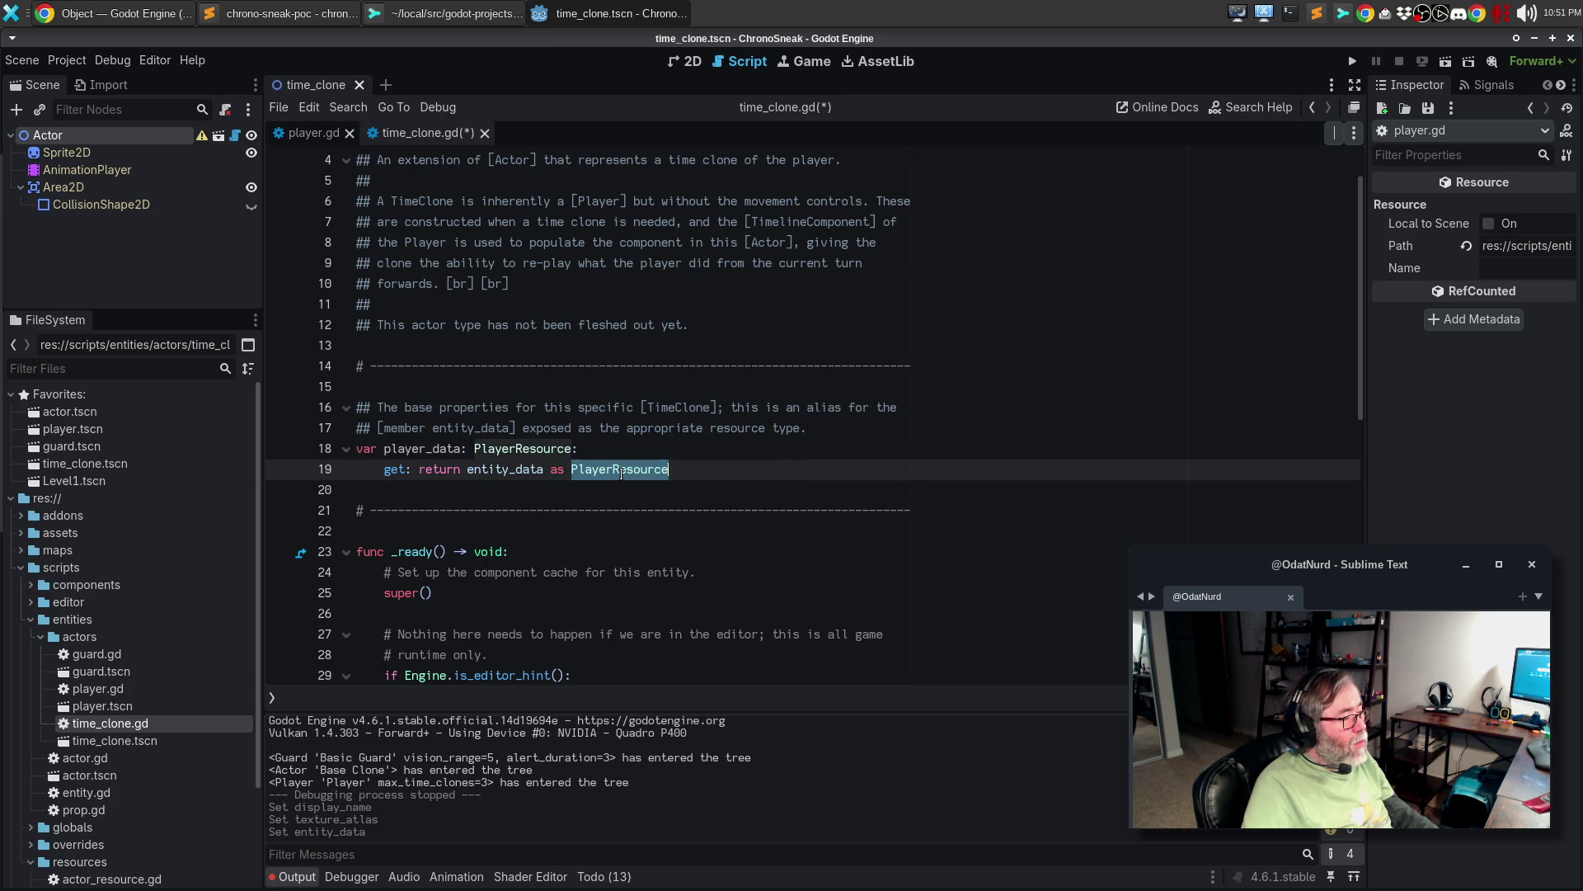
{"action": "double_click", "coordinate": [544, 451]}
{"action": "type", "text": "TimeCLo"}
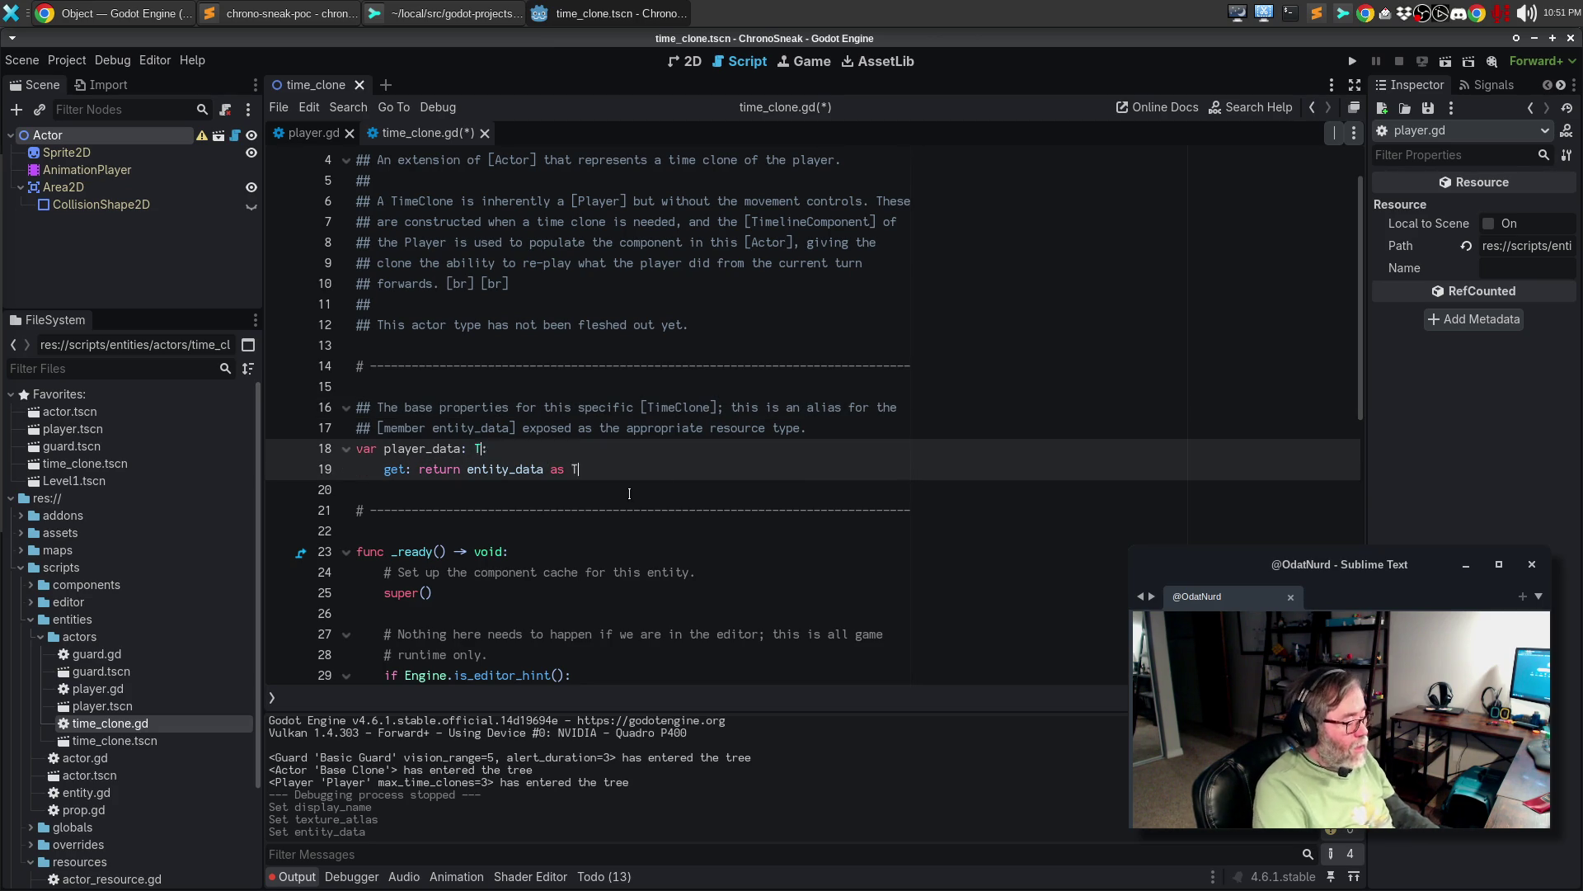
{"action": "key", "text": "BackSpace"}
{"action": "key", "text": "BackSpace"}
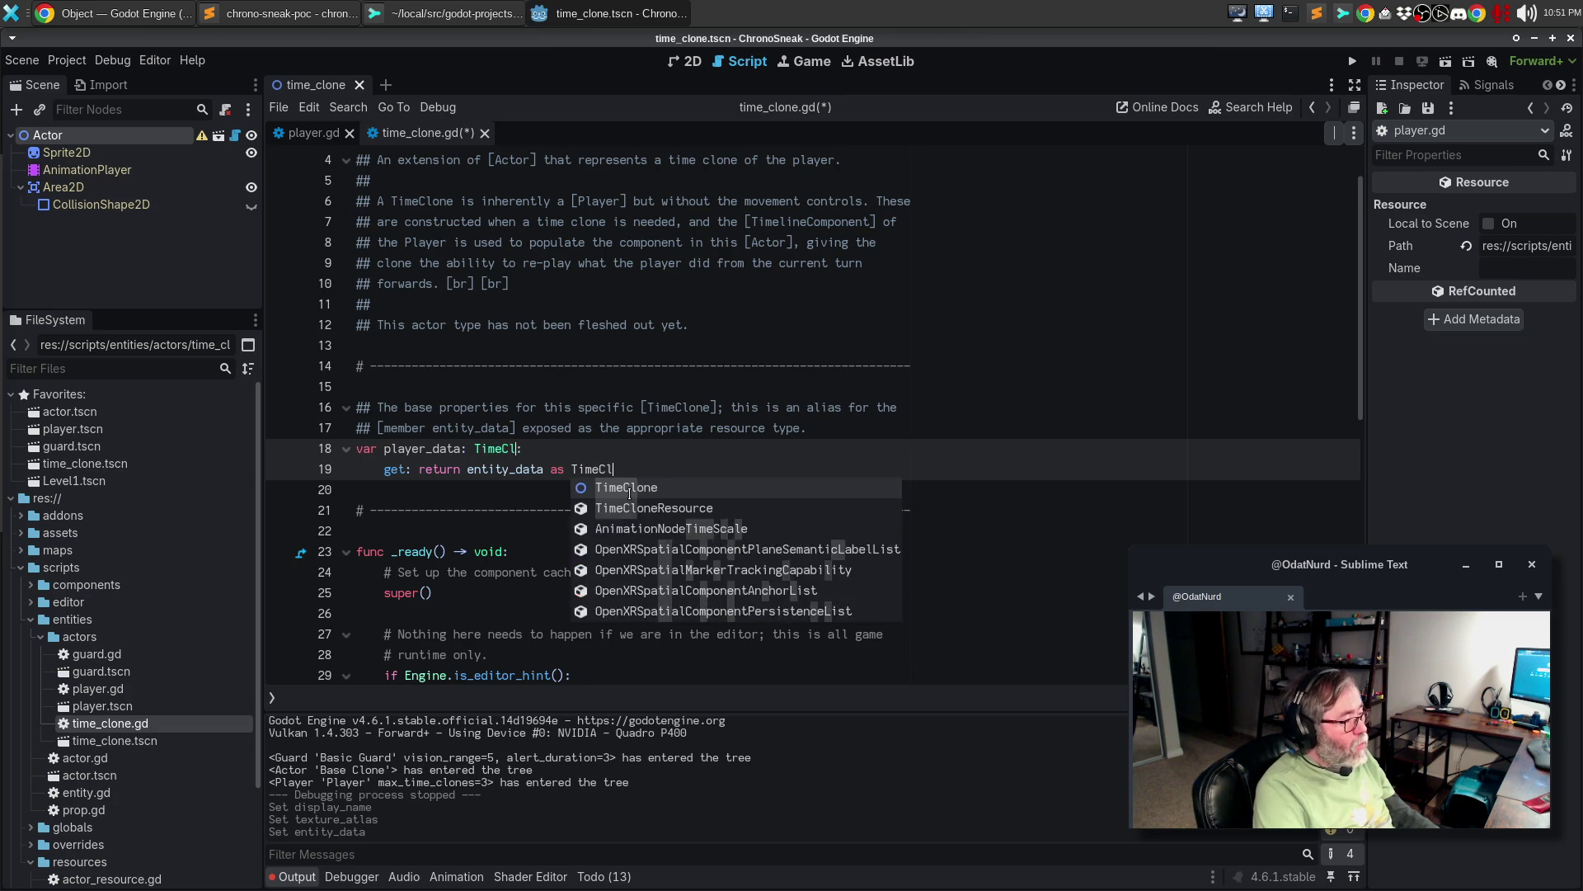
{"action": "type", "text": "loneRes"}
{"action": "key", "text": "Return"}
{"action": "key", "text": "ctrl+s"}
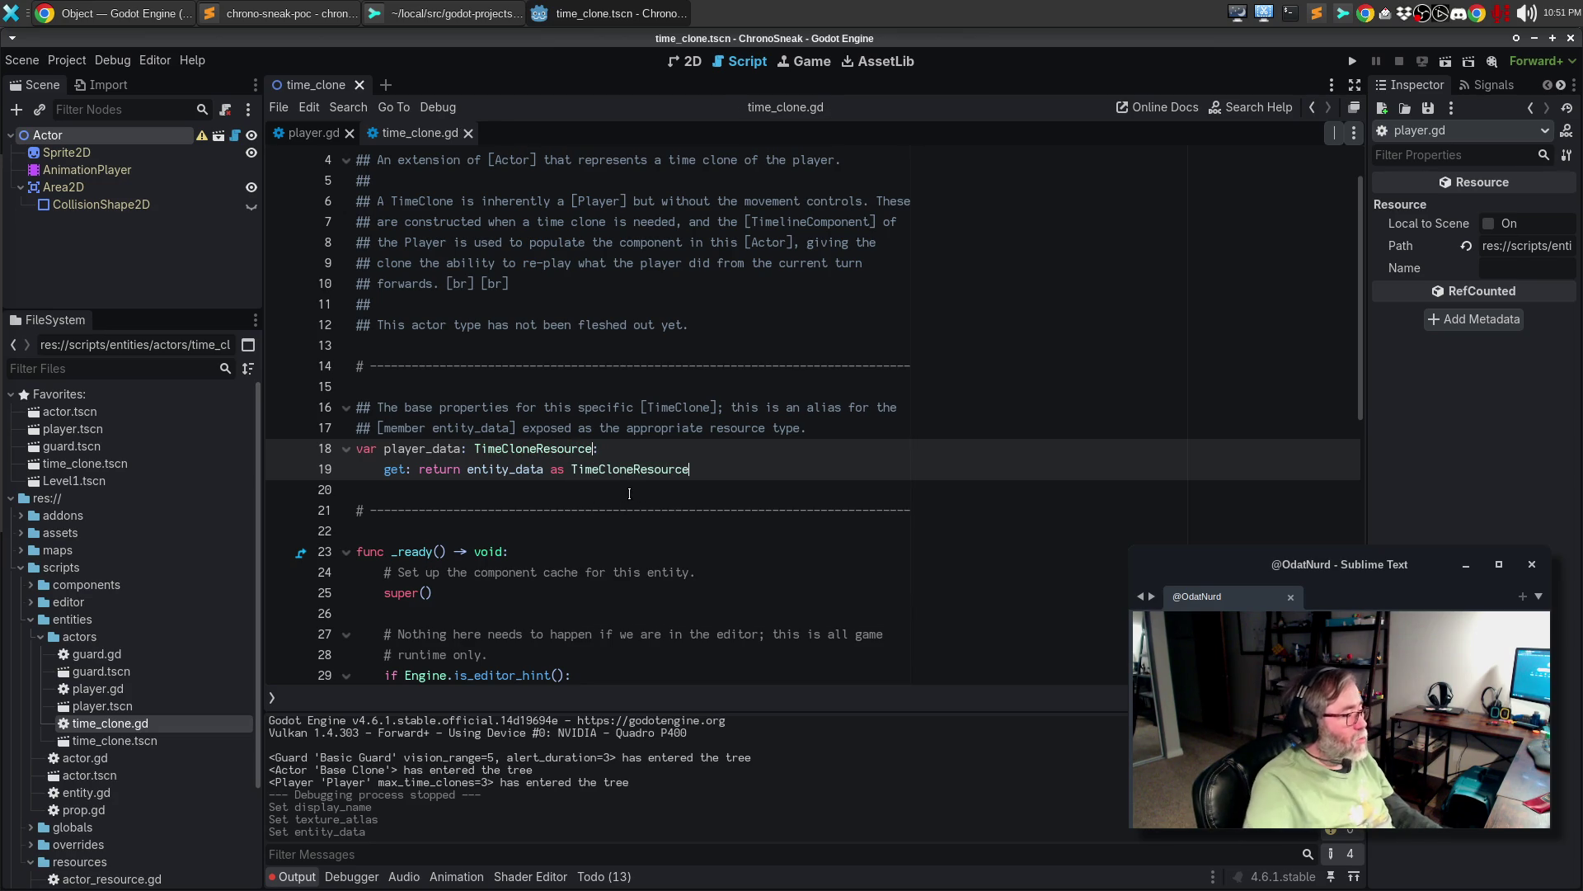
- Copy _validate_property from player.gd into time_clone.gd with hint string TimeCloneResource
{"action": "left_click", "coordinate": [312, 133]}
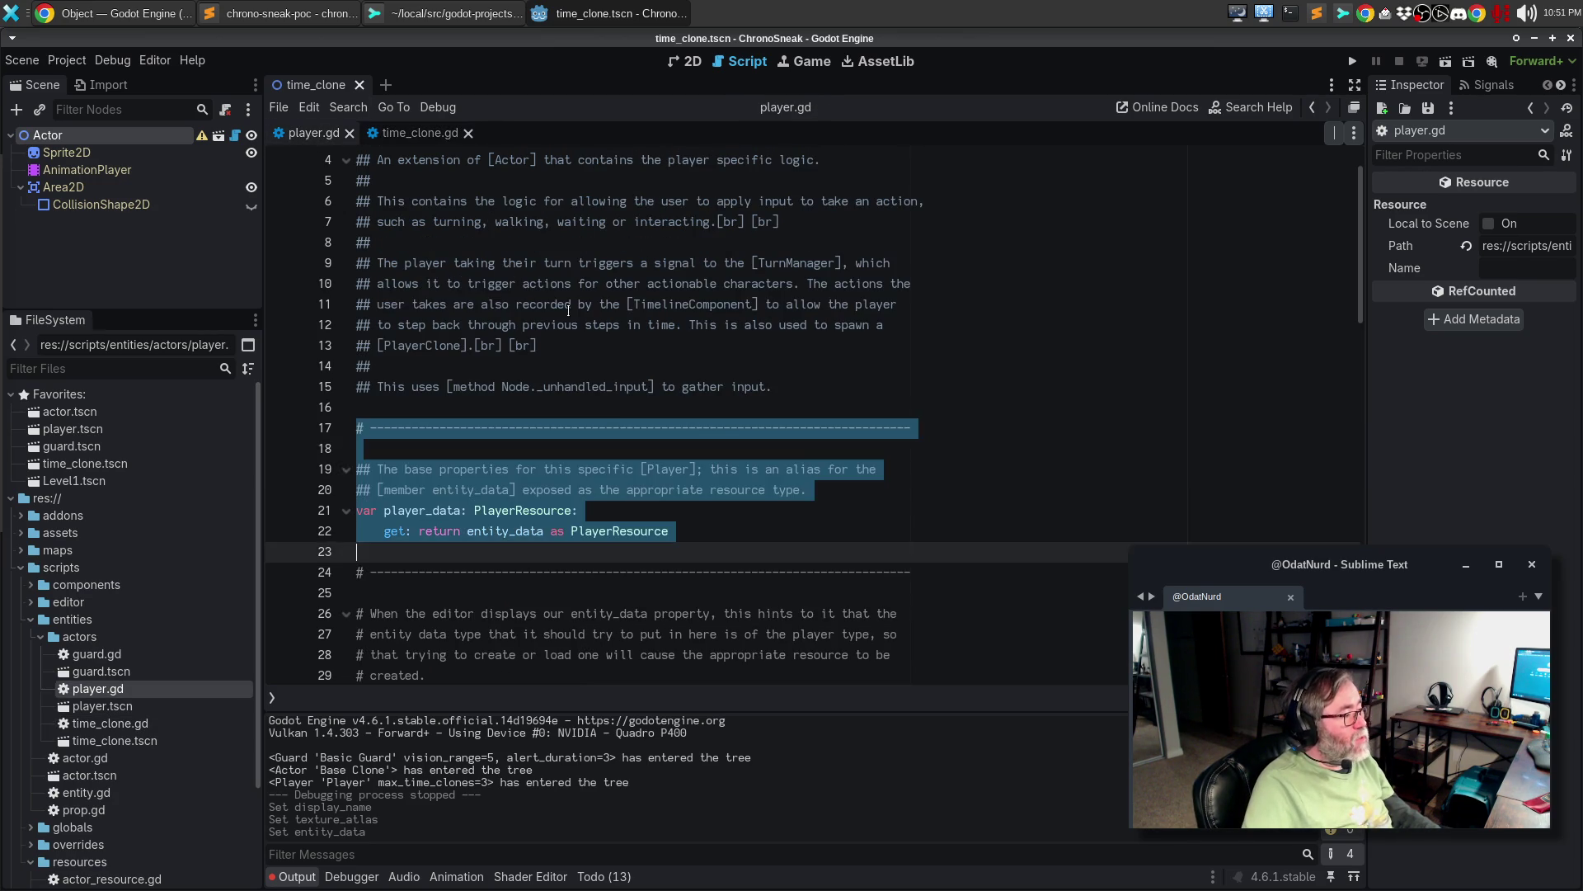
{"action": "scroll", "coordinate": [700, 428], "scroll_direction": "down", "scroll_amount": 5}
{"action": "mouse_move", "coordinate": [363, 262]}
{"action": "left_mouse_down"}
{"action": "mouse_move", "coordinate": [429, 284]}
{"action": "mouse_move", "coordinate": [485, 451]}
{"action": "left_mouse_up"}
{"action": "key", "text": "ctrl+c"}
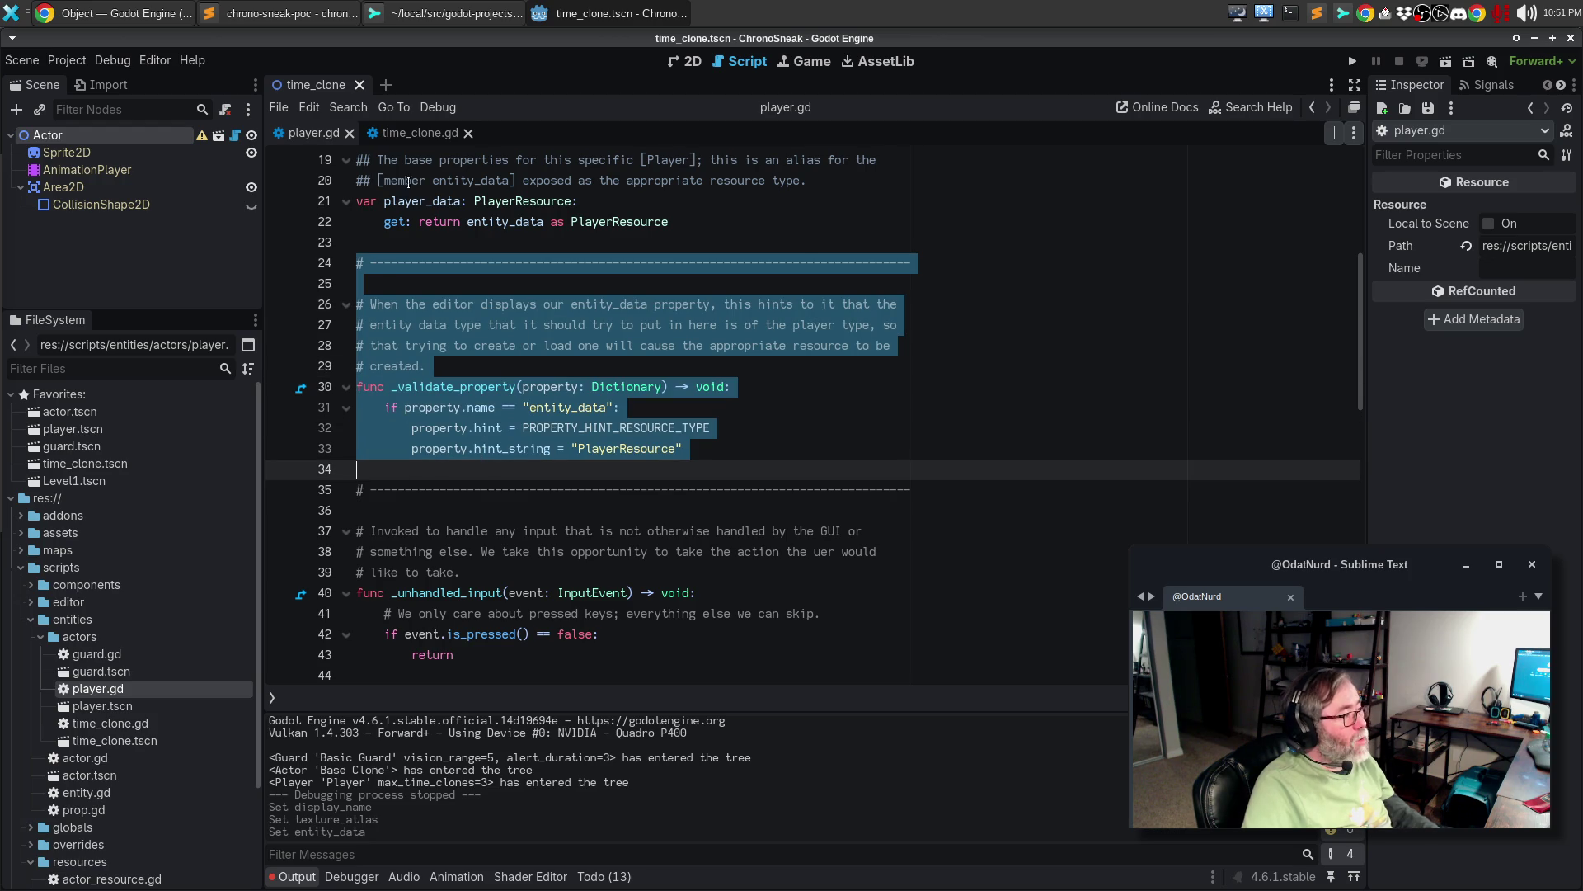
{"action": "left_click", "coordinate": [415, 133]}
{"action": "left_click", "coordinate": [502, 489]}
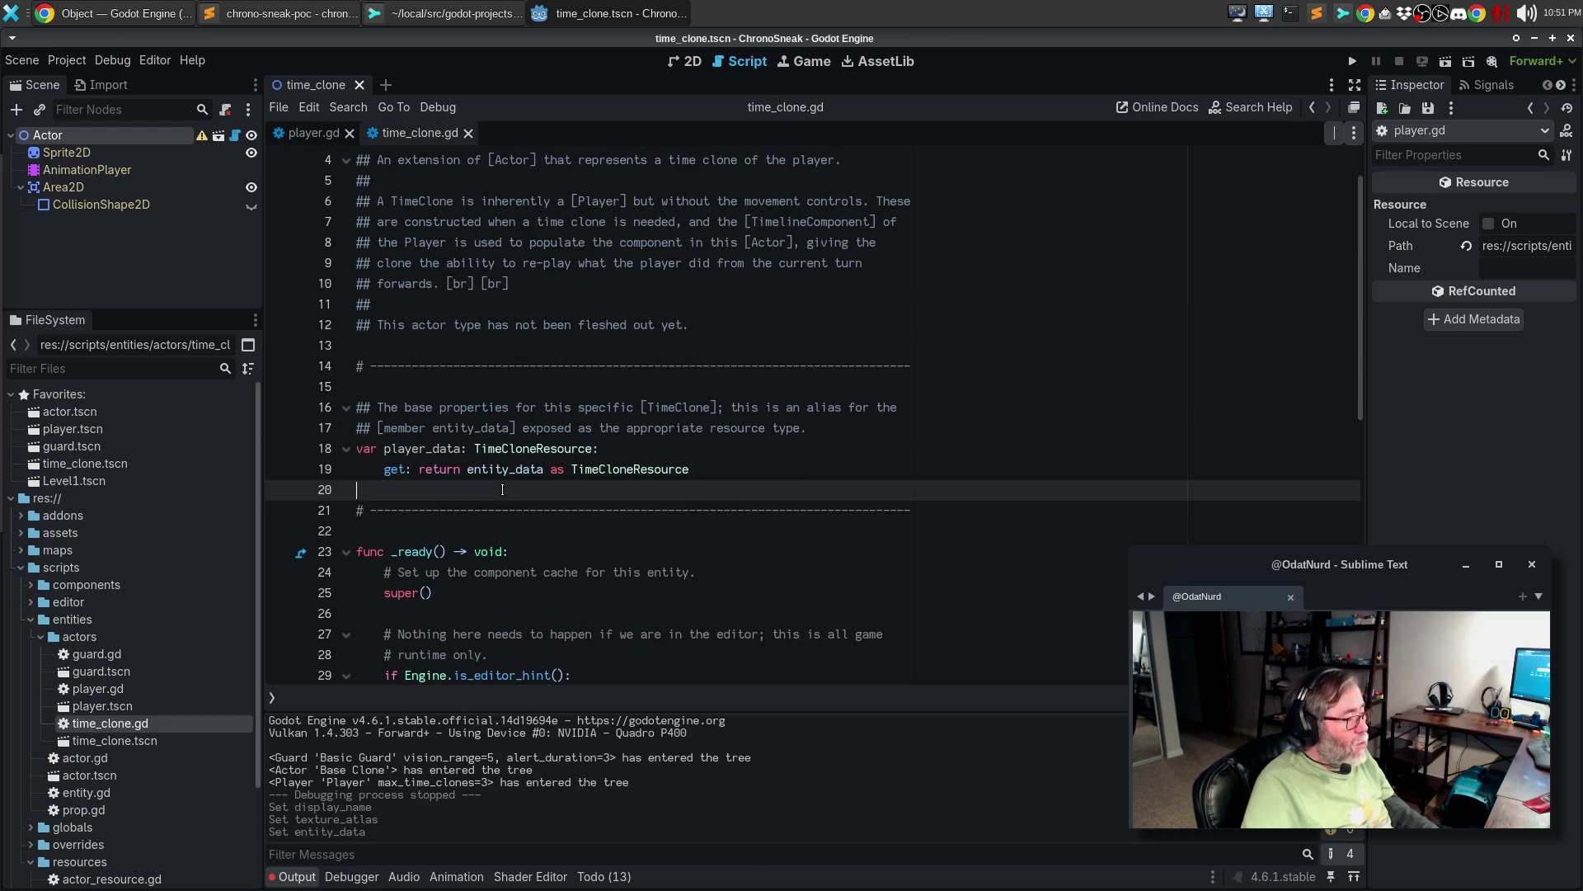
{"action": "key", "text": "ctrl+v"}
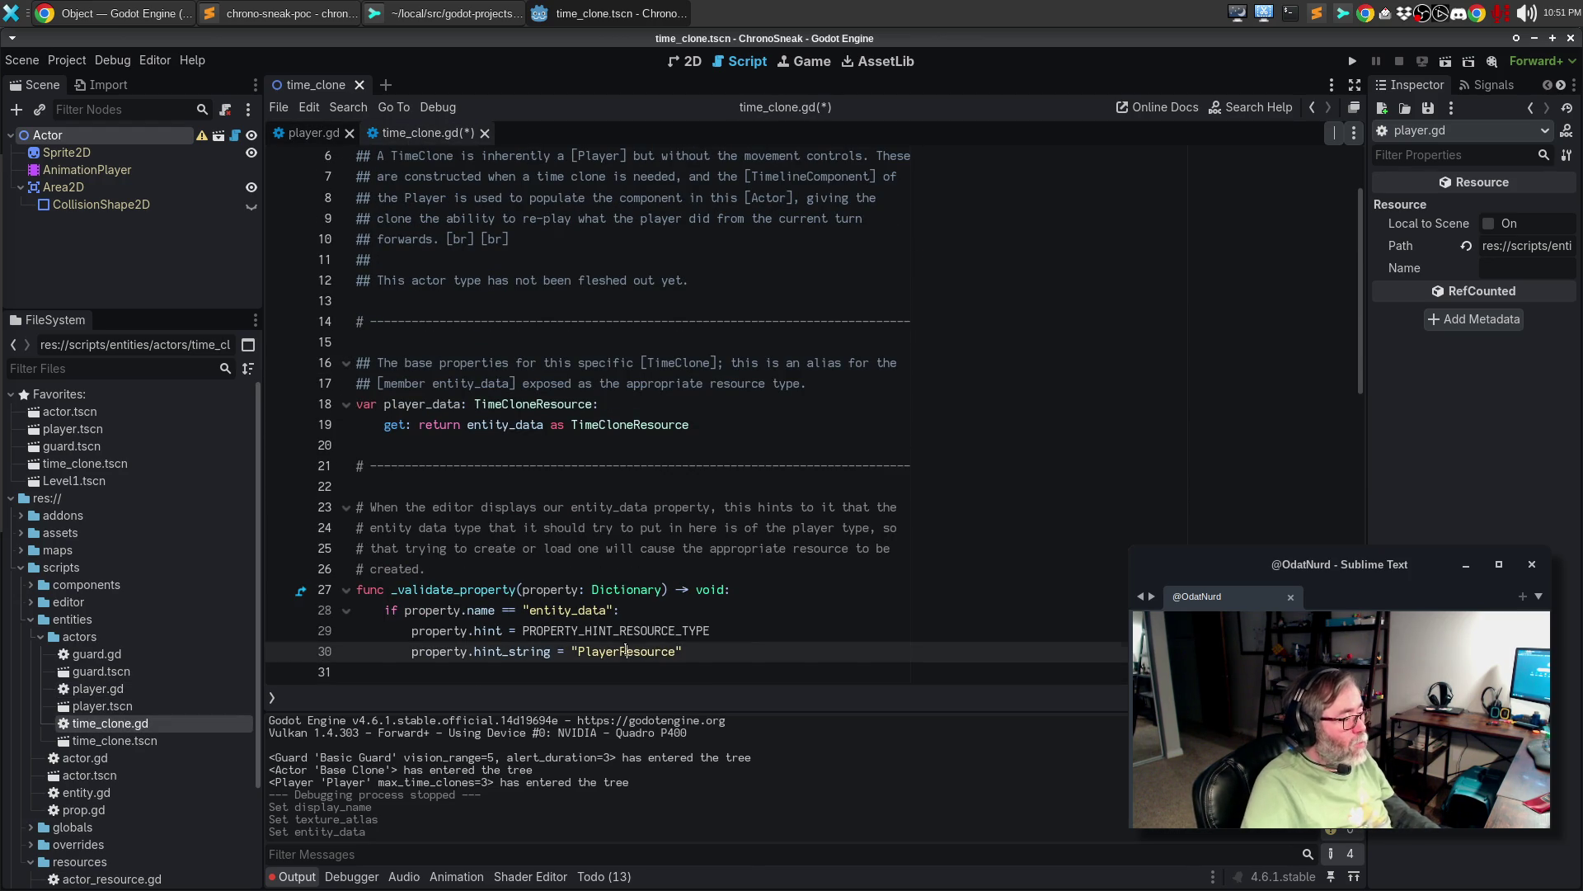
{"action": "double_click", "coordinate": [625, 650]}
{"action": "type", "text": "TimeCloneResourc"}
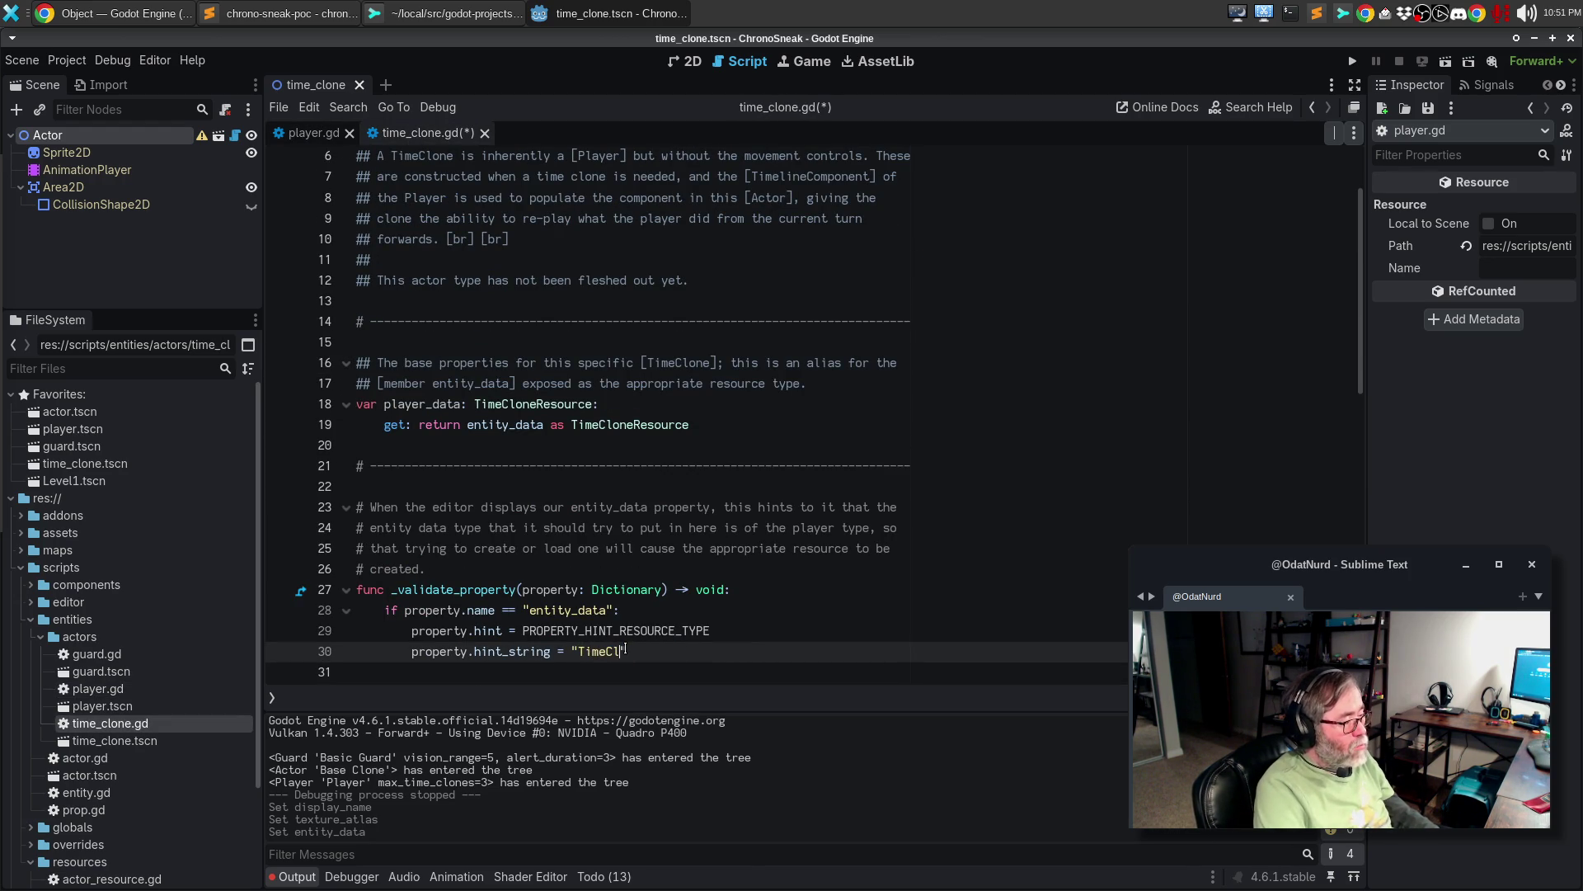
{"action": "type", "text": "e"}
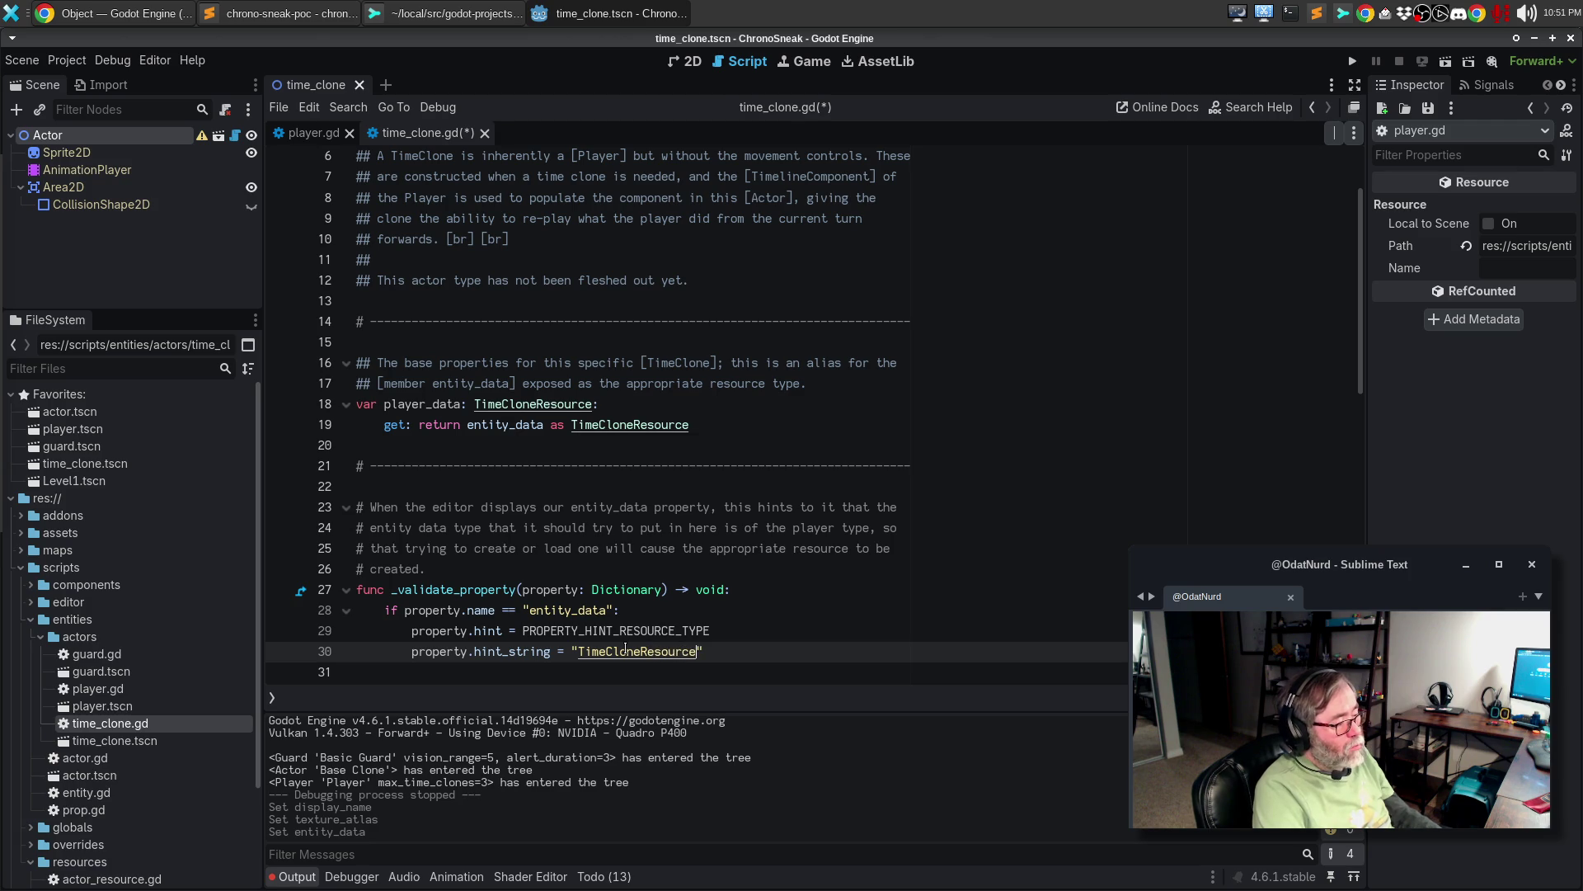
- Save the script, set the Actor's Entity Data to base_time_clone.tres, save the scene and run with F5
{"action": "key", "text": "ctrl+s"}
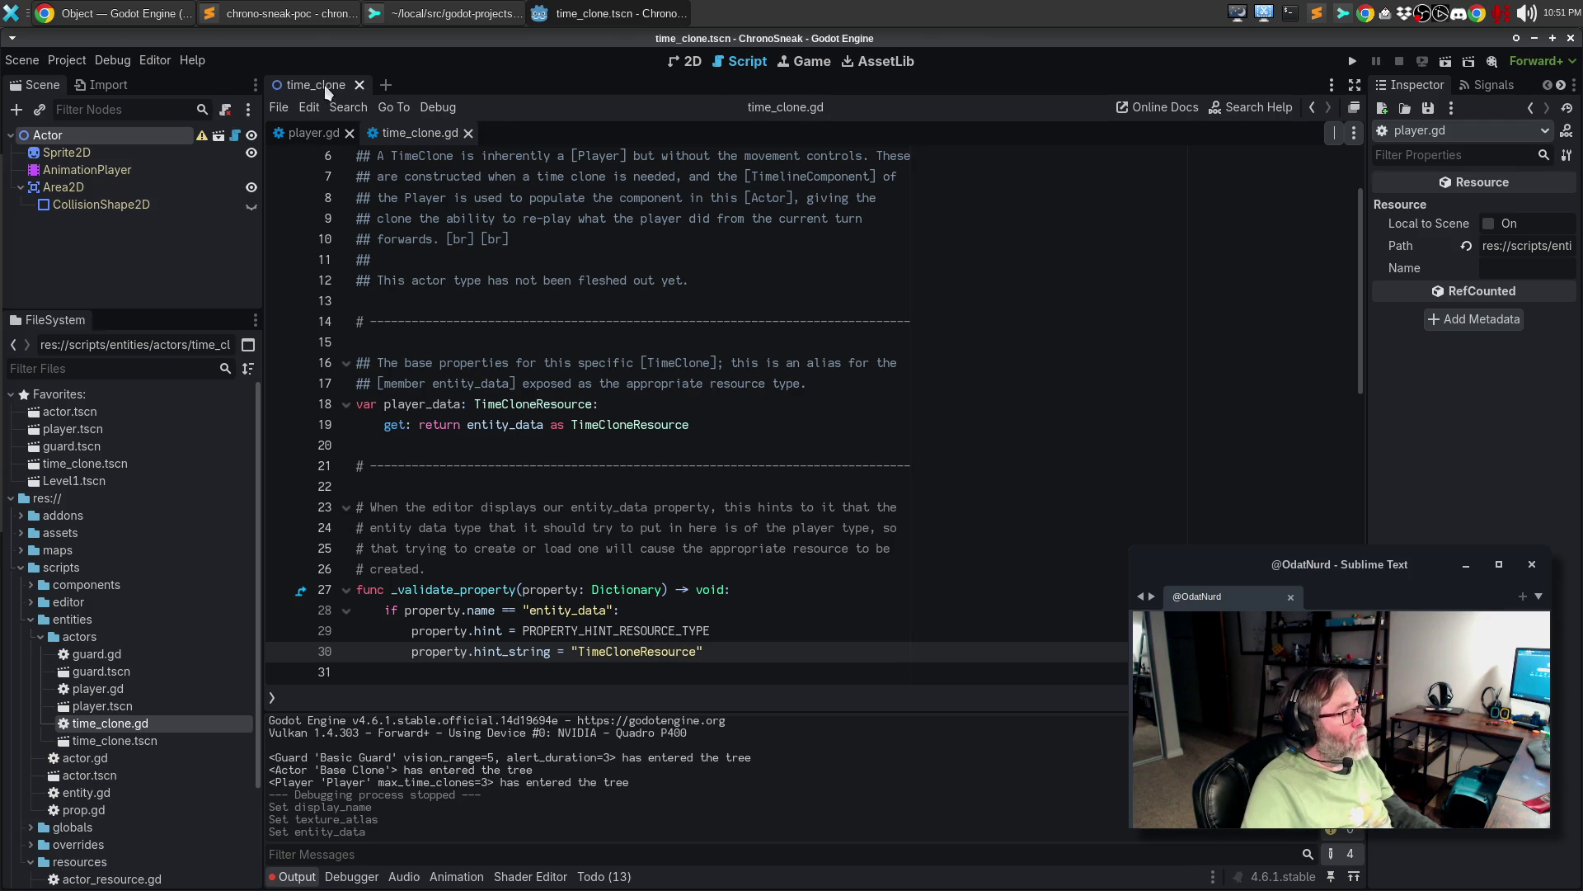
{"action": "left_click", "coordinate": [105, 151]}
{"action": "left_click", "coordinate": [104, 135]}
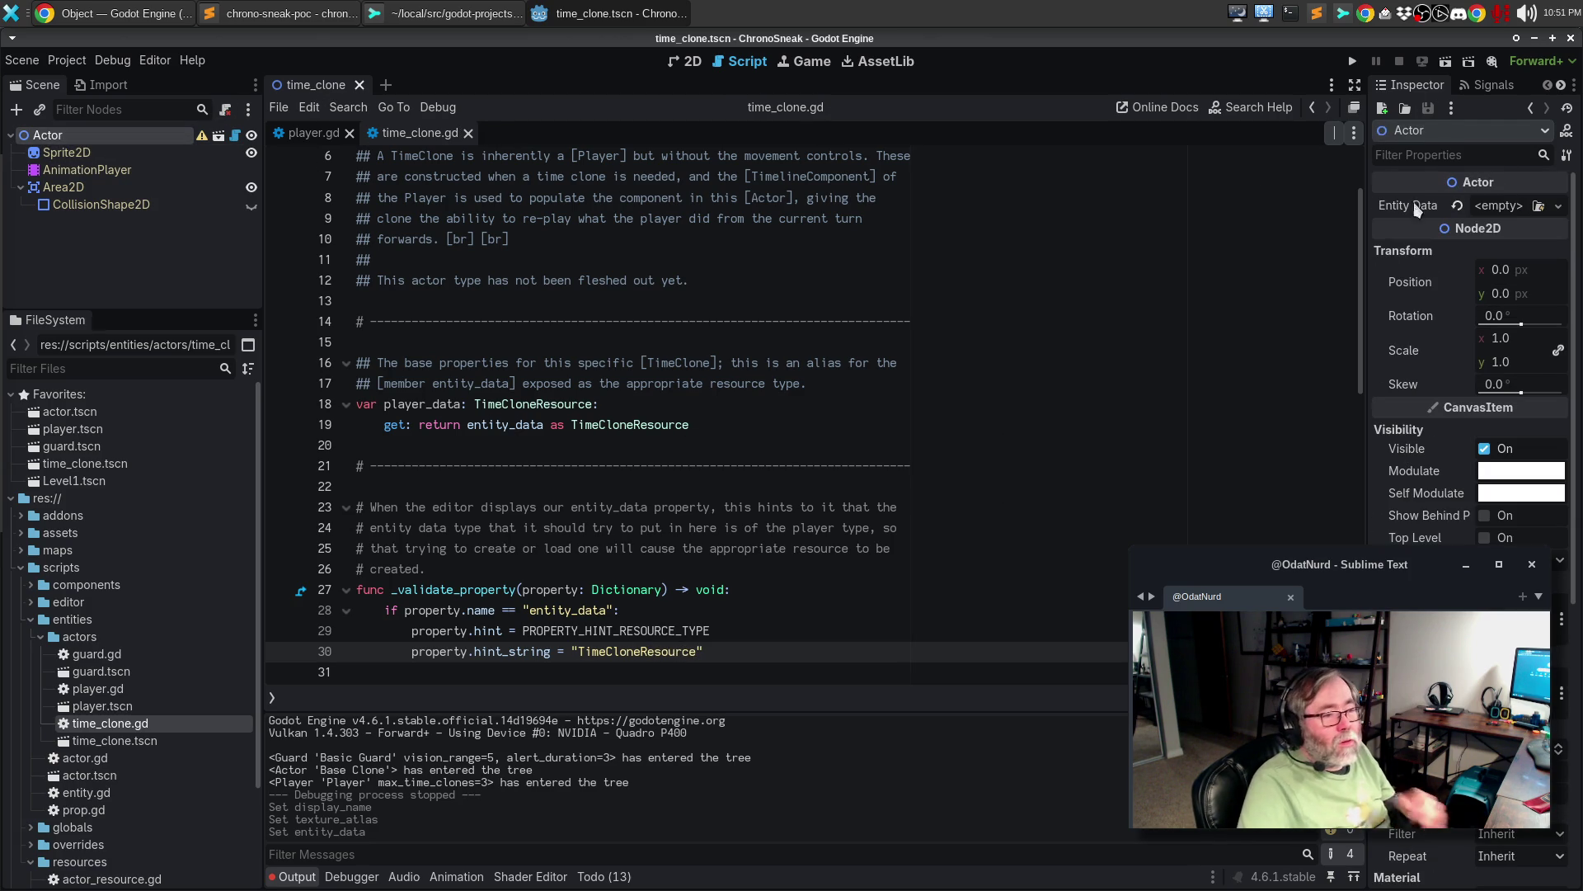
{"action": "left_click", "coordinate": [1559, 208]}
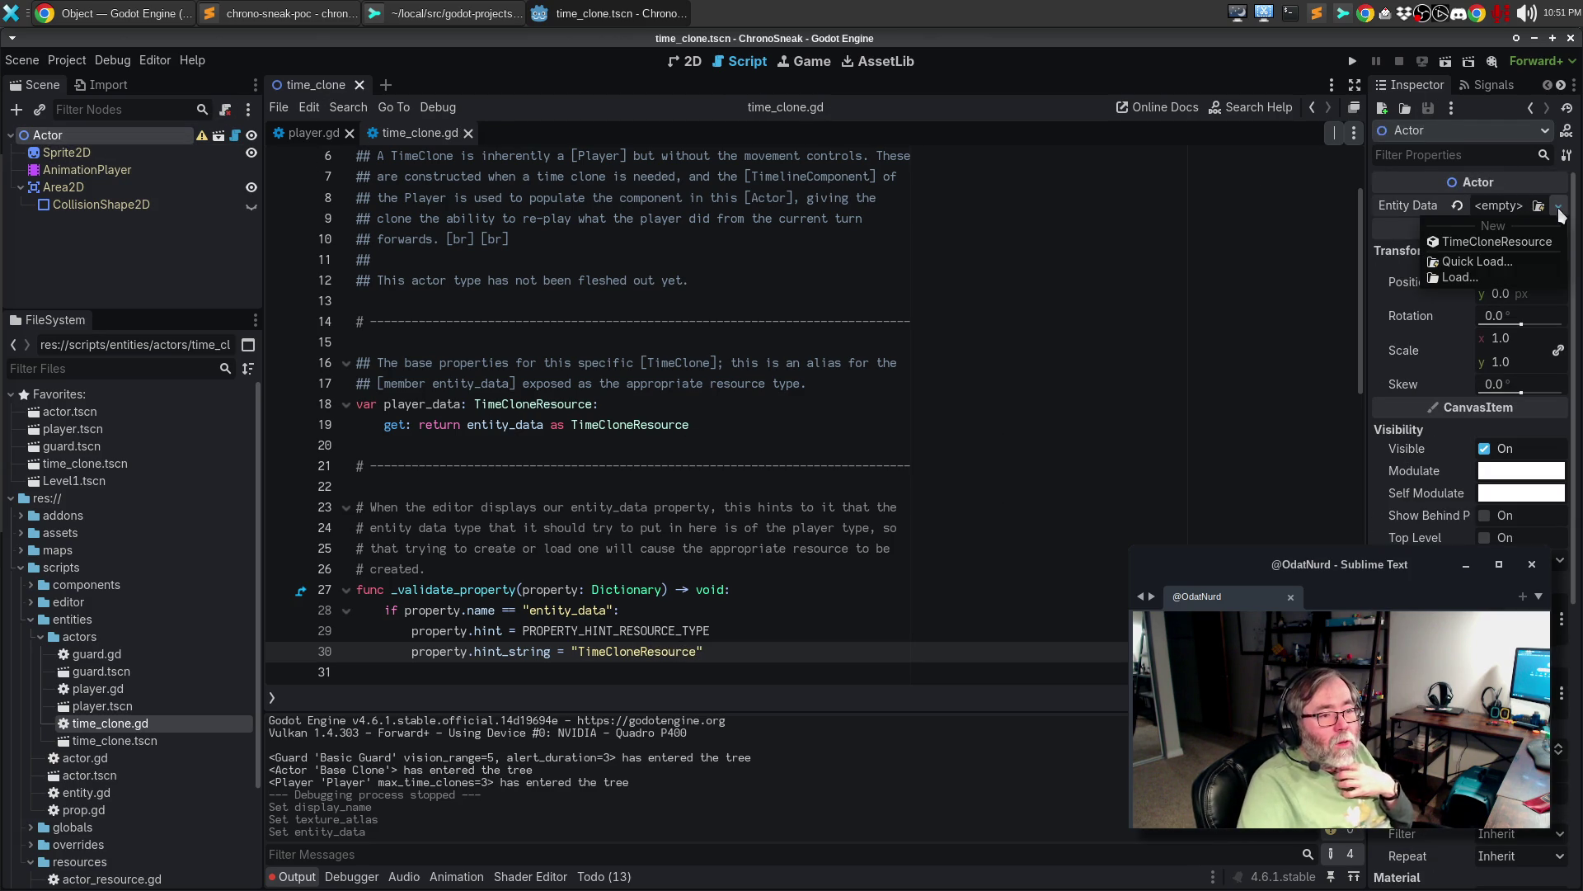
{"action": "left_click", "coordinate": [1482, 260]}
{"action": "left_click", "coordinate": [591, 231]}
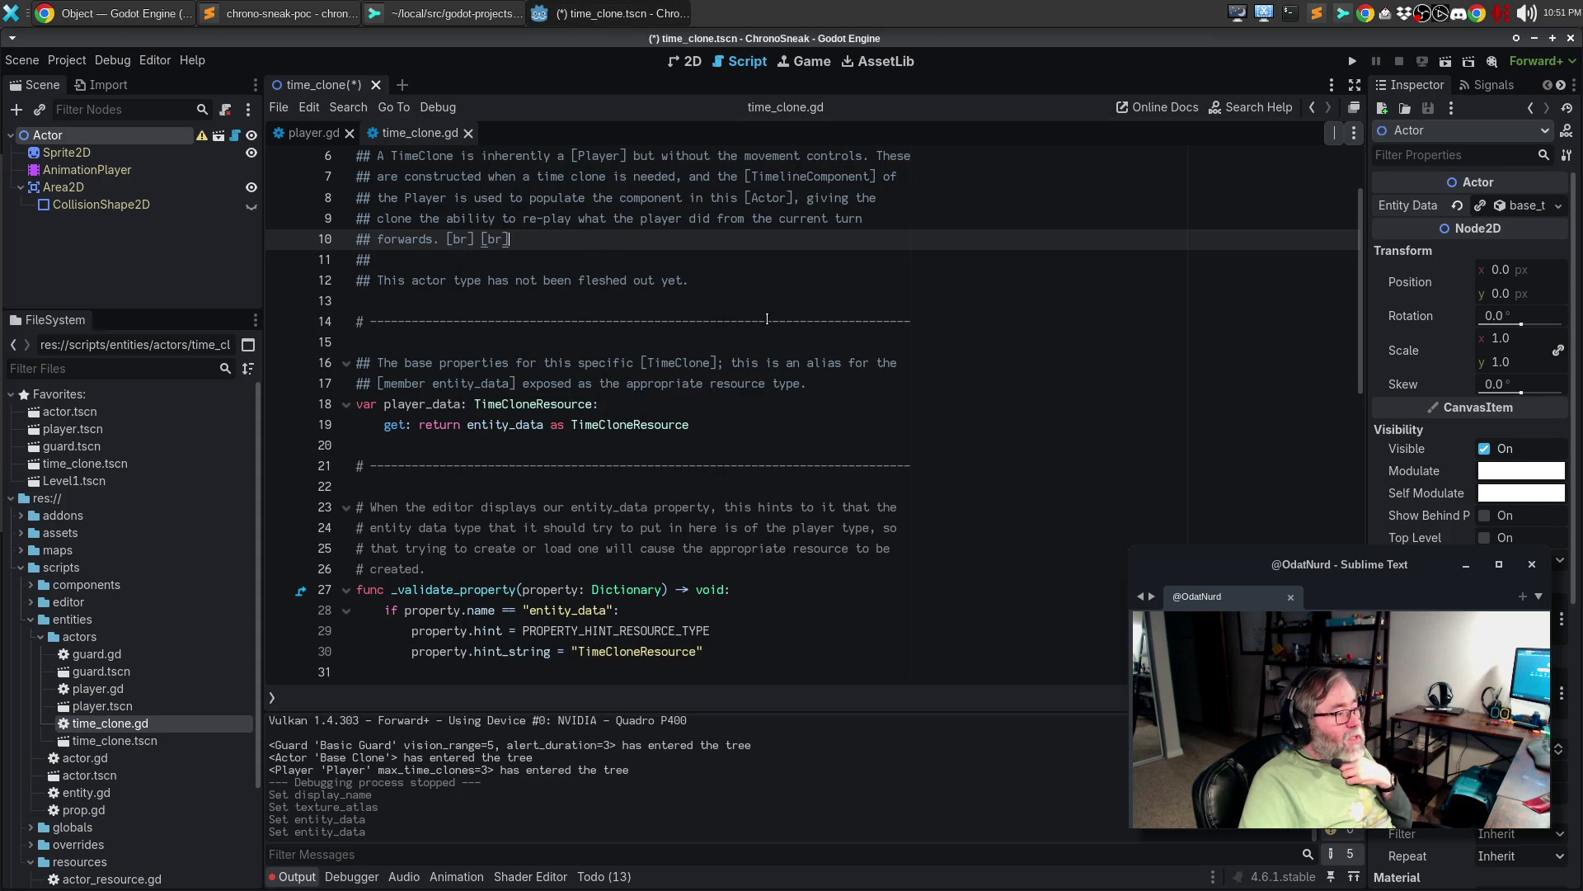
{"action": "key", "text": "ctrl+s"}
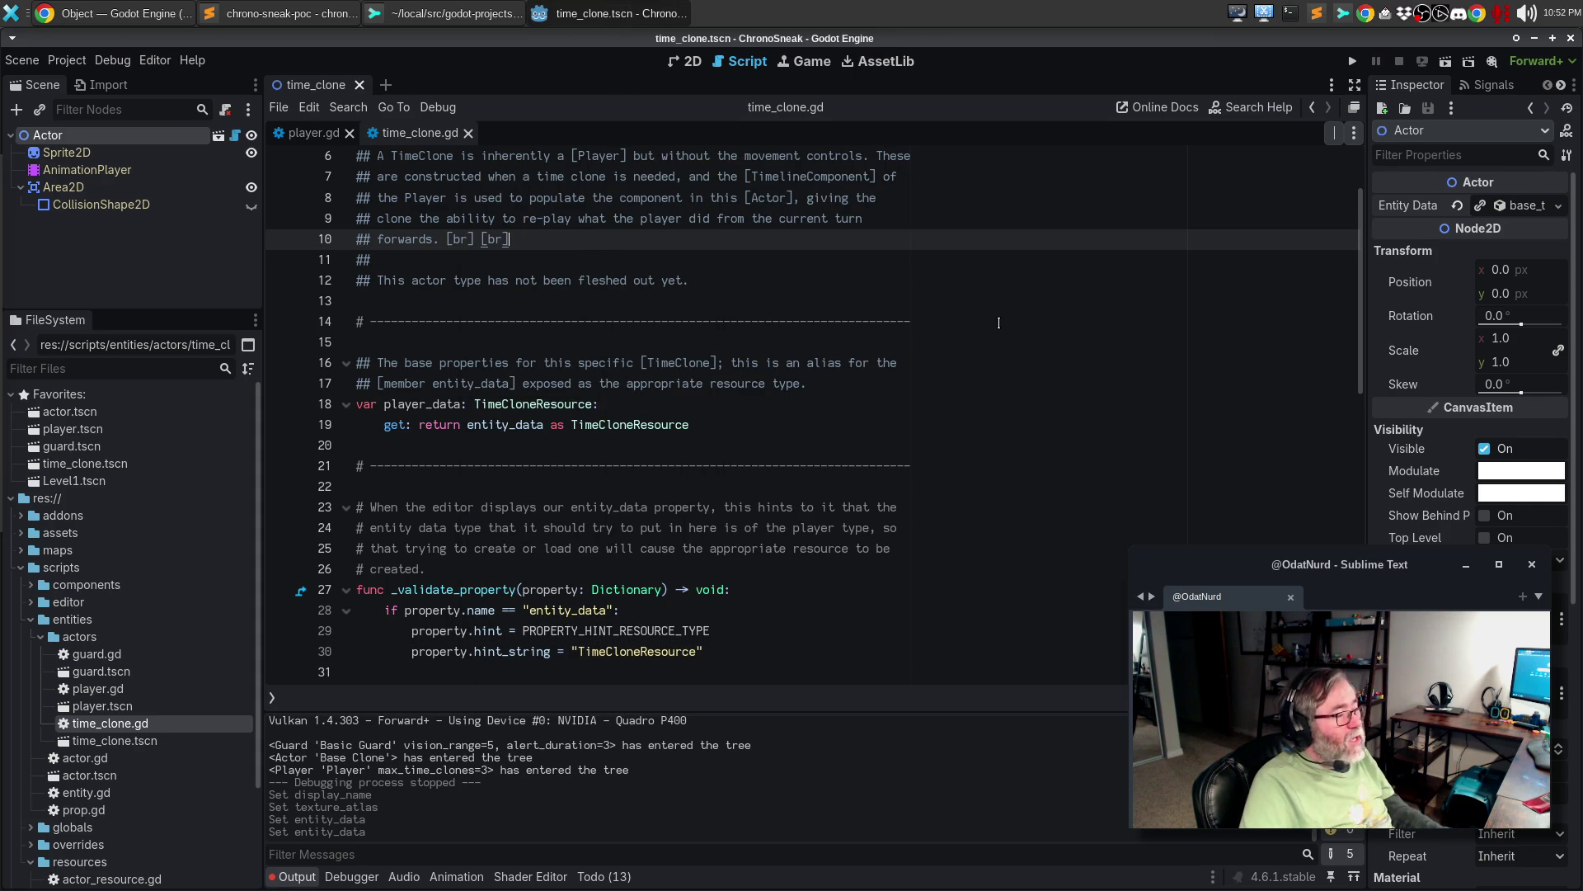
{"action": "key", "text": "F5"}
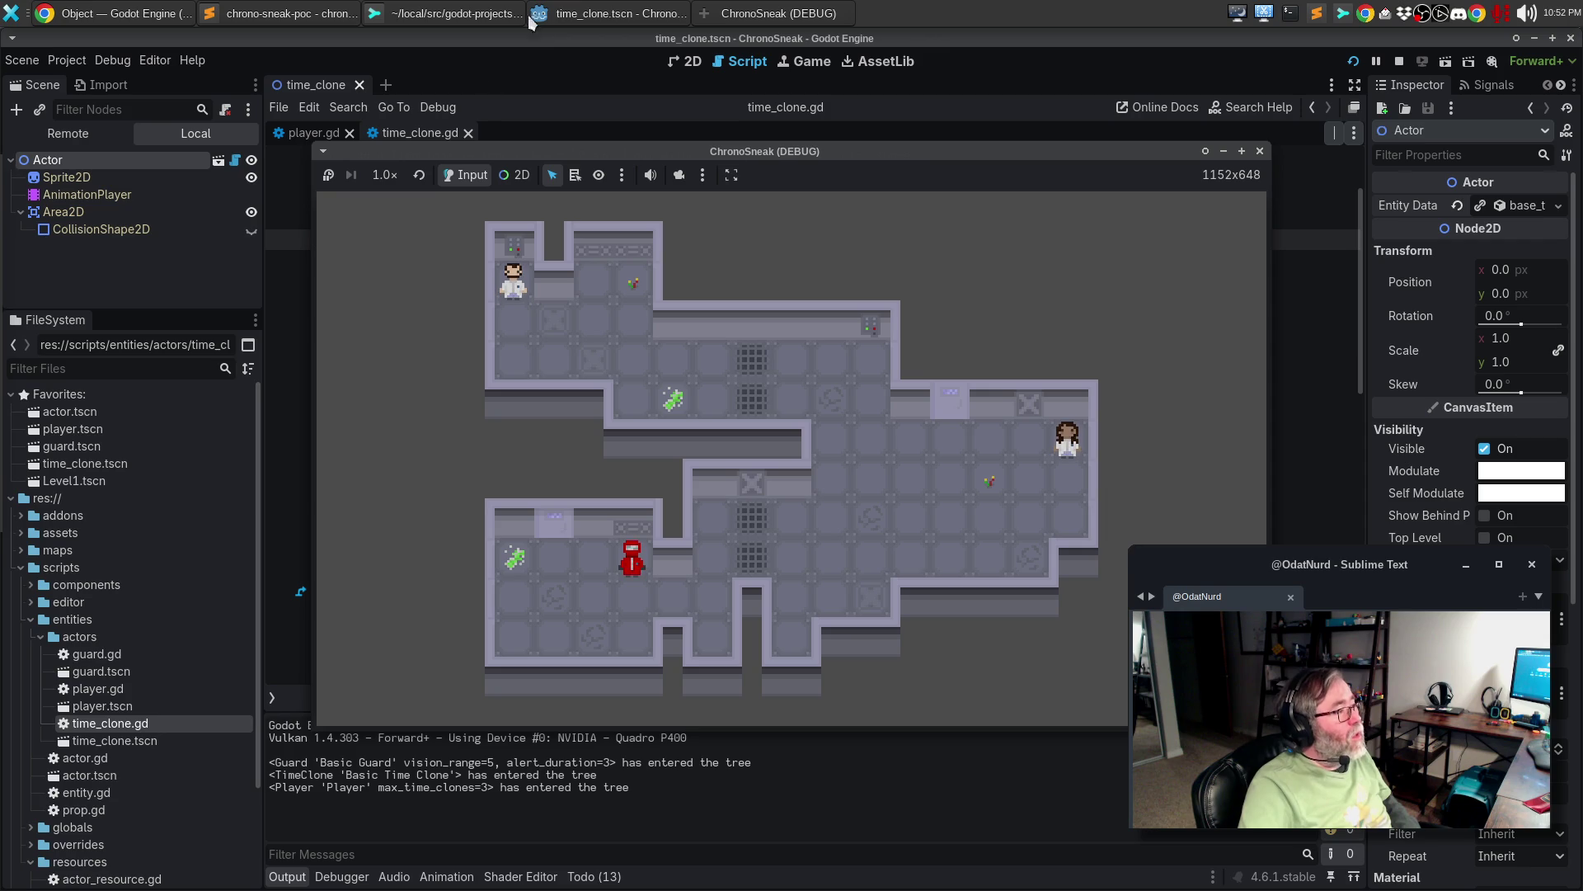
- Stage base_time_clone.tres, custom_resource.gd, actor.gd, time_clone.gd, actor_resource.gd, guard_resource.gd and player_resource.gd
{"action": "left_click", "coordinate": [503, 14]}
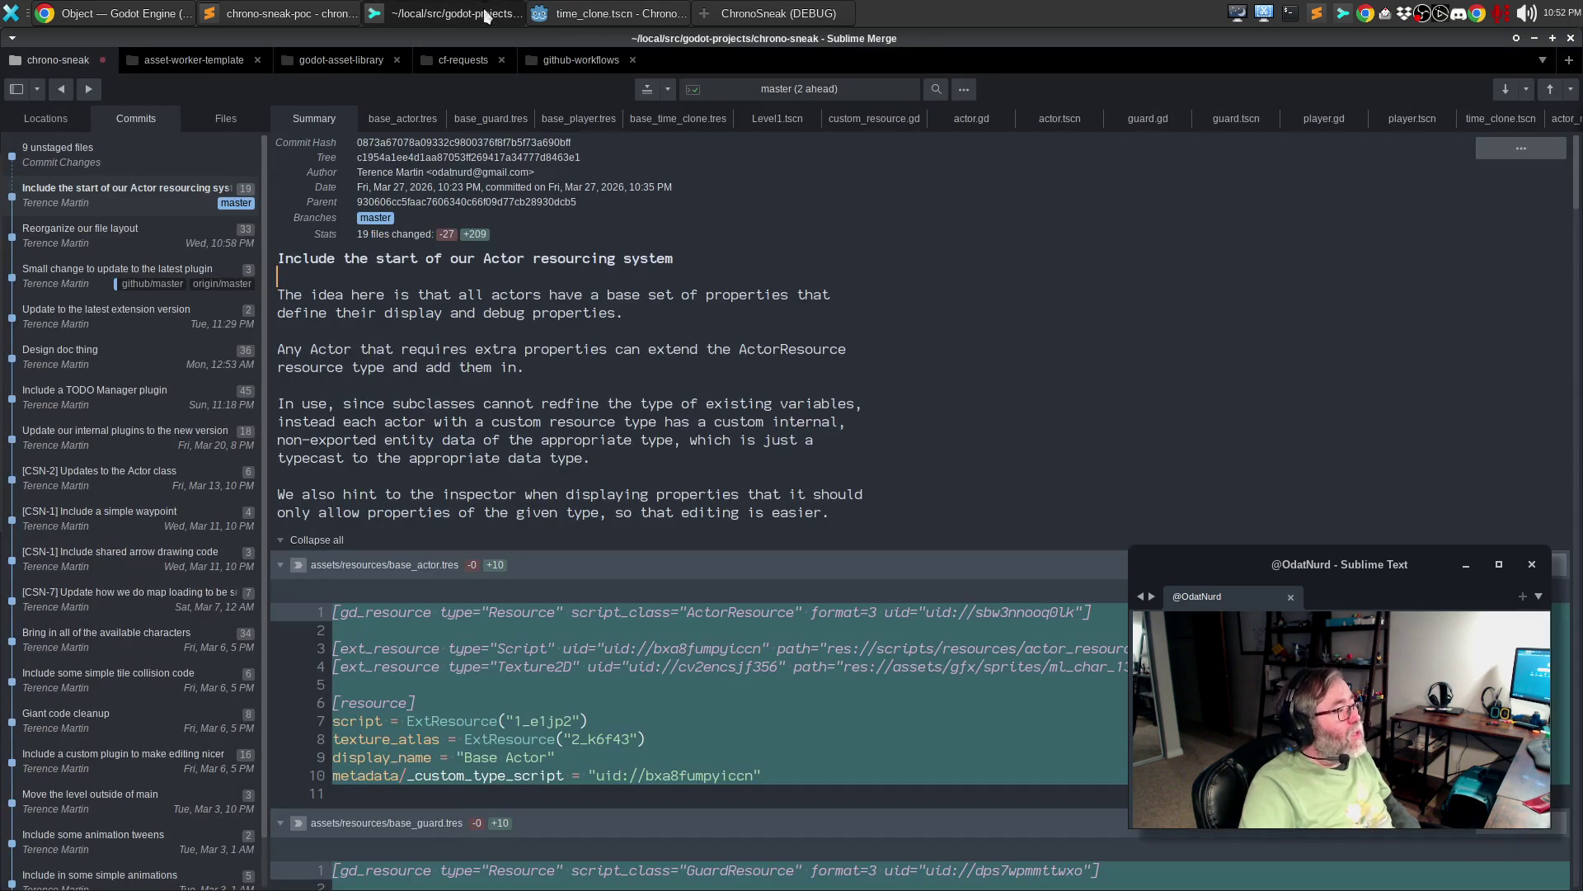
{"action": "left_click", "coordinate": [126, 153]}
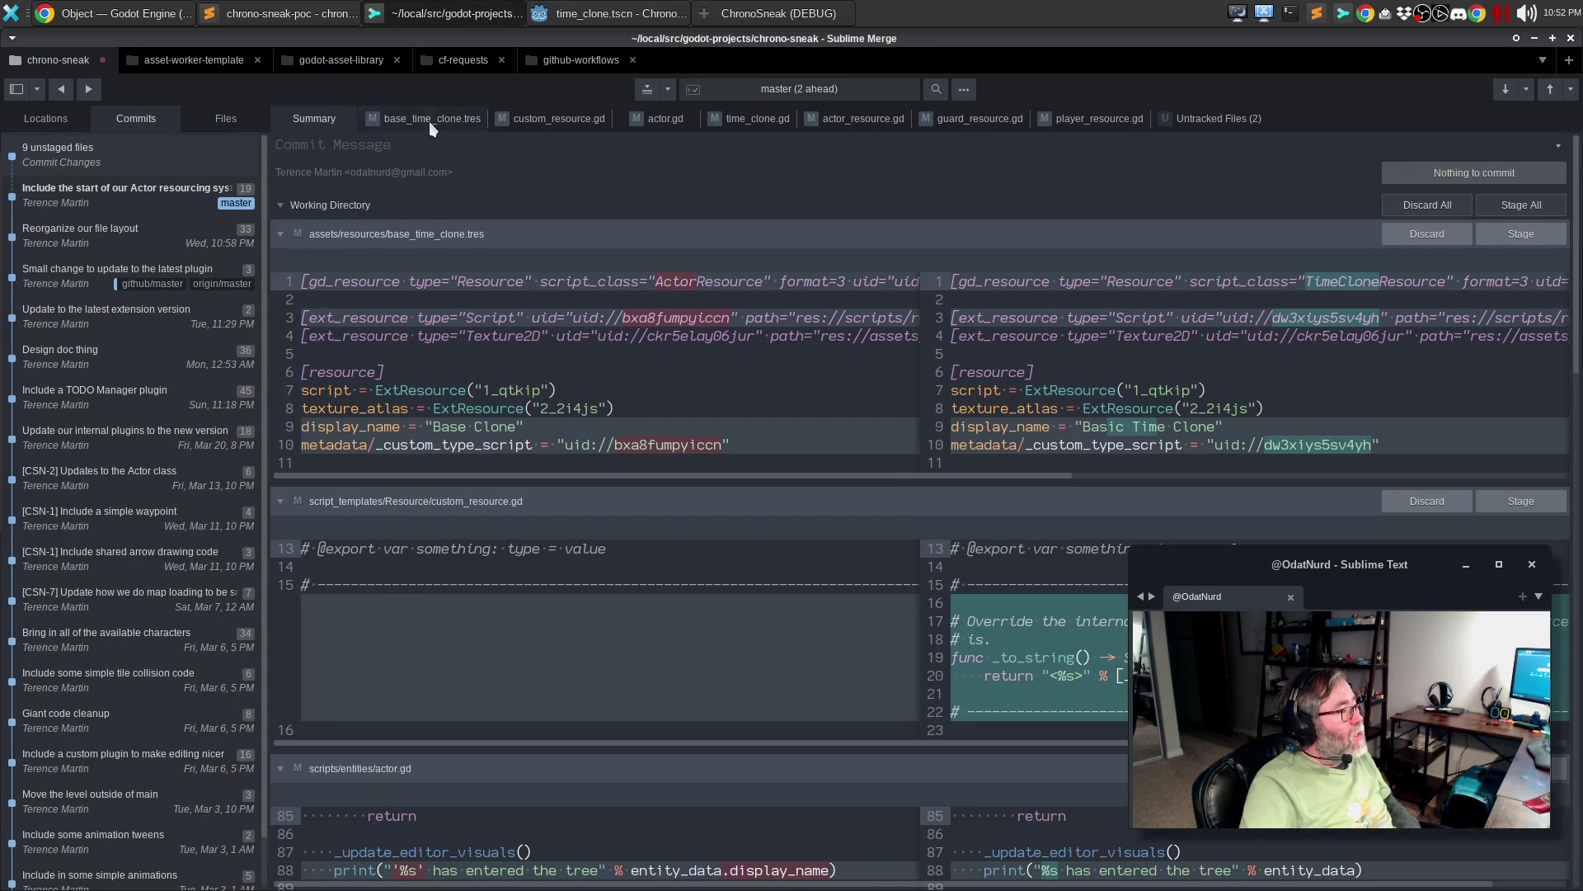
{"action": "left_click", "coordinate": [429, 121]}
{"action": "mouse_move", "coordinate": [1492, 378]}
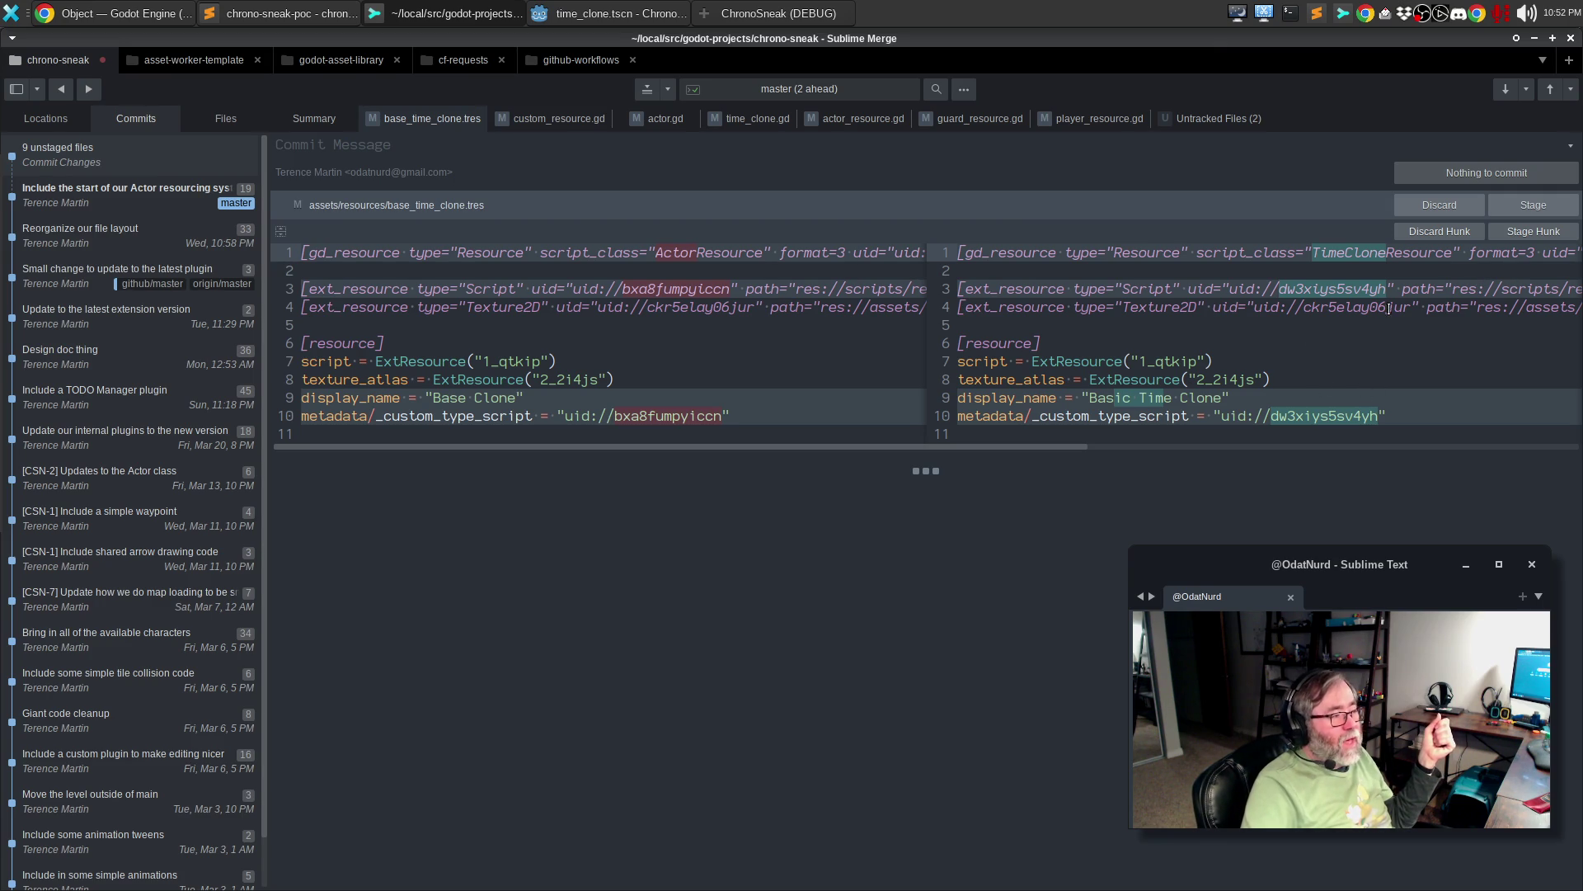
{"action": "left_click", "coordinate": [1531, 210]}
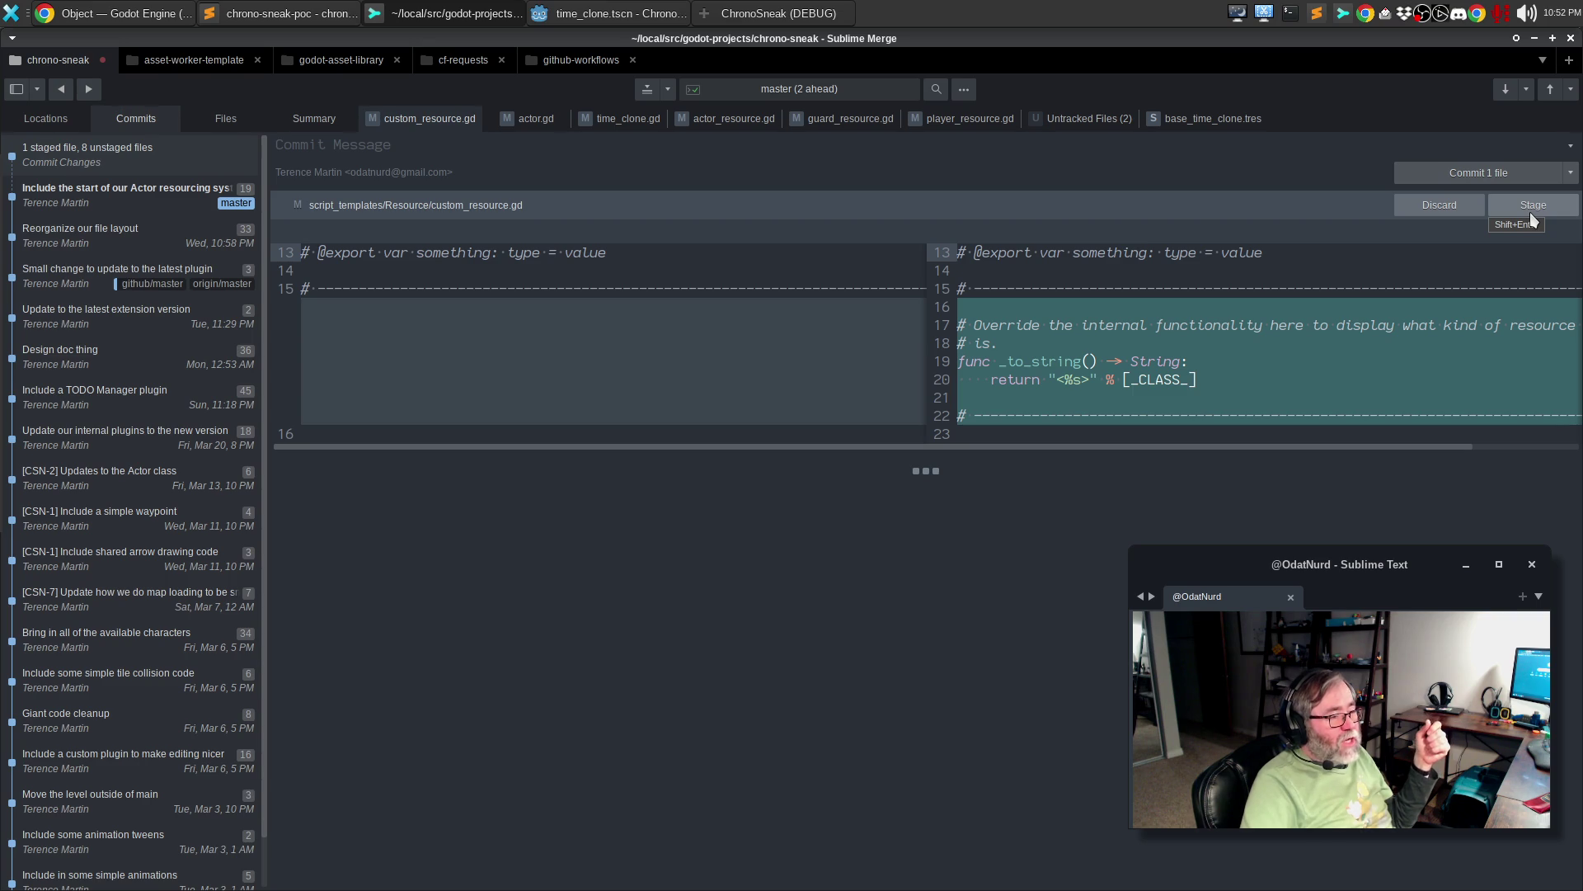
{"action": "mouse_move", "coordinate": [1103, 385]}
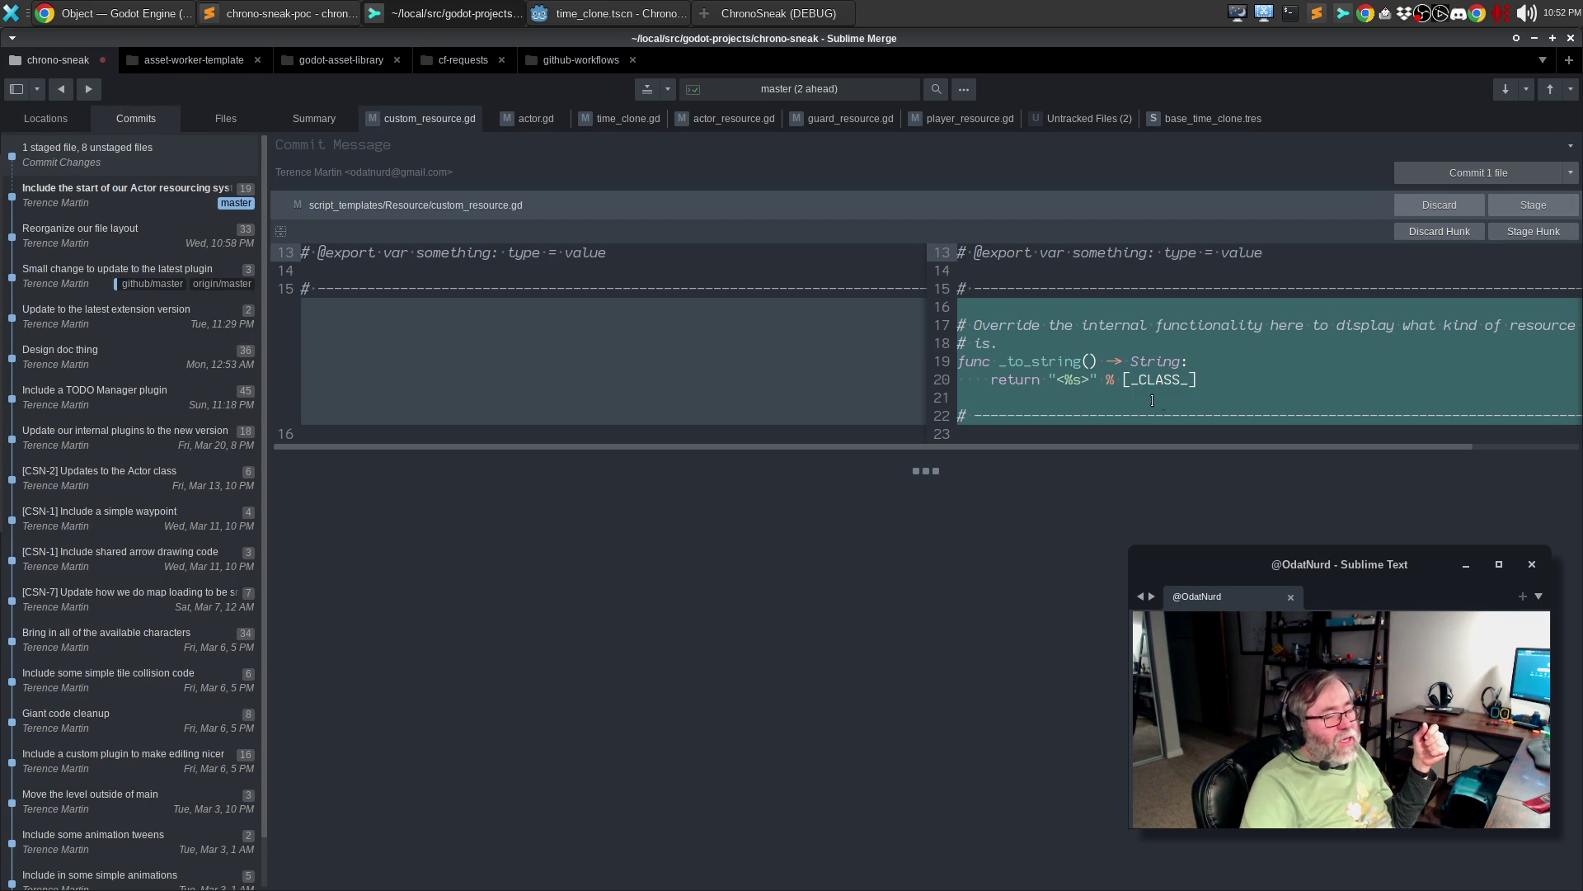
{"action": "left_click", "coordinate": [1522, 202]}
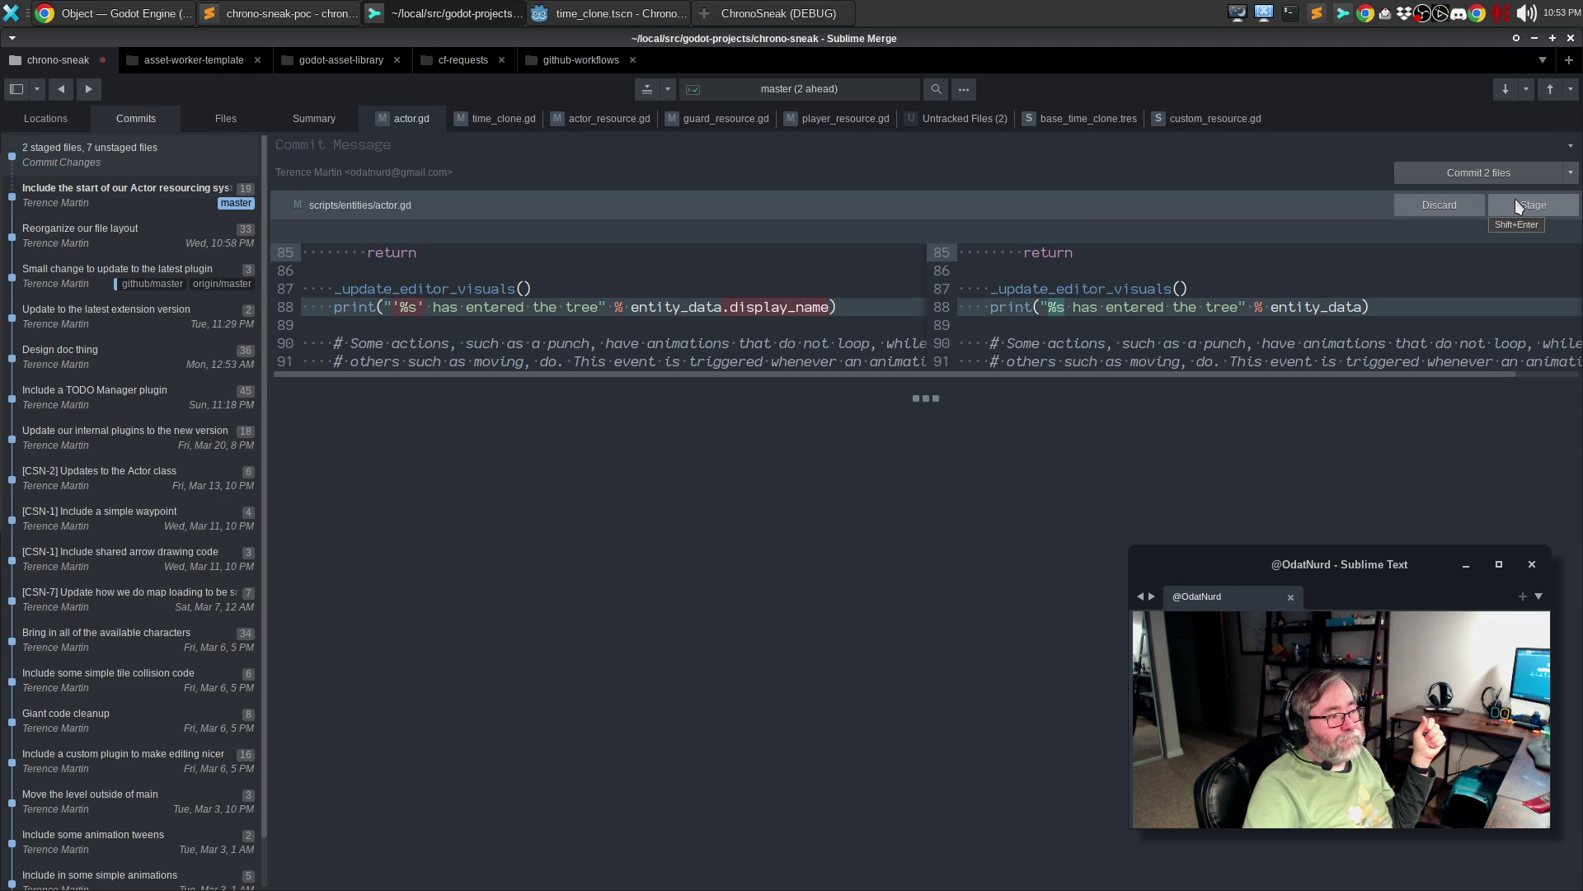
{"action": "left_click", "coordinate": [1516, 202]}
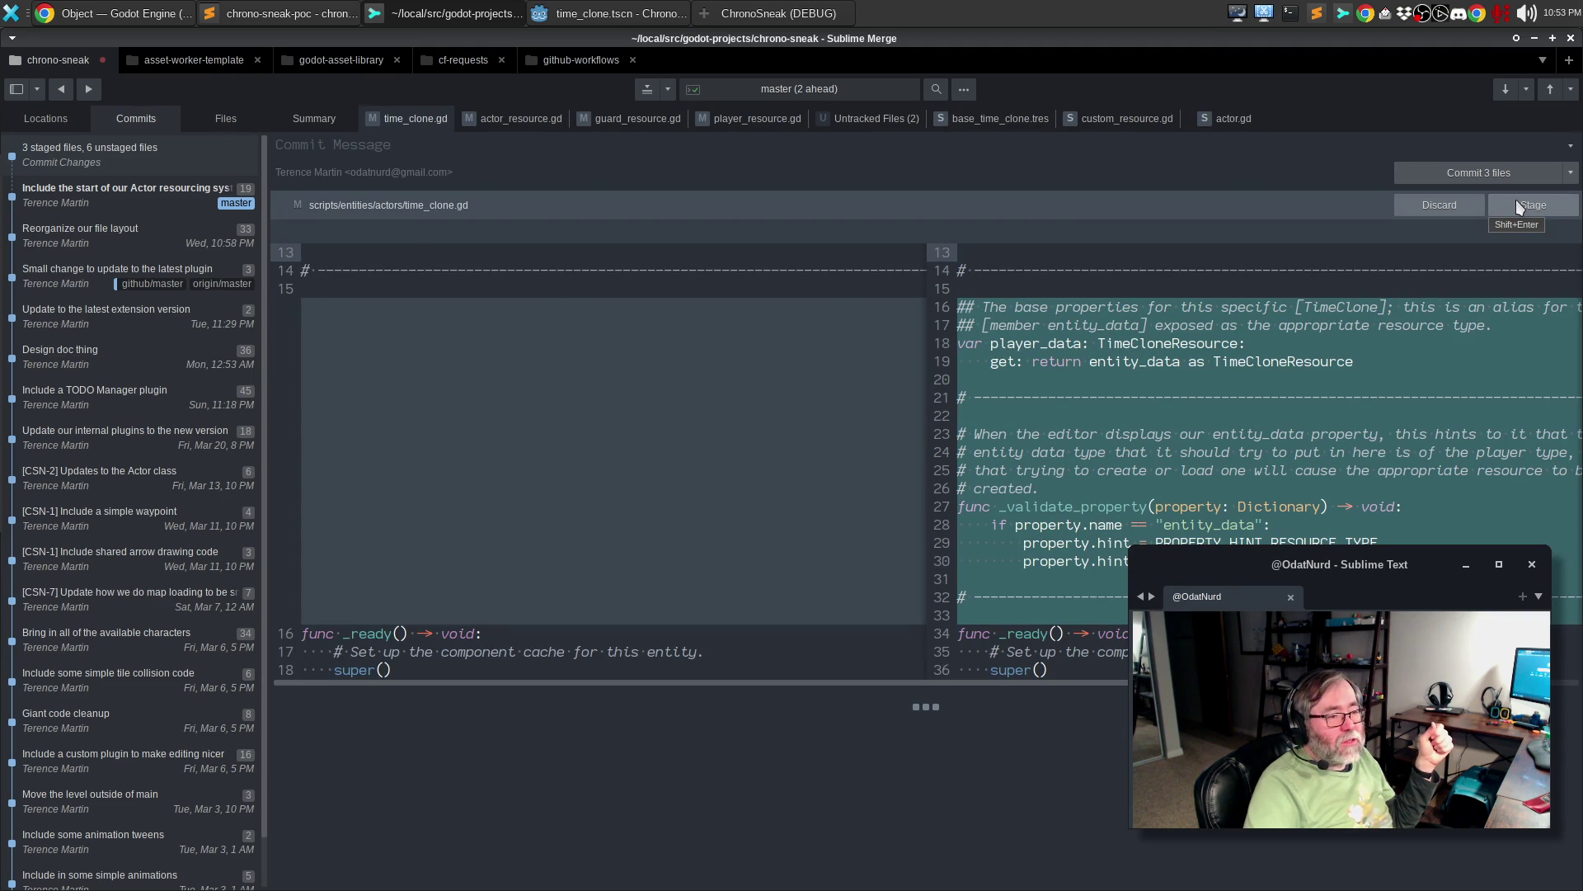
{"action": "left_click", "coordinate": [1516, 203]}
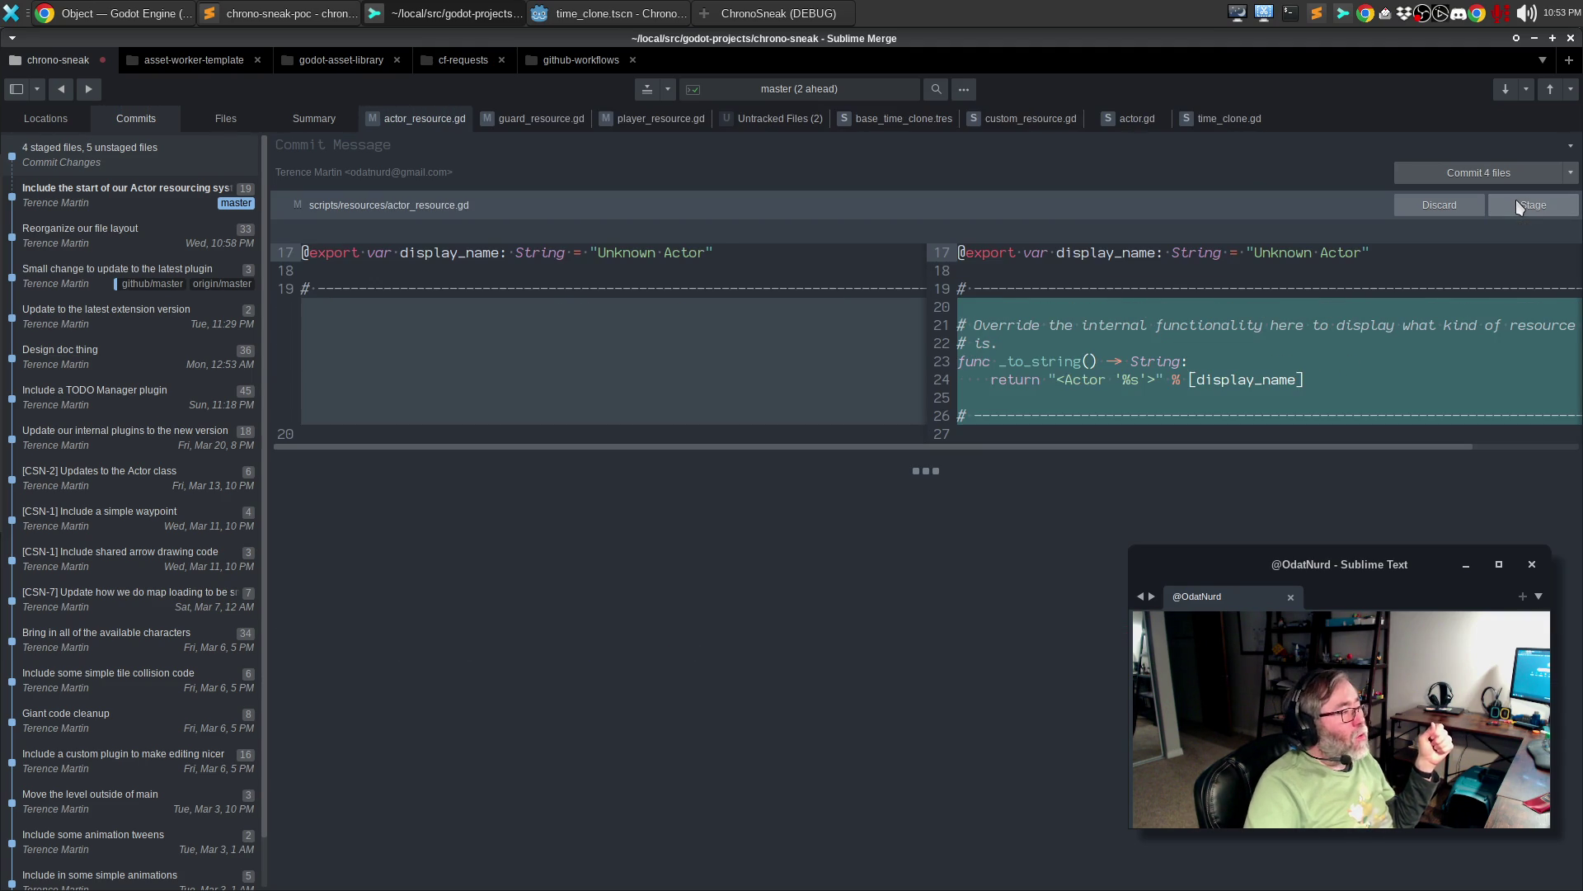
{"action": "left_click", "coordinate": [1516, 203]}
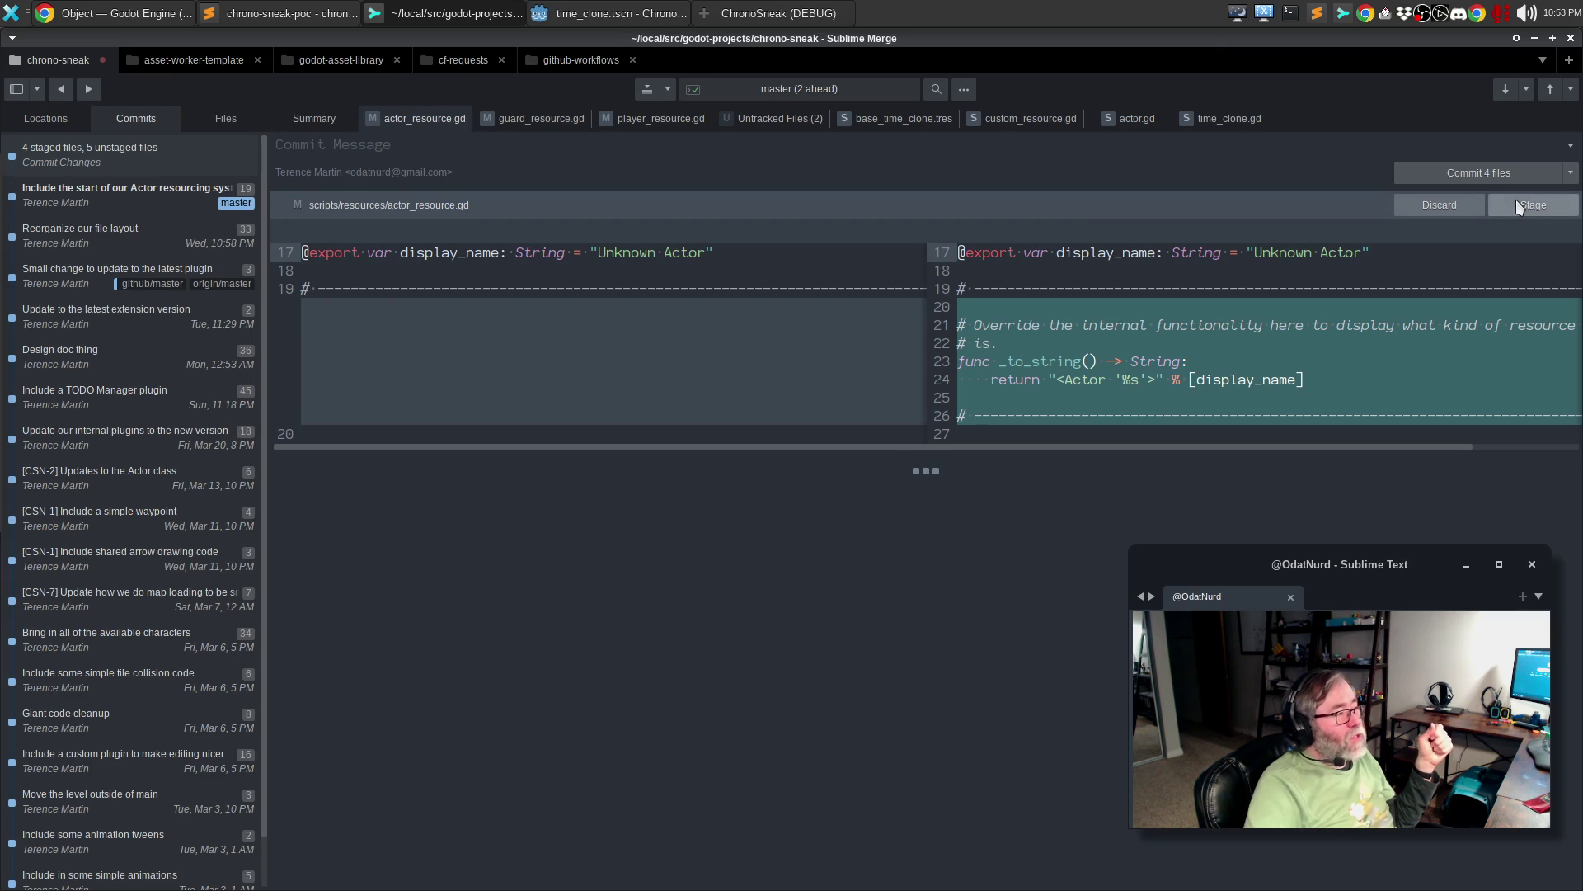
{"action": "left_click", "coordinate": [1516, 203]}
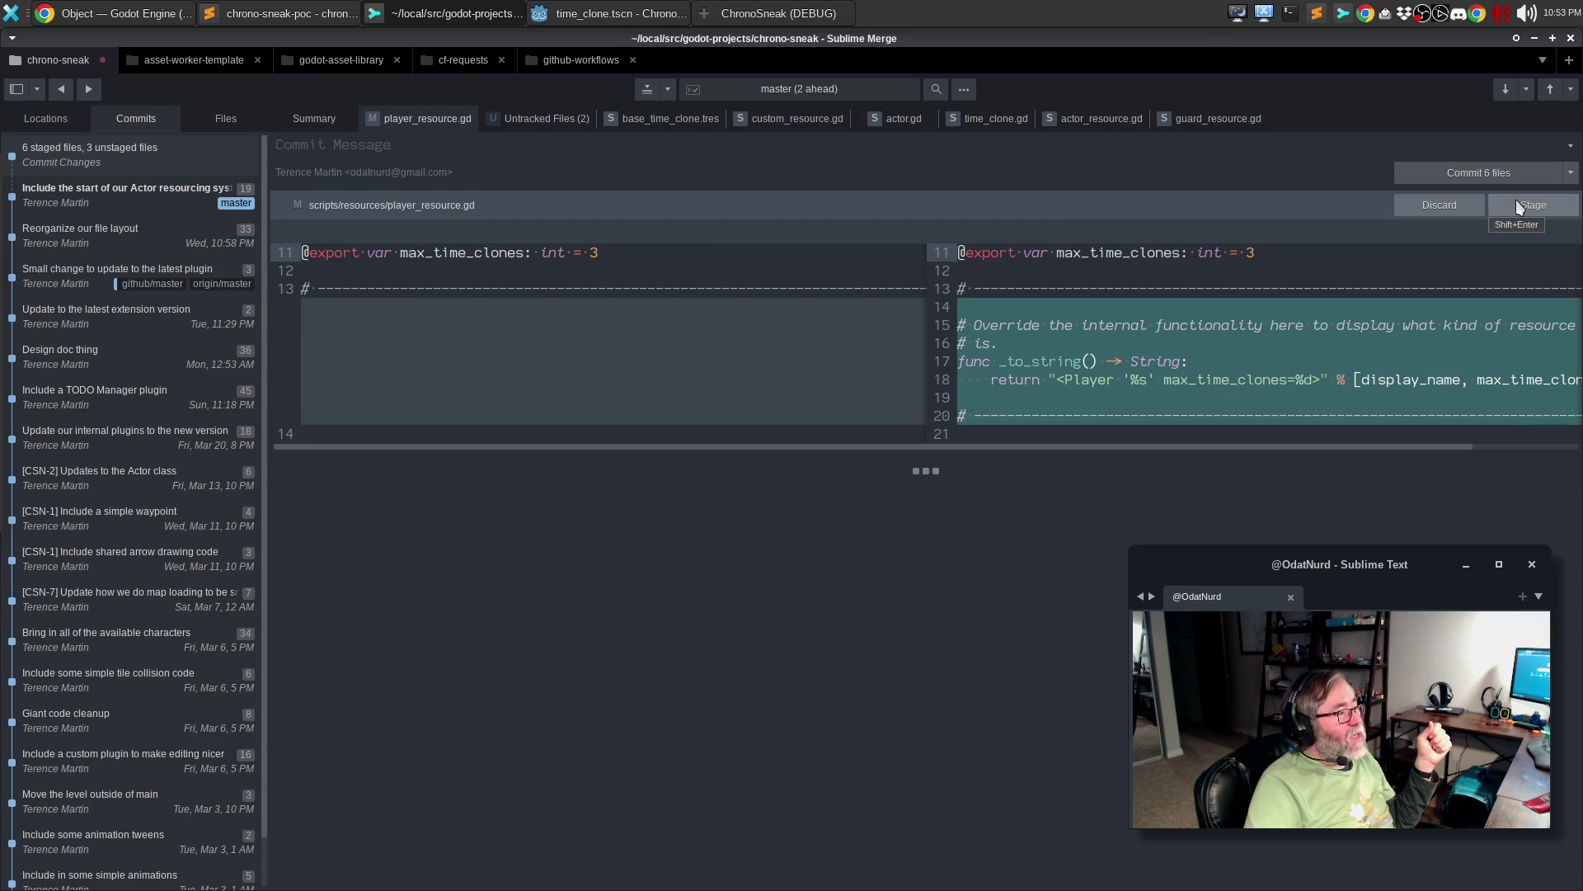
{"action": "left_click", "coordinate": [1516, 203]}
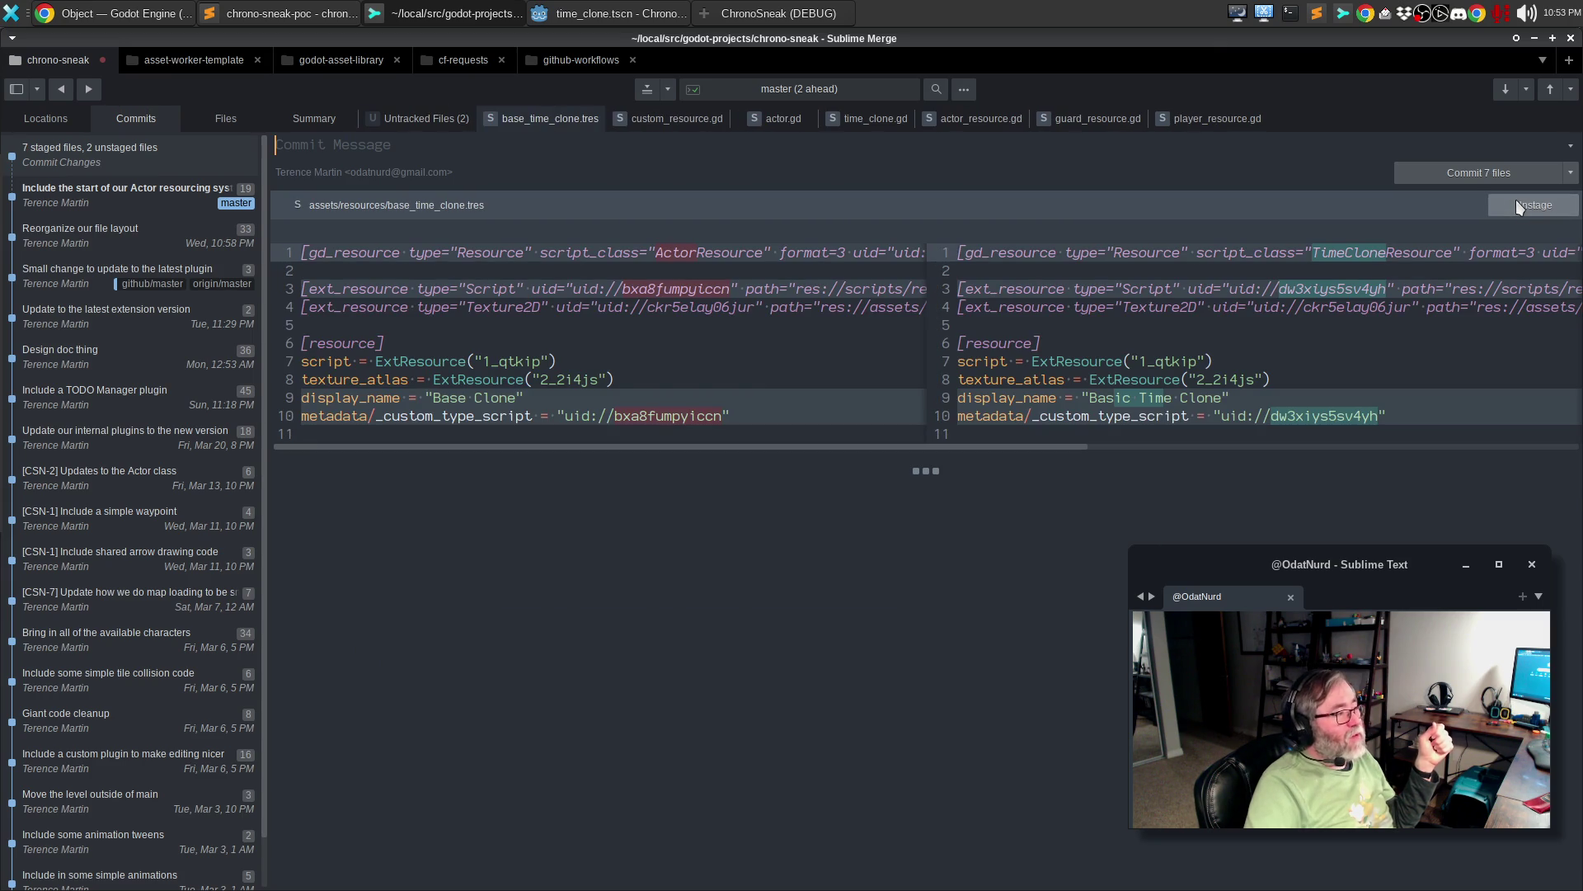
- Stage the untracked time_clone_resource.gd and its .uid file, then amend the previous commit
{"action": "left_click", "coordinate": [414, 120]}
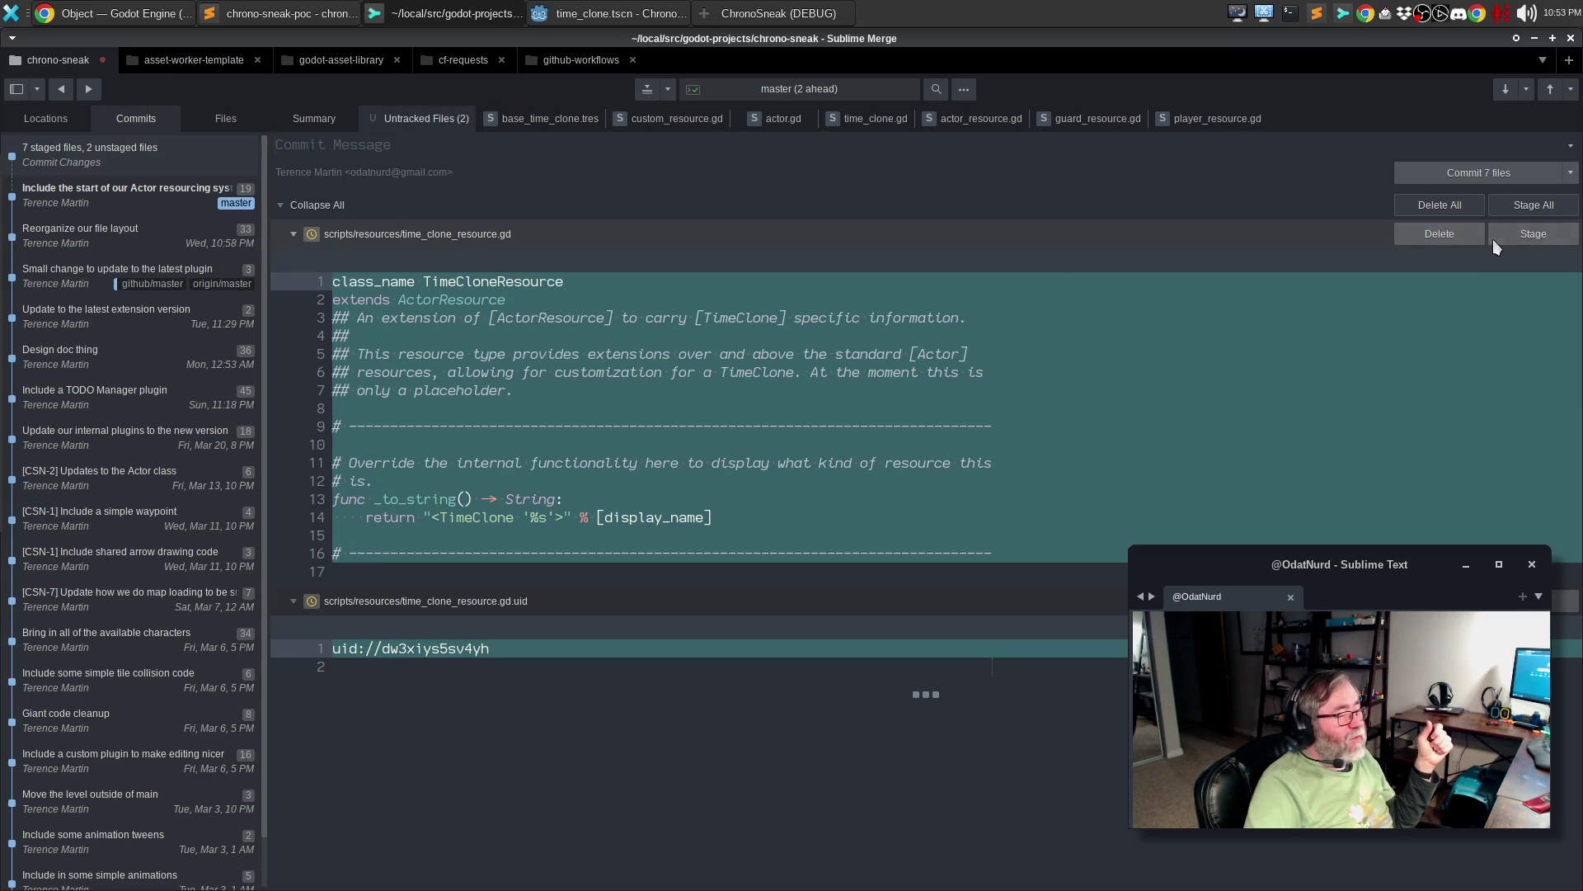
{"action": "left_click", "coordinate": [1527, 237]}
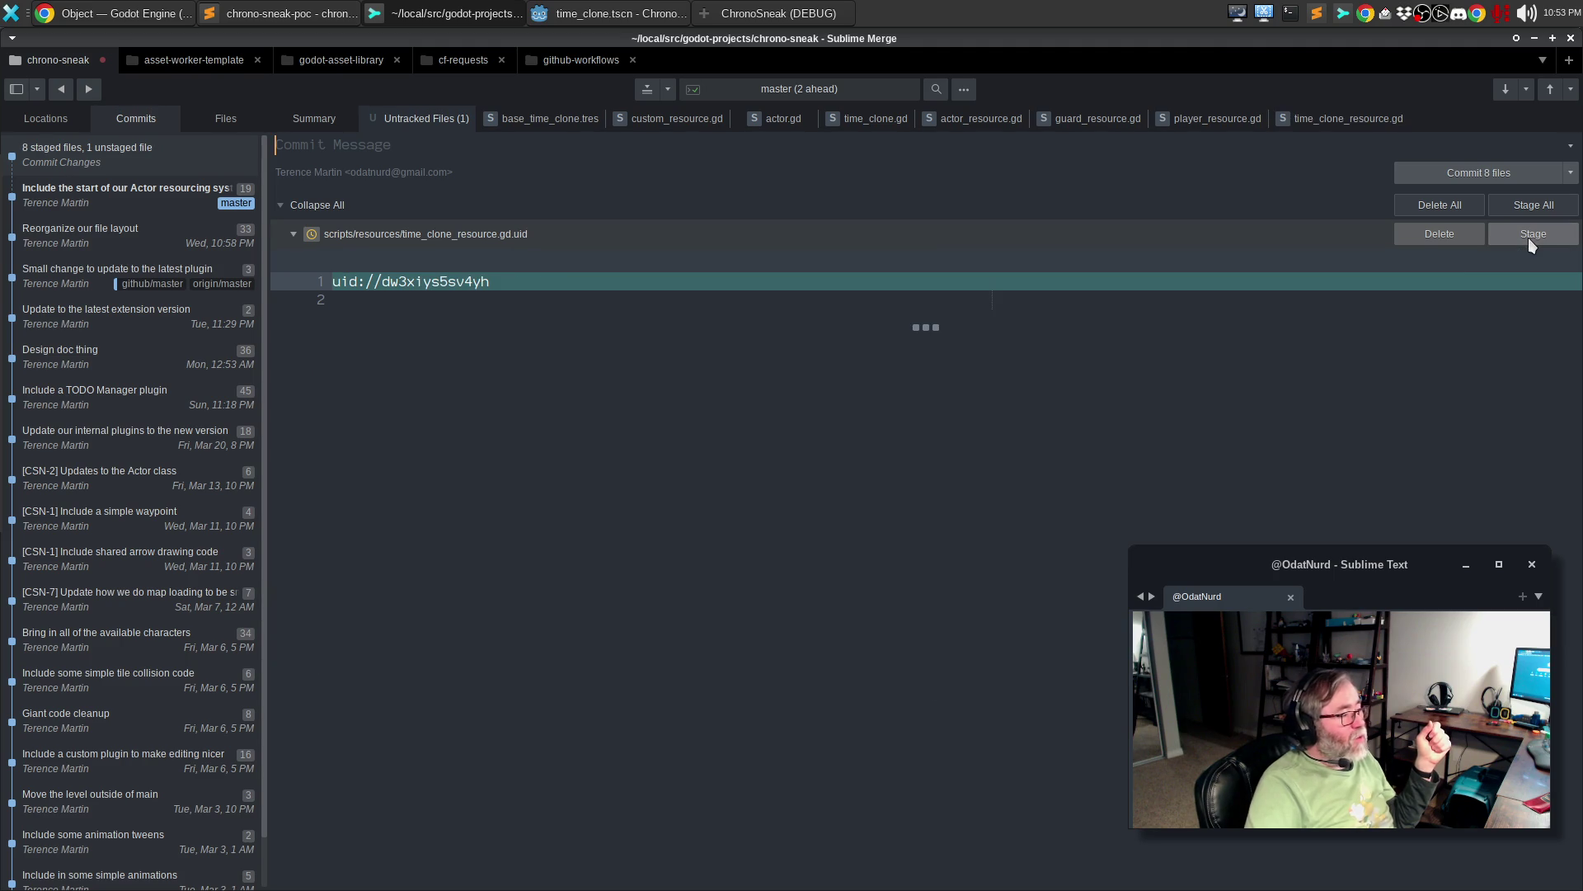
{"action": "left_click", "coordinate": [1527, 238]}
{"action": "left_click", "coordinate": [1570, 172]}
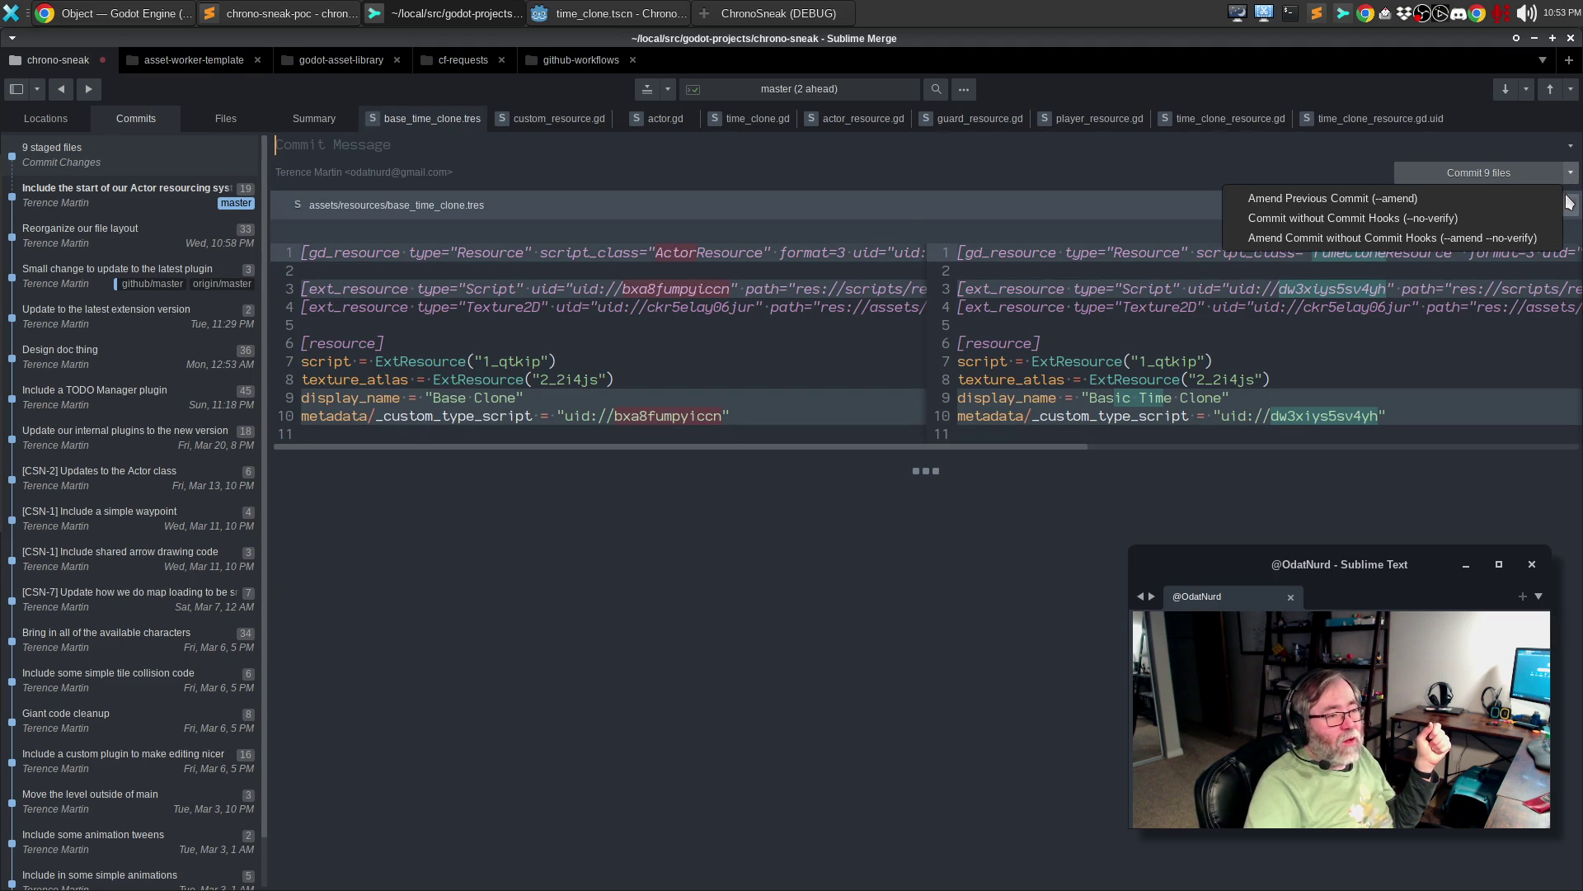
{"action": "left_click", "coordinate": [1540, 198]}
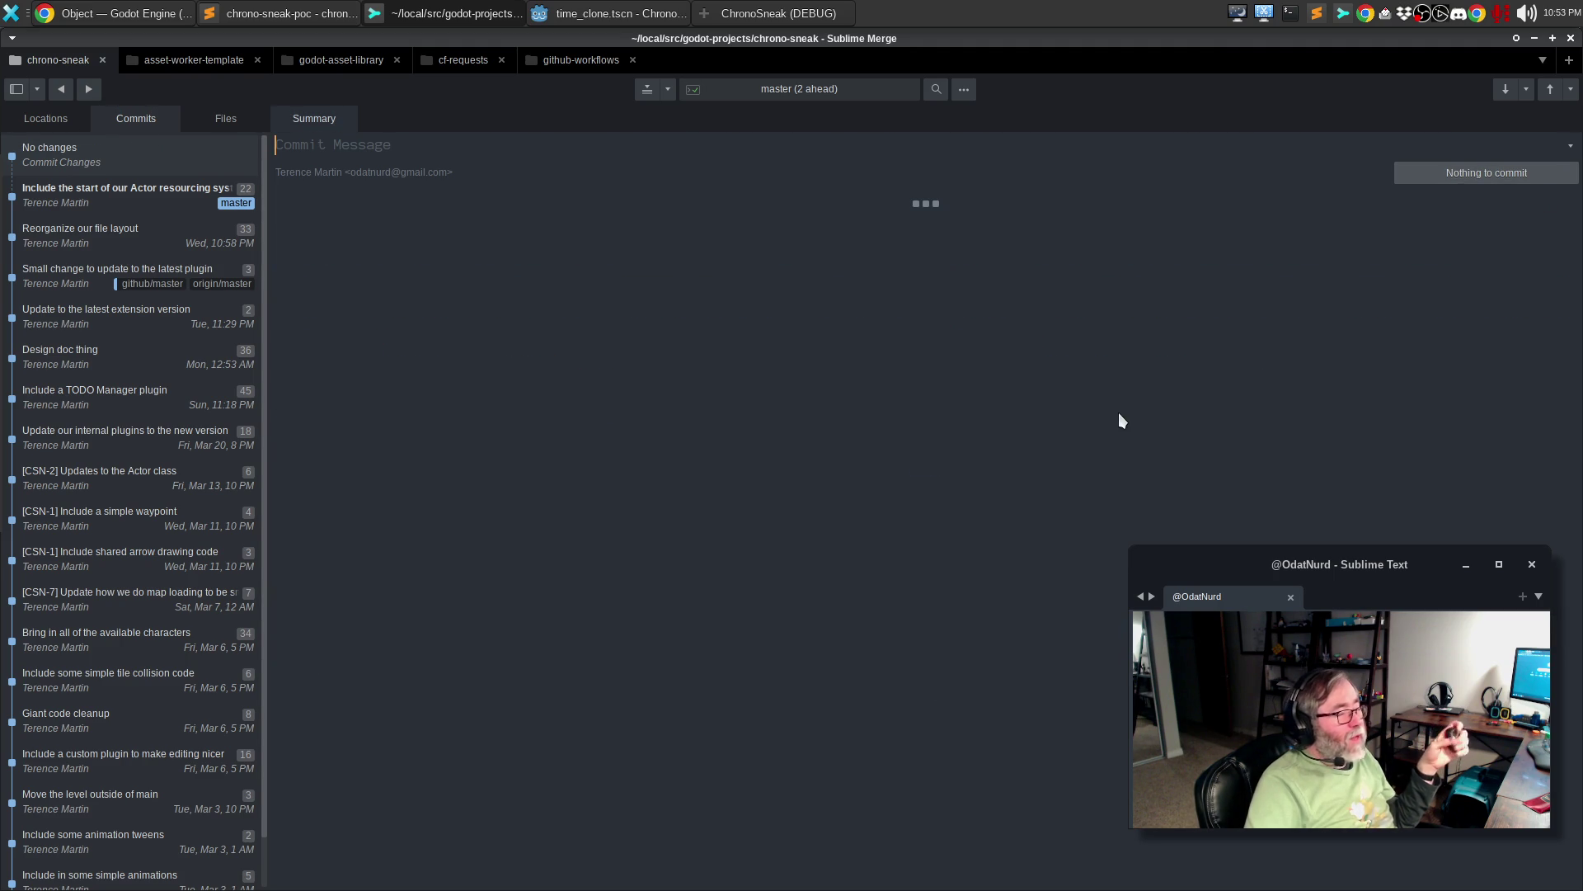
{"action": "left_click", "coordinate": [114, 7]}
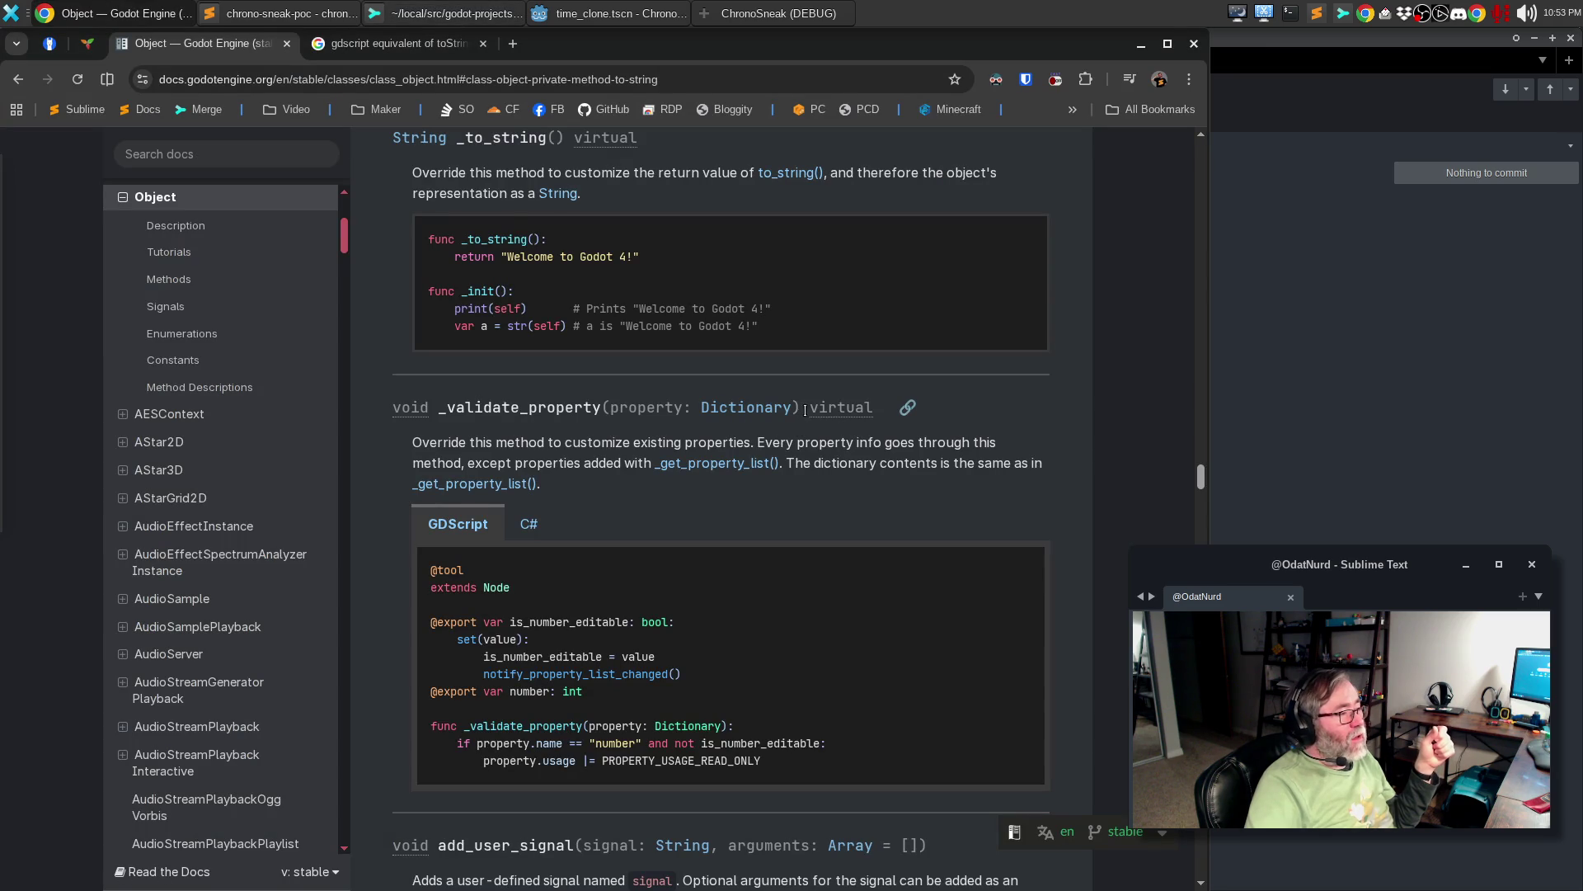
- Scroll up through the Object class reference near _to_string, then return to time_clone.gd
{"action": "scroll", "coordinate": [818, 386], "scroll_direction": "up", "scroll_amount": 10}
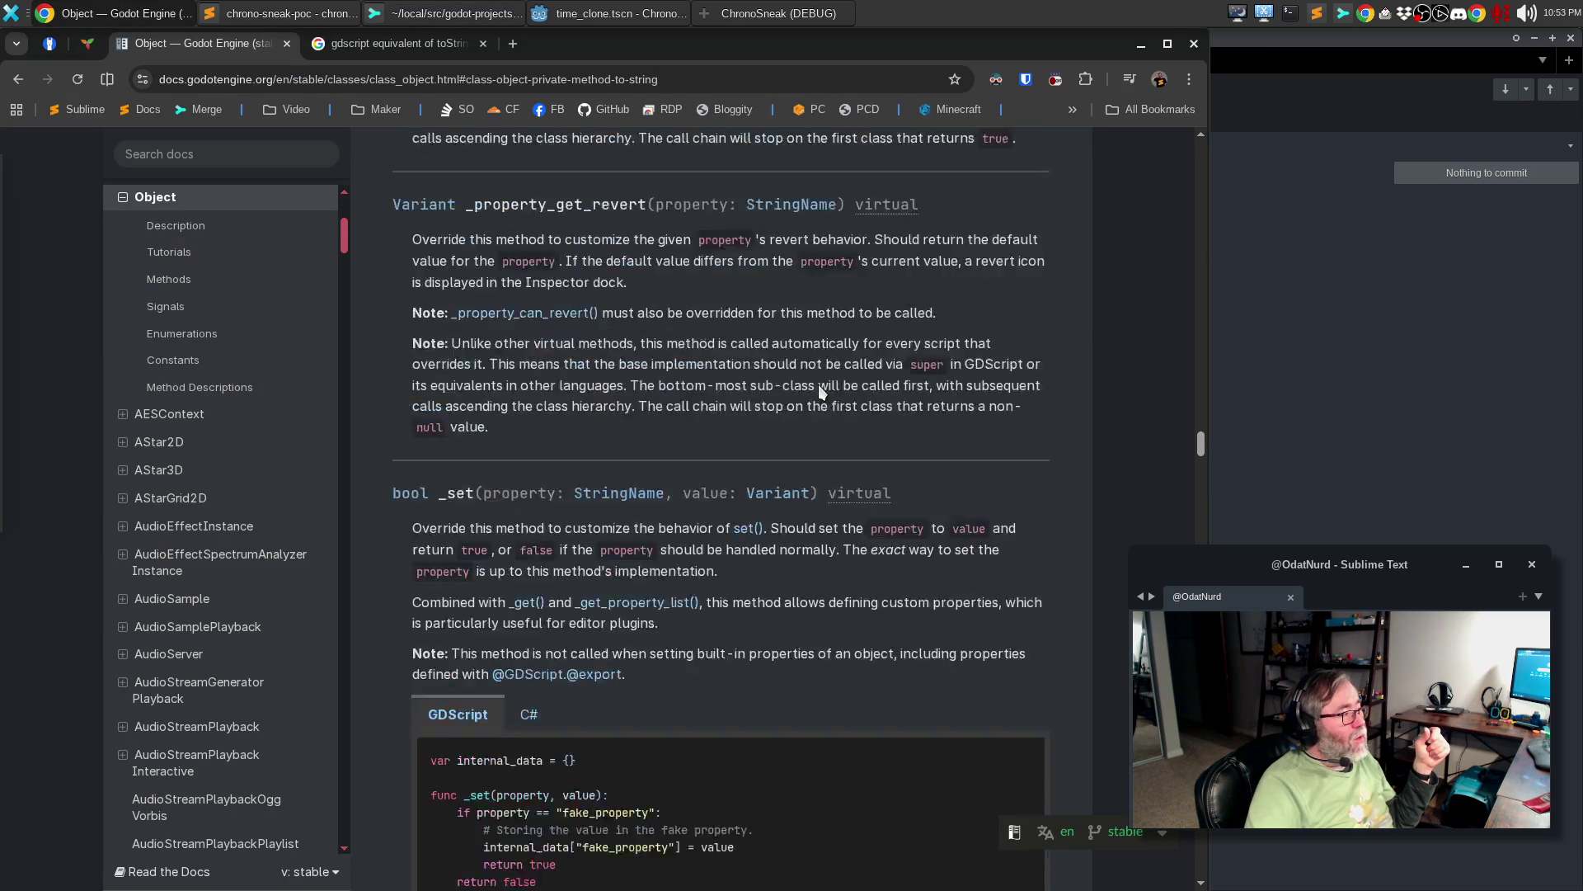
{"action": "scroll", "coordinate": [819, 391], "scroll_direction": "up", "scroll_amount": 20}
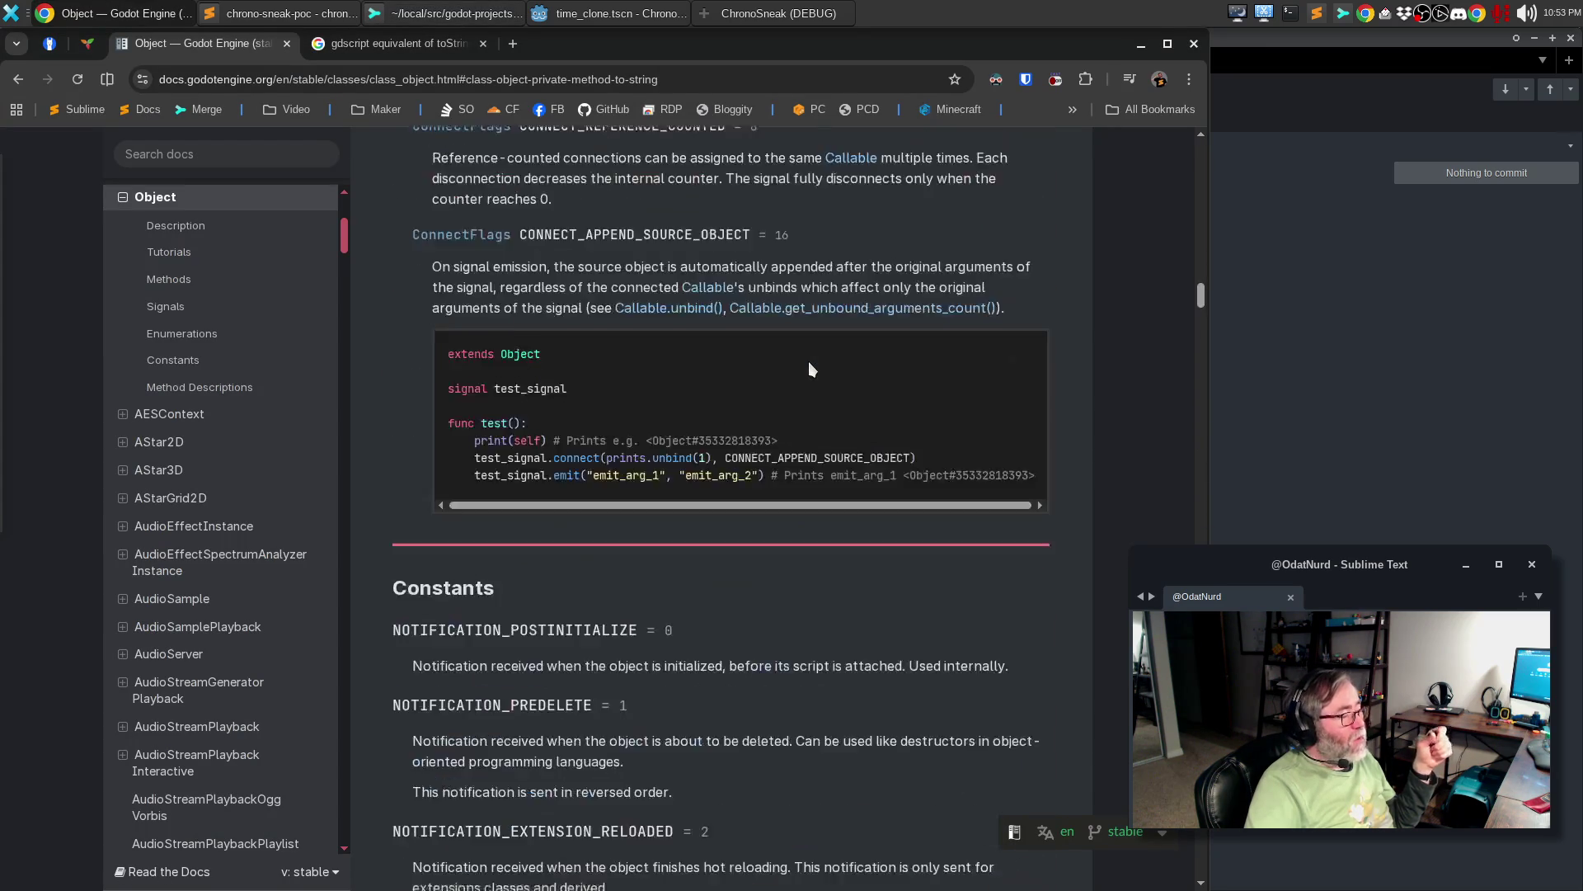
{"action": "scroll", "coordinate": [808, 360], "scroll_direction": "up", "scroll_amount": 15}
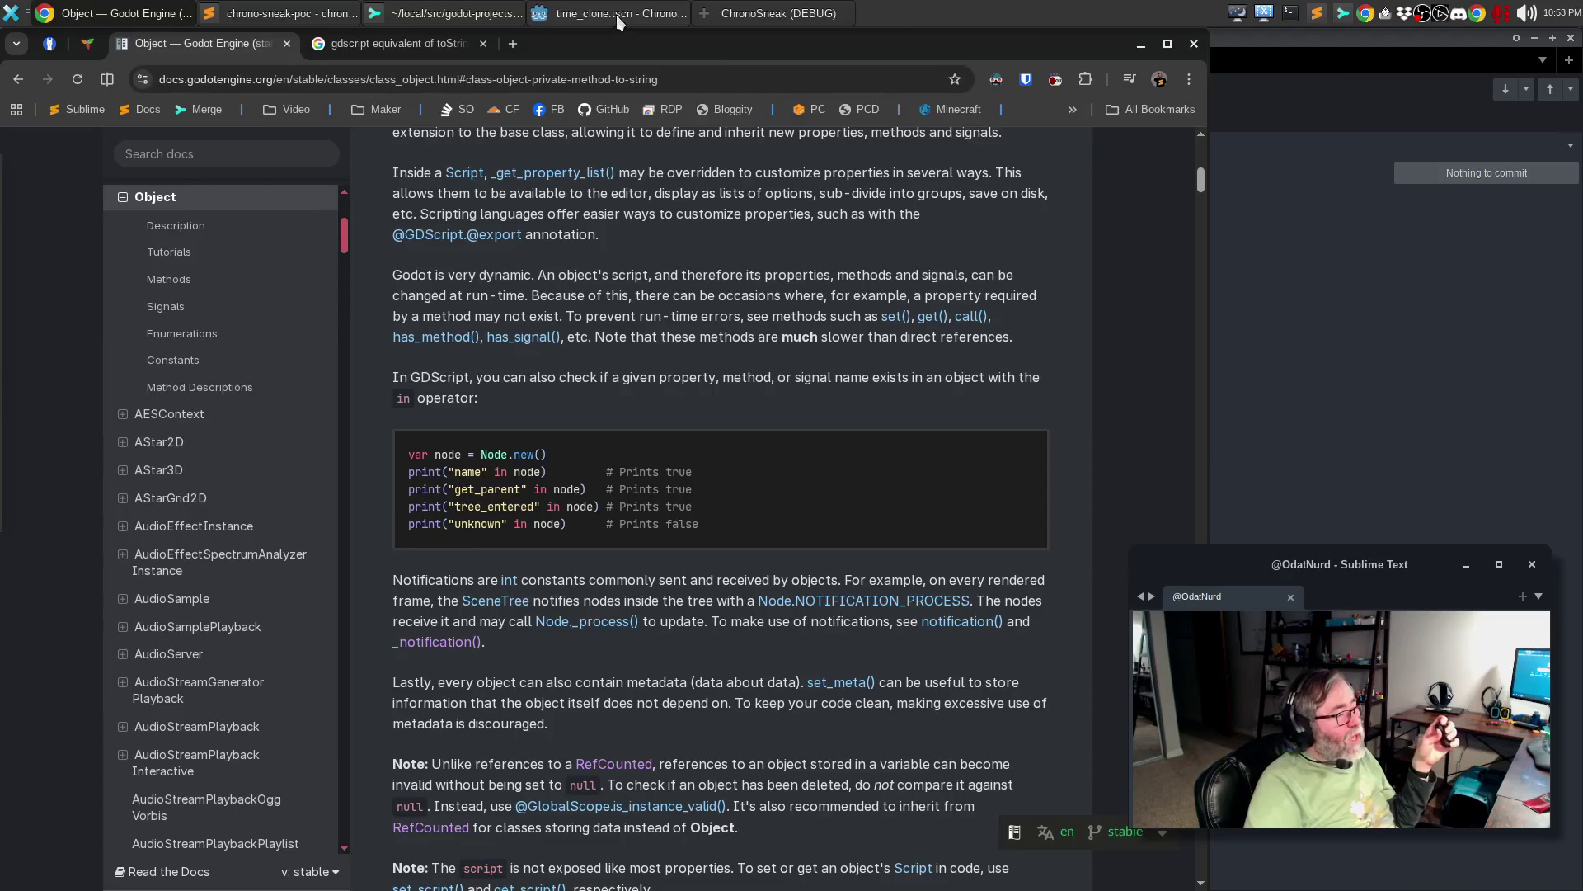
{"action": "left_click", "coordinate": [616, 14]}
{"action": "left_click", "coordinate": [746, 465]}
{"action": "scroll", "coordinate": [744, 467], "scroll_direction": "down", "scroll_amount": 10}
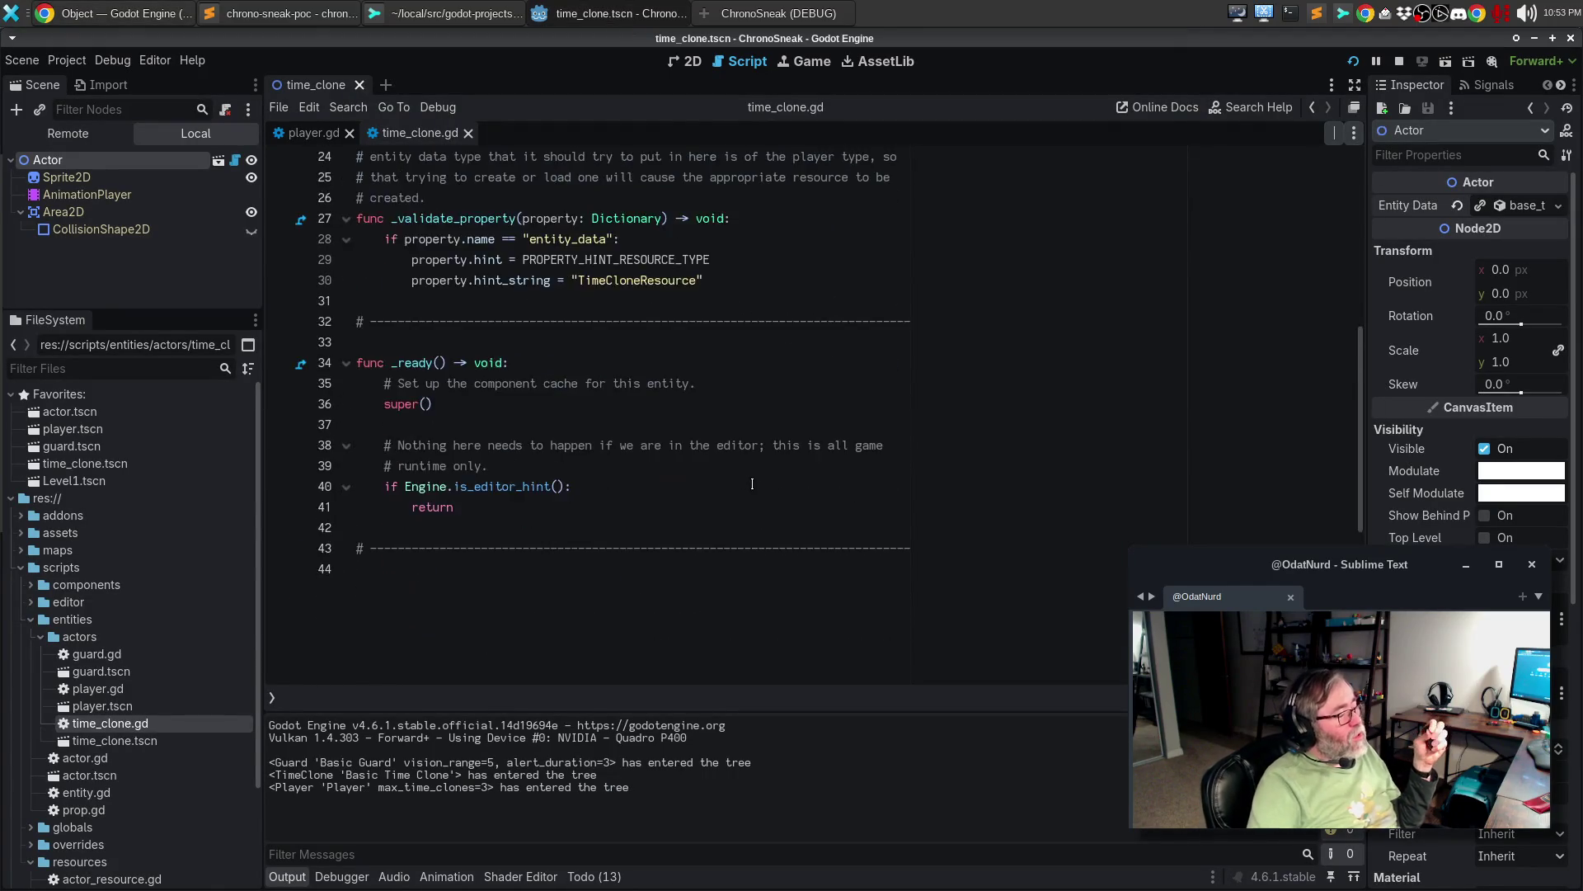
{"action": "scroll", "coordinate": [792, 470], "scroll_direction": "up", "scroll_amount": 6}
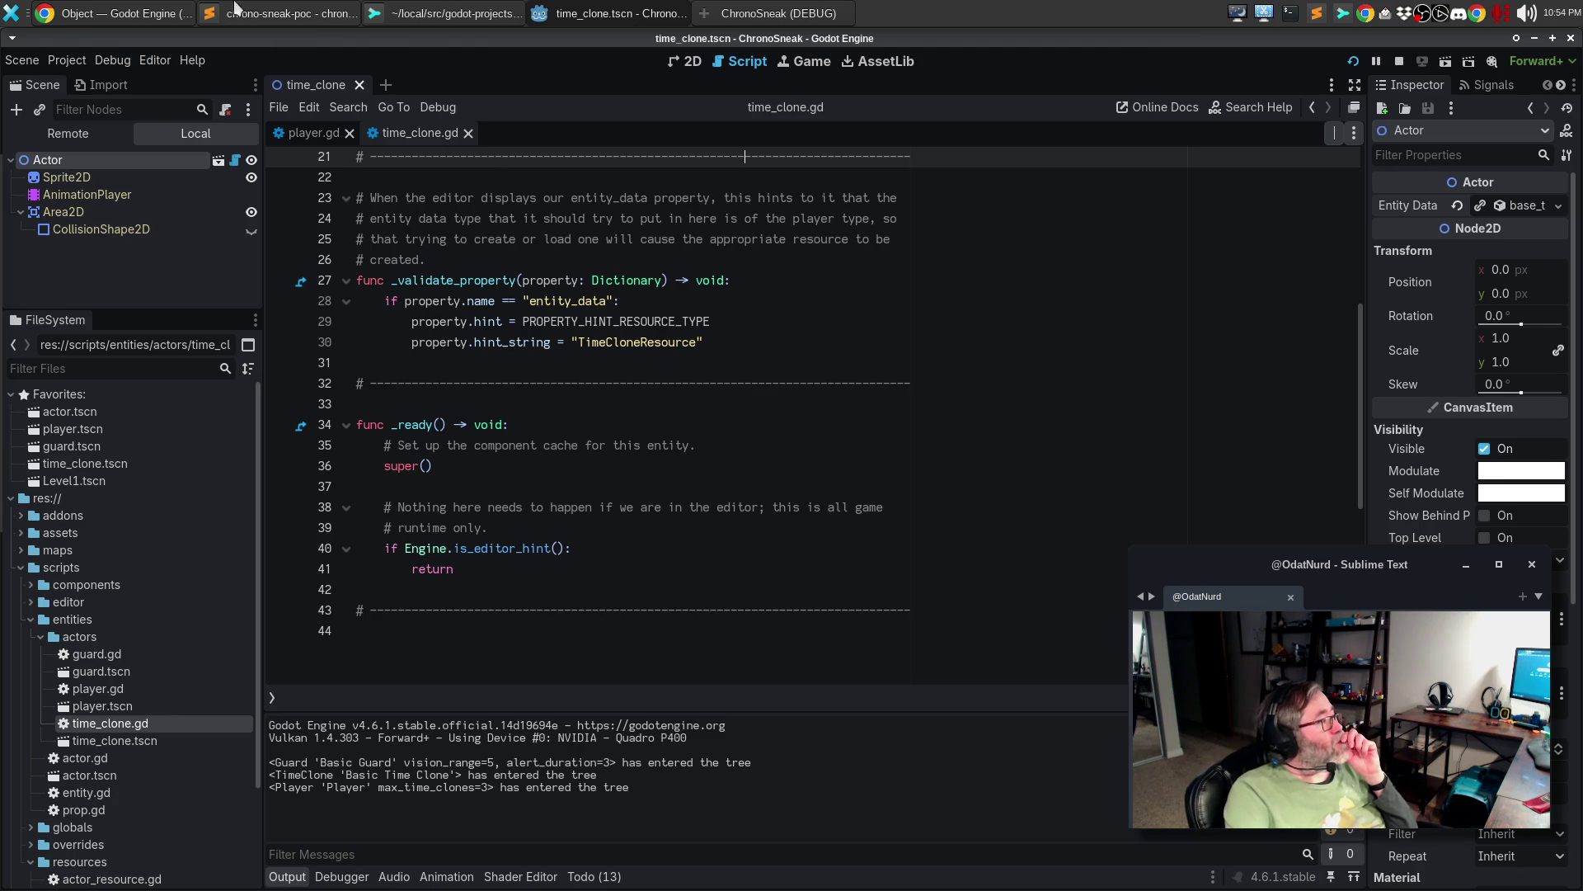
{"action": "left_click", "coordinate": [115, 13]}
- Search Google for 'gdscript get ypour own class name'
{"action": "left_click", "coordinate": [458, 45]}
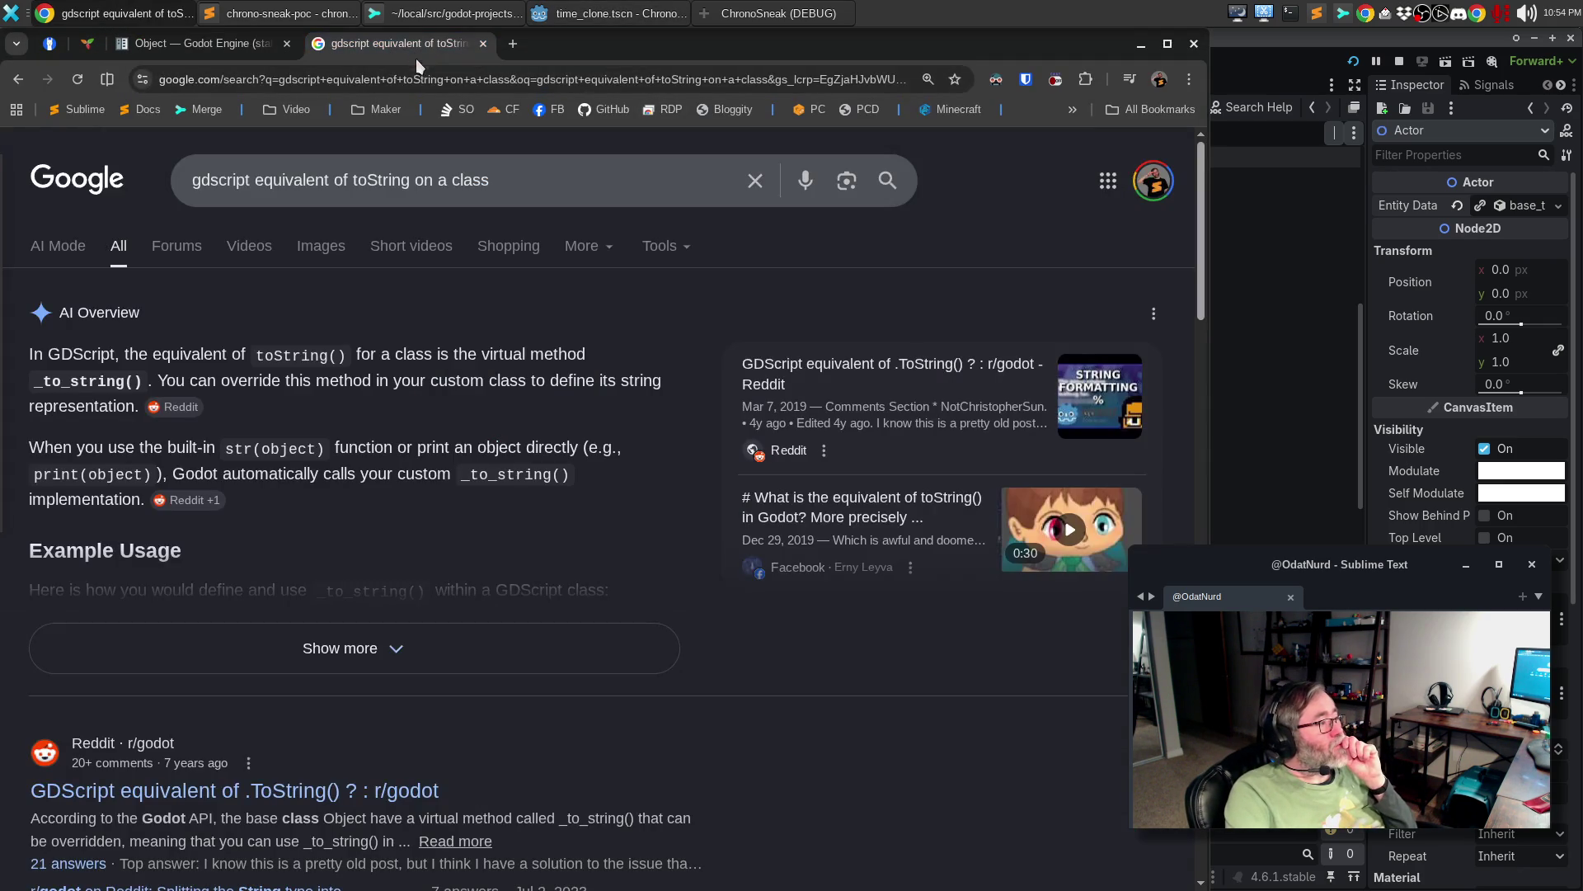
{"action": "triple_click", "coordinate": [295, 178]}
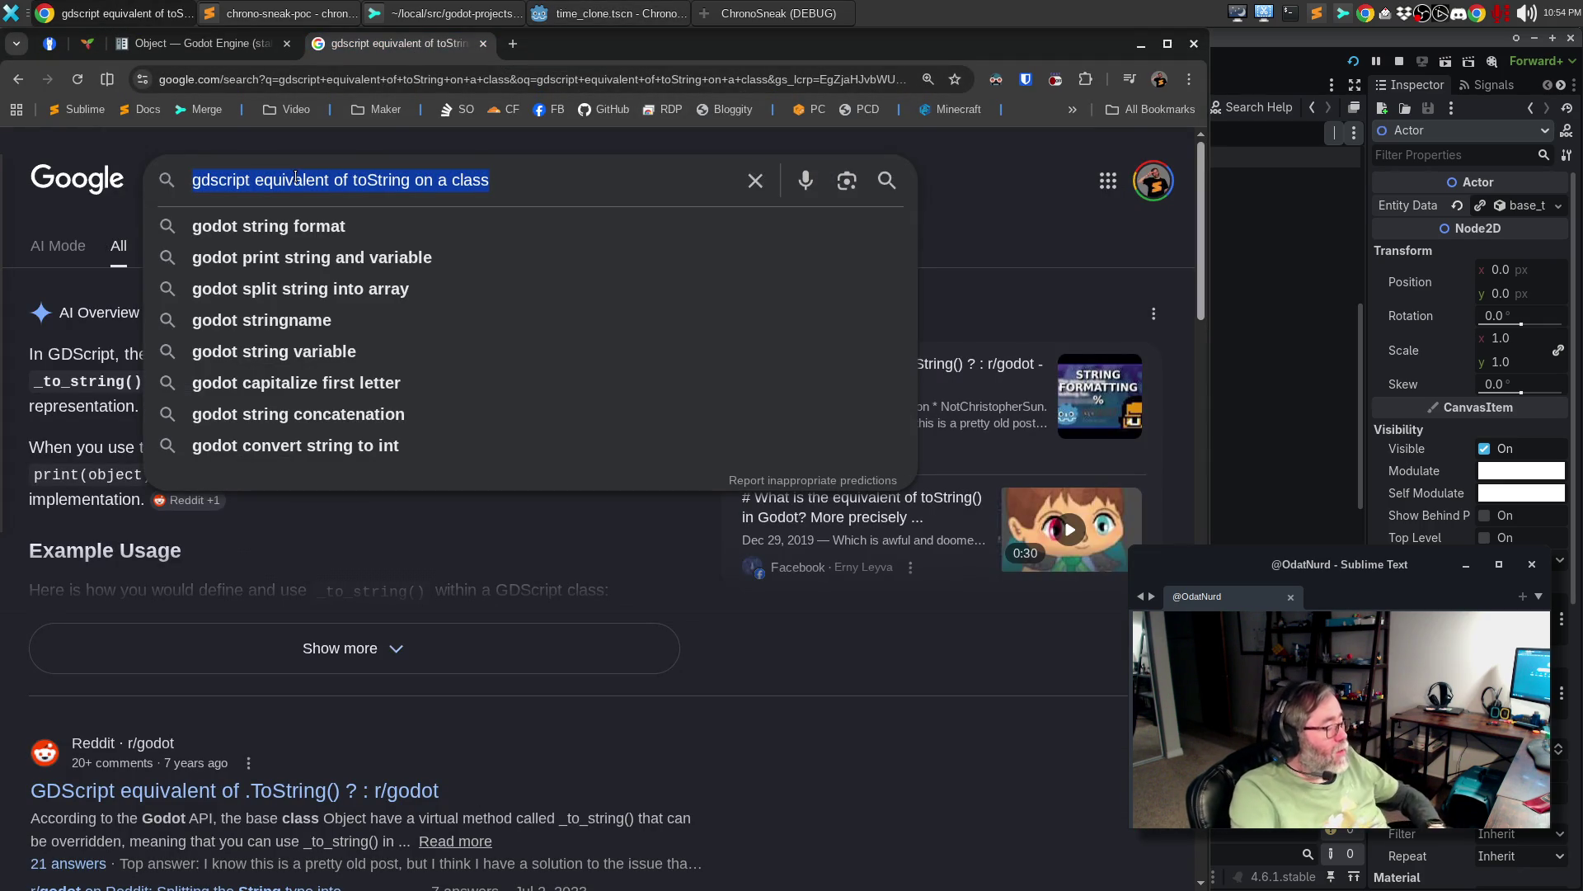
{"action": "type", "text": "gdscript"}
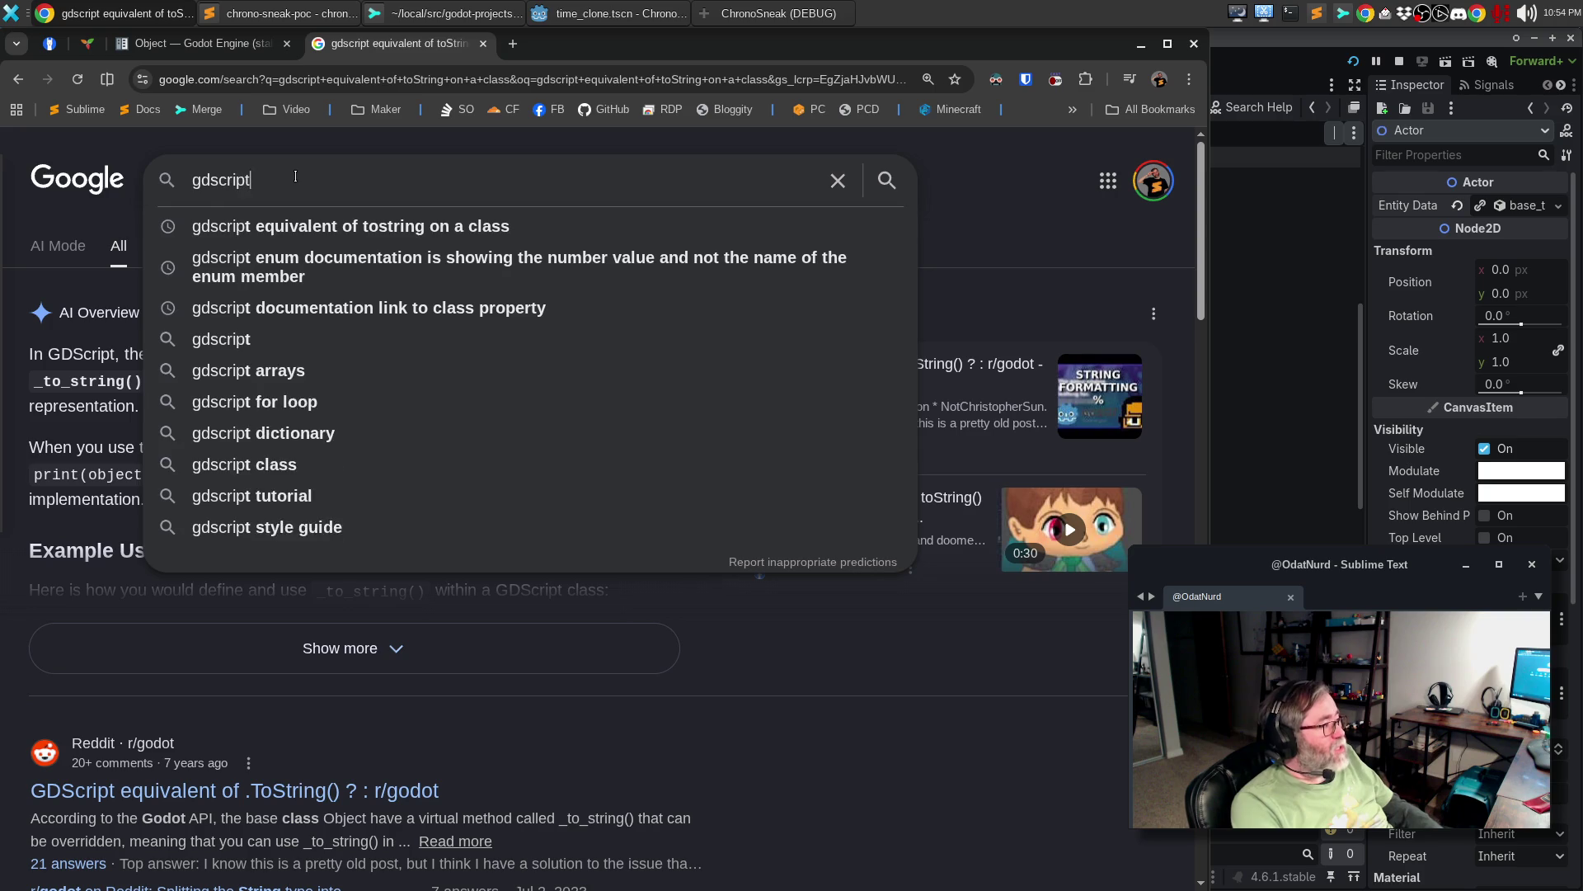
{"action": "type", "text": " get ypour own clas"}
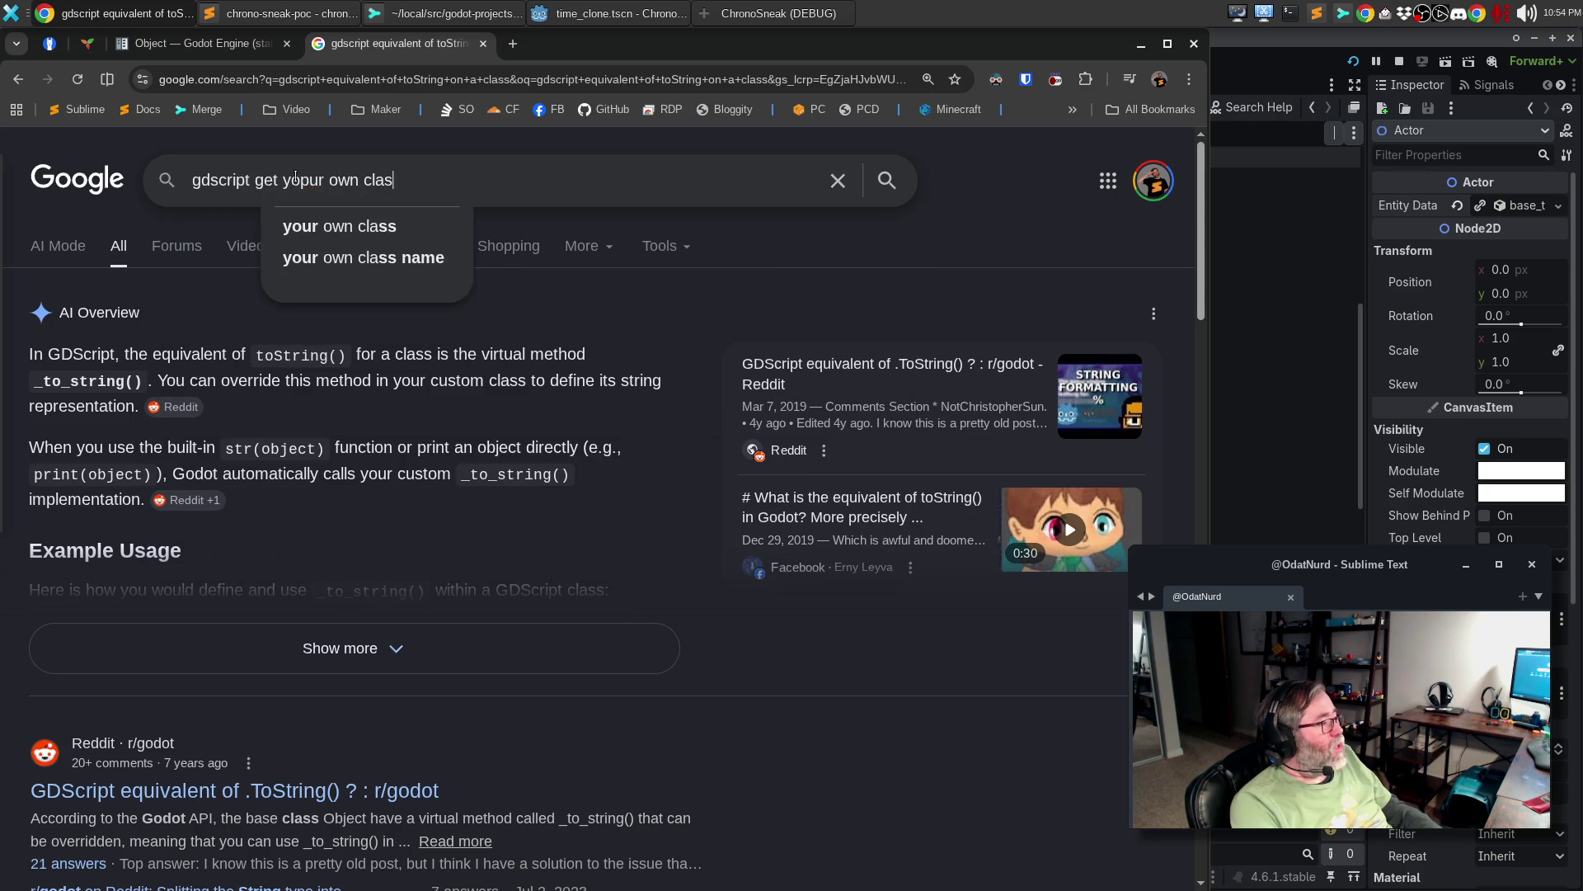
{"action": "type", "text": "s name"}
{"action": "key", "text": "Return"}
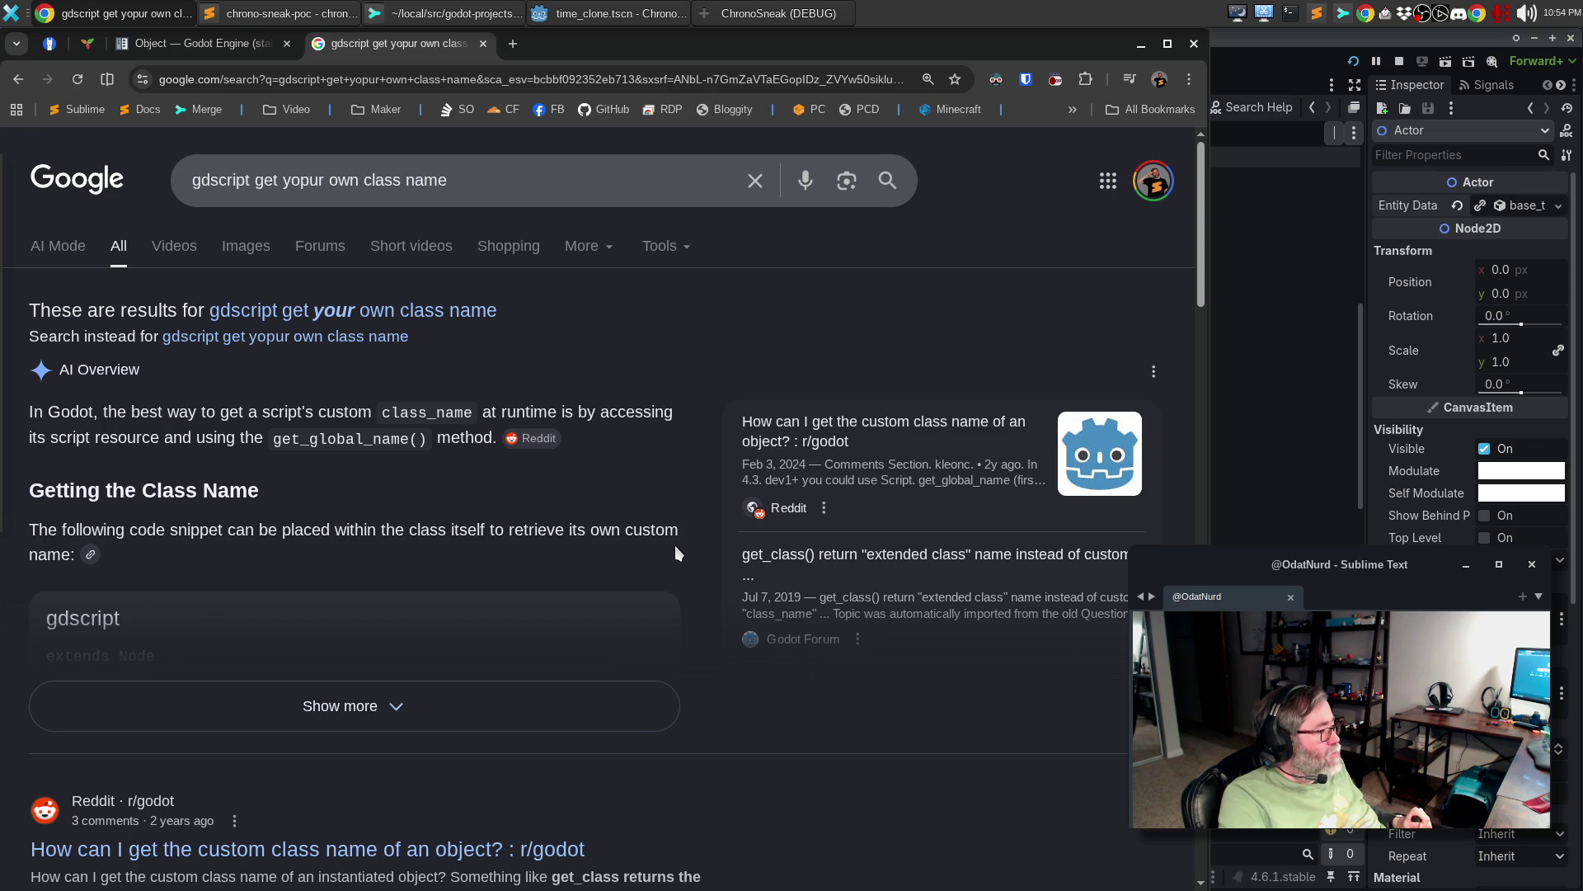
- Expand the full AI overview and read its get_script().get_global_name() example
{"action": "scroll", "coordinate": [591, 455], "scroll_direction": "down", "scroll_amount": 3}
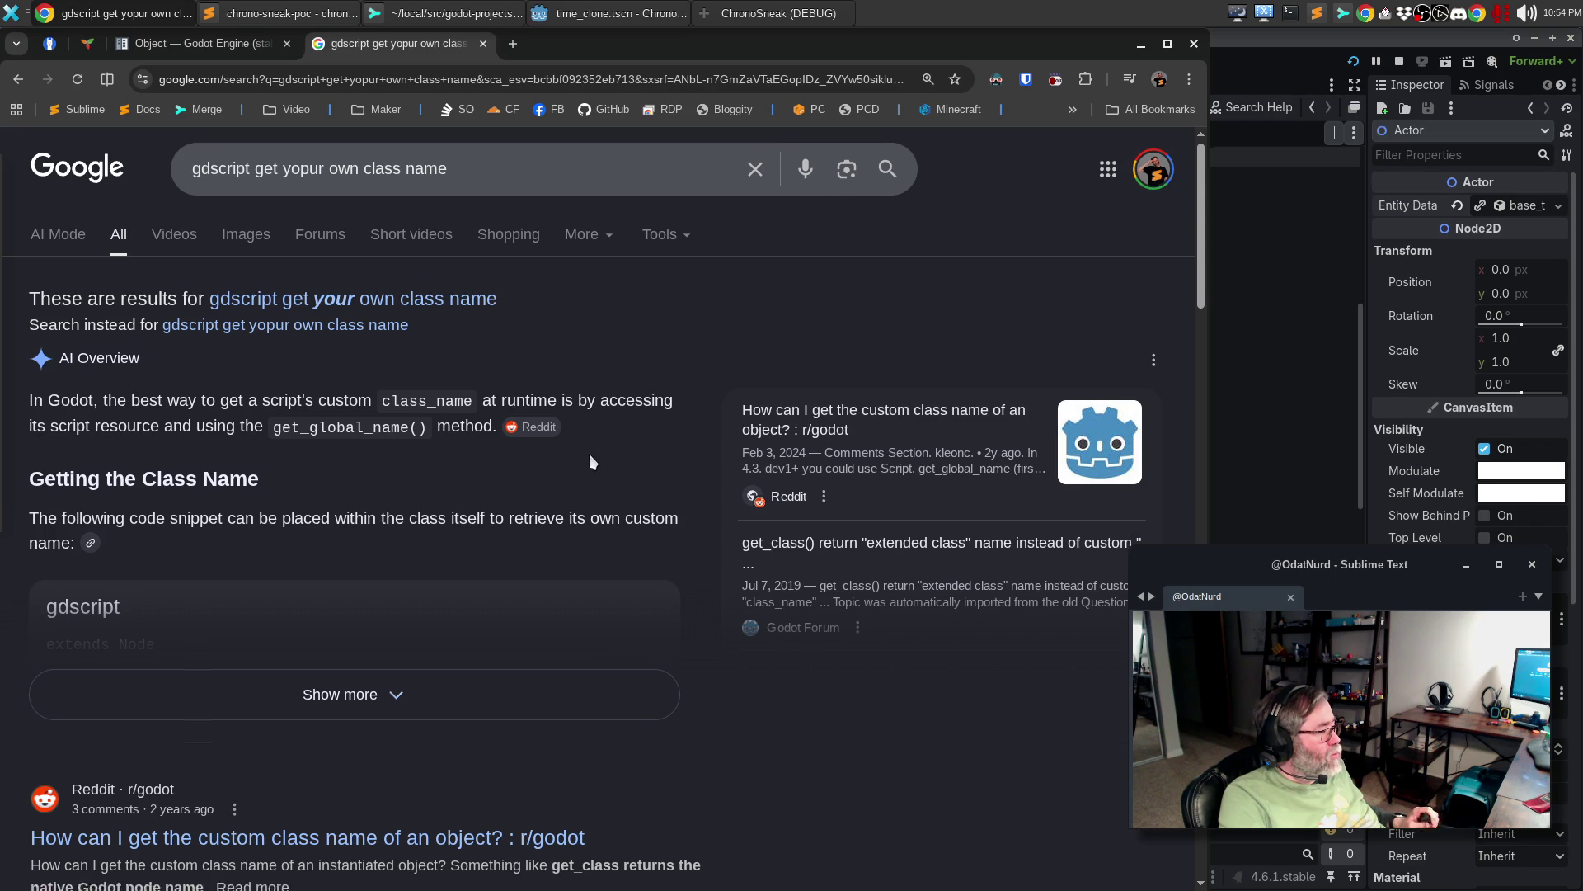
{"action": "left_click", "coordinate": [481, 463]}
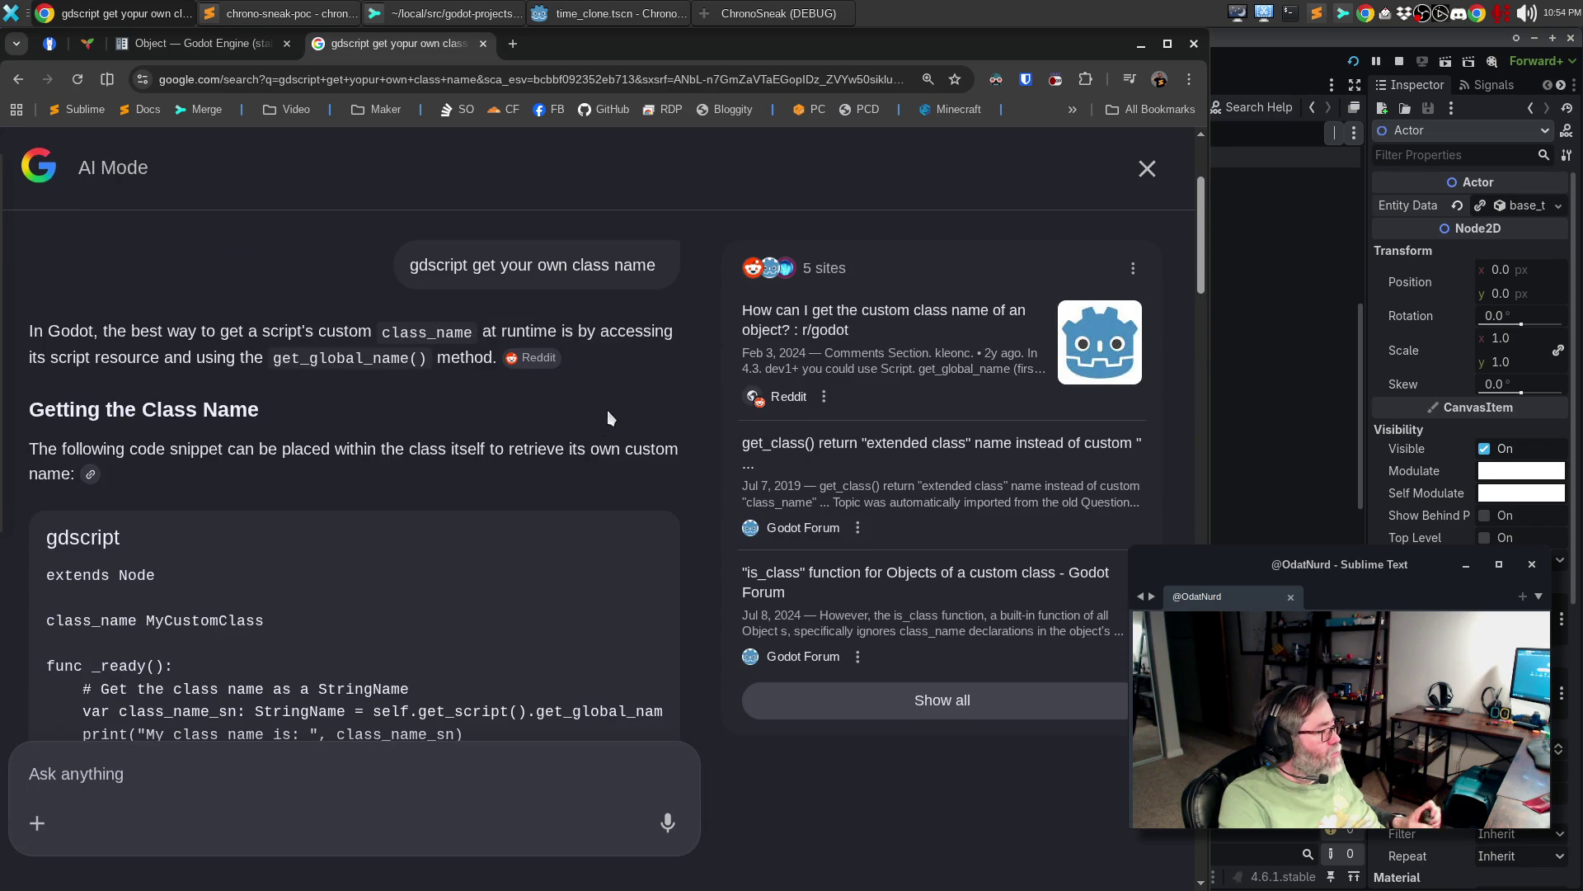
{"action": "scroll", "coordinate": [593, 409], "scroll_direction": "down", "scroll_amount": 3}
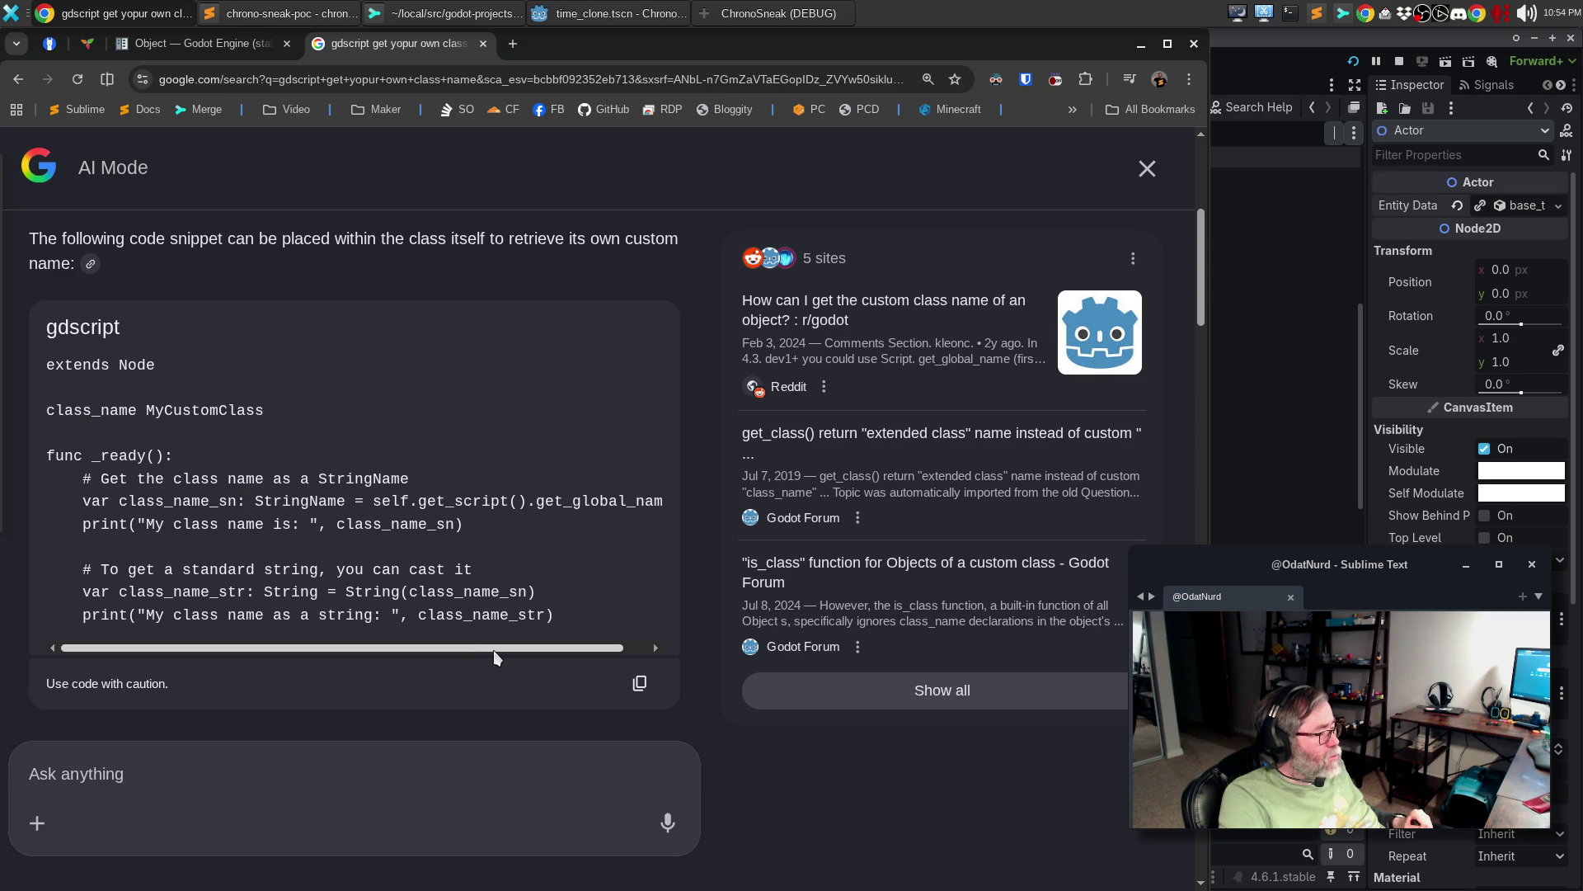
{"action": "left_click_drag", "start_coordinate": [499, 652], "coordinate": [566, 660]}
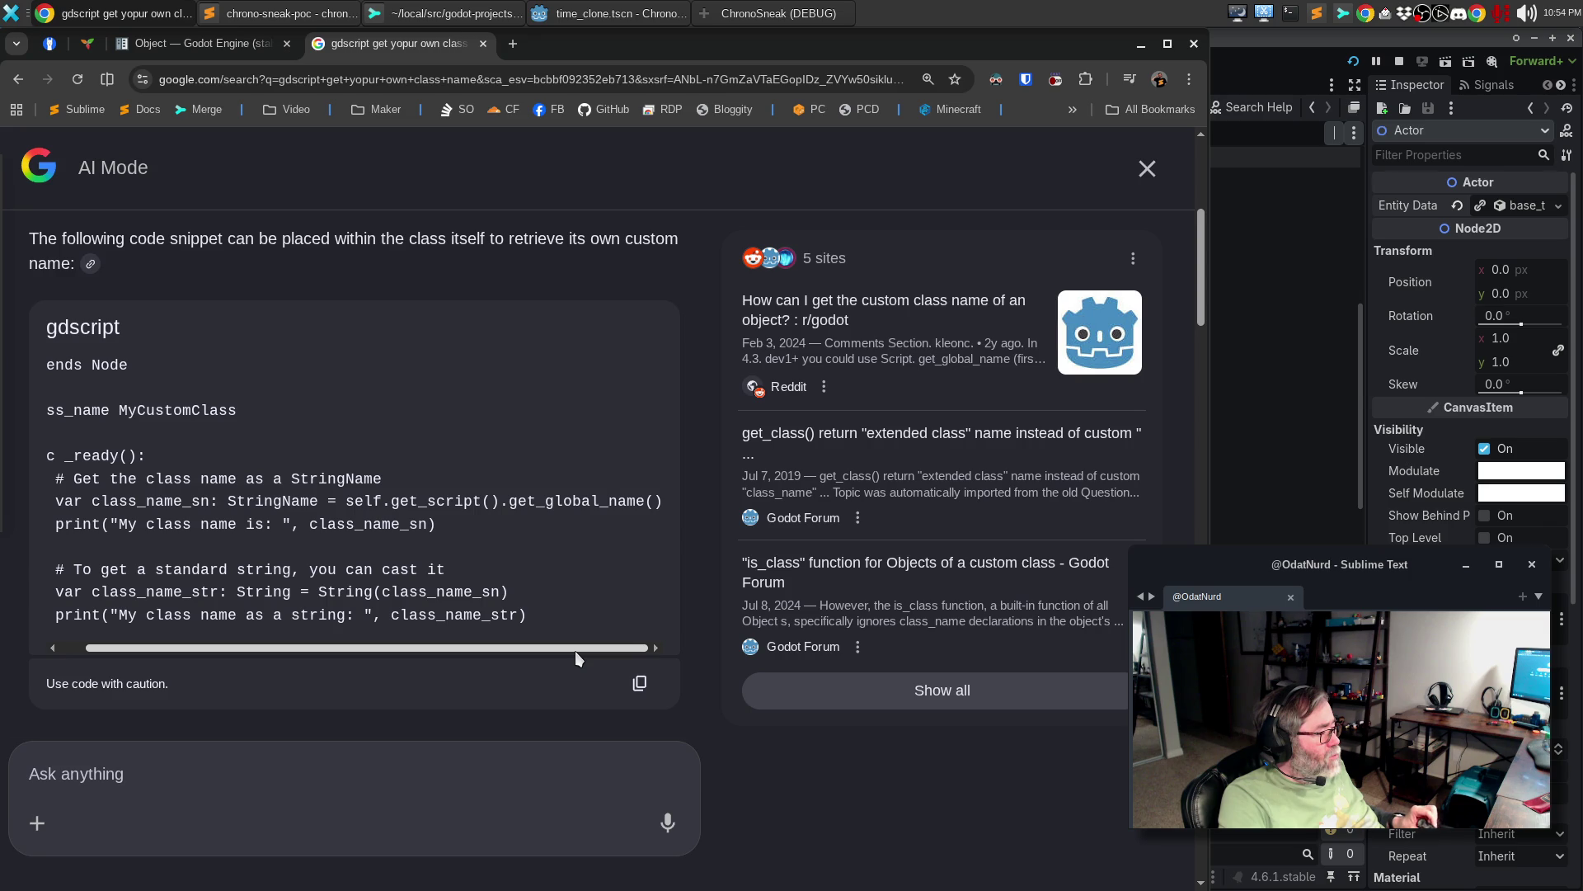
{"action": "left_click_drag", "start_coordinate": [569, 654], "coordinate": [376, 620]}
{"action": "scroll", "coordinate": [376, 620], "scroll_direction": "down", "scroll_amount": 3}
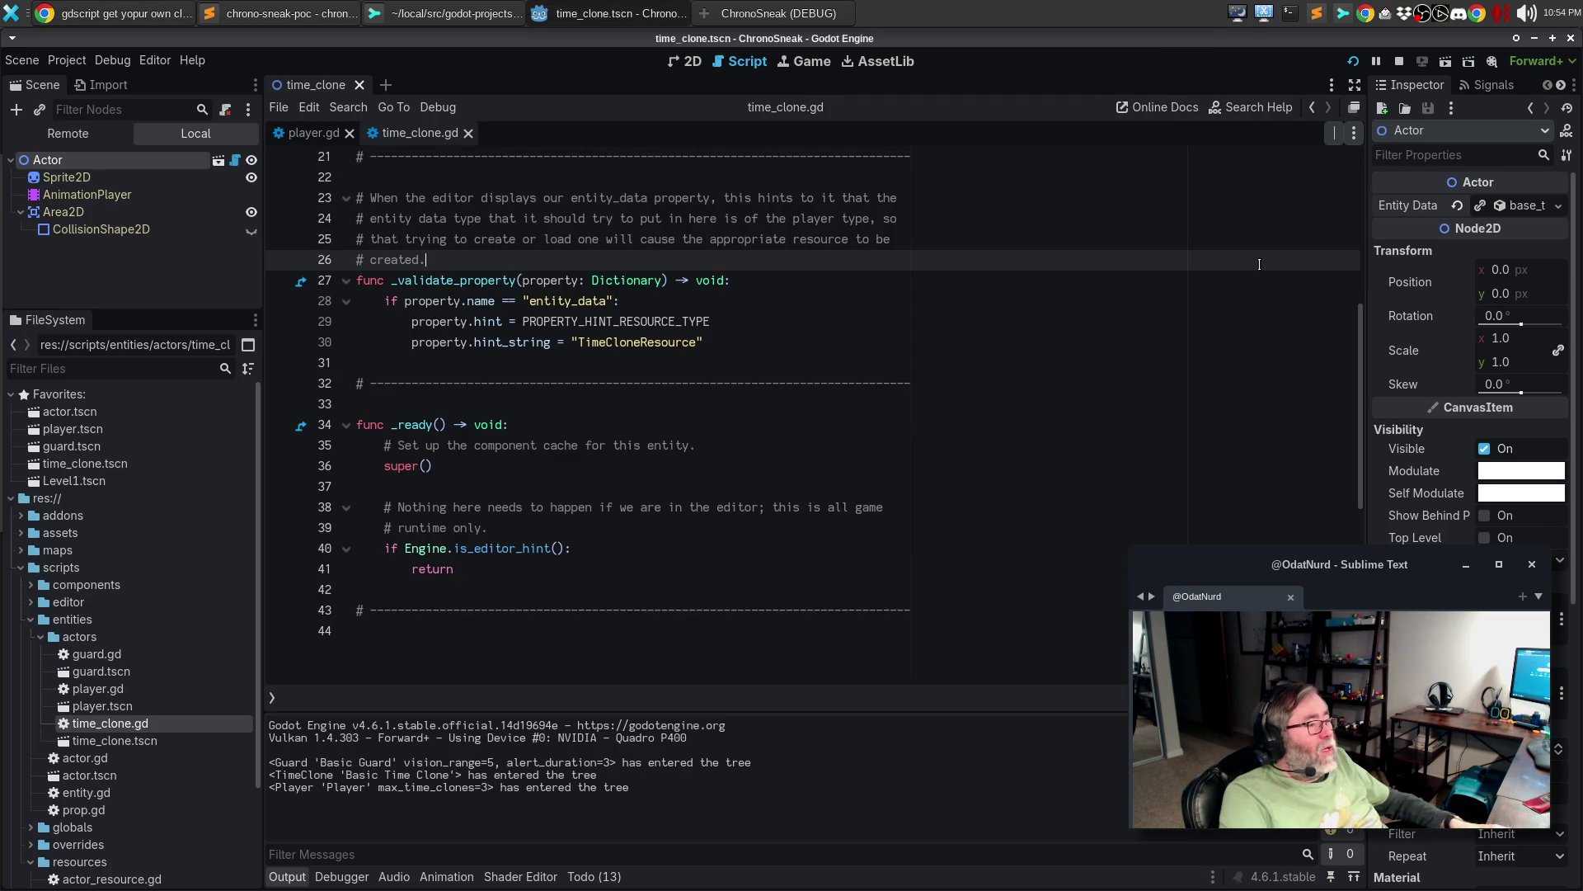
- Reopen actor.gd and scroll down to its final _get_direction_string function at the file's end
{"action": "key", "text": "alt+Tab"}
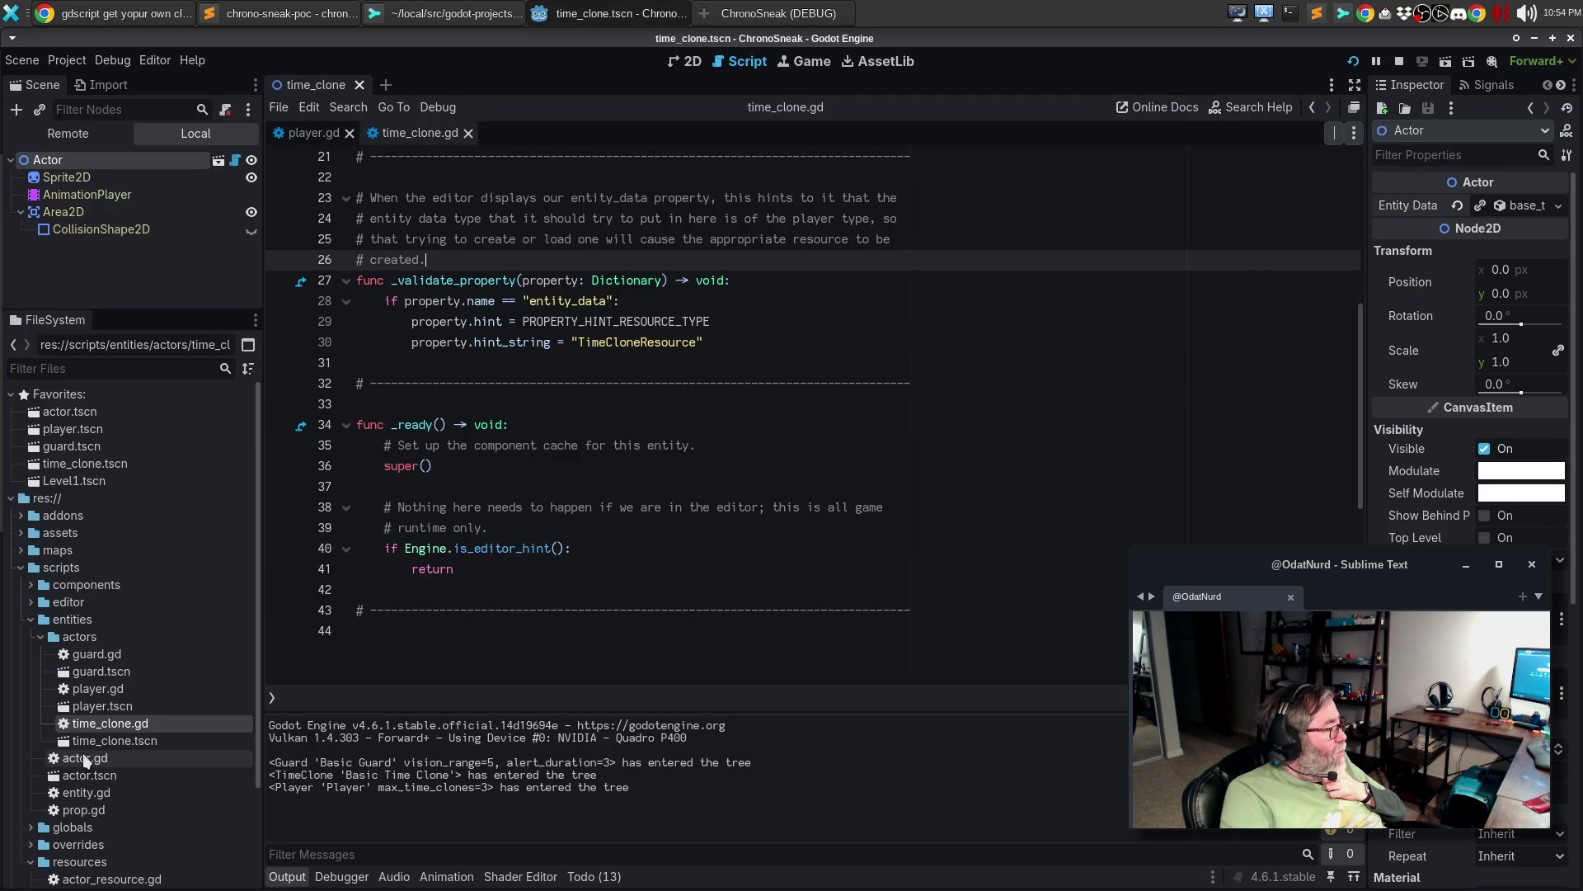
{"action": "double_click", "coordinate": [85, 758]}
{"action": "scroll", "coordinate": [659, 411], "scroll_direction": "down", "scroll_amount": 10}
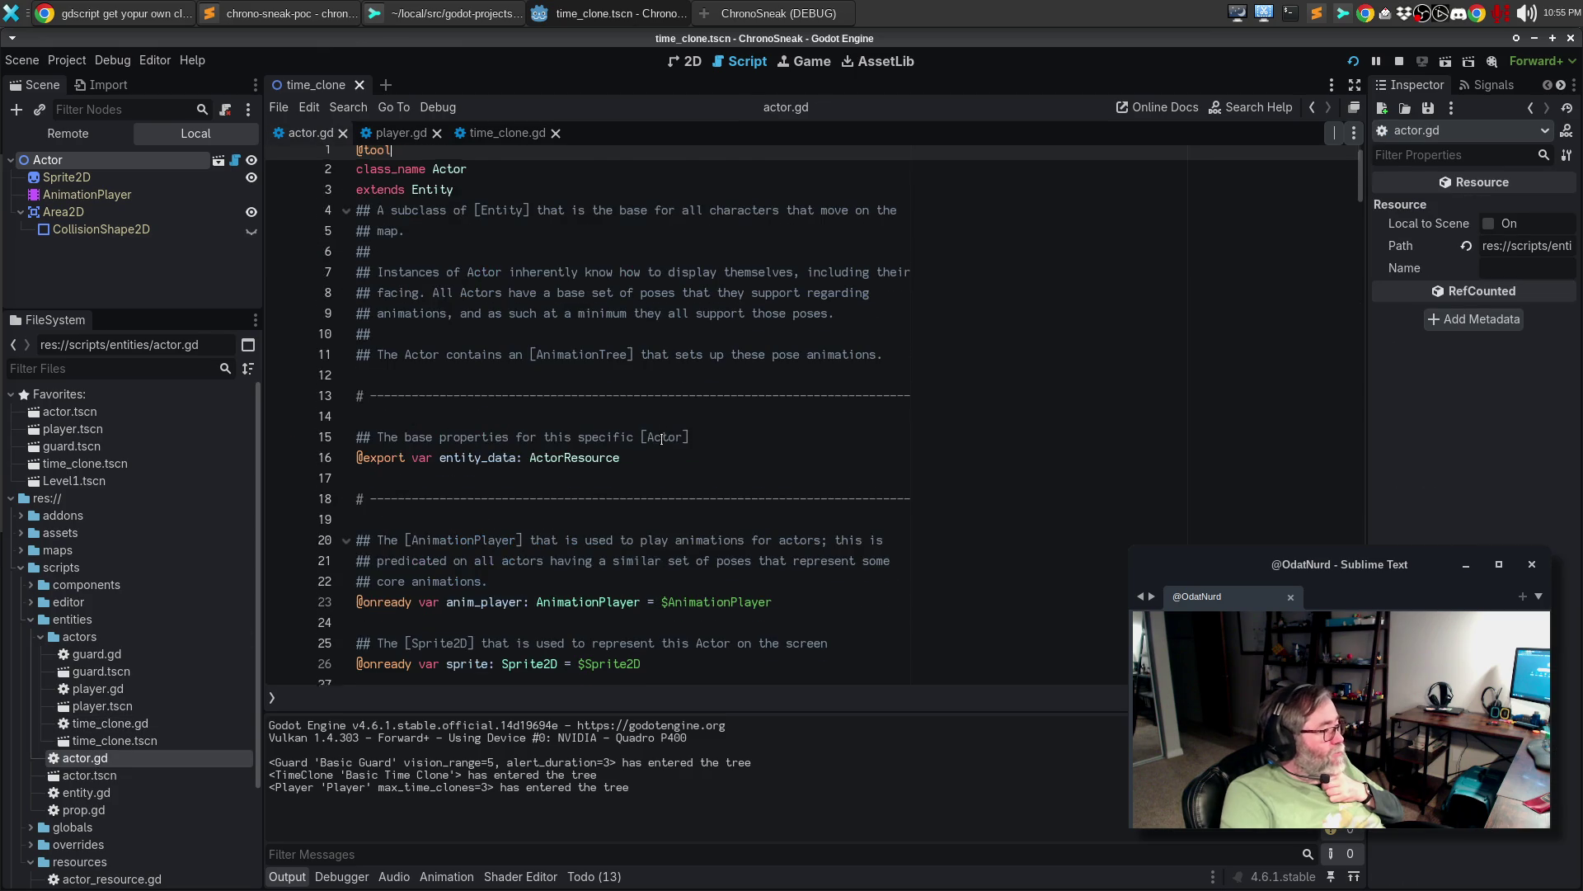
{"action": "scroll", "coordinate": [659, 411], "scroll_direction": "down", "scroll_amount": 19}
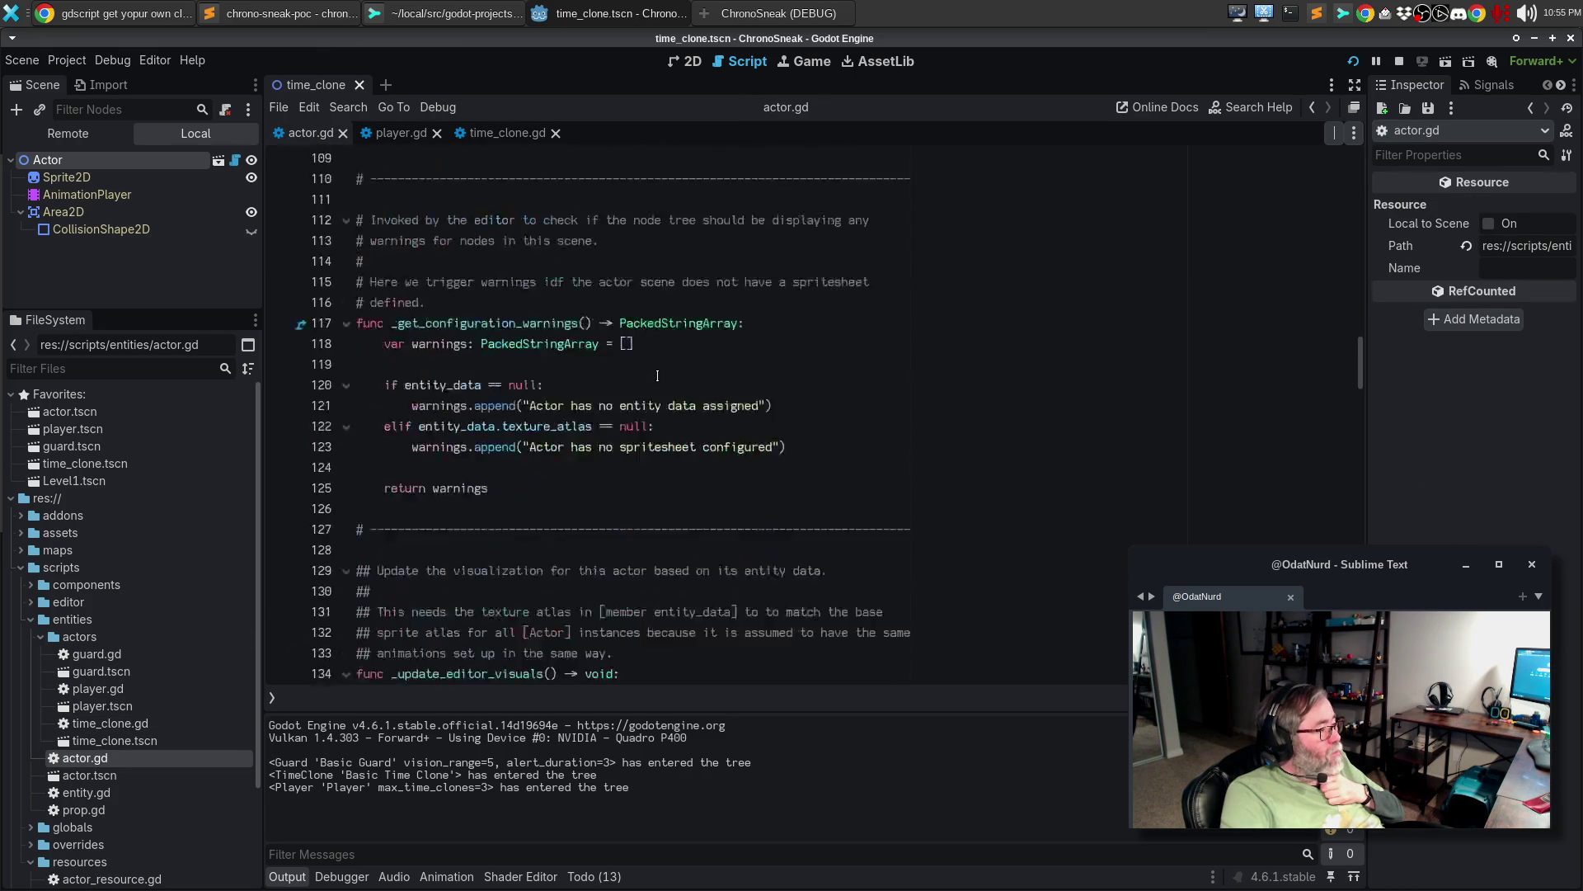
{"action": "scroll", "coordinate": [665, 372], "scroll_direction": "up", "scroll_amount": 20}
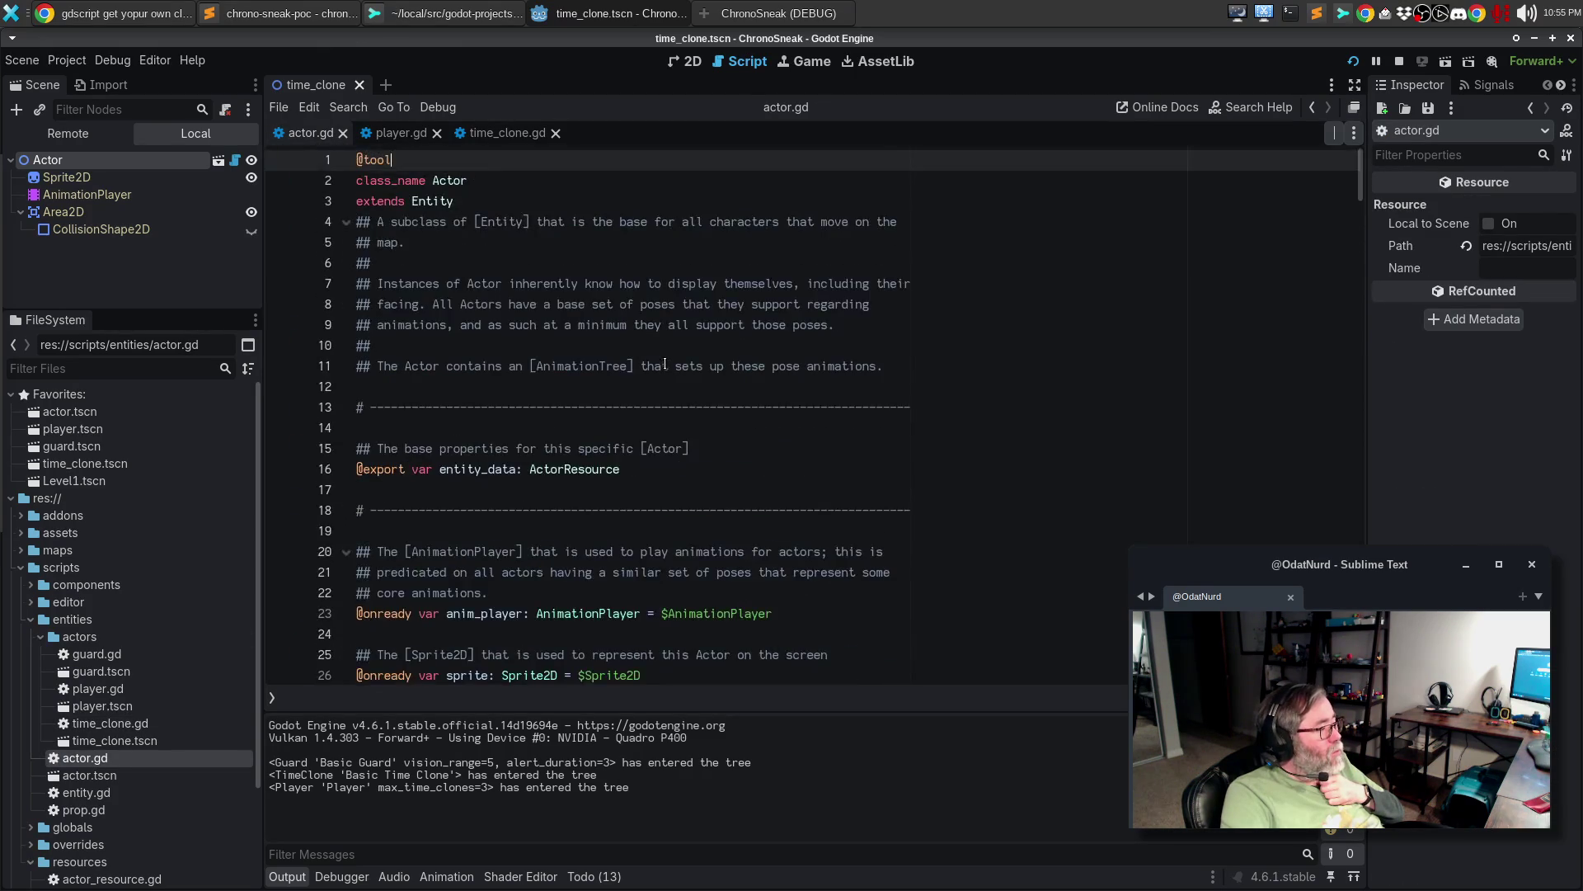
{"action": "scroll", "coordinate": [707, 282], "scroll_direction": "down", "scroll_amount": 4}
{"action": "scroll", "coordinate": [707, 282], "scroll_direction": "down", "scroll_amount": 20}
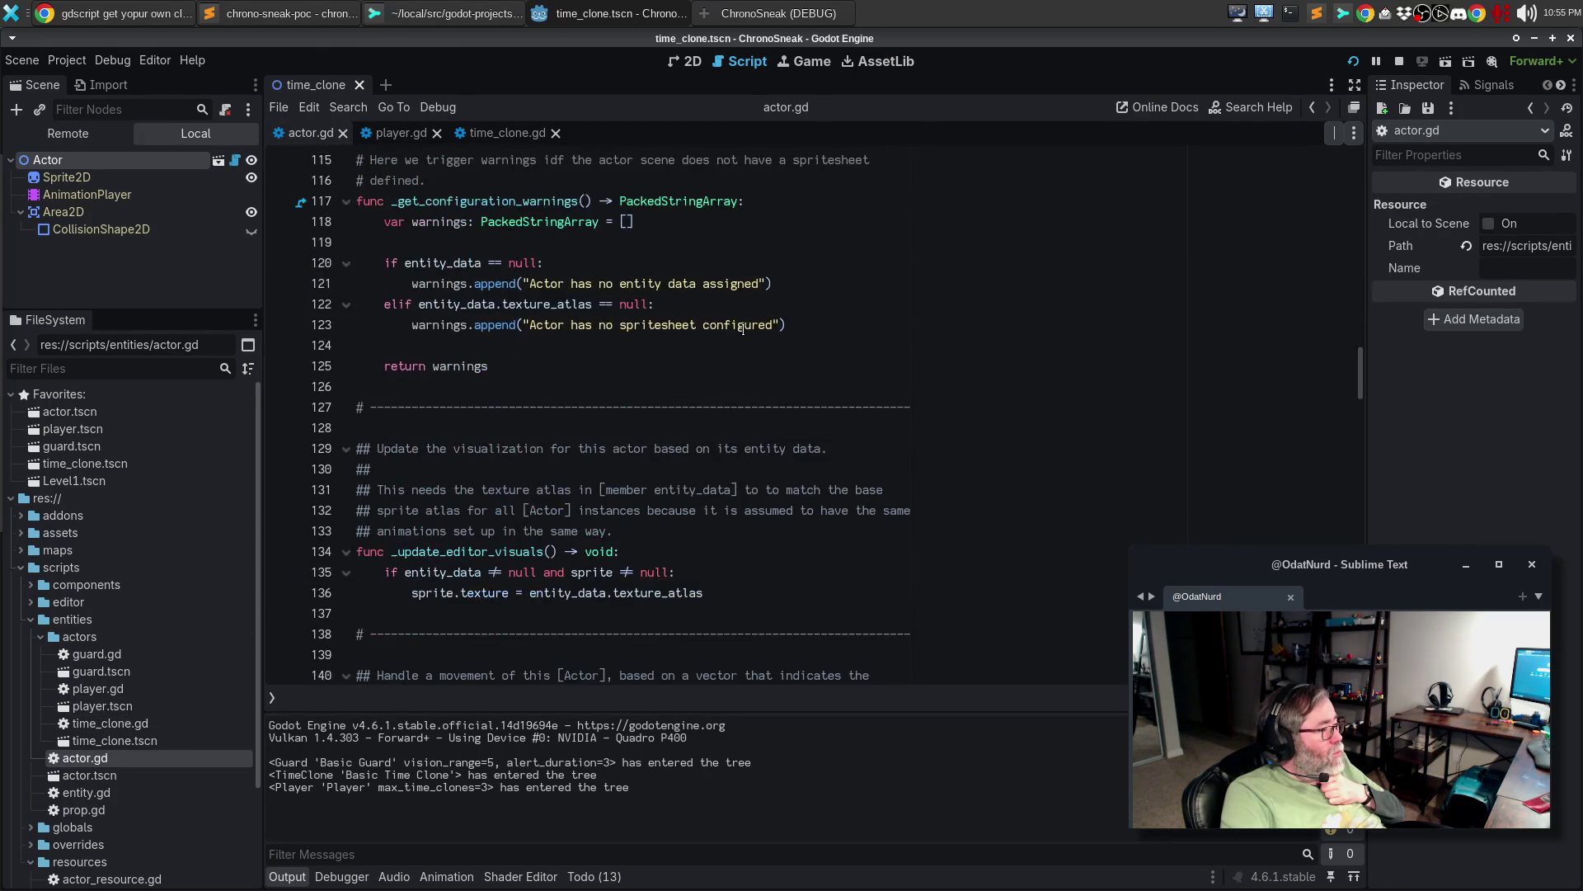
{"action": "scroll", "coordinate": [750, 319], "scroll_direction": "down", "scroll_amount": 18}
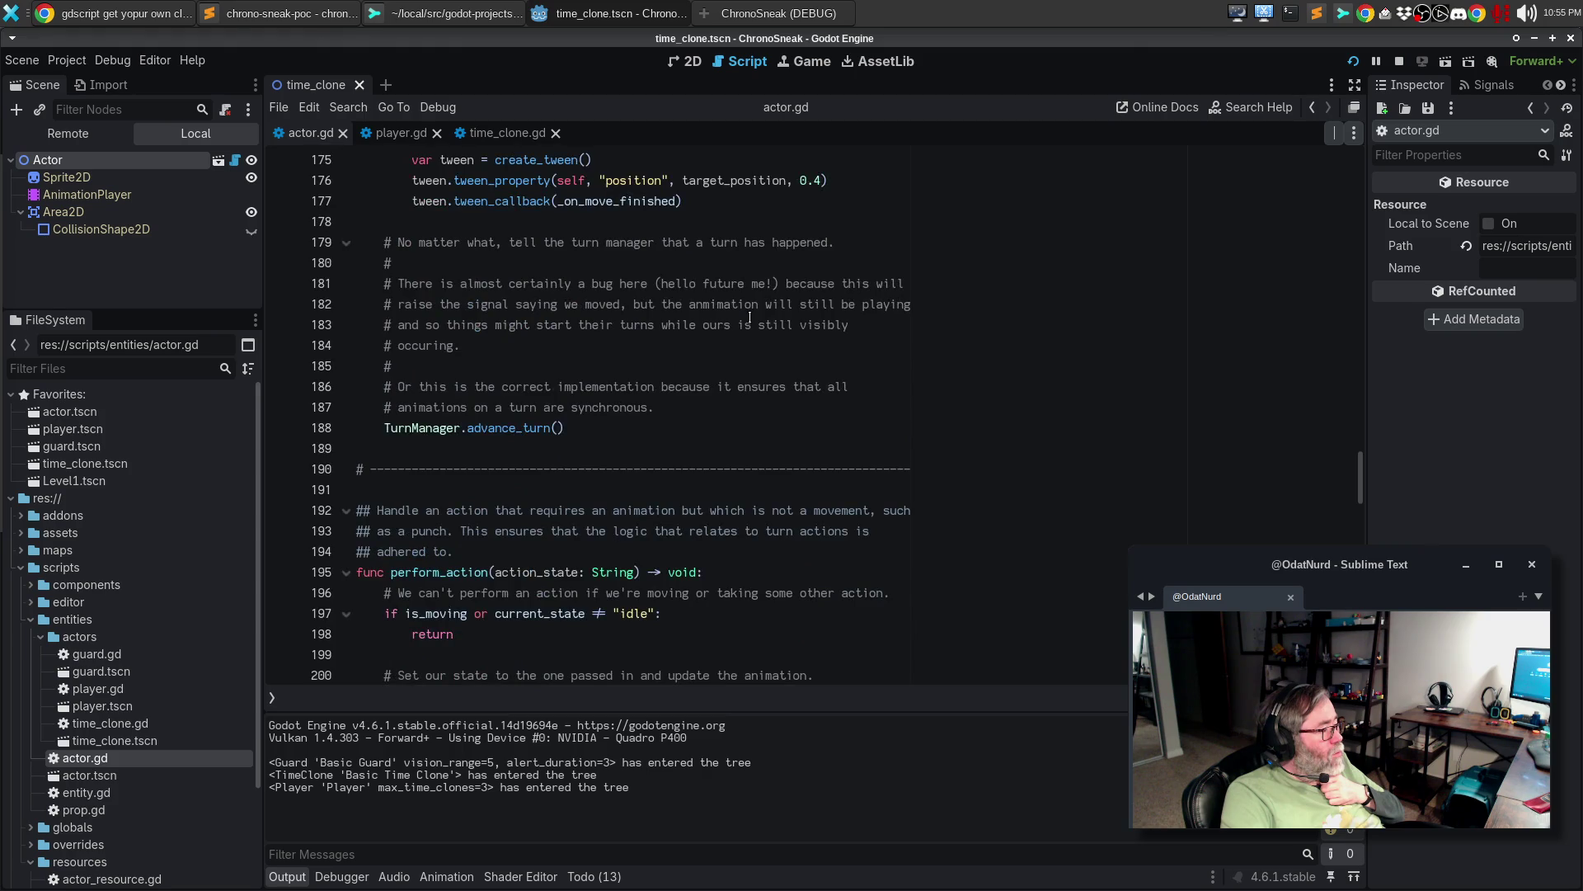
{"action": "scroll", "coordinate": [750, 319], "scroll_direction": "down", "scroll_amount": 20}
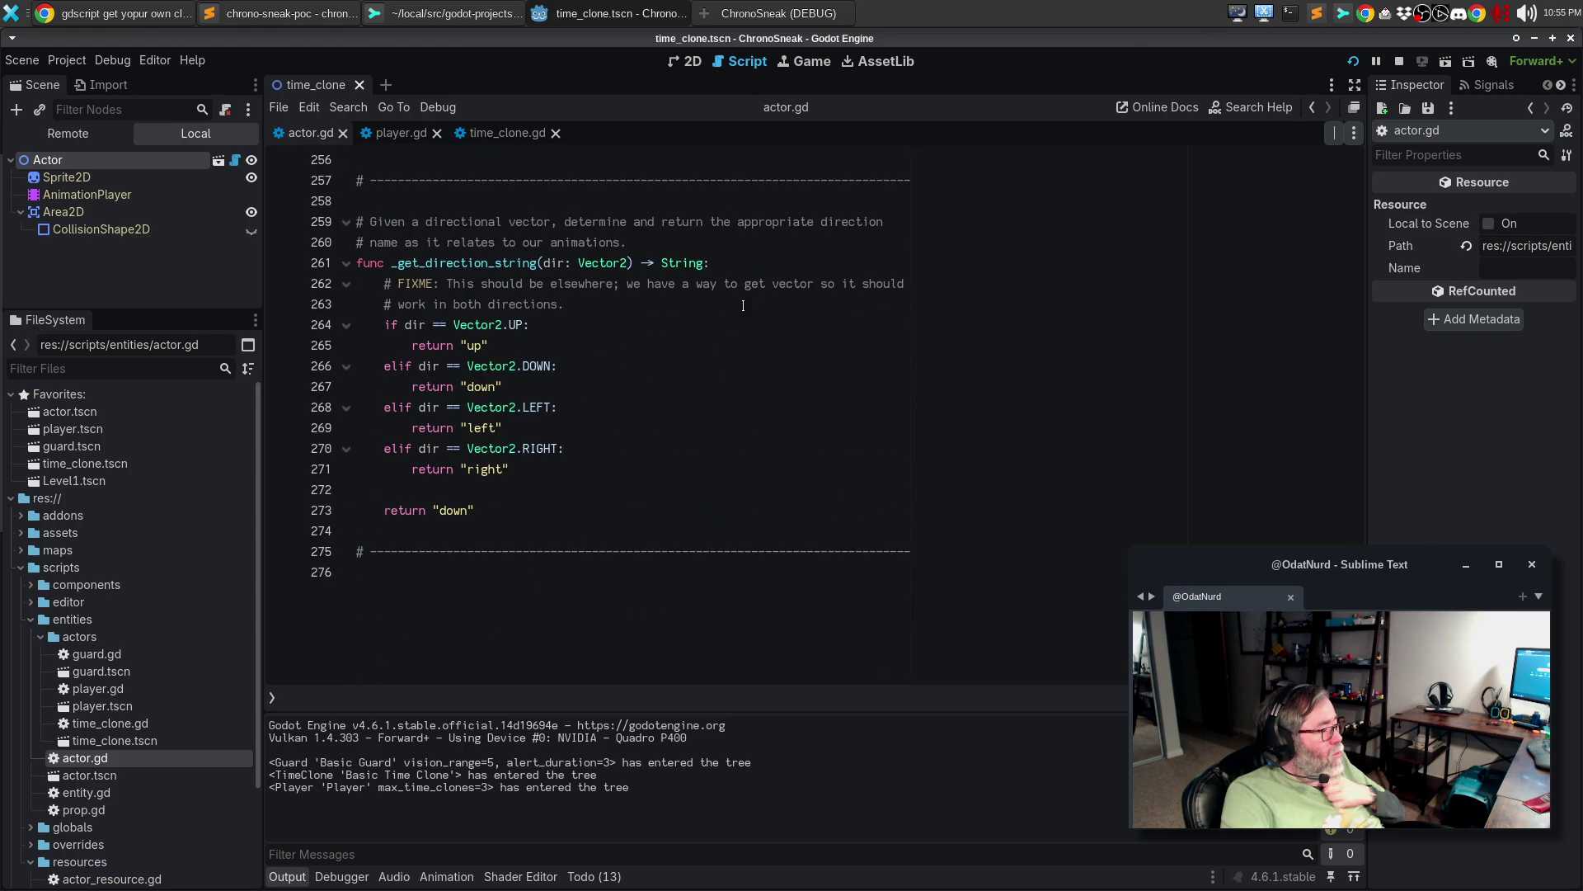
{"action": "left_click", "coordinate": [476, 537]}
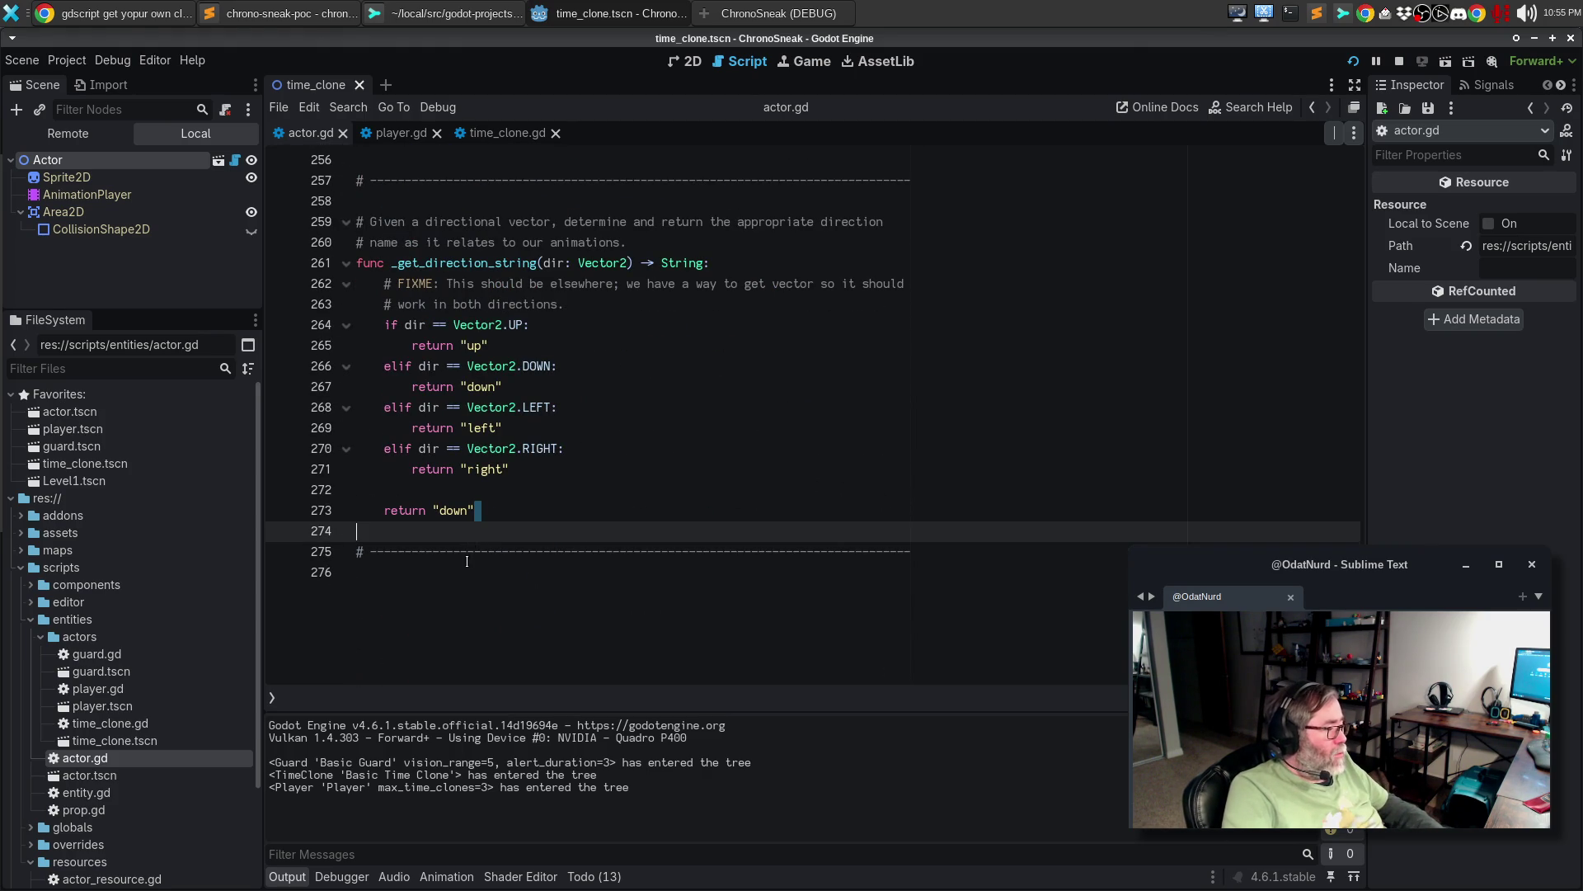
{"action": "left_click", "coordinate": [467, 559]}
{"action": "key", "text": "Return"}
{"action": "key", "text": "Return"}
{"action": "key", "text": "Return"}
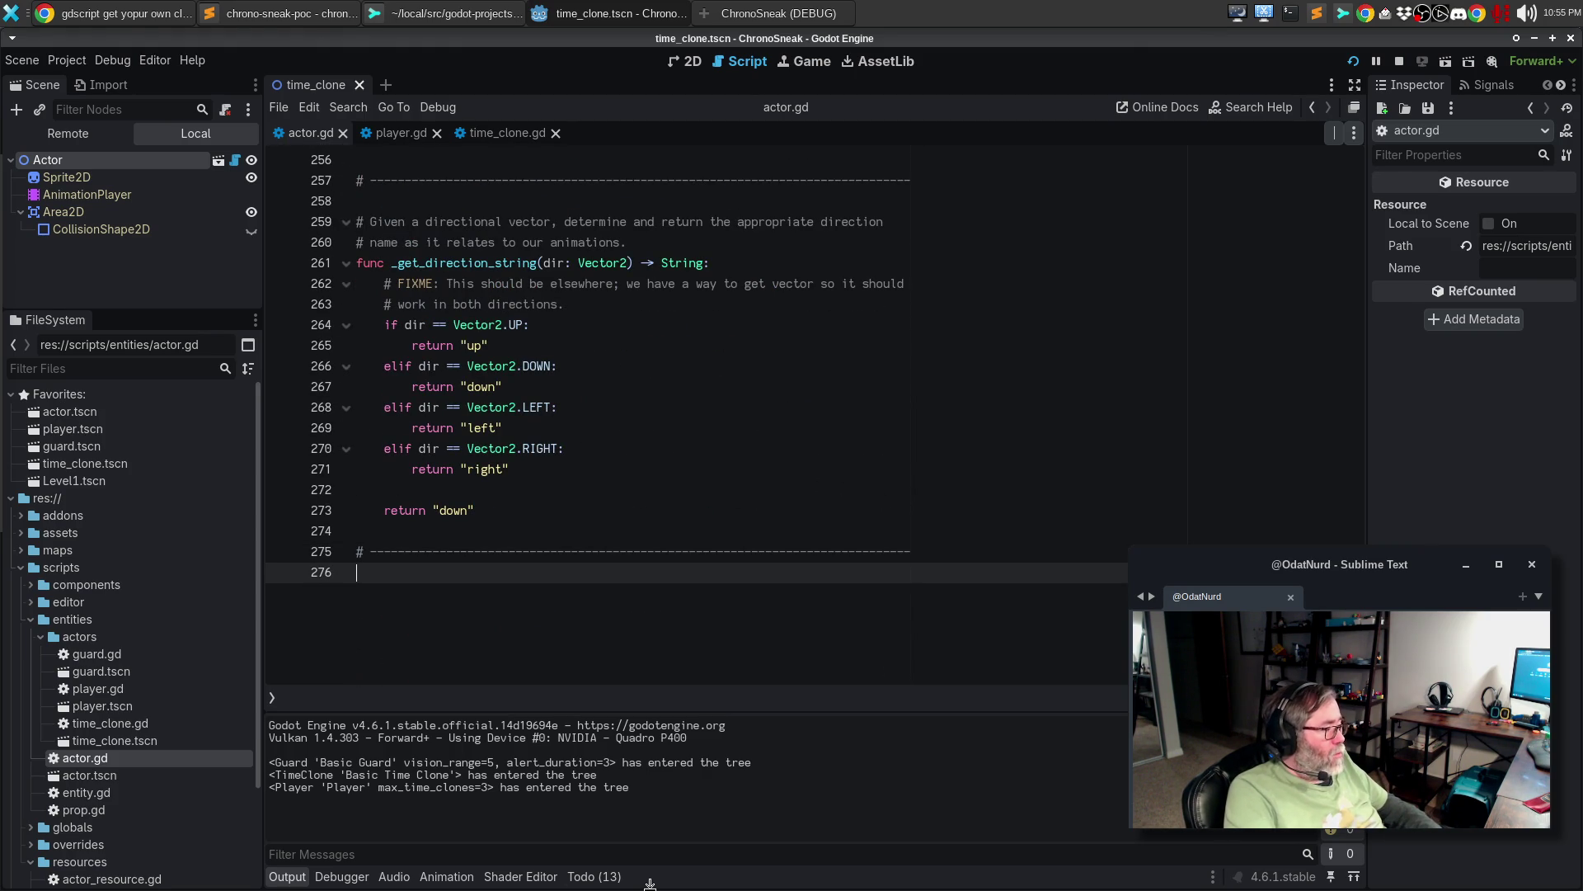